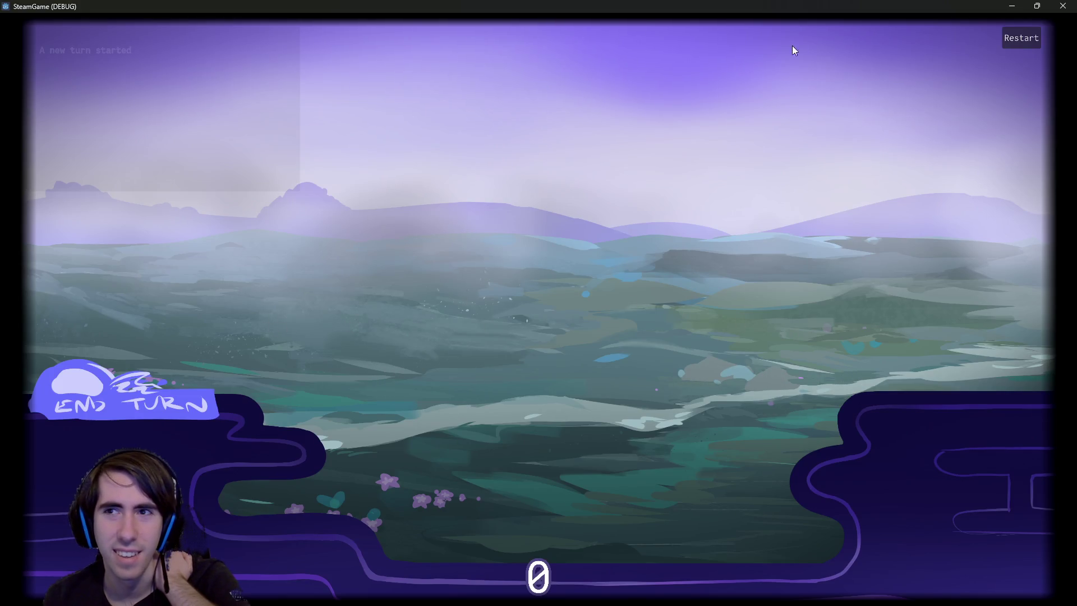
- Try End Turn in the running game, then close the SteamGame (DEBUG) window
click(193, 414)
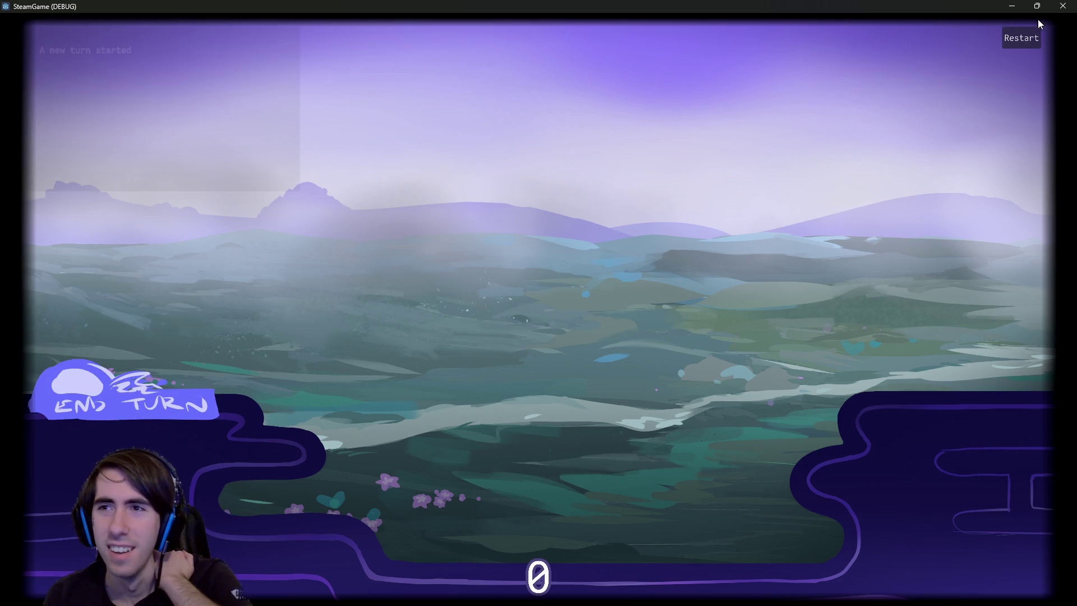
click(1063, 6)
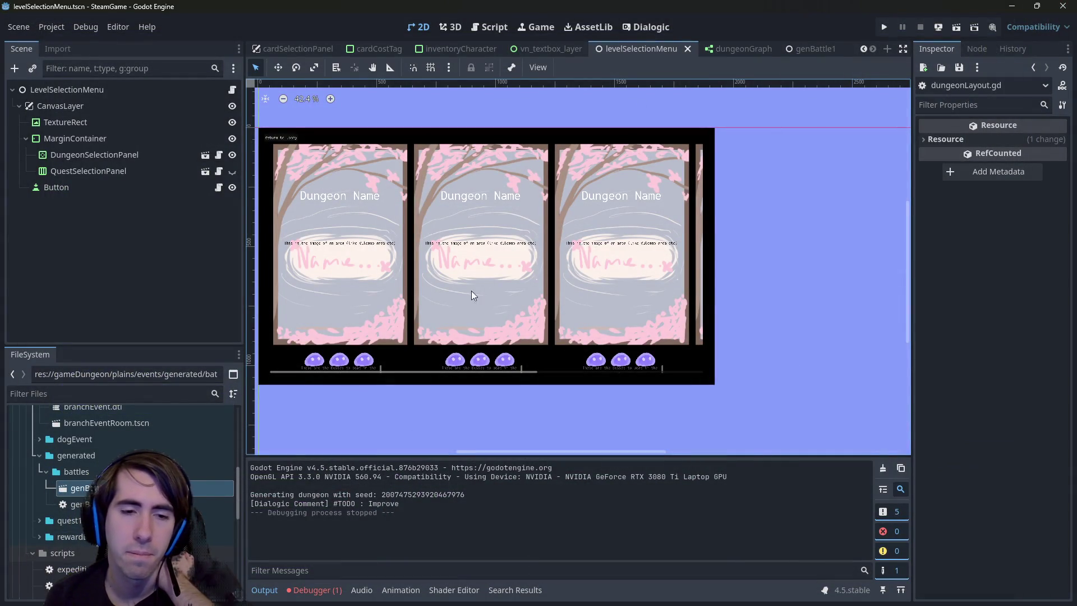
- Show the Debugger's exit 'right' error, then switch to the genBattle1 scene tab
click(314, 591)
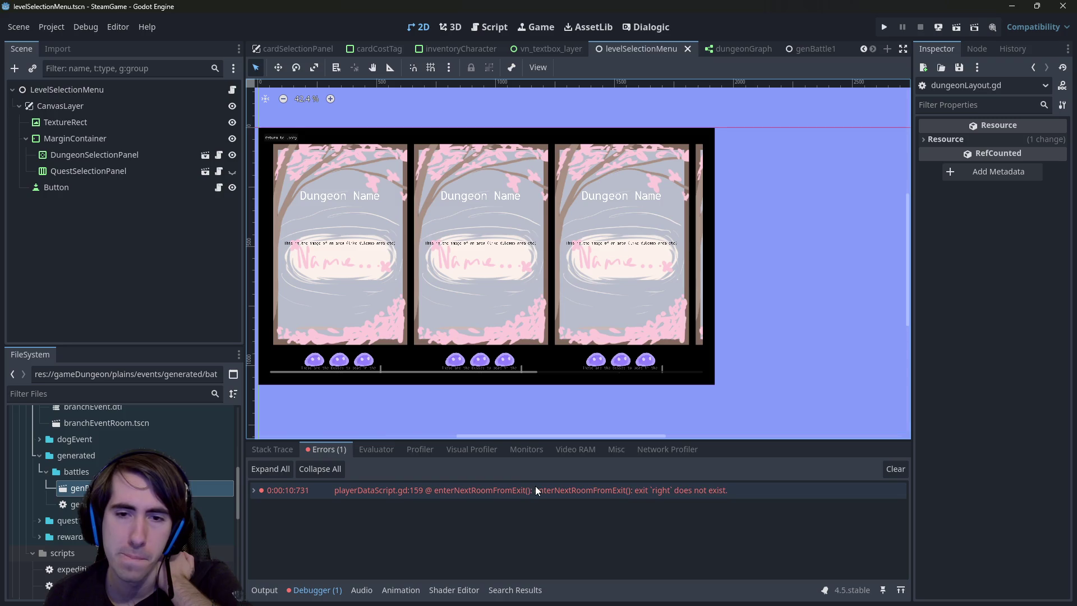
mouse_move(606, 489)
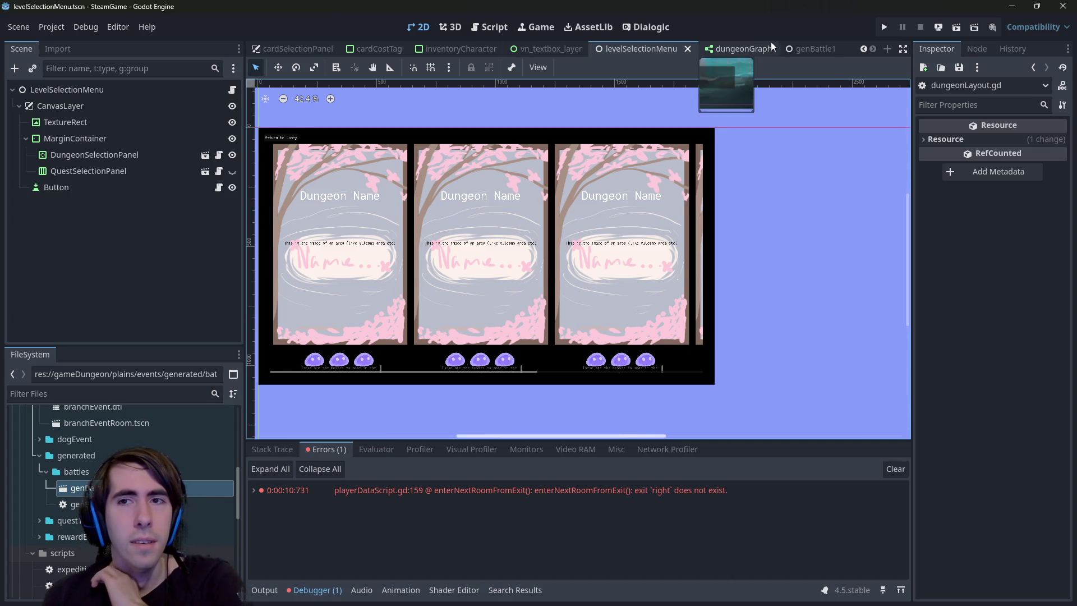
click(796, 49)
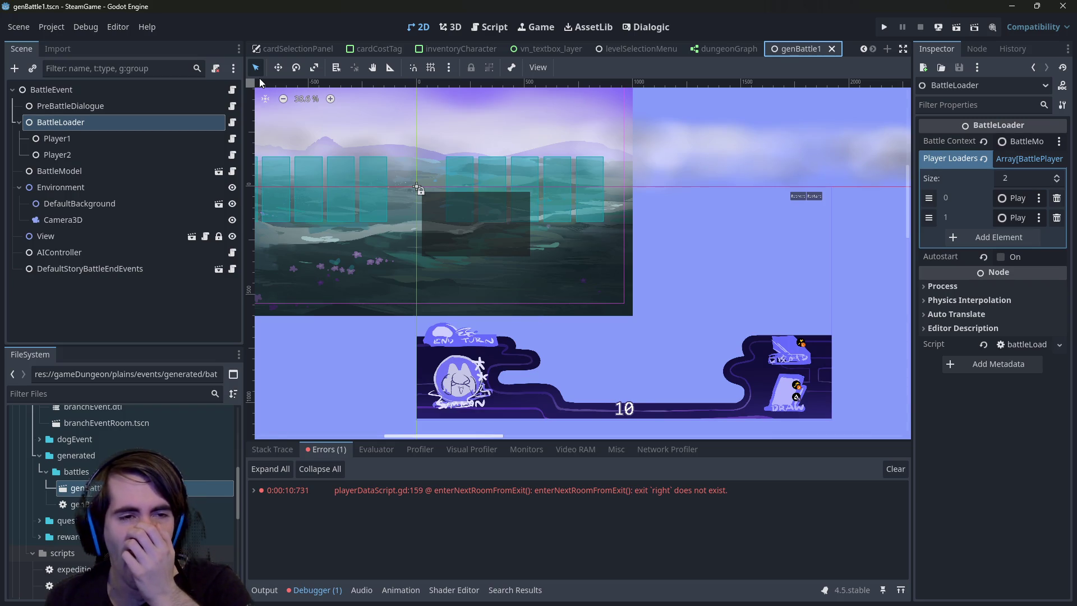
- Bring up the Quick Open resource finder with Shift+Alt+O
mouse_move(262, 50)
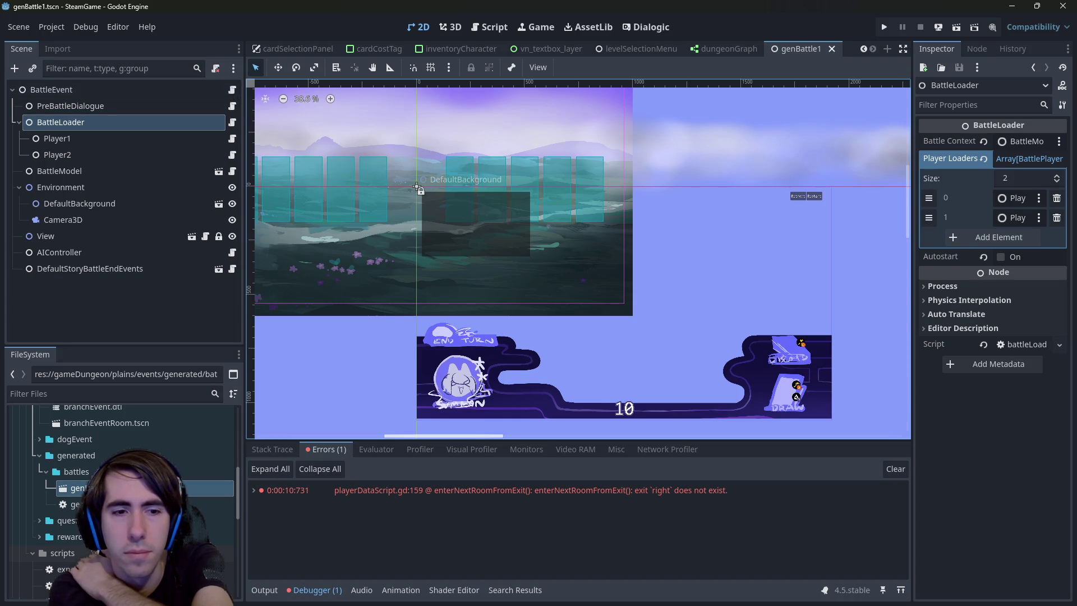
mouse_move(237, 483)
mouse_down()
mouse_move(239, 564)
mouse_move(239, 537)
mouse_up()
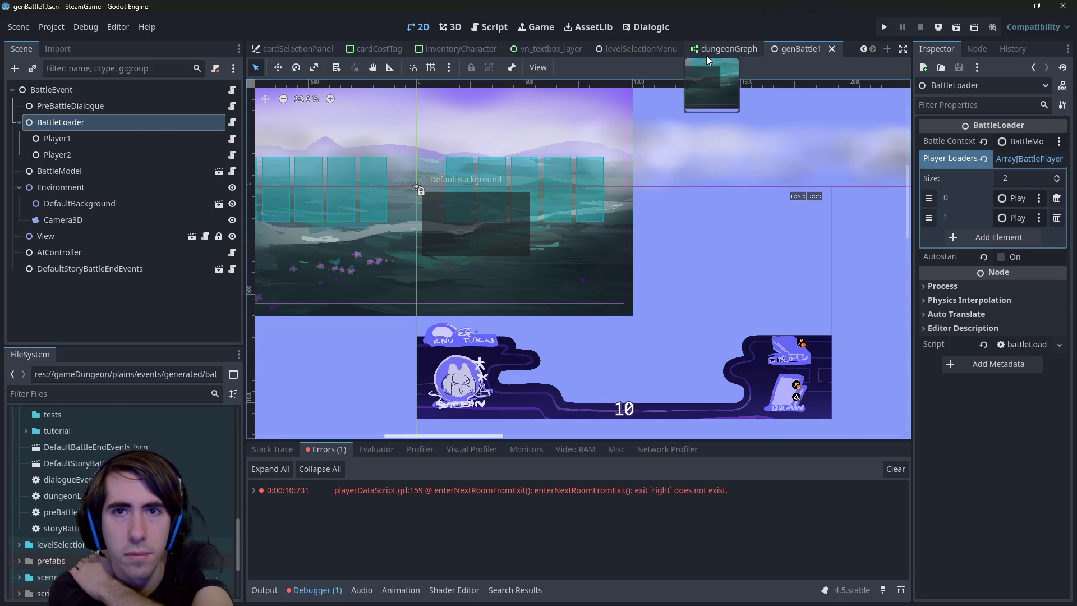
key(shift+alt+o)
- Search 'playerdata', open playerDataScript.gd, and return to the top of the script
text(playerdata)
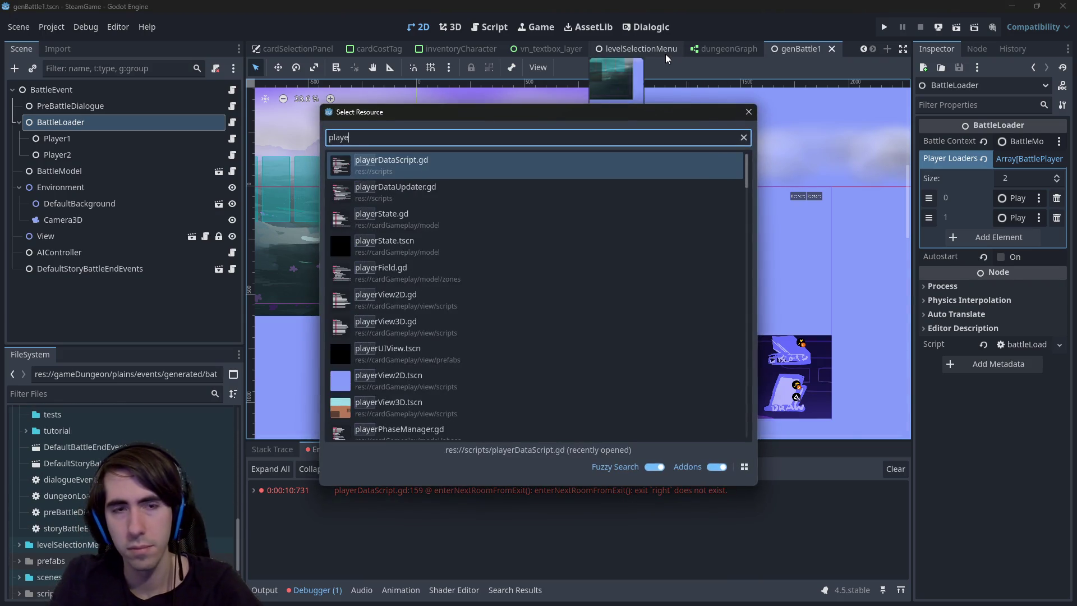
key(Down)
key(Return)
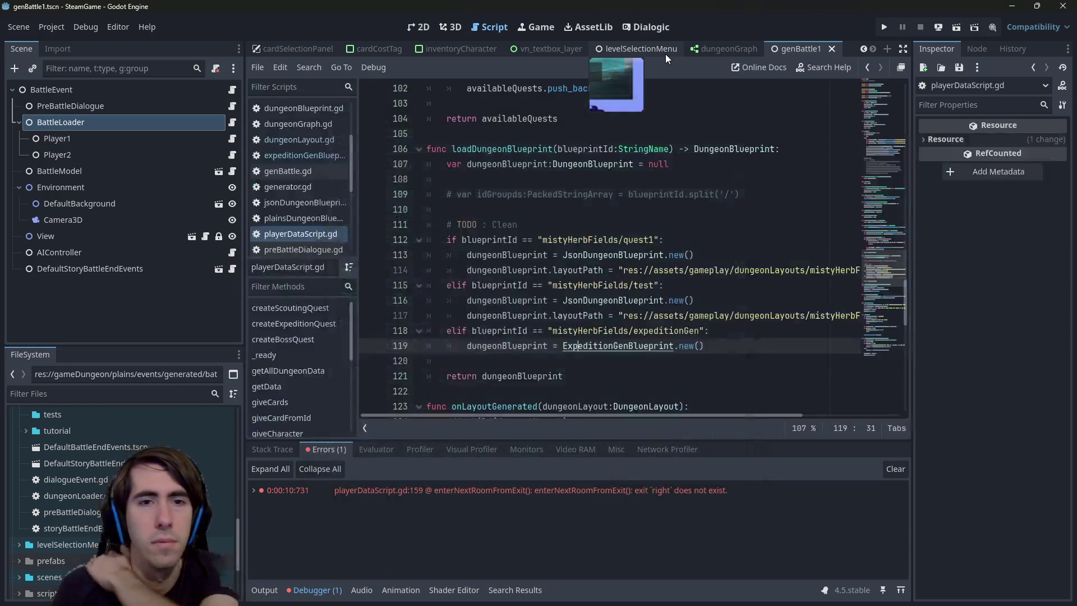
scroll(890, 256, up, 6)
drag(890, 256, 878, 98)
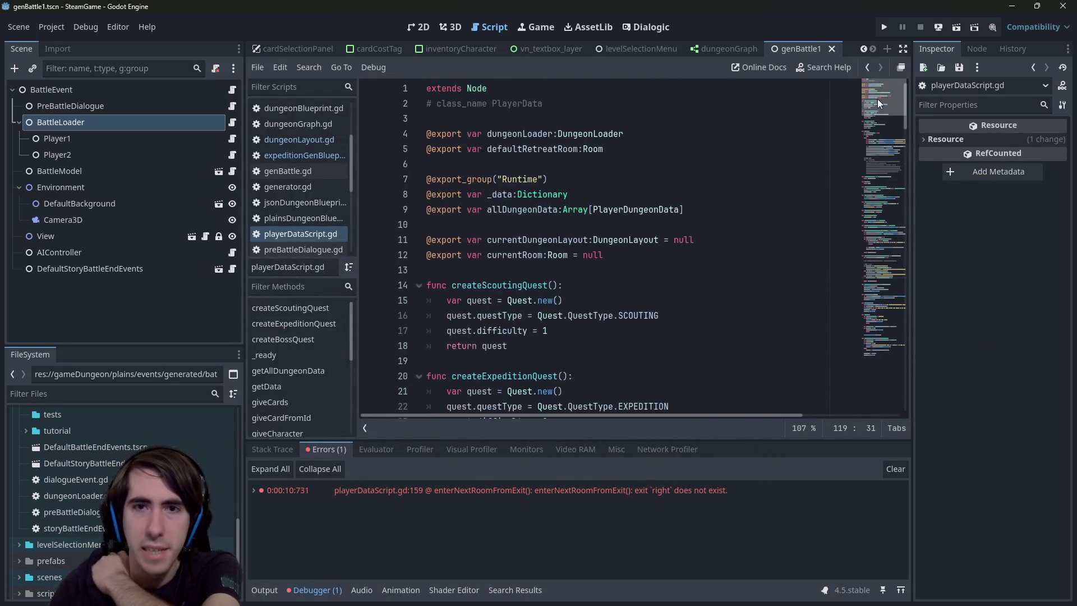
click(765, 132)
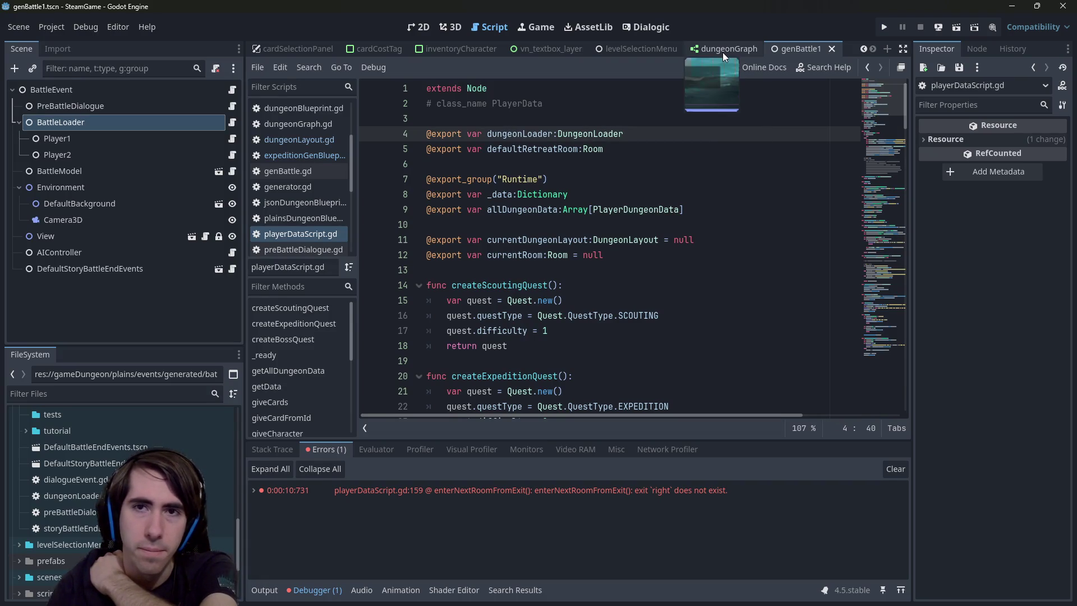
- Scroll through playerDataScript.gd from top to bottom, ending at line 9
scroll(578, 327, down, 8)
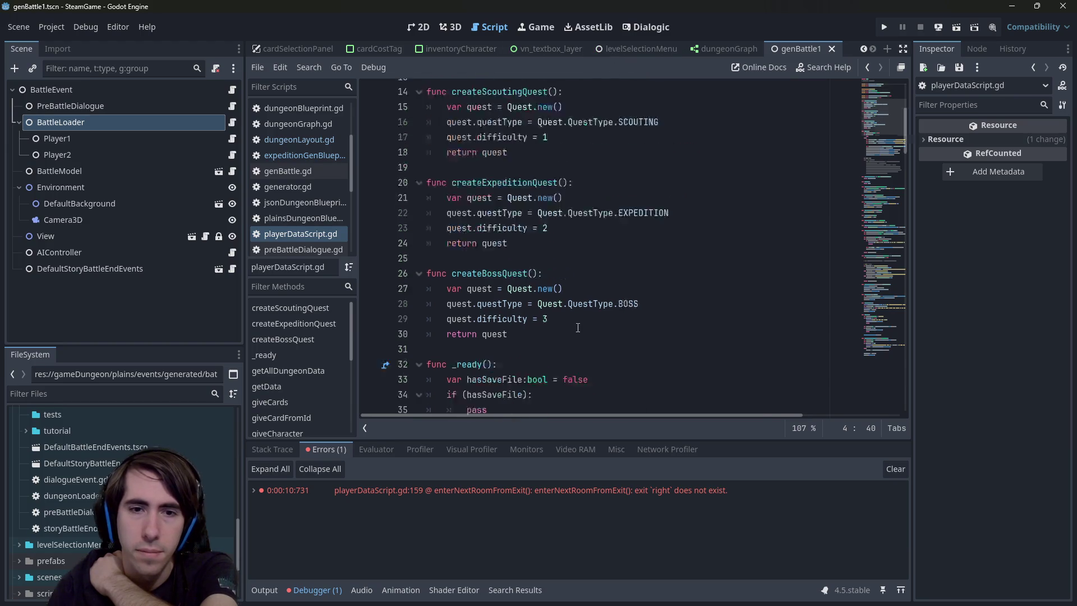
scroll(578, 327, down, 2)
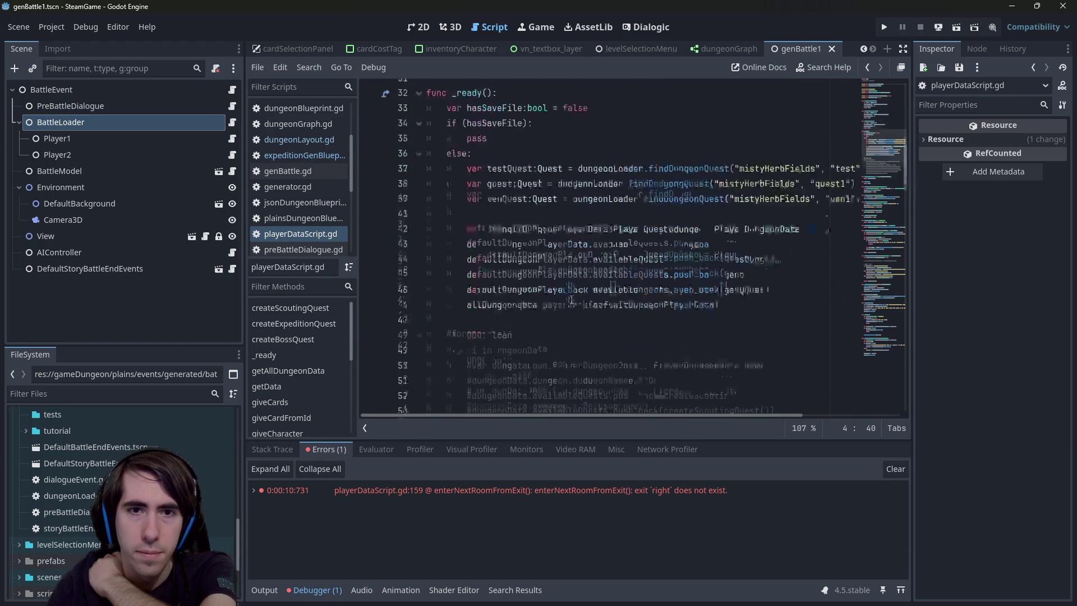
scroll(572, 301, up, 1)
scroll(615, 239, down, 5)
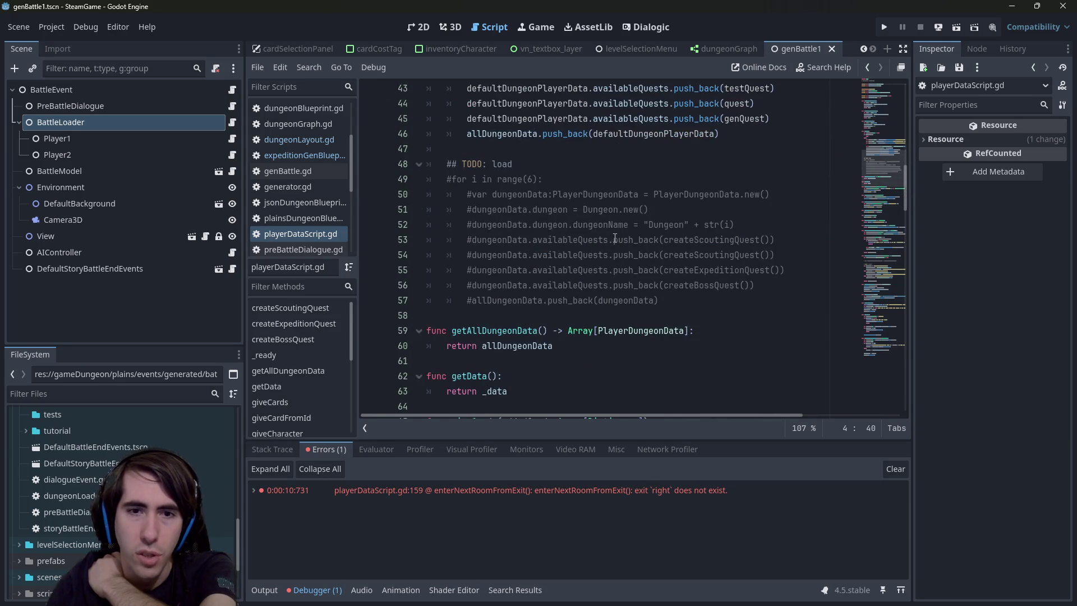
scroll(615, 239, down, 4)
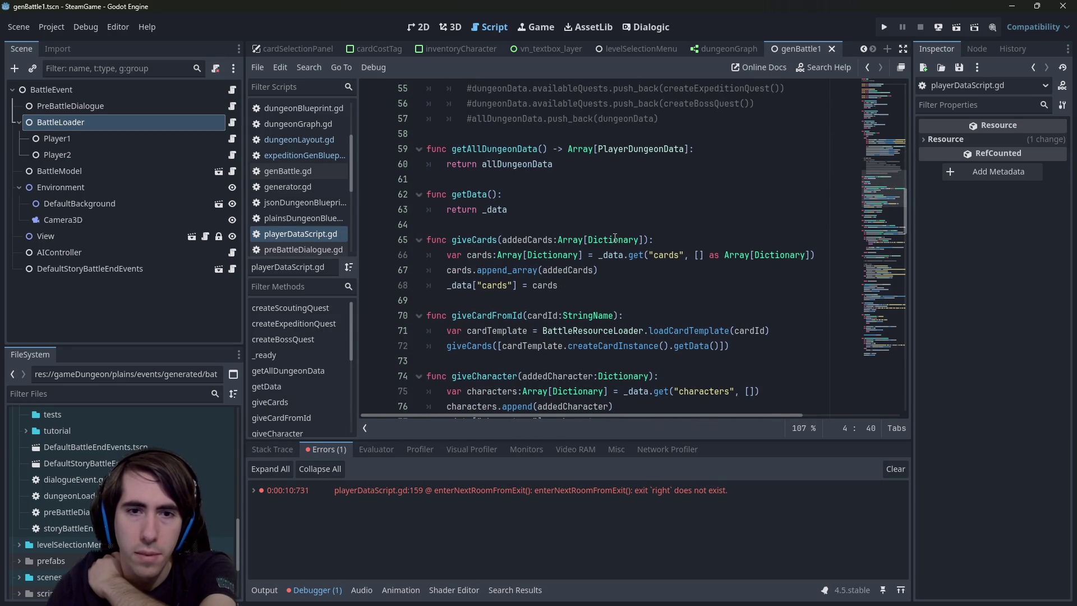
scroll(615, 239, down, 9)
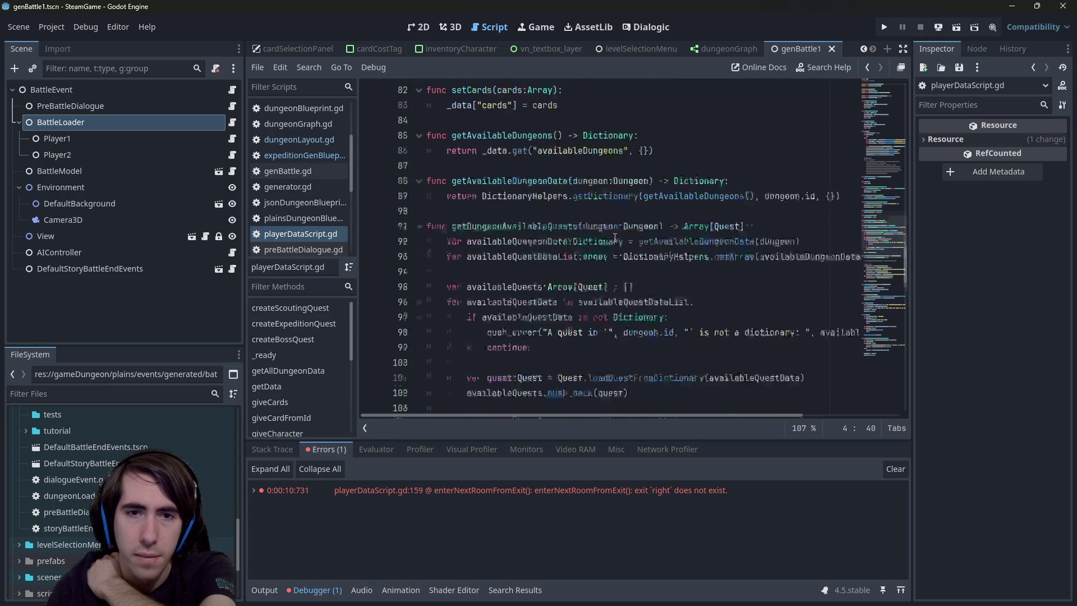
scroll(615, 238, down, 2)
scroll(615, 238, down, 11)
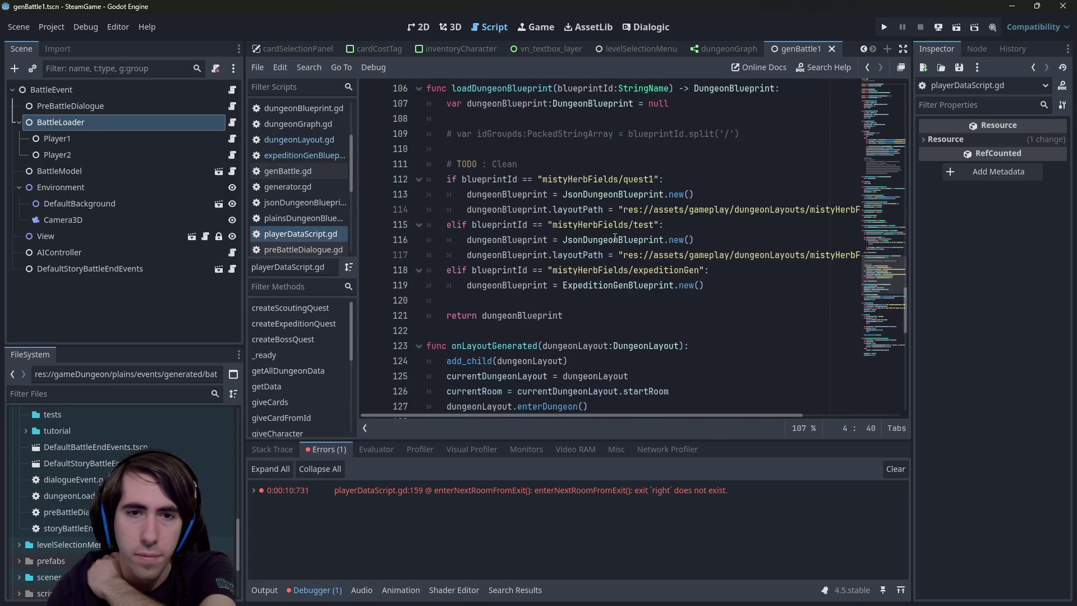
scroll(615, 238, down, 8)
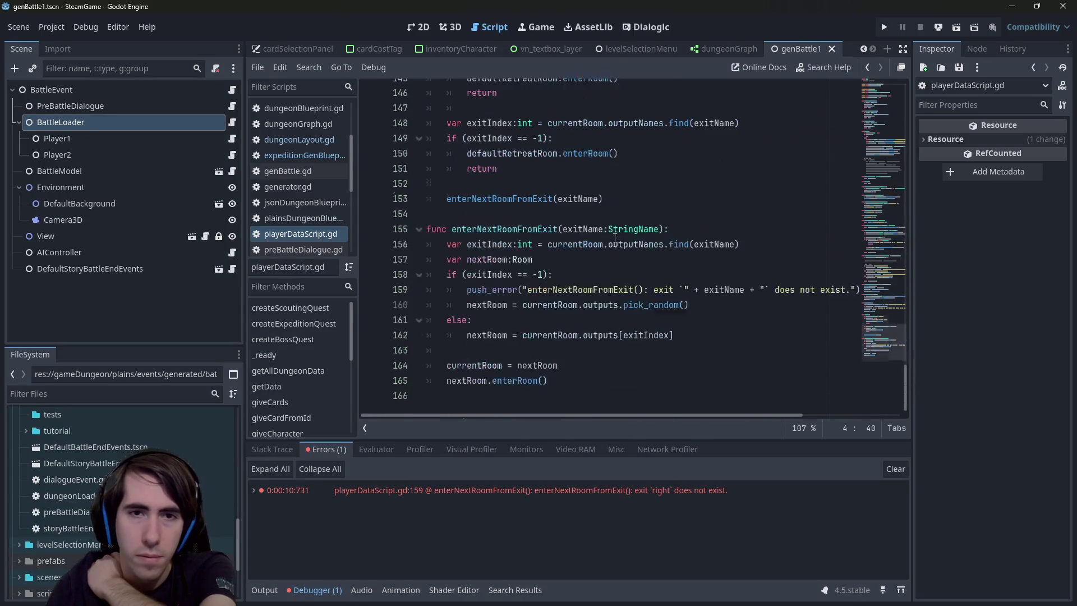
drag(904, 316, 908, 81)
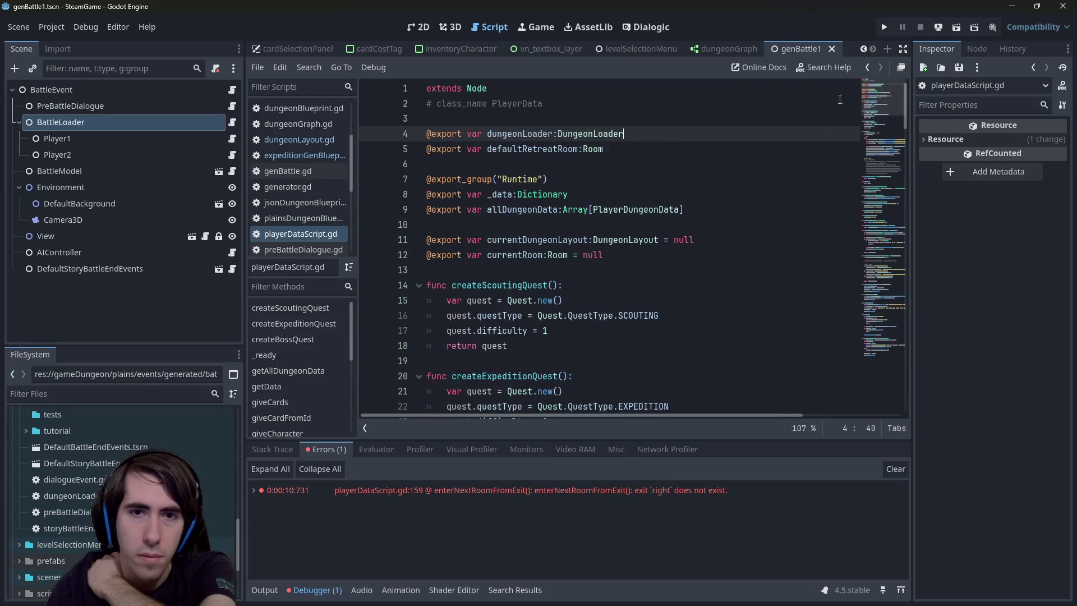
scroll(718, 217, down, 5)
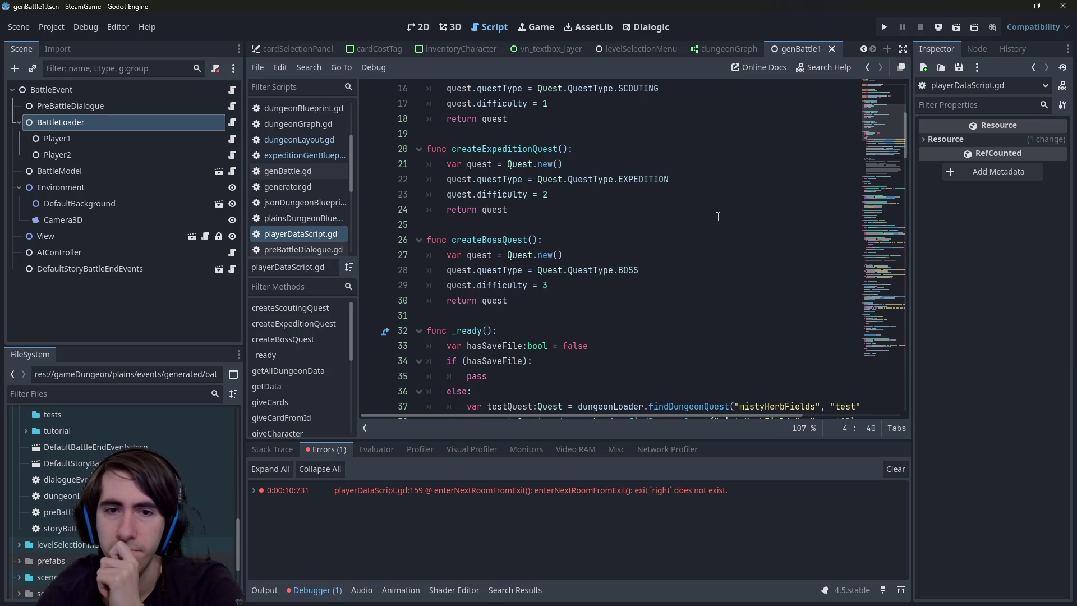
scroll(718, 217, up, 5)
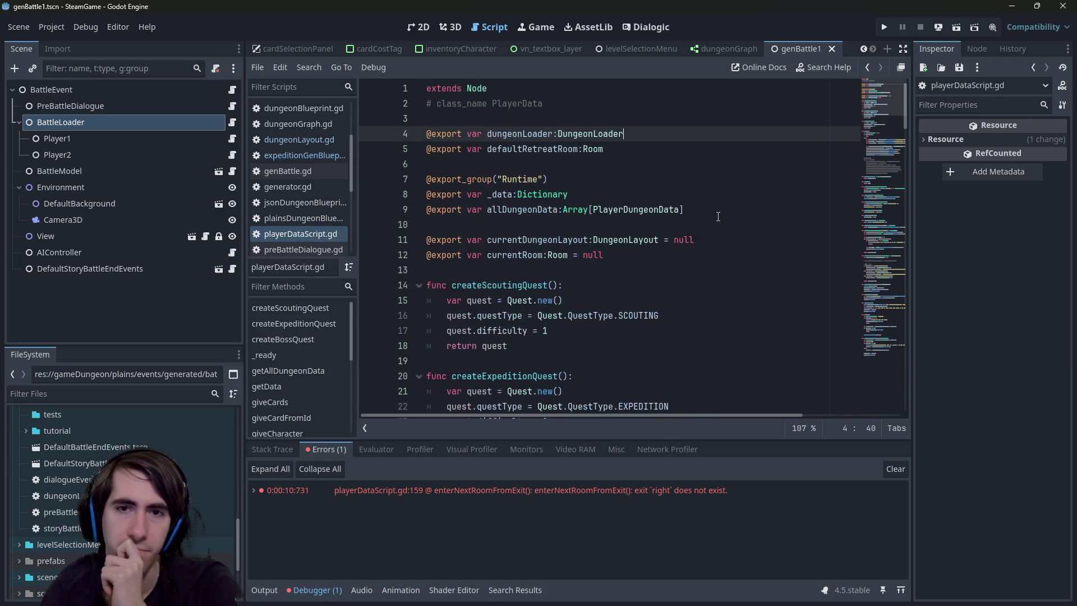
click(718, 217)
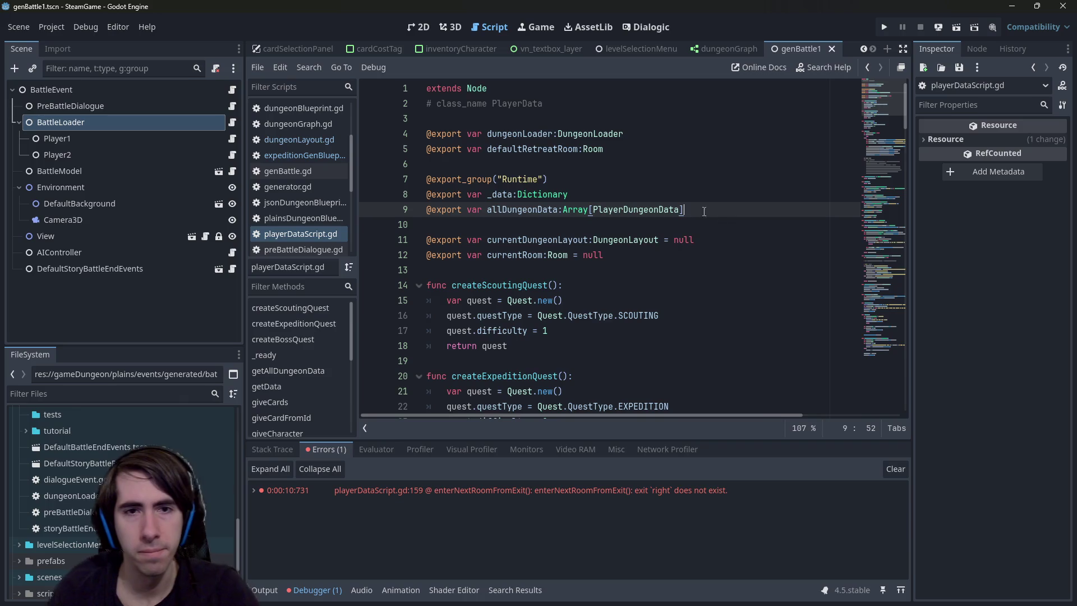
- Step through every occurrence of the _data variable in playerDataScript.gd
double_click(510, 195)
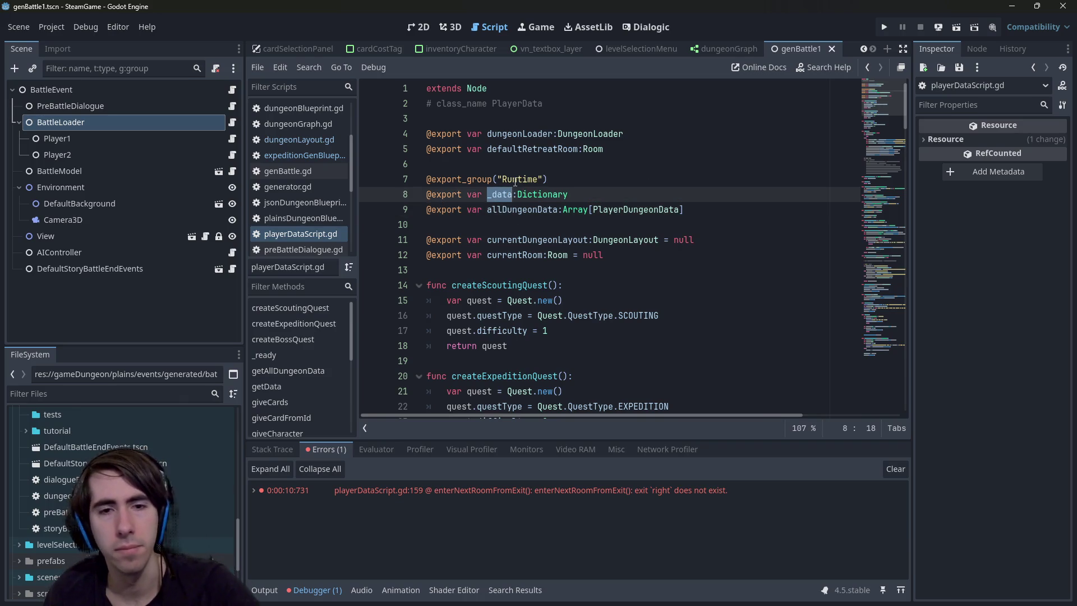
key(ctrl+f)
key(Return)
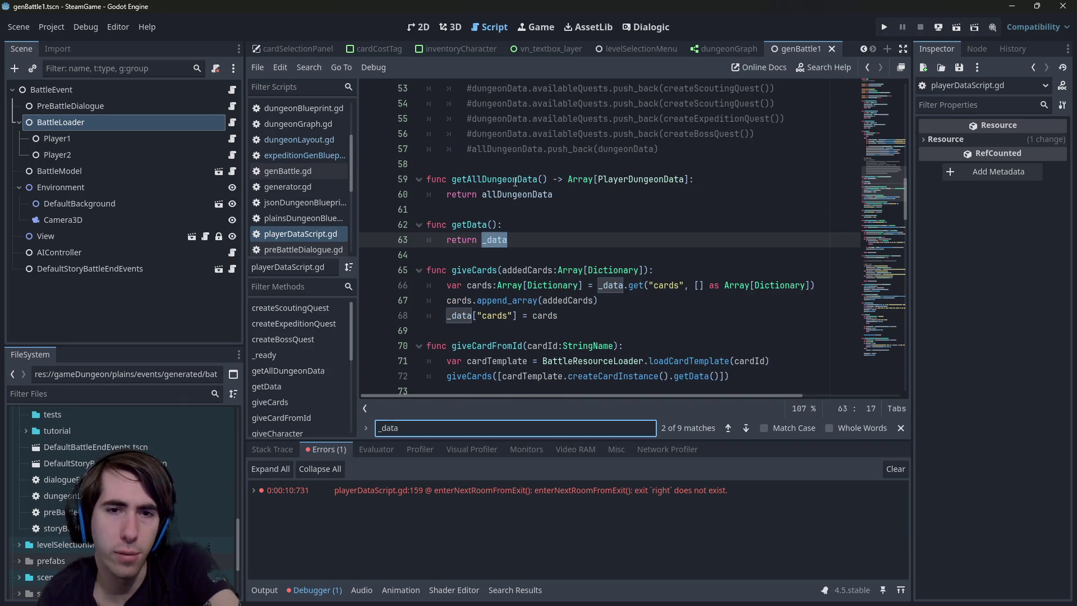
key(Return)
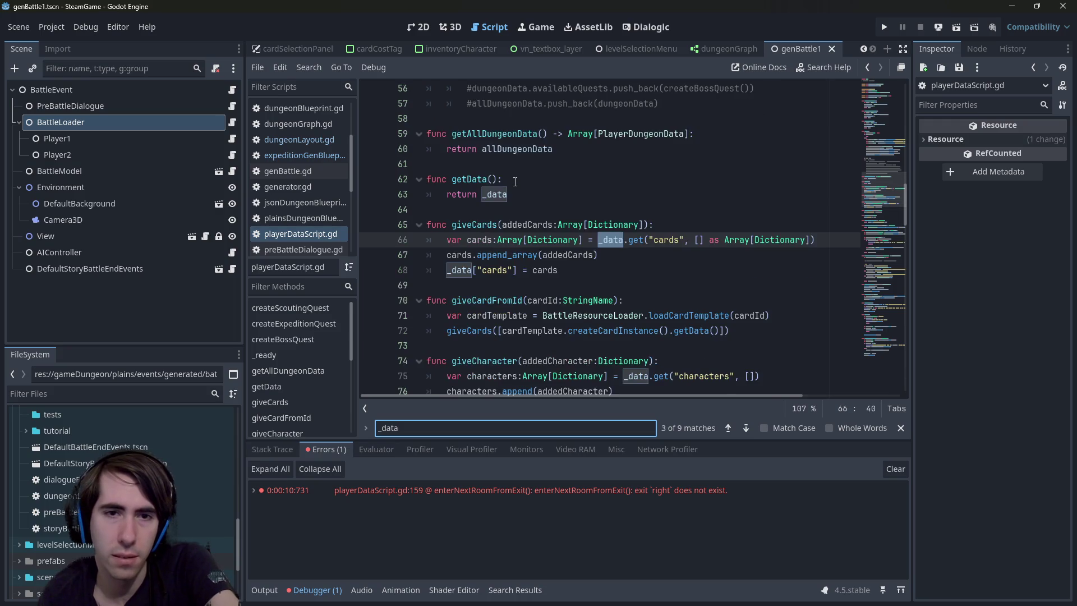
key(Return)
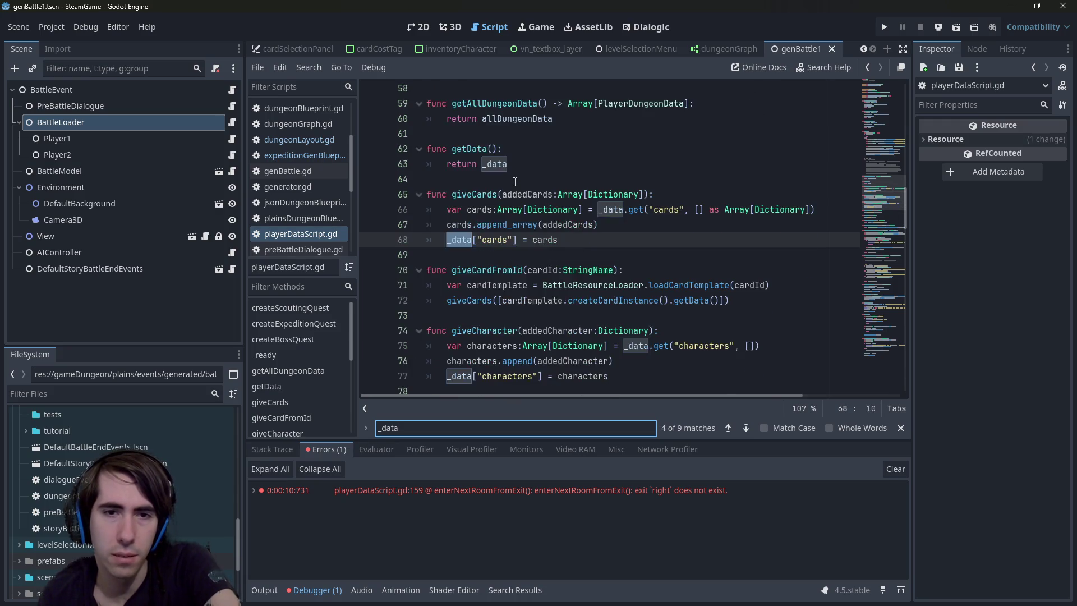
key(Return)
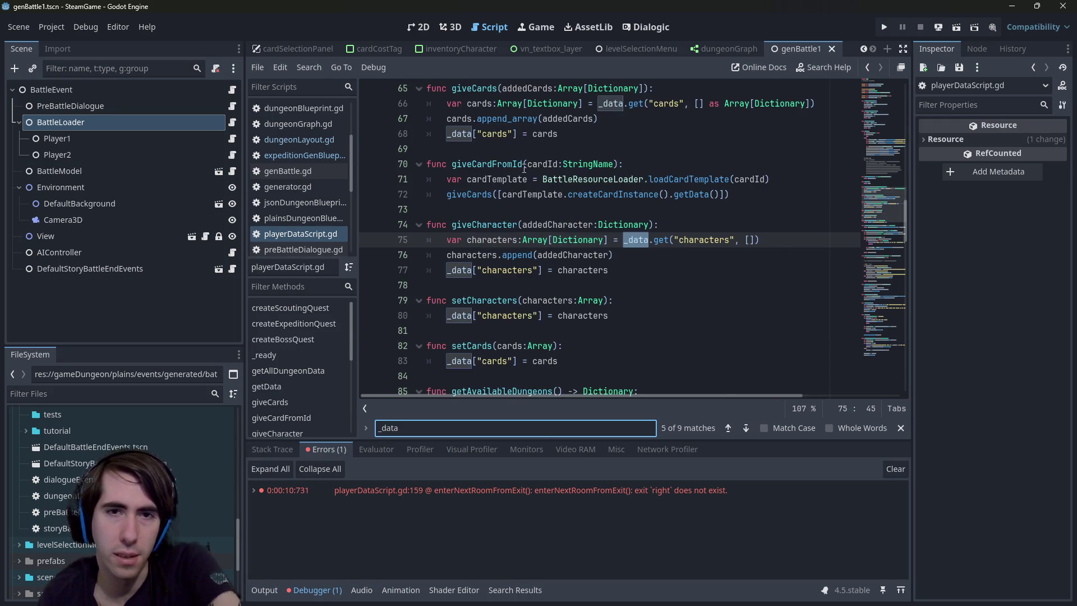
- Search the project for giveCardFromId and jump to its definition on line 70
double_click(517, 164)
key(ctrl+f)
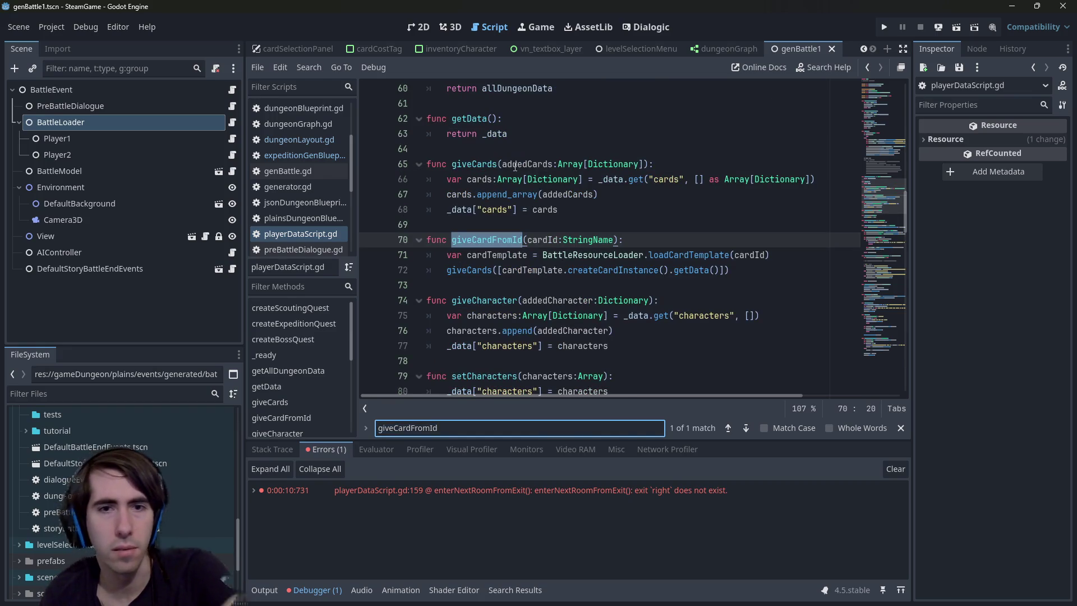
key(ctrl+shift+f)
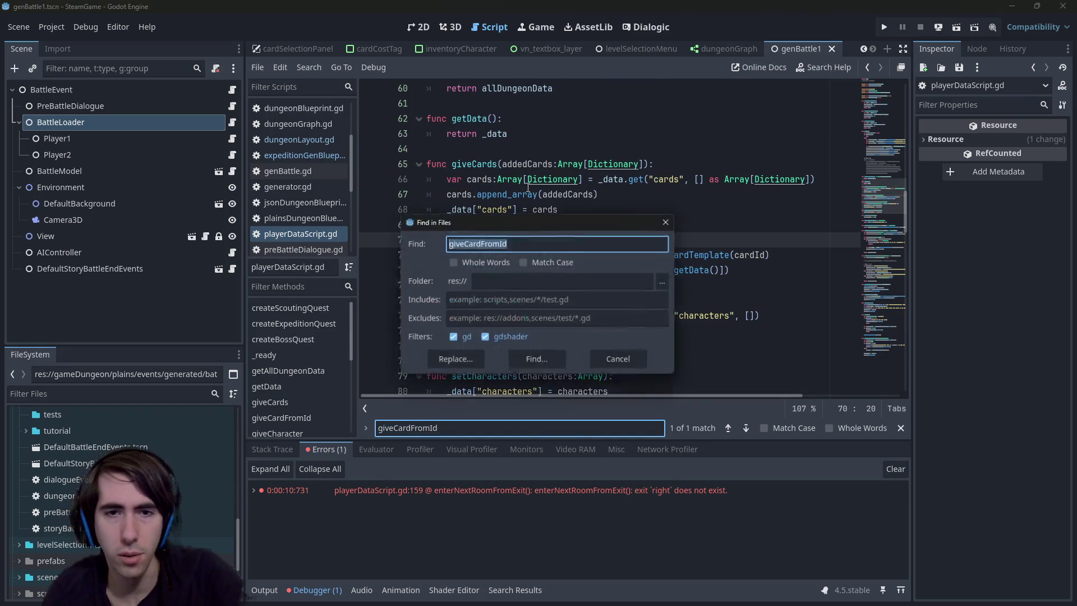
key(Return)
click(477, 514)
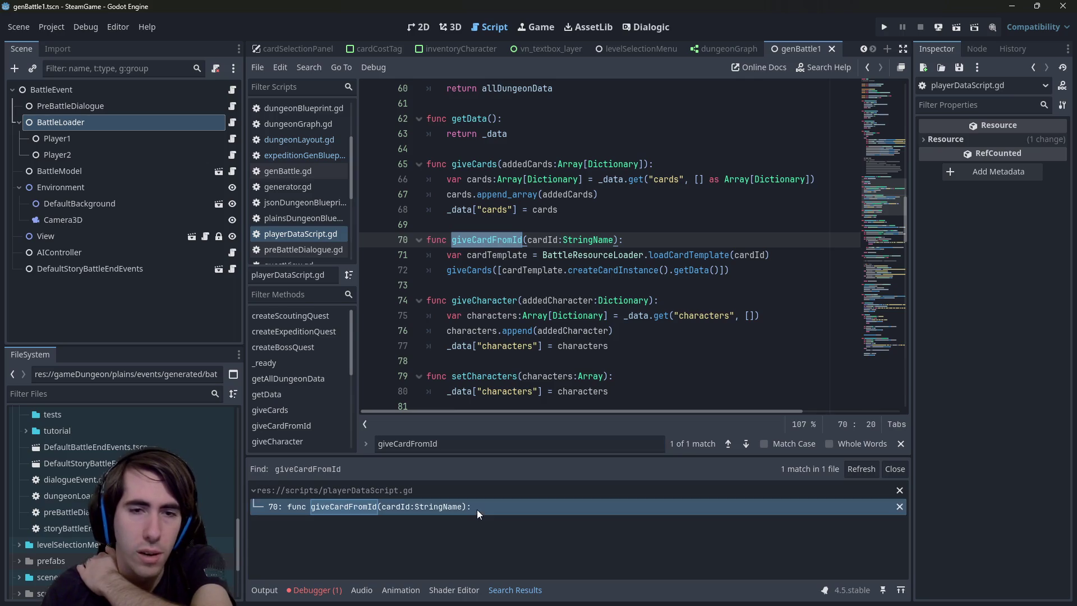
- Find giveCards across the project (3 matches in 2 files), then open genBattle.gd
key(ctrl+f)
text(giveCards)
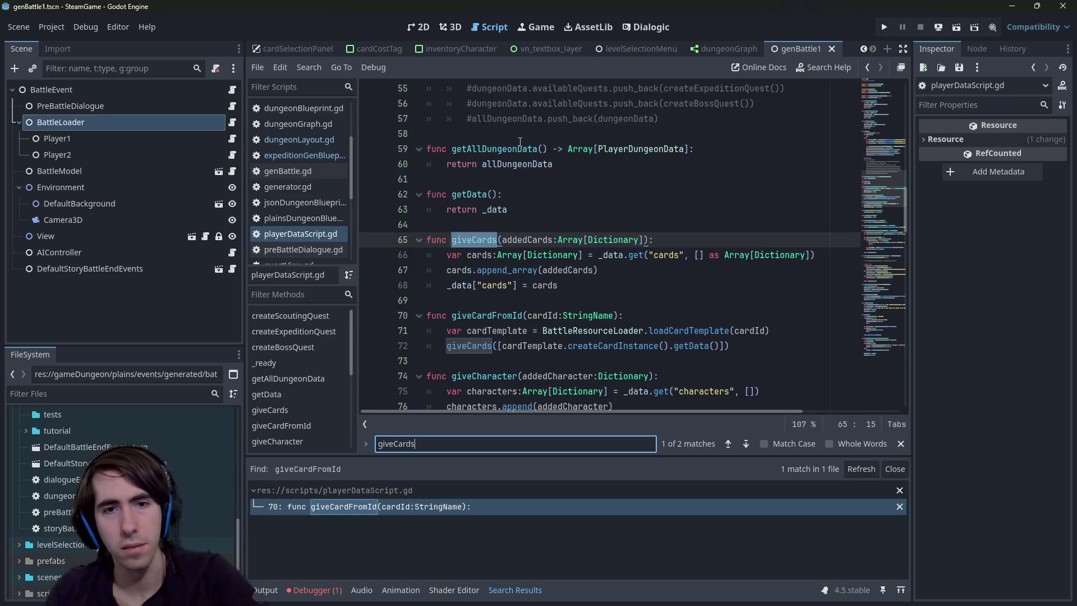
key(ctrl+shift+f)
key(Return)
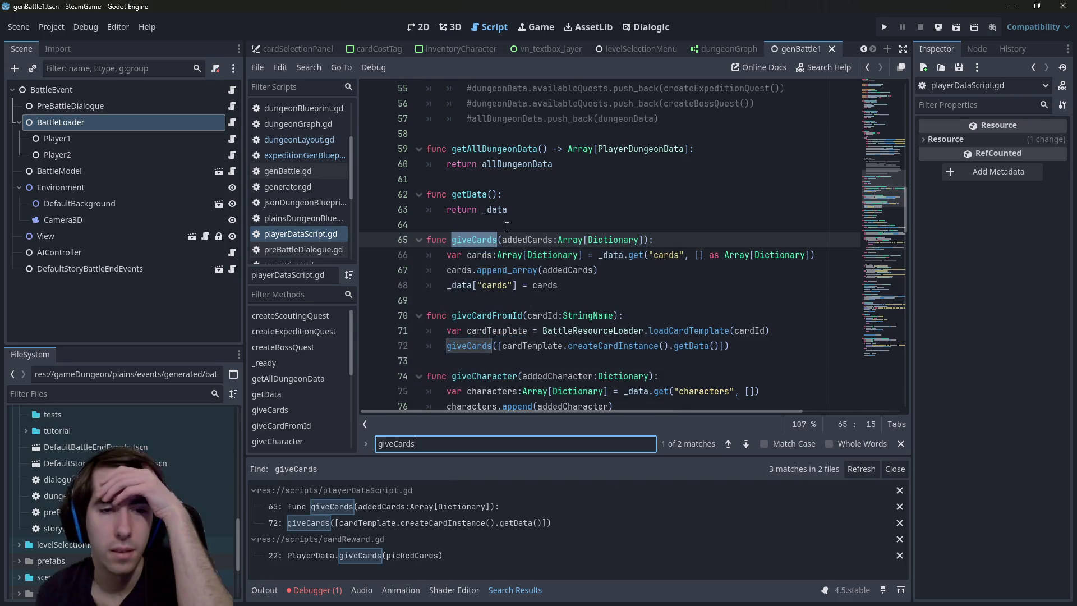
scroll(525, 368, down, 10)
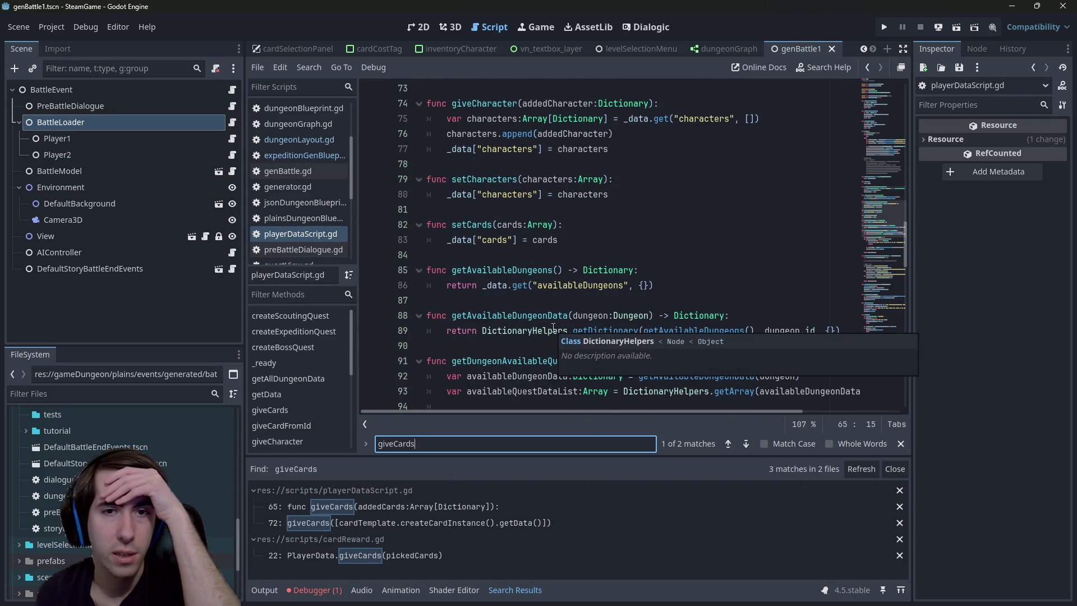
scroll(554, 327, down, 7)
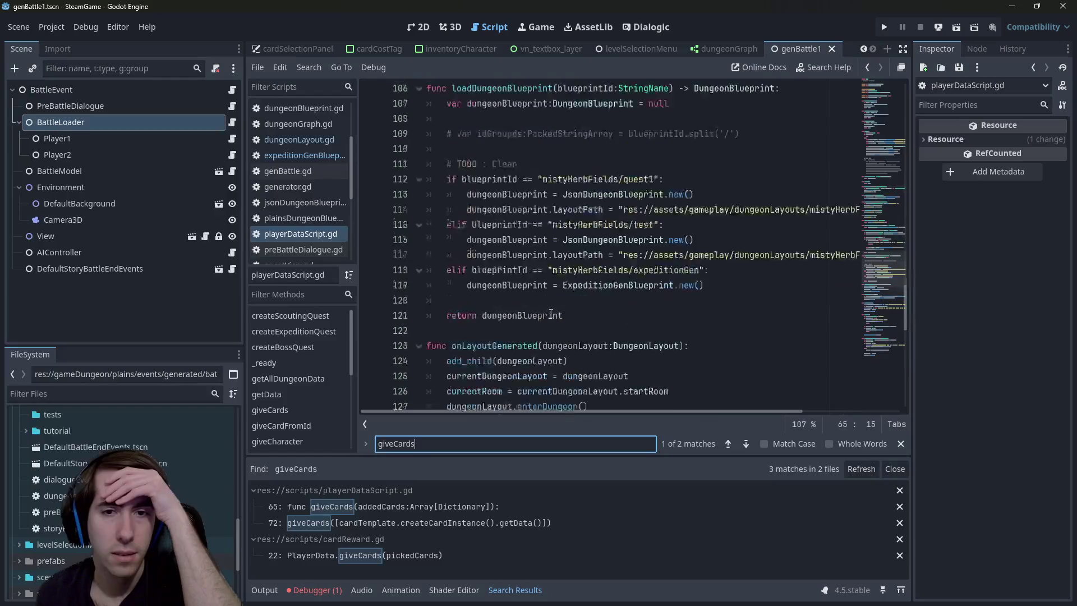
scroll(548, 310, down, 5)
scroll(547, 310, down, 8)
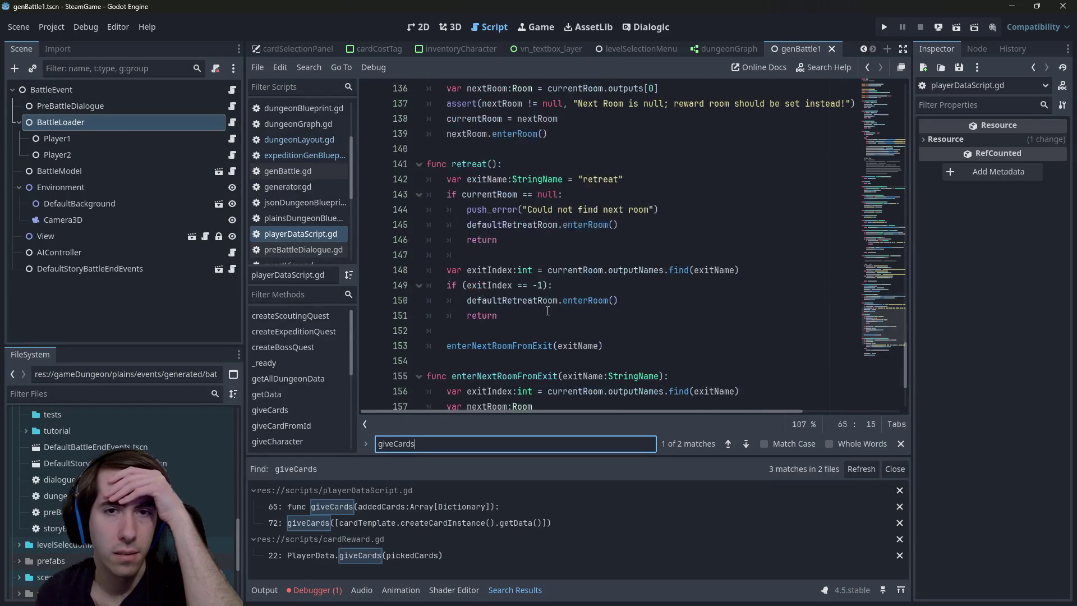
scroll(551, 303, up, 9)
scroll(551, 304, up, 13)
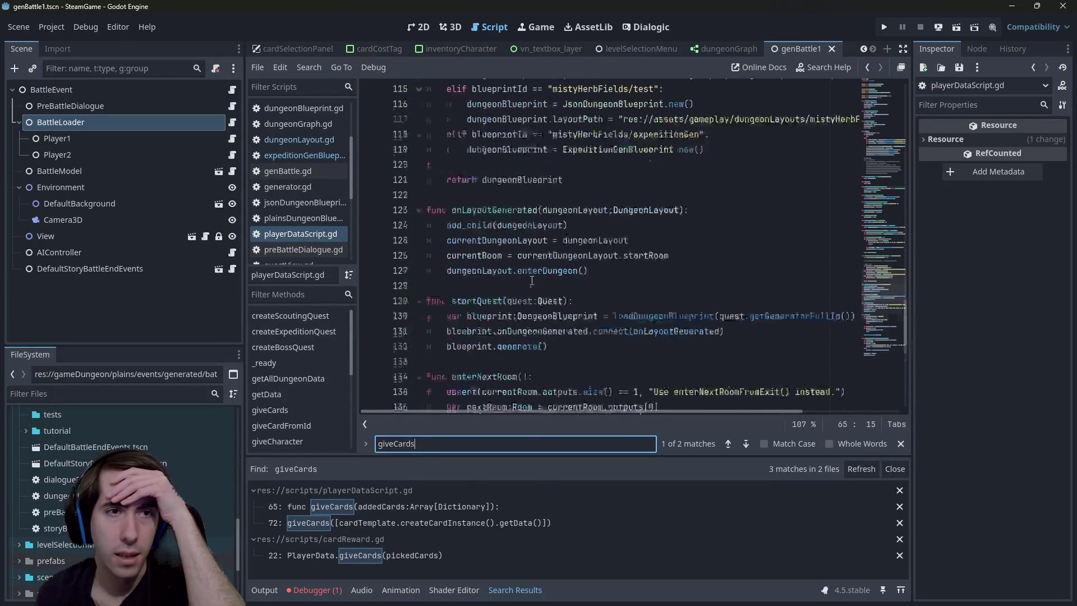
click(233, 89)
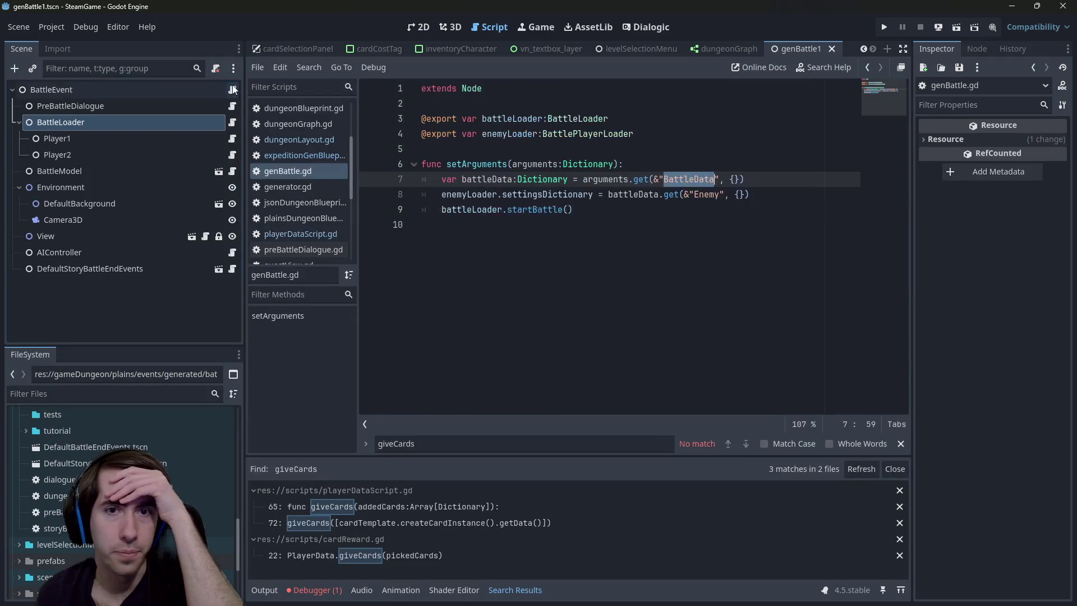
- Duplicate the enemy settings line (line 8) in genBattle.gd
click(786, 224)
click(818, 193)
drag(818, 193, 359, 194)
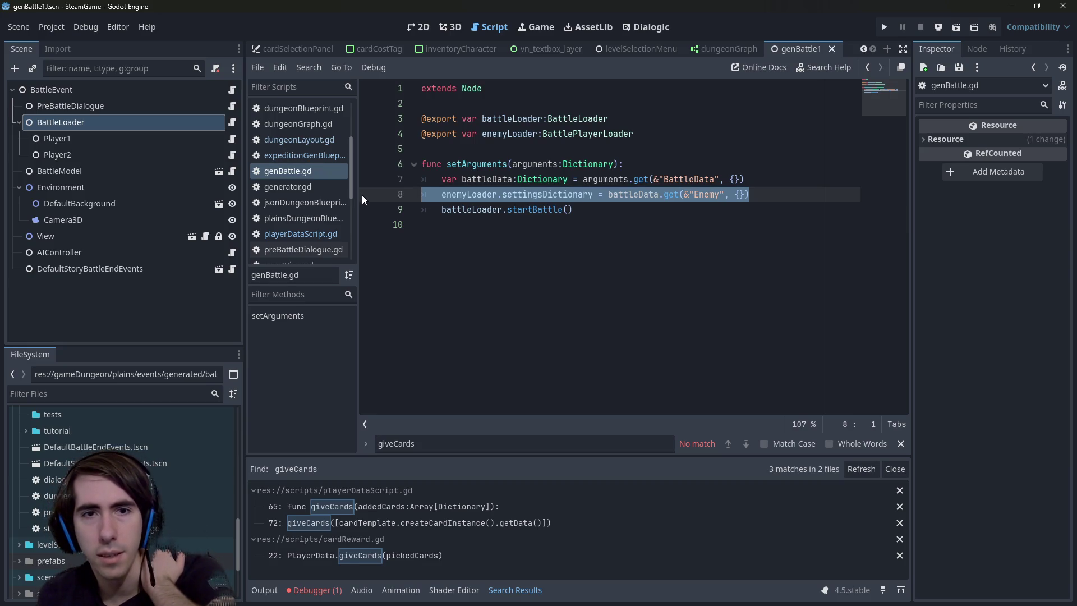
click(547, 194)
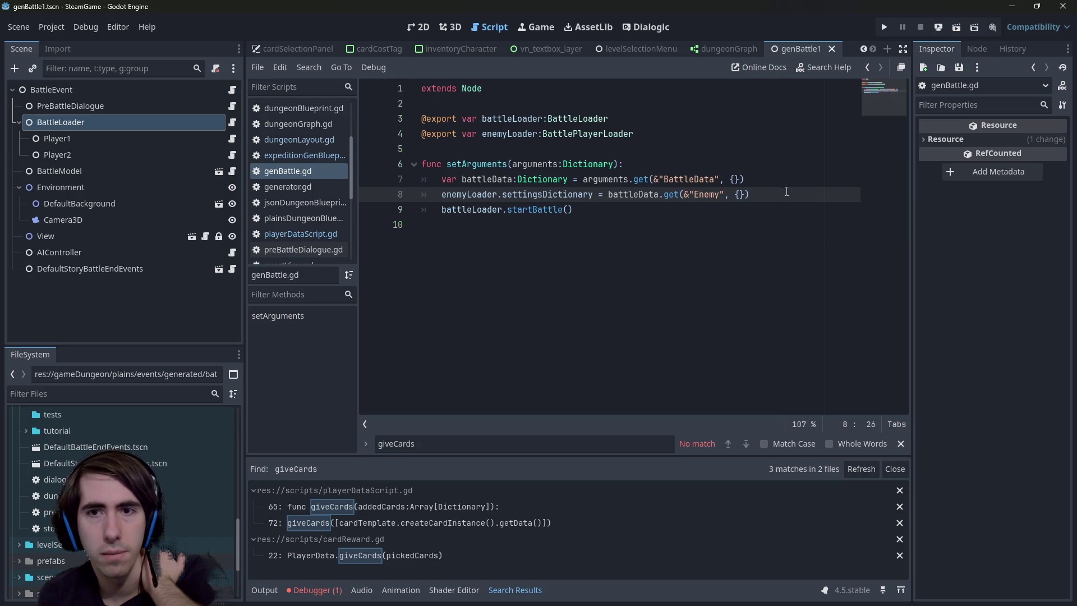
drag(787, 192, 320, 196)
key(ctrl+c)
click(771, 172)
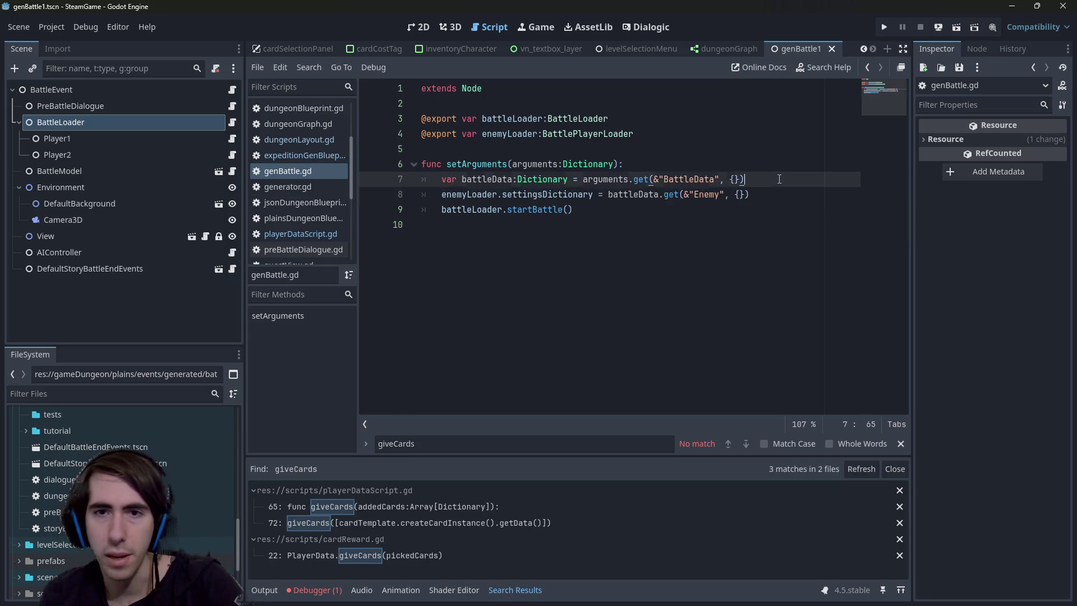
key(Return)
key(ctrl+v)
- Change the copied line's "Enemy" key to "Player" and save the script
double_click(712, 194)
text(Player)
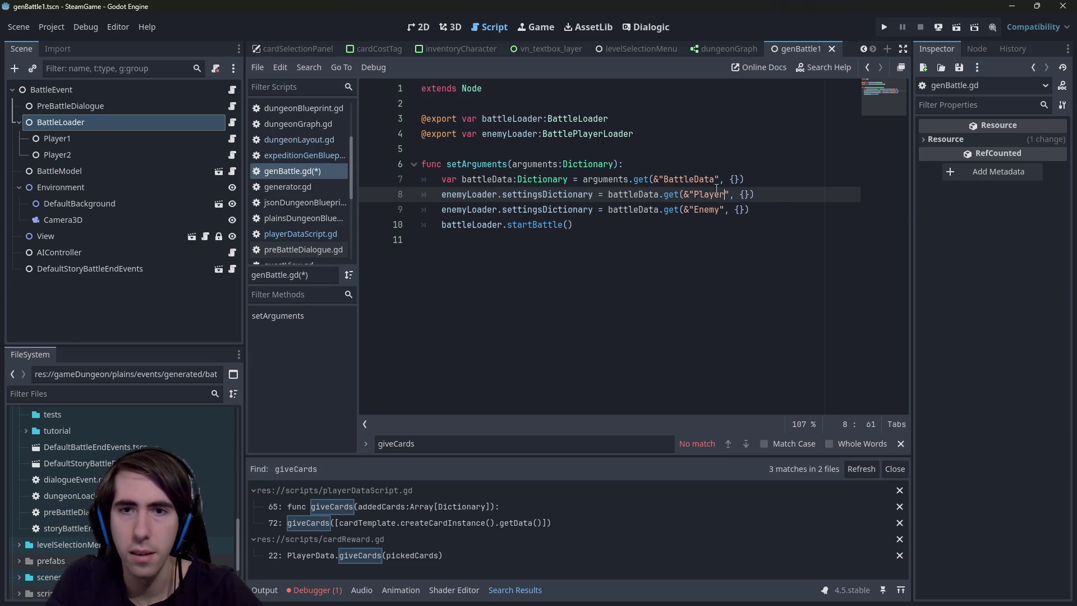
key(ctrl+z)
key(ctrl+z)
key(ctrl+z)
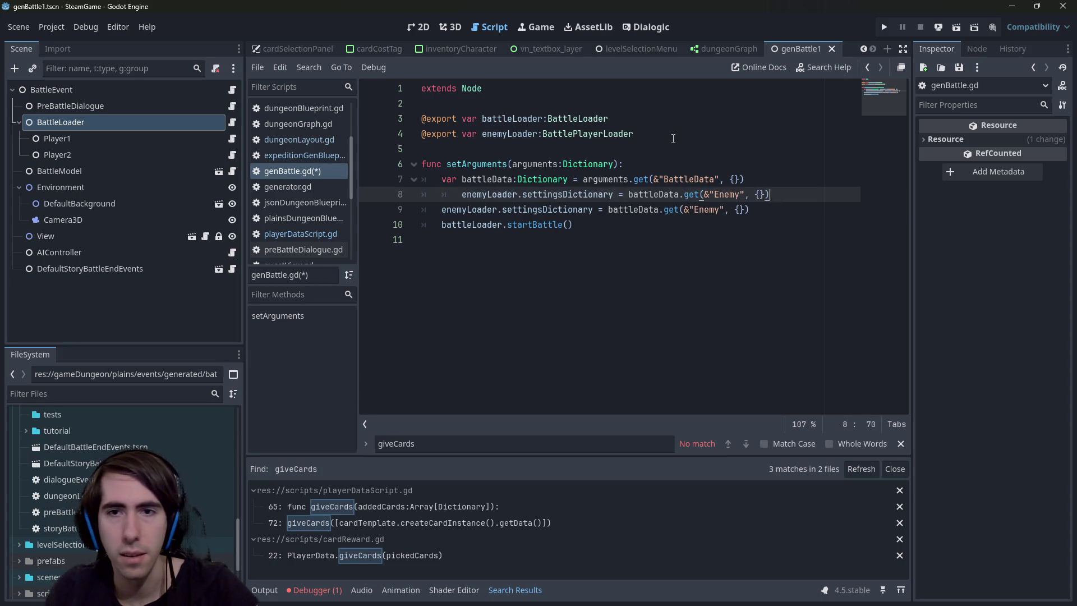
key(ctrl+s)
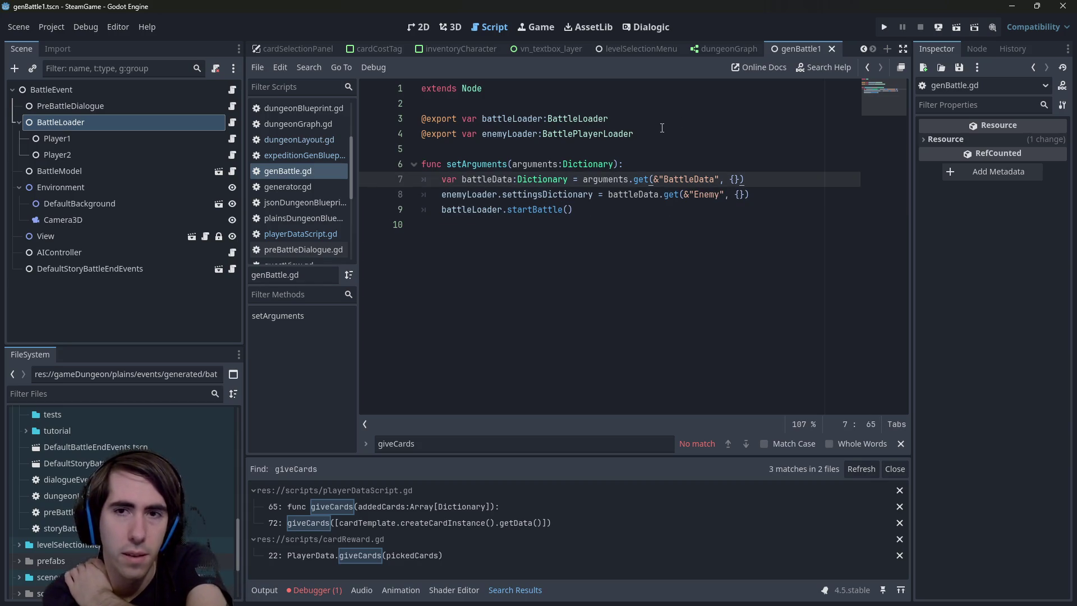
key(ctrl+shift+z)
key(ctrl+shift+z)
key(ctrl+shift+z)
key(ctrl+s)
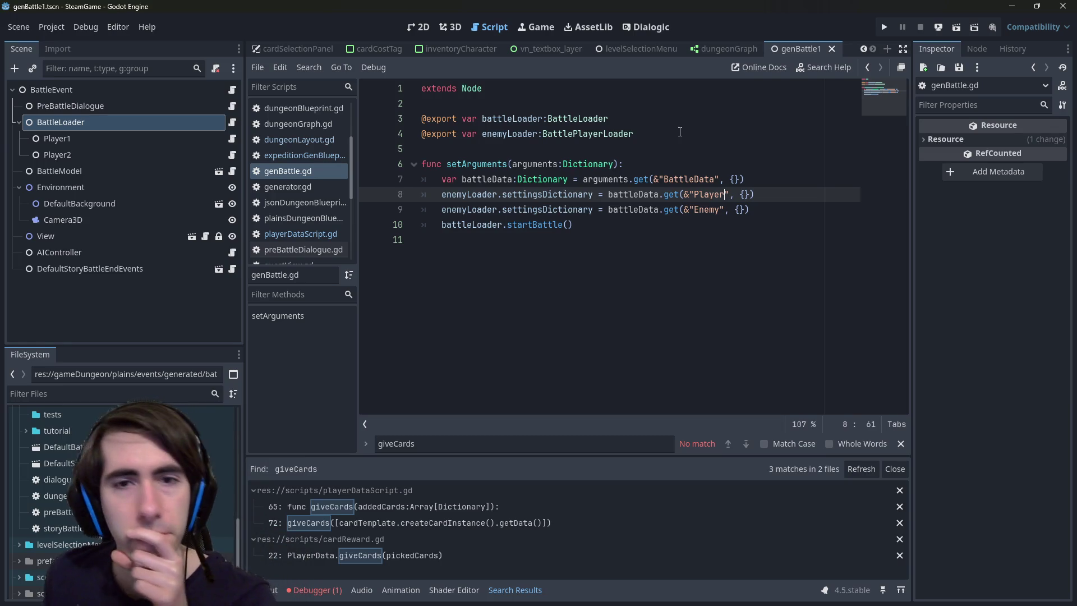
- Add an exported playerLoader variable, use it on the Player settings line, and save
drag(634, 134, 385, 137)
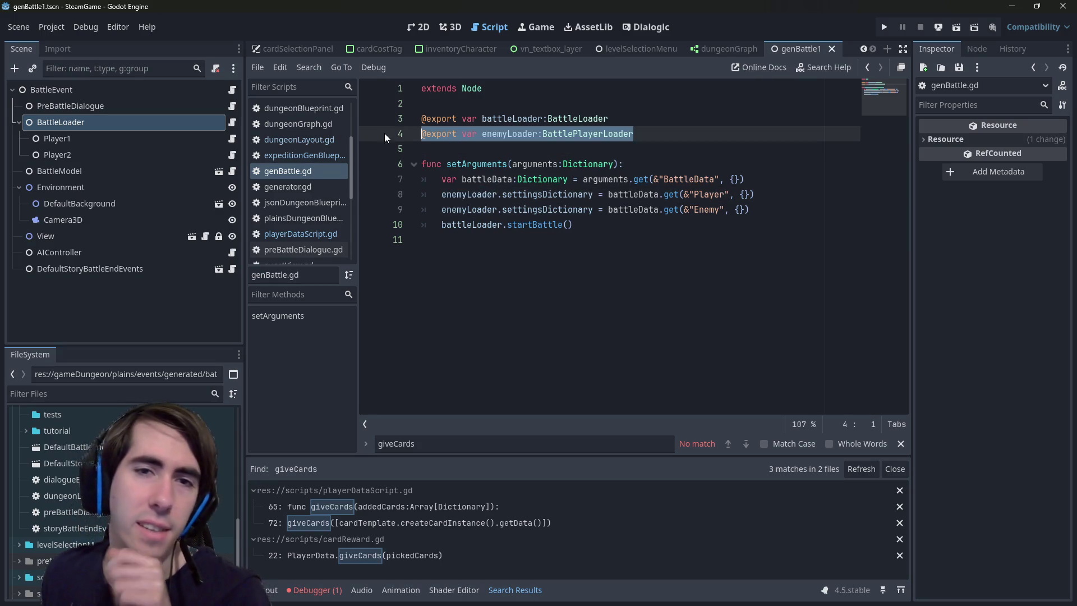
click(665, 118)
key(Return)
key(ctrl+v)
click(512, 133)
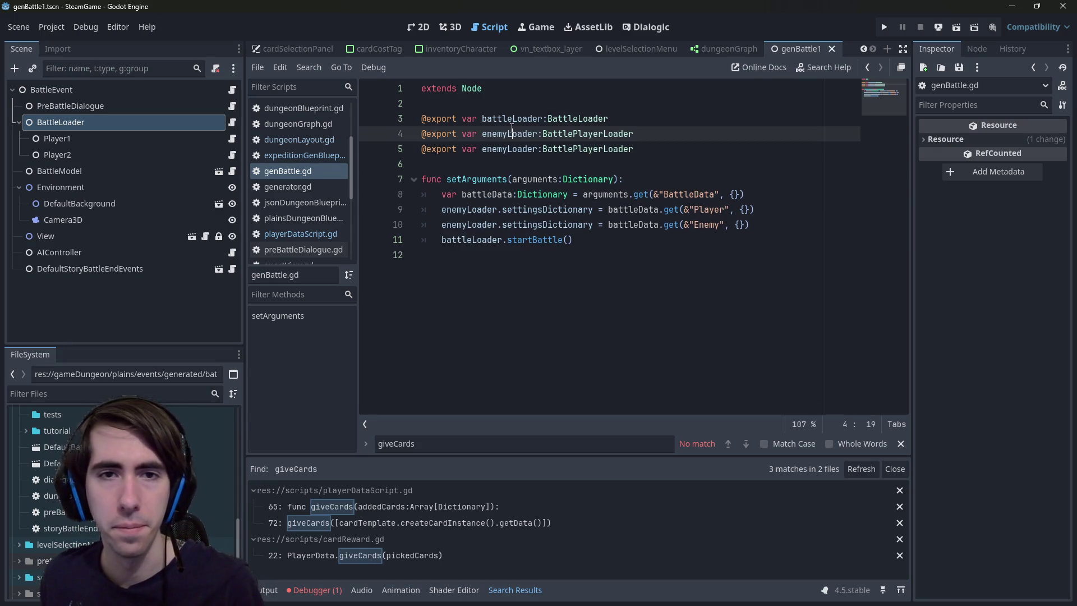
key(BackSpace)
key(BackSpace)
key(BackSpace)
text(plate)
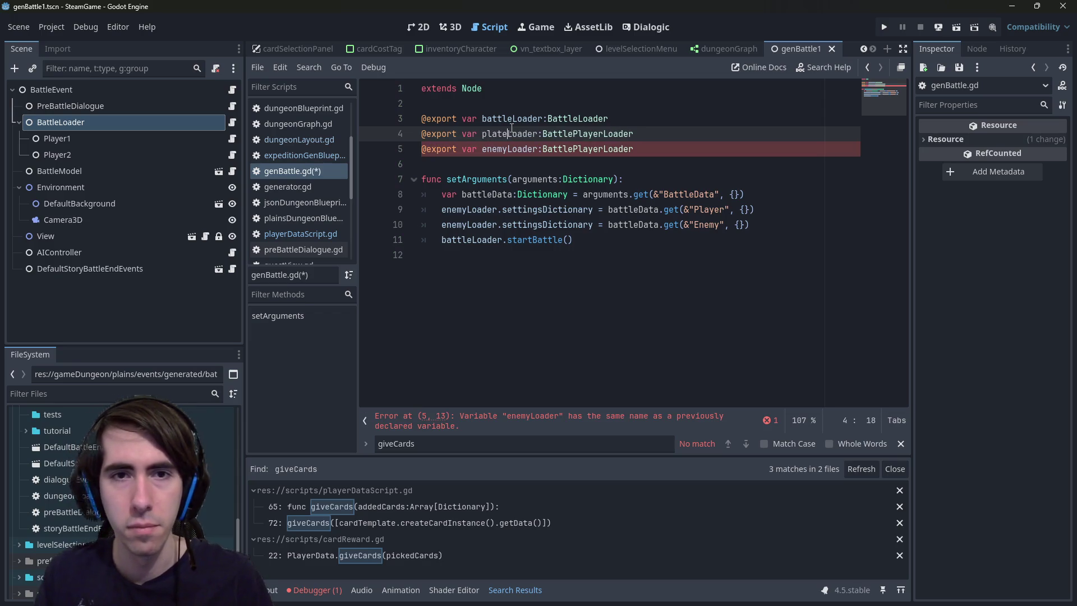
key(BackSpace)
key(BackSpace)
text(yer)
double_click(511, 130)
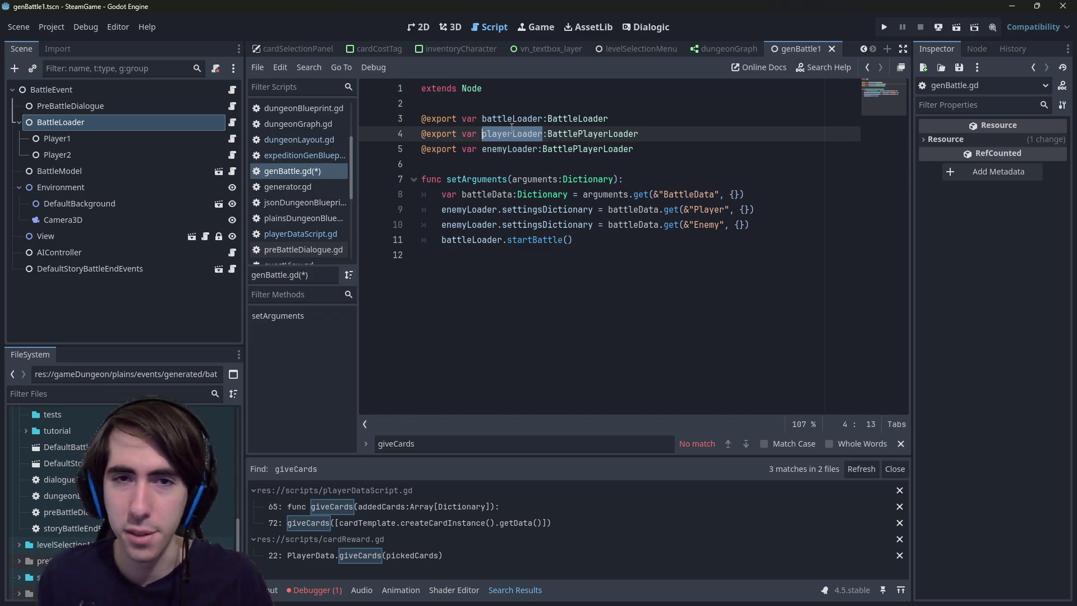
double_click(466, 212)
key(ctrl+v)
key(ctrl+s)
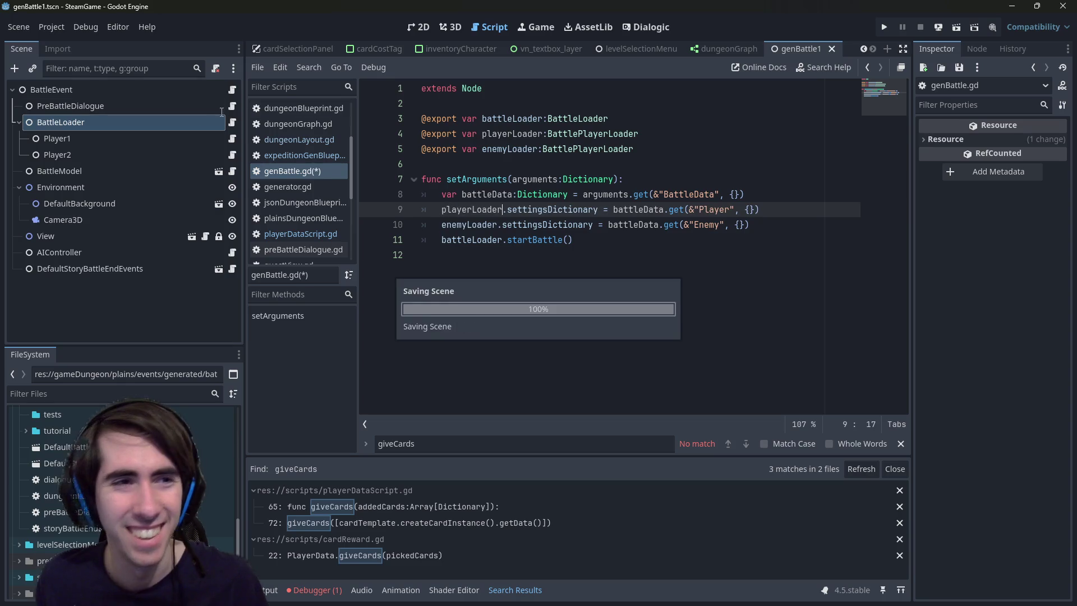
- Assign Player1 as BattleEvent's Player Loader through the Inspector's node picker
click(1010, 158)
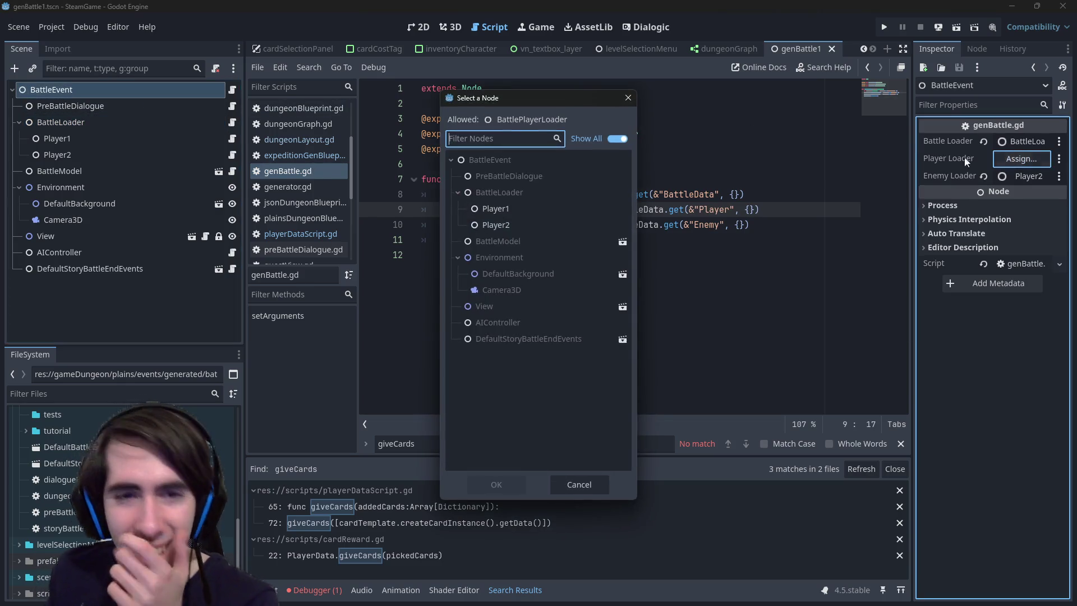
double_click(525, 214)
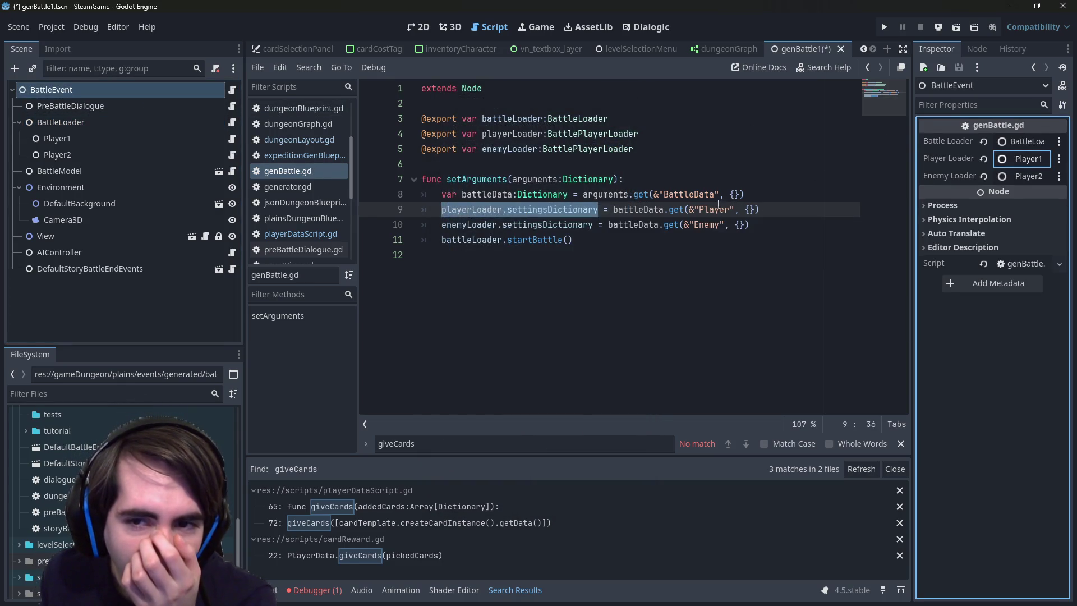
double_click(718, 205)
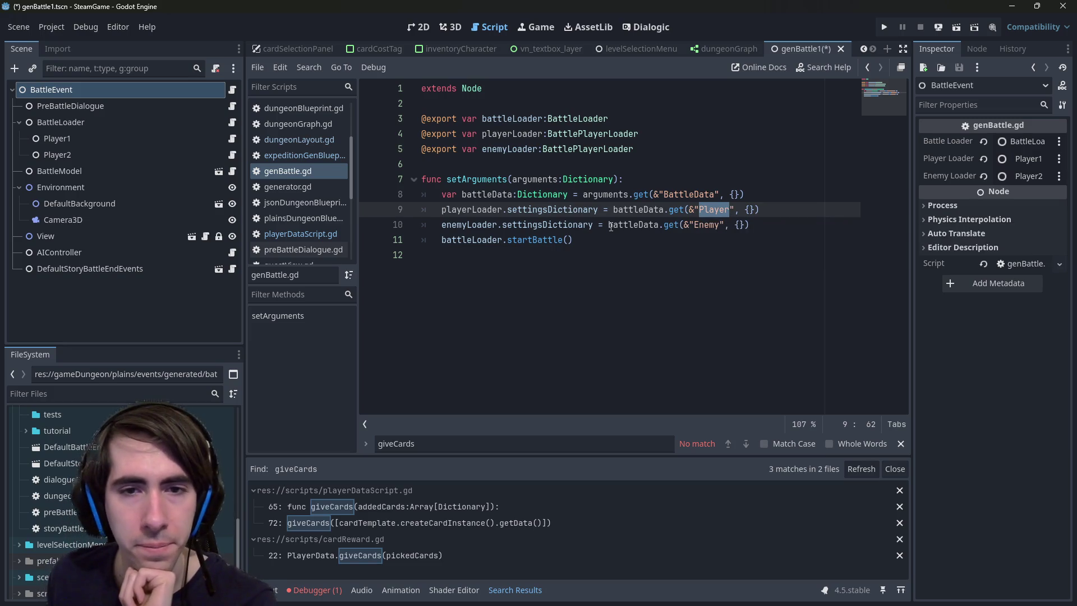
right_click(827, 221)
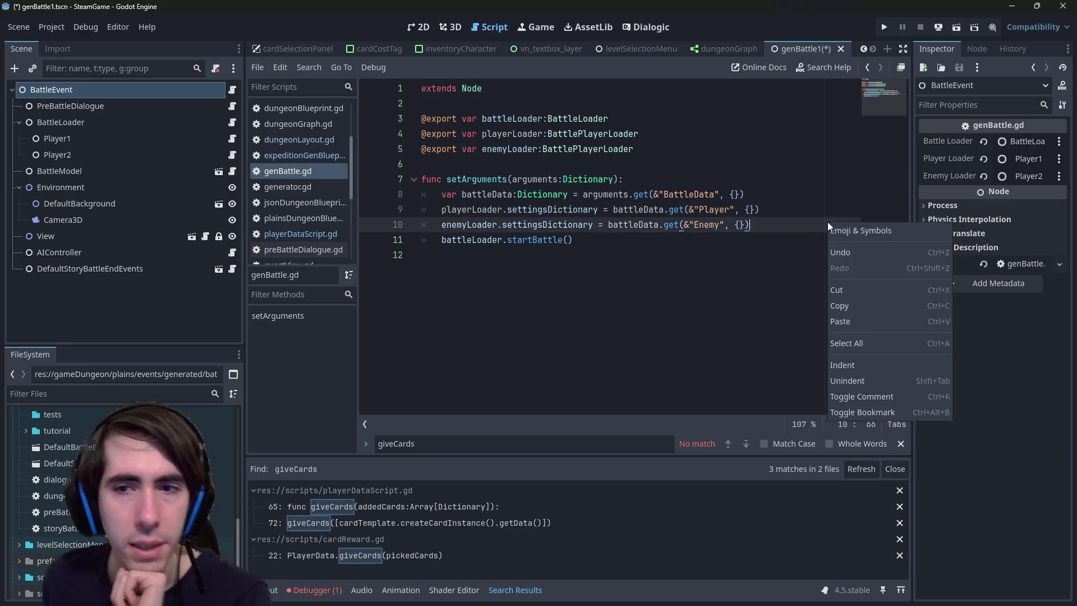
click(793, 222)
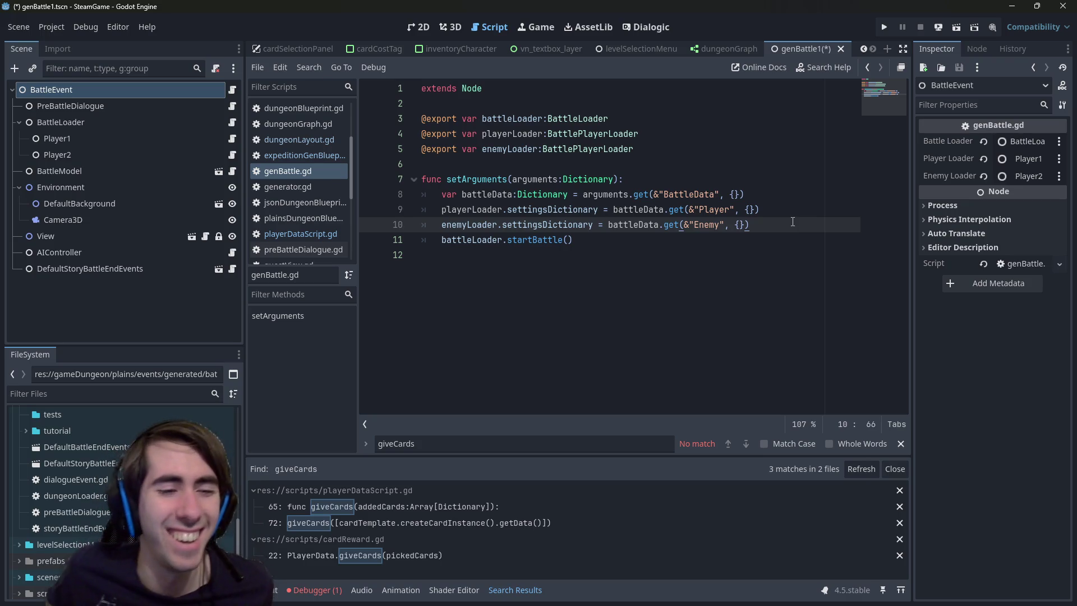
- Browse the FileSystem through the gameplay and quest1 folders and open room4Battle.json
scroll(89, 467, up, 3)
scroll(89, 467, up, 6)
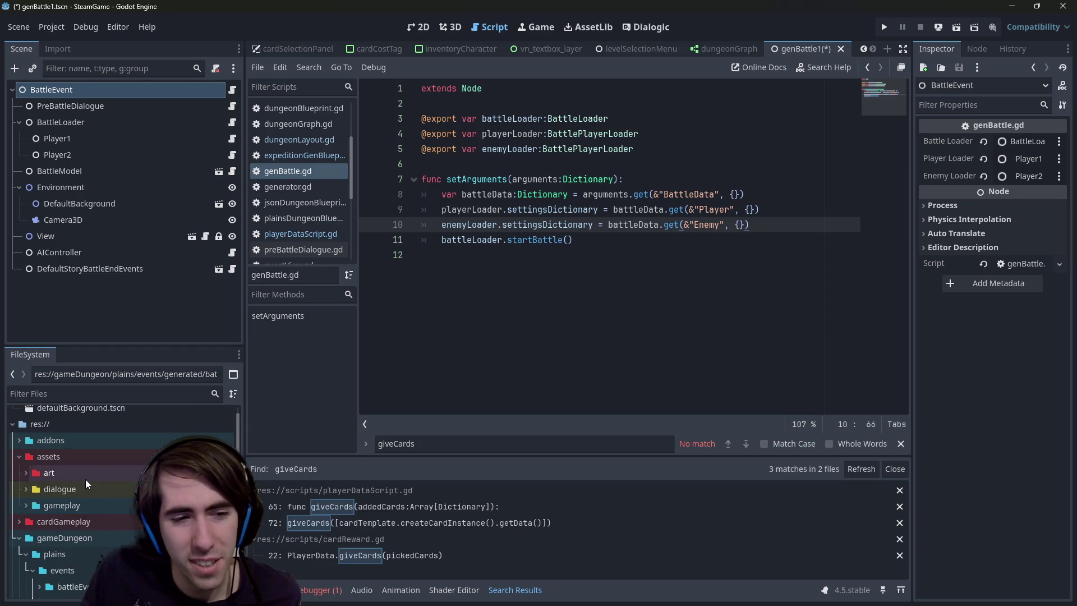
double_click(86, 504)
scroll(86, 504, down, 2)
scroll(86, 503, down, 1)
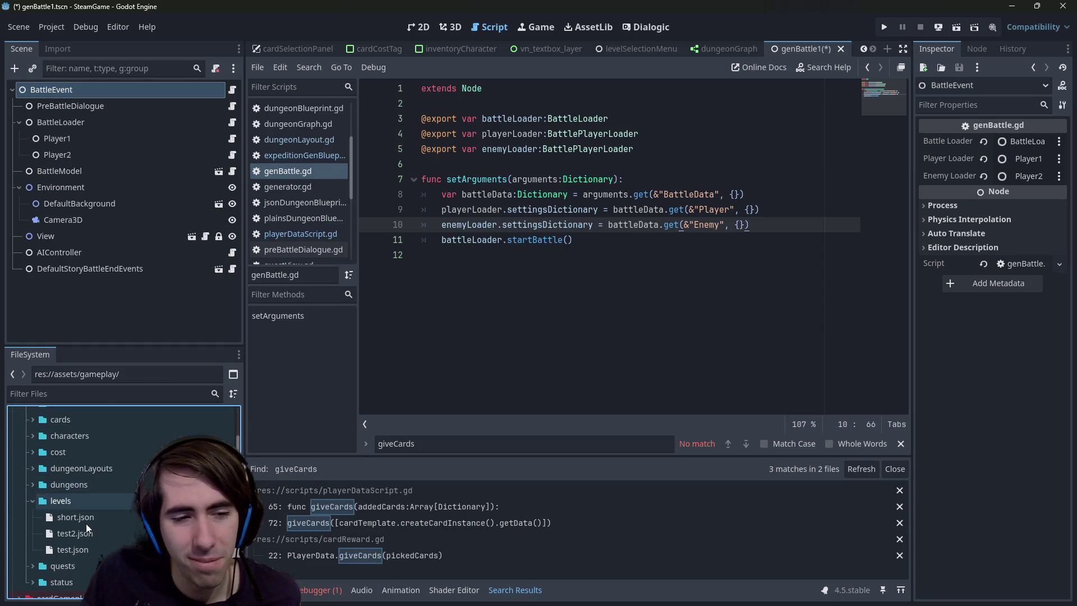
scroll(80, 488, up, 3)
scroll(83, 503, down, 8)
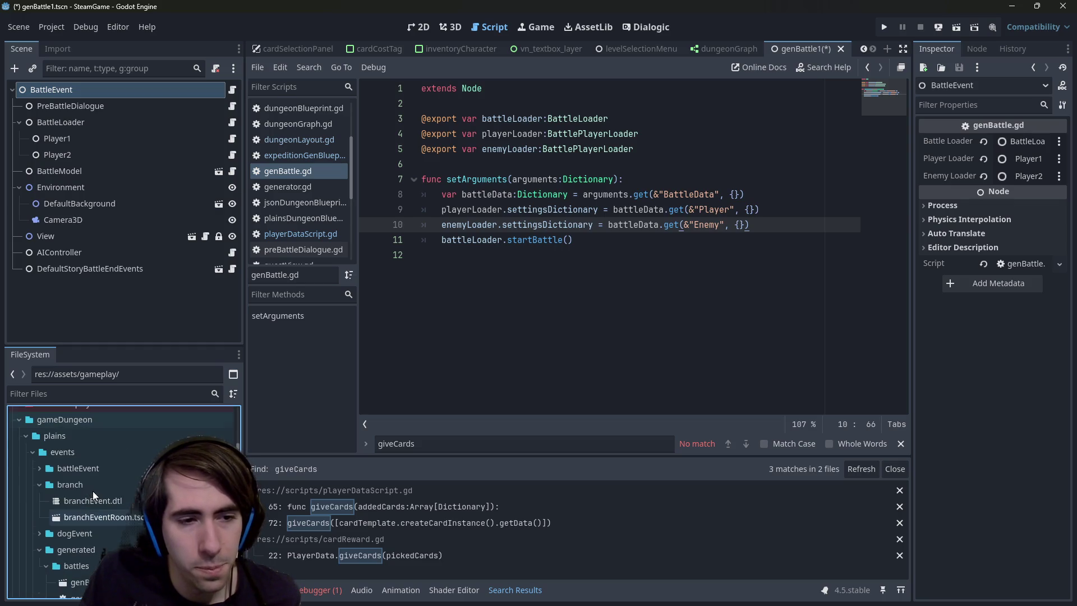
scroll(88, 473, down, 3)
scroll(95, 488, down, 1)
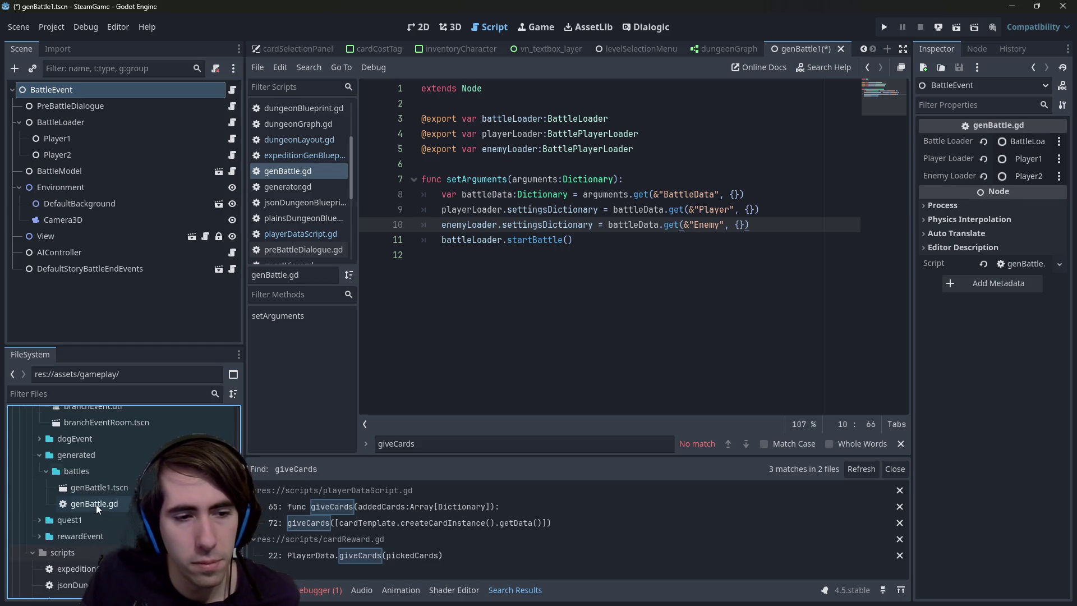
double_click(96, 517)
scroll(96, 517, down, 2)
click(96, 517)
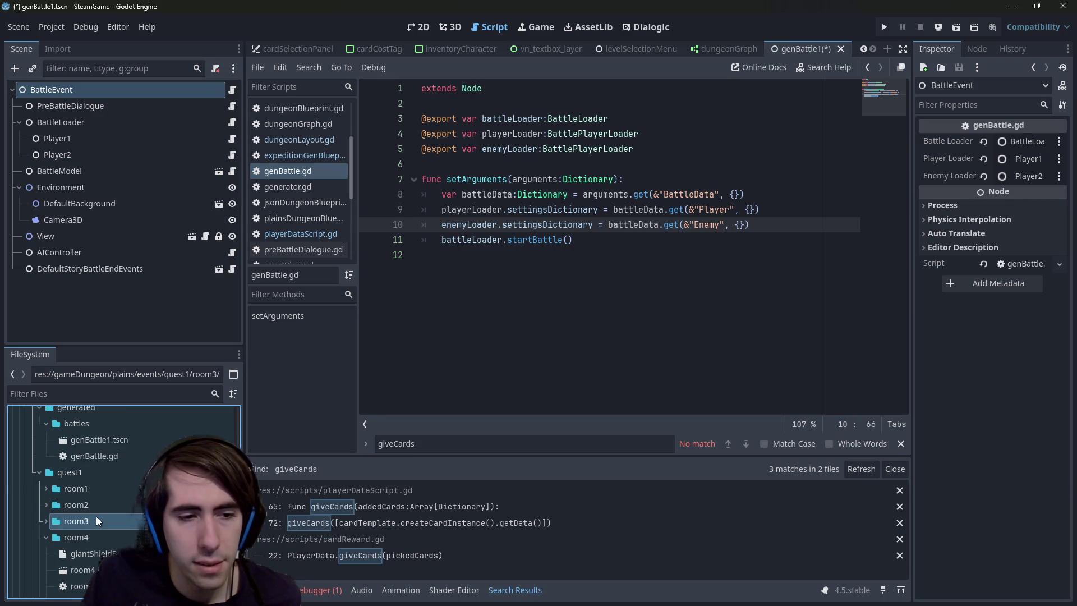
scroll(96, 517, down, 3)
double_click(93, 555)
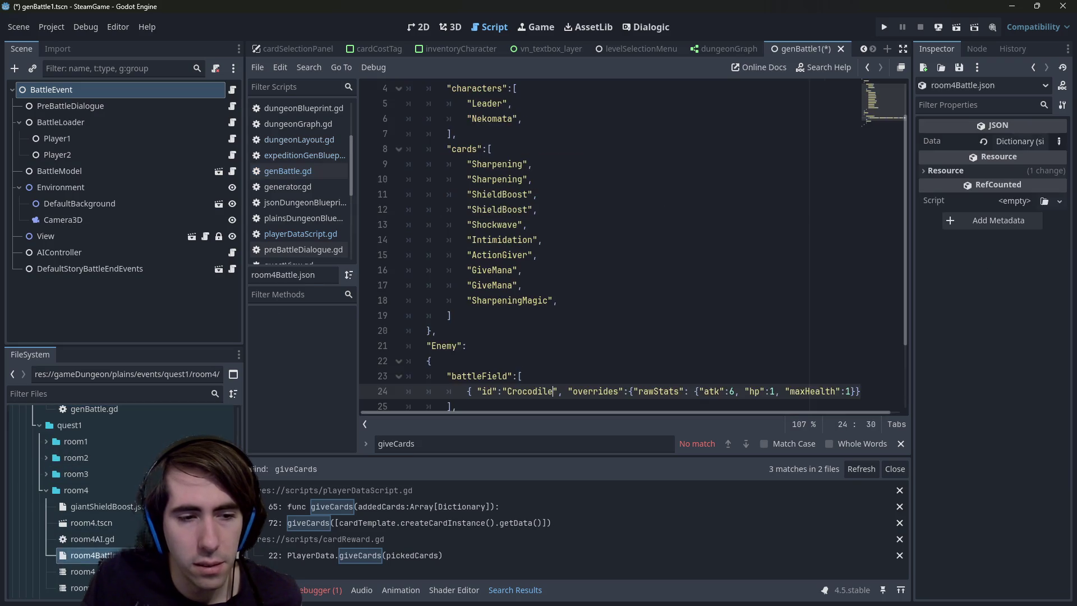
- Copy all of room4Battle.json's text, go back to genBattle.gd, and reselect room4Battle.json
scroll(552, 281, up, 1)
scroll(552, 306, down, 3)
click(551, 300)
scroll(551, 307, up, 3)
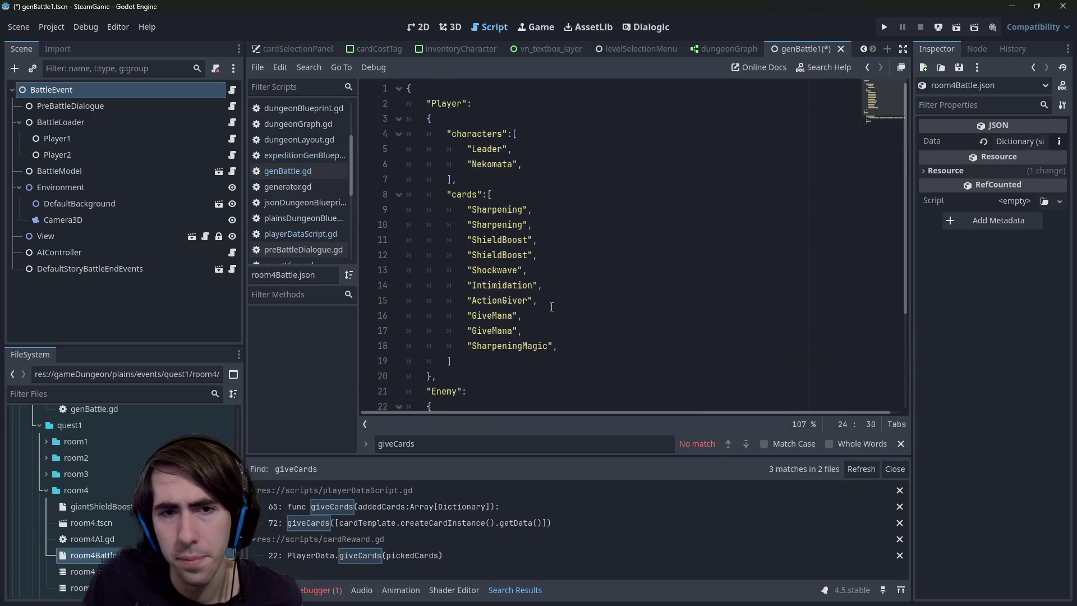
scroll(545, 309, down, 3)
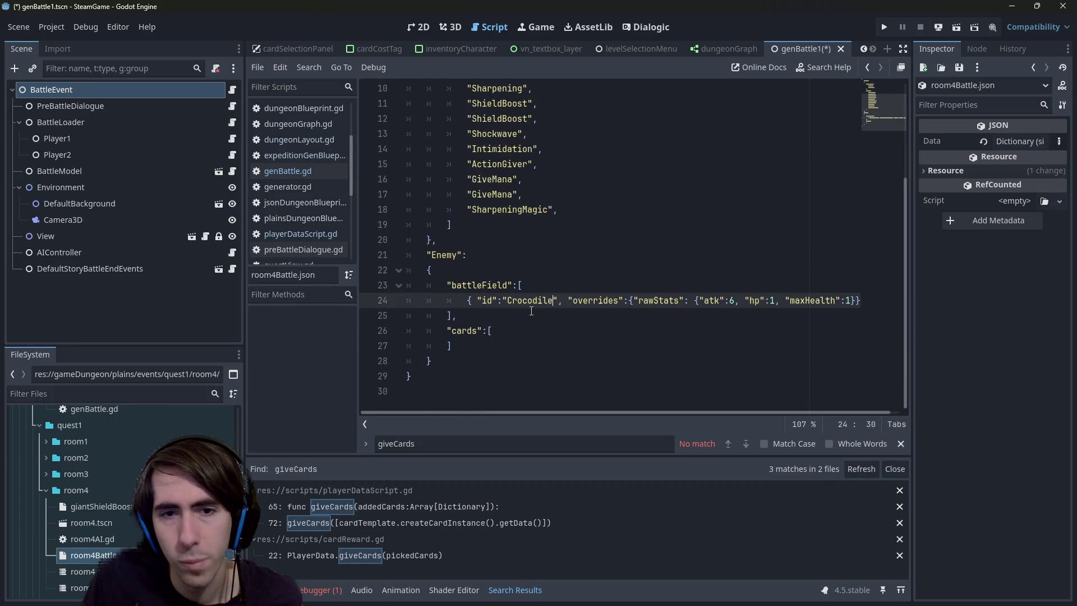
mouse_move(532, 392)
mouse_down()
mouse_move(505, 382)
mouse_move(448, 252)
mouse_move(404, 90)
mouse_move(390, 86)
mouse_up()
right_click(540, 200)
click(552, 245)
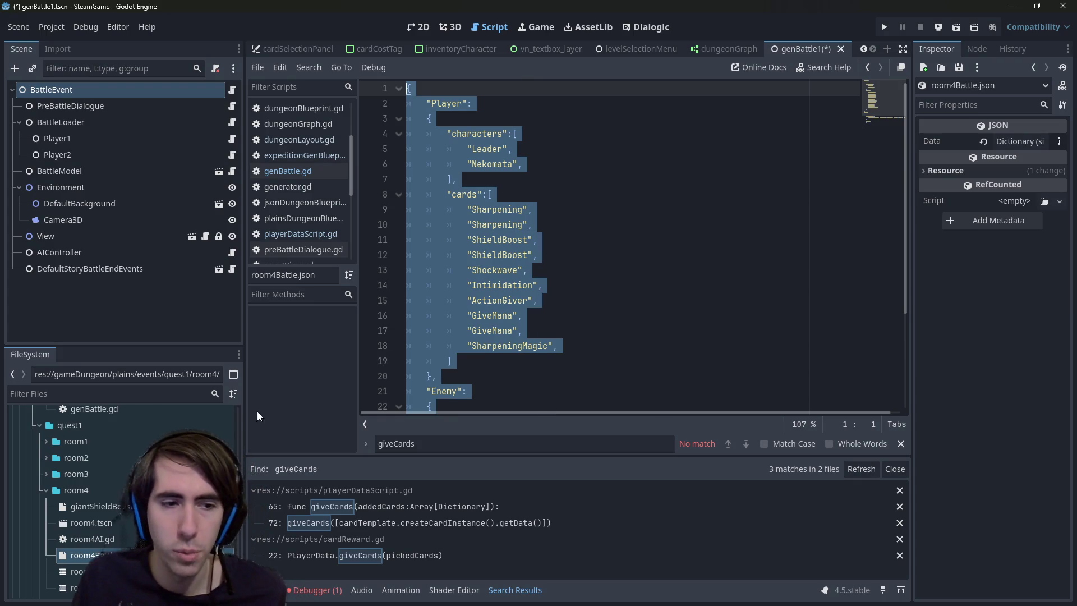
click(493, 303)
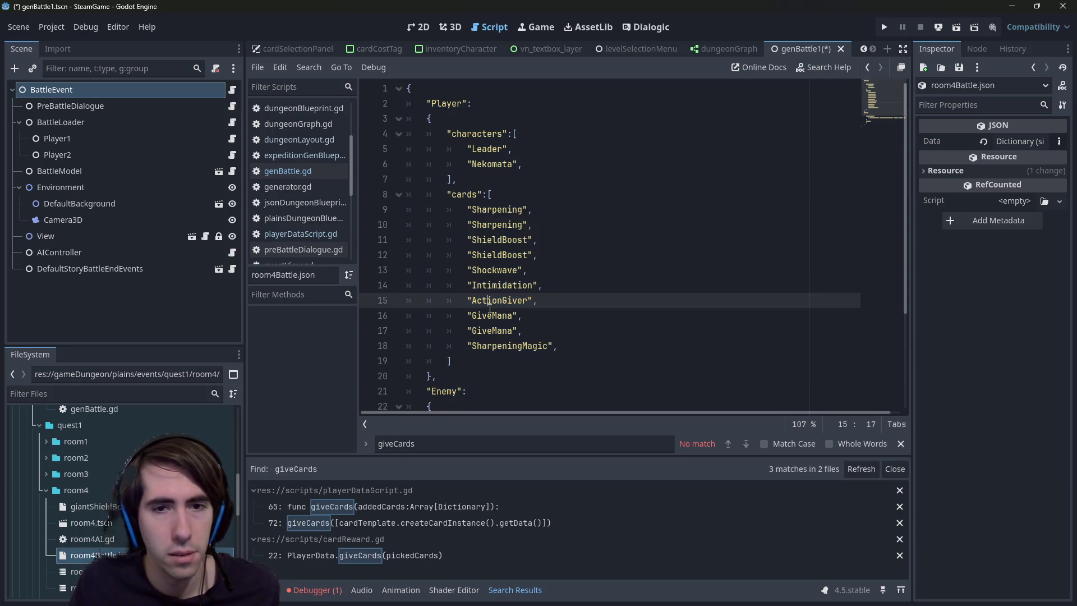
key(alt+Left)
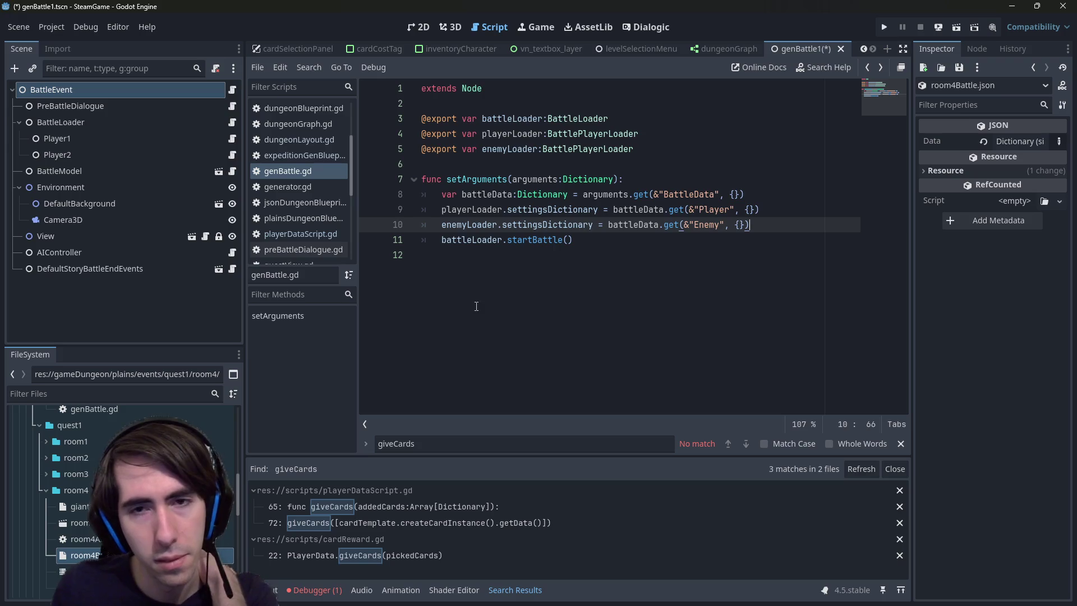
click(84, 555)
- Duplicate room4Battle.json under the name defaultBattle.json with Ctrl+D
key(ctrl+d)
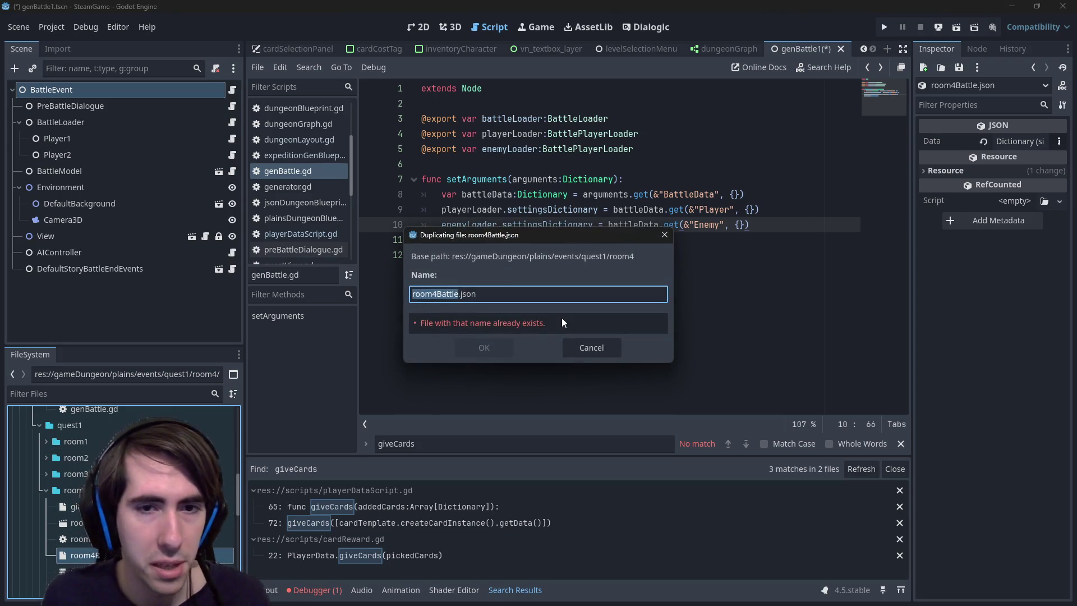
key(Left)
key(Right)
key(Right)
key(Right)
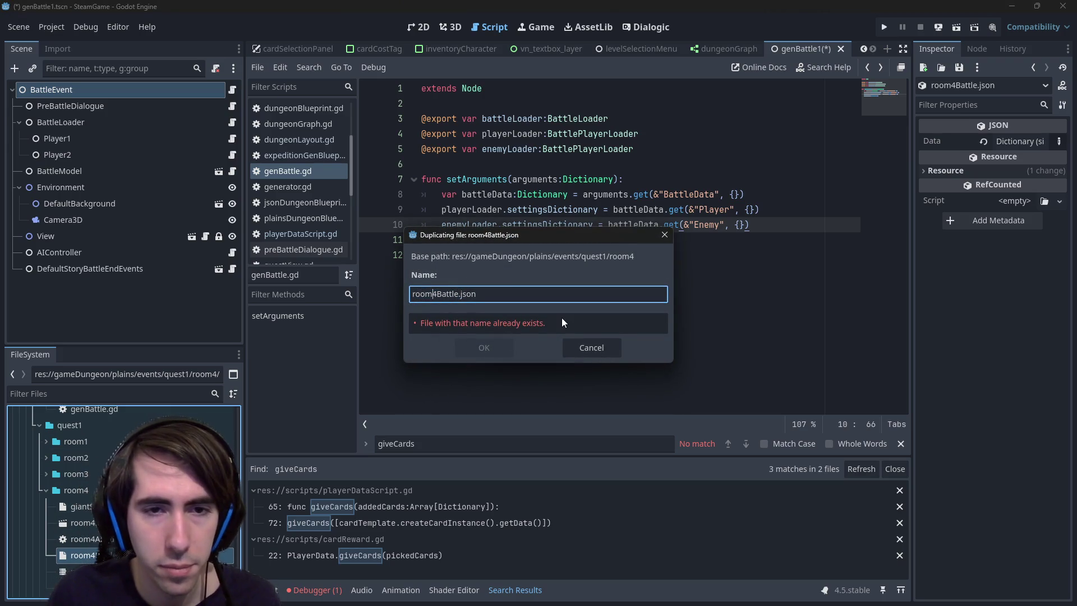
key(BackSpace)
key(BackSpace)
key(BackSpace)
text(default)
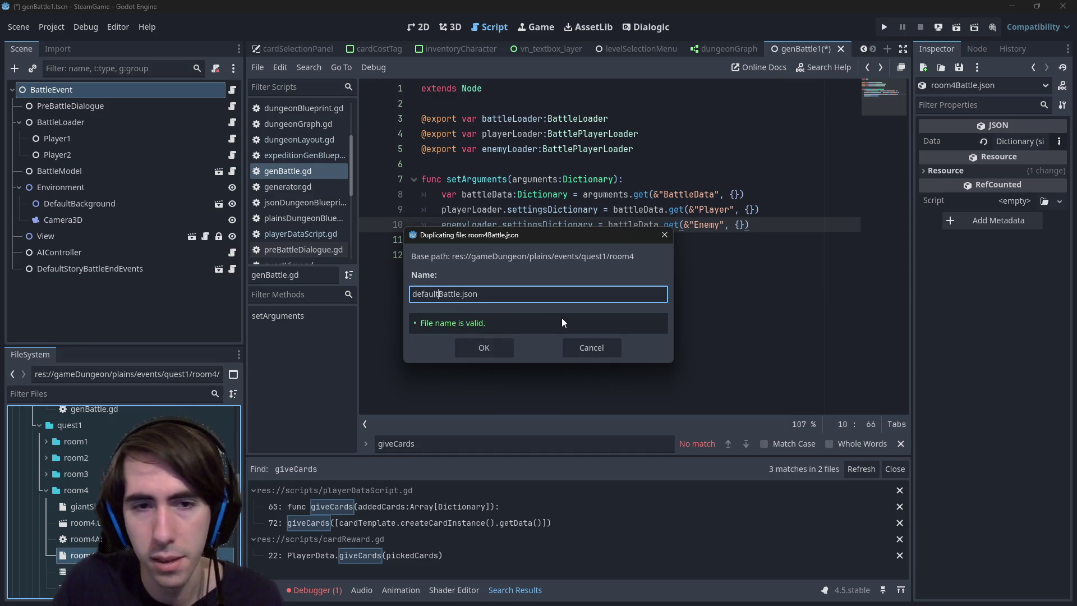
key(Return)
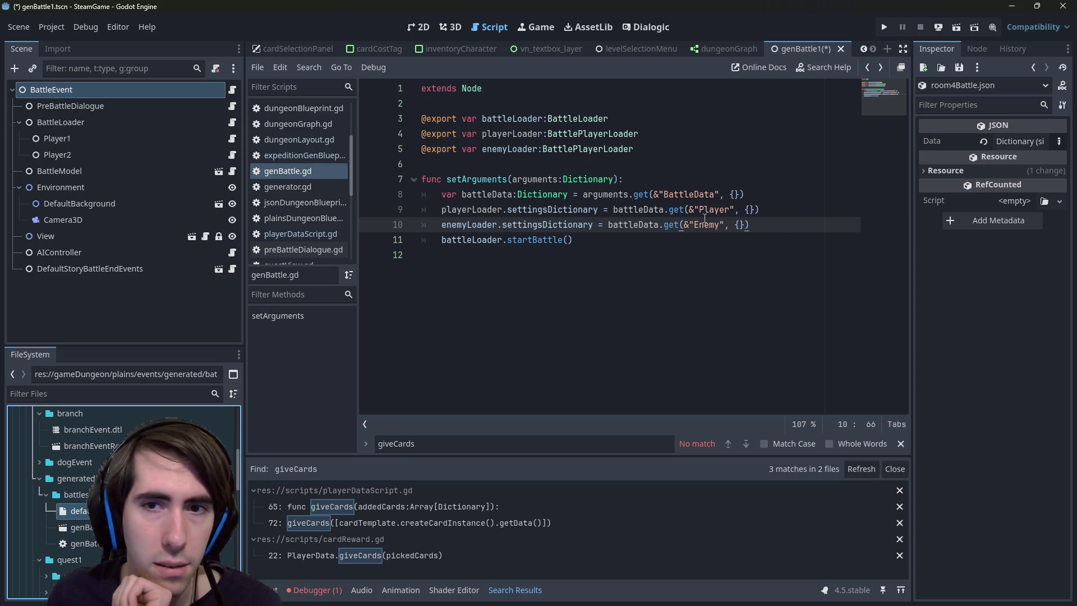
- Open a new blank line after the enemy settings line in genBattle.gd
mouse_move(627, 209)
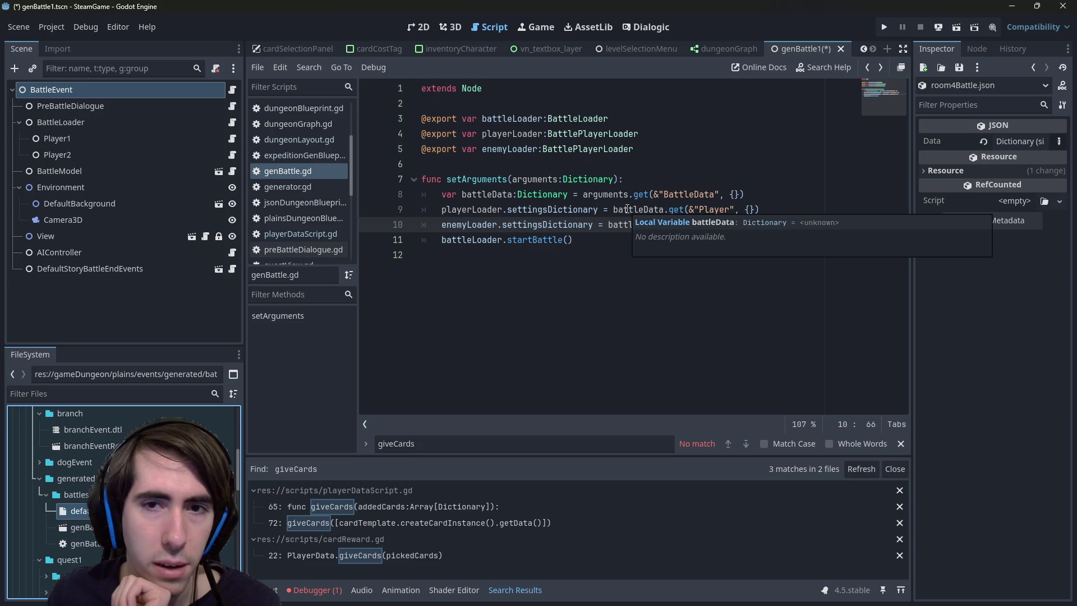
double_click(637, 210)
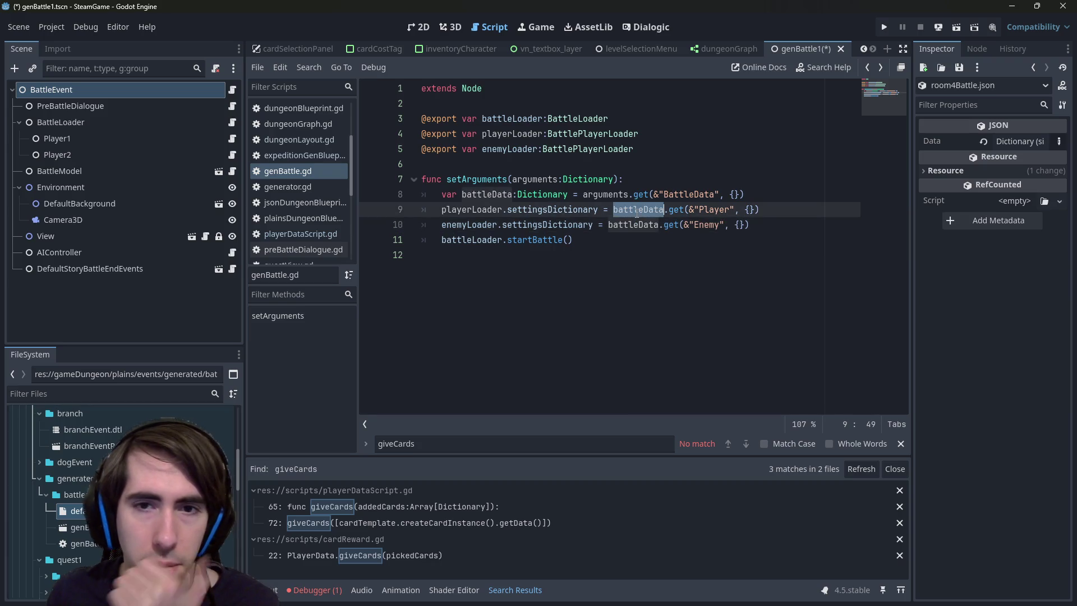
mouse_move(637, 212)
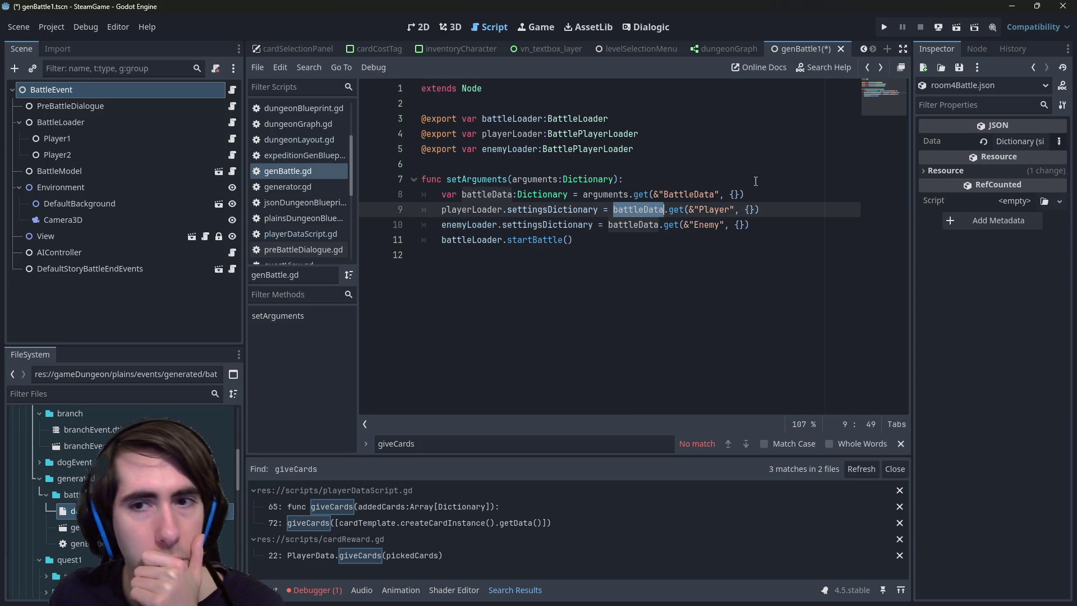
click(766, 218)
click(770, 211)
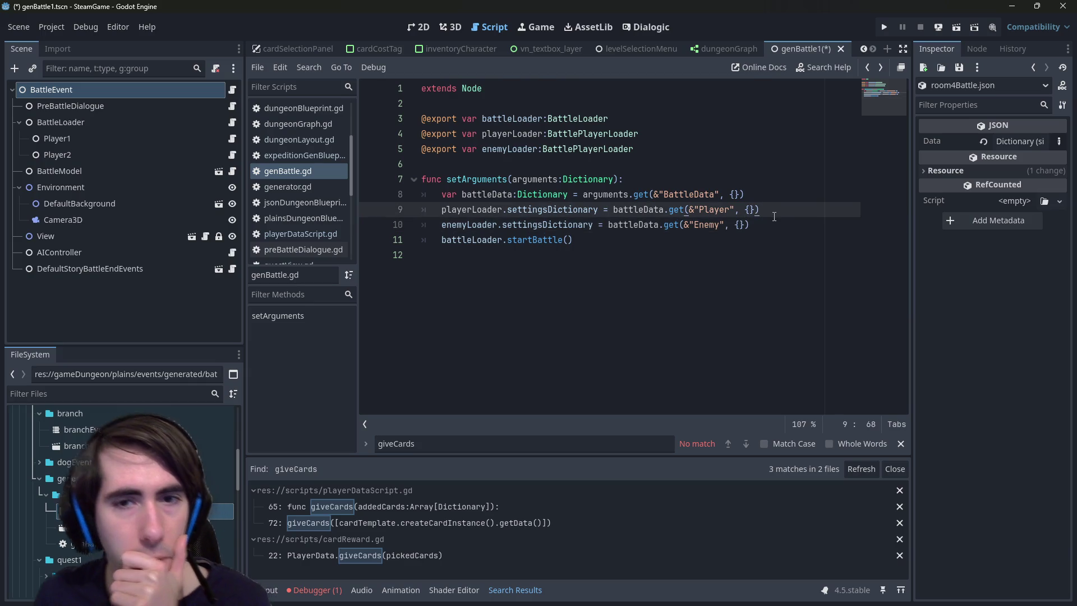
key(Down)
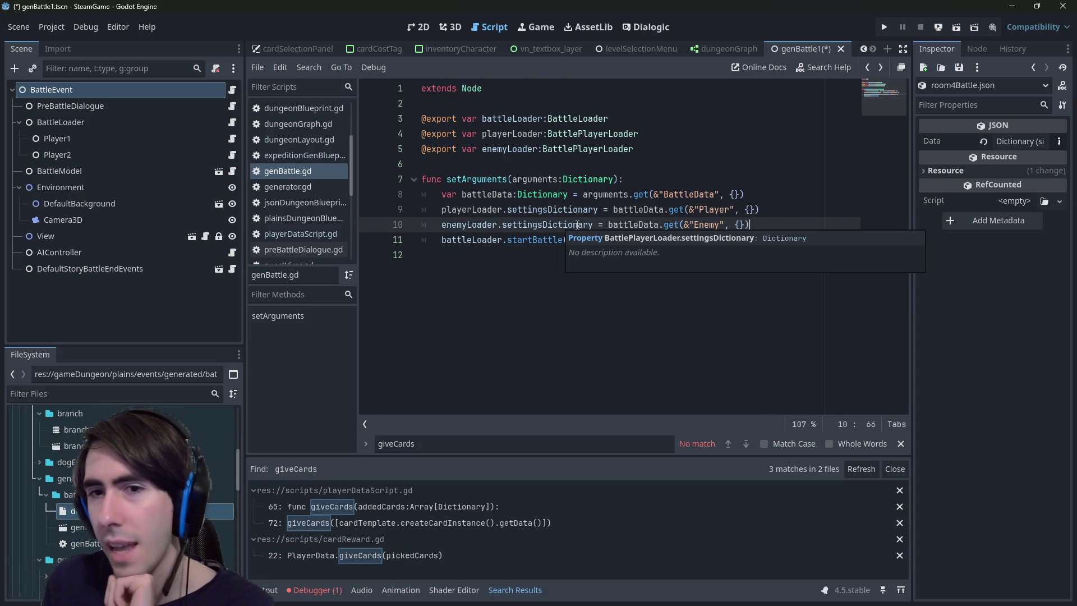
double_click(471, 209)
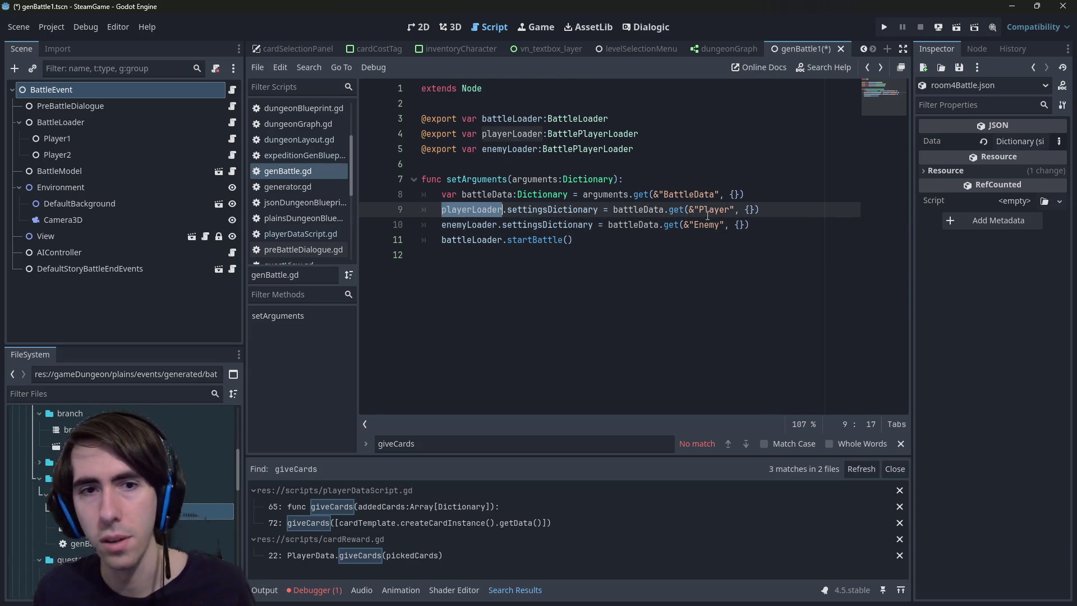
click(789, 221)
key(Return)
key(Return)
- Copy playerLoader from line 9 and paste it to begin the if condition
key(Up)
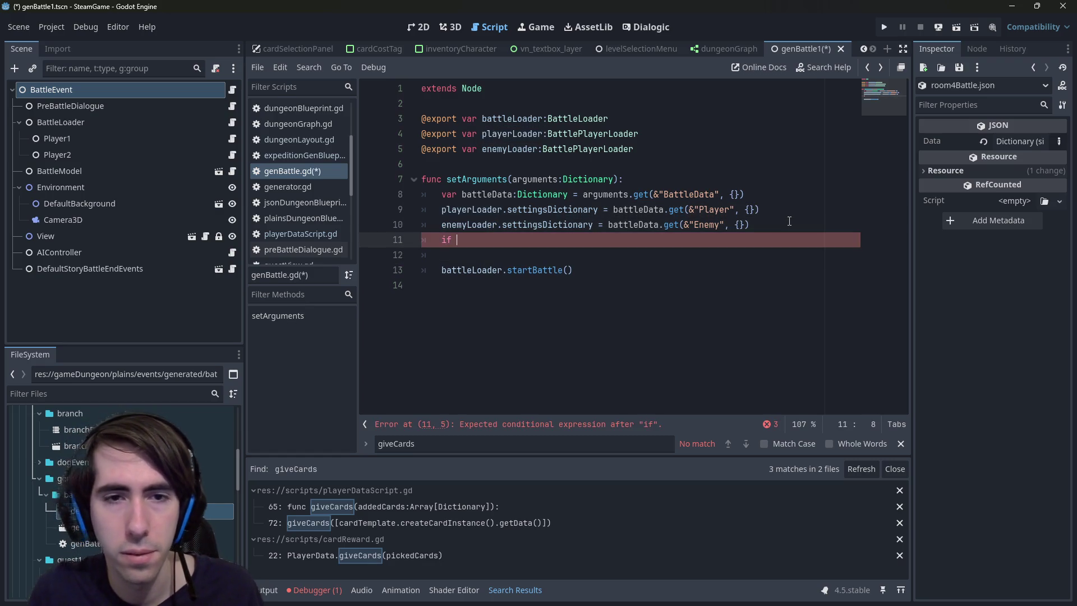
key(Up)
key(Up)
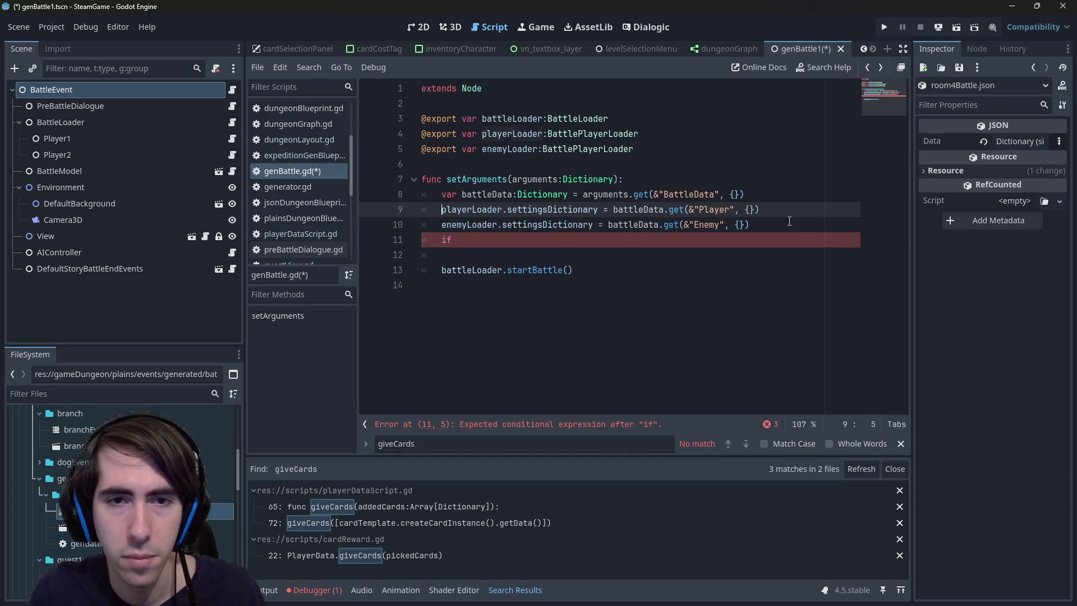
key(ctrl+shift+Right)
key(ctrl+c)
key(Down)
key(Down)
key(End)
key(ctrl+v)
- Complete 'if playerLoader.settingsDictionary.is_empty():' and move it above the enemy settings line
text(.emp)
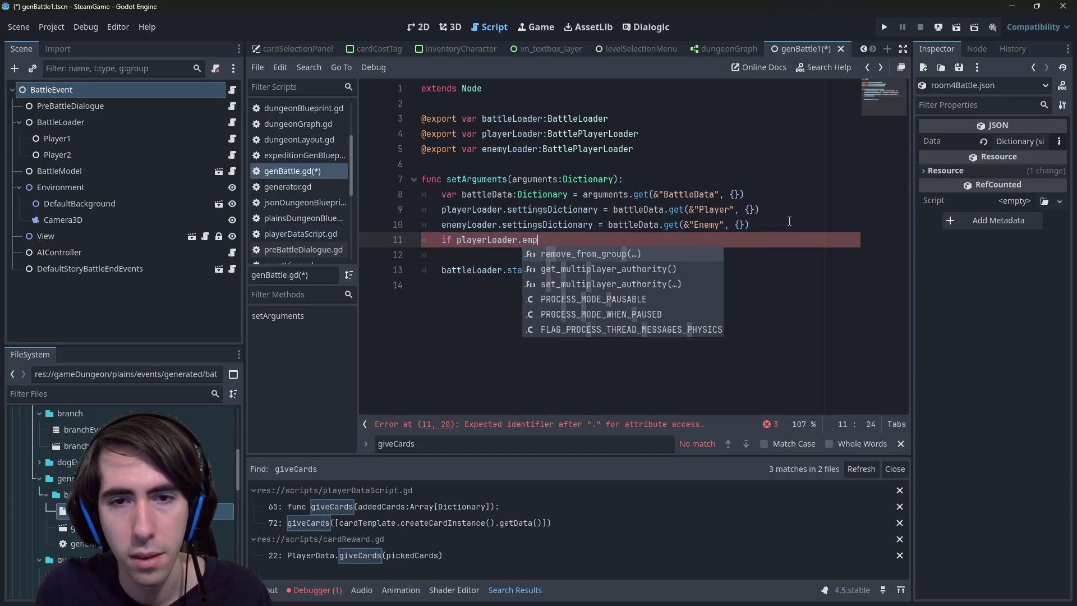
text(t)
key(BackSpace)
key(BackSpace)
key(BackSpace)
text(setti)
key(Return)
text(.is)
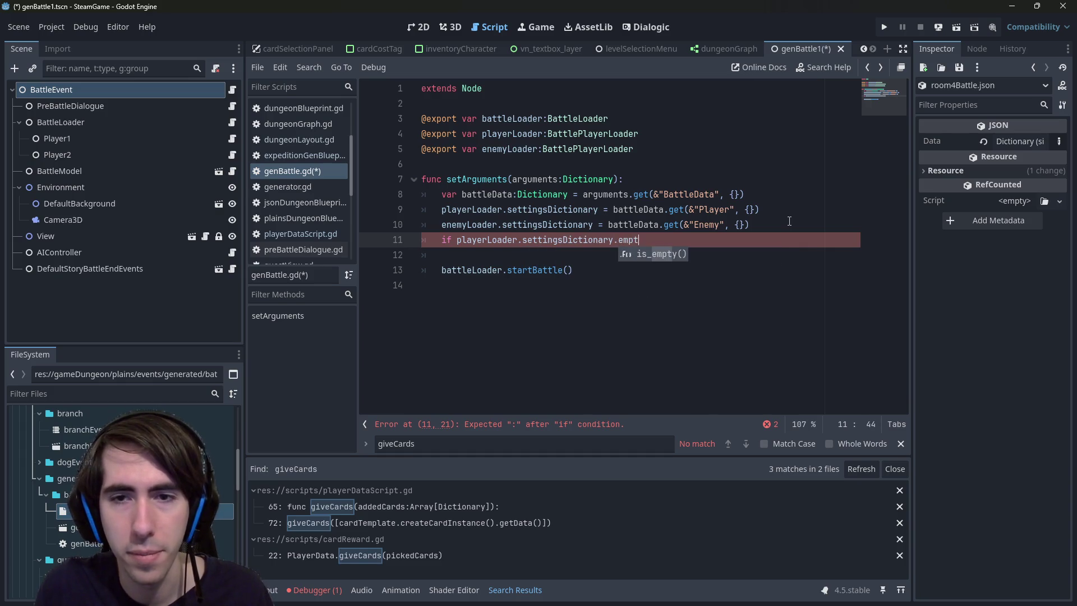
key(Return)
text(:)
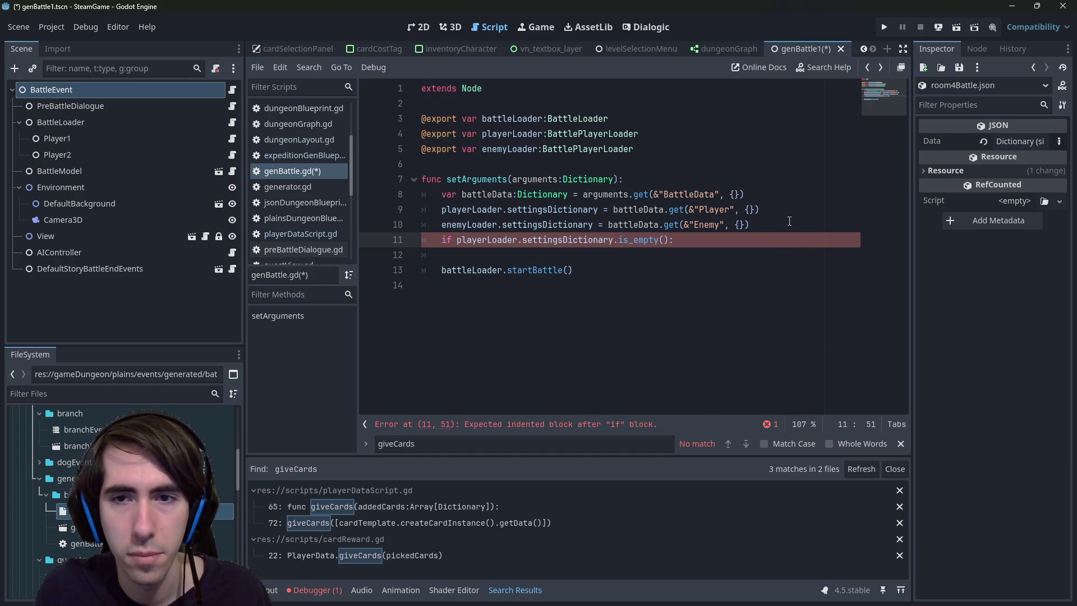
key(alt+Up)
key(Up)
key(Up)
key(Up)
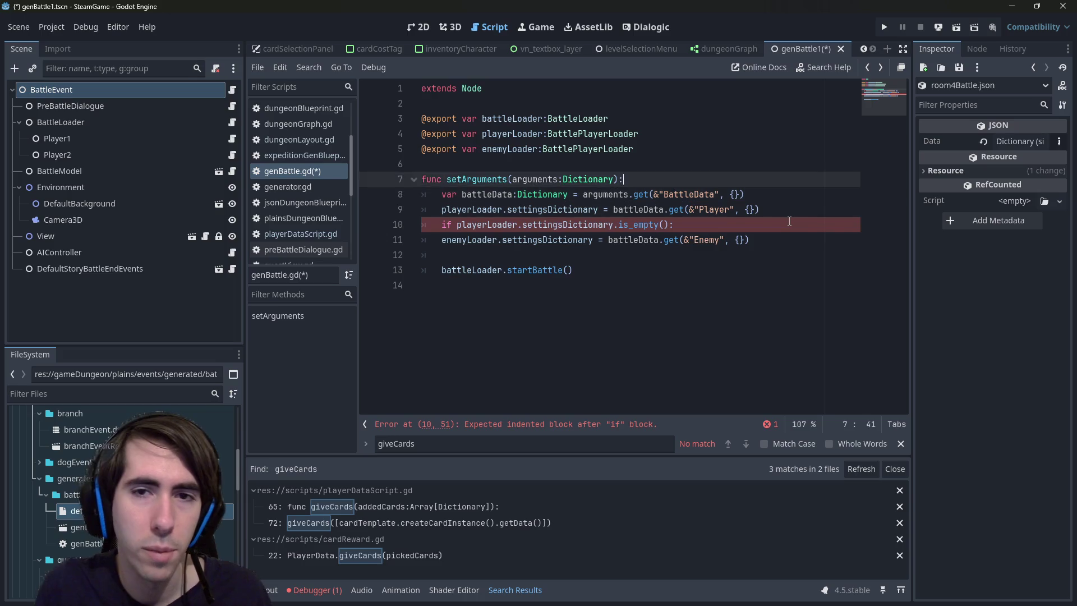
- Begin a 'func loadData' stub on a new line above setArguments
key(Return)
key(Return)
key(Up)
text(func loadData():)
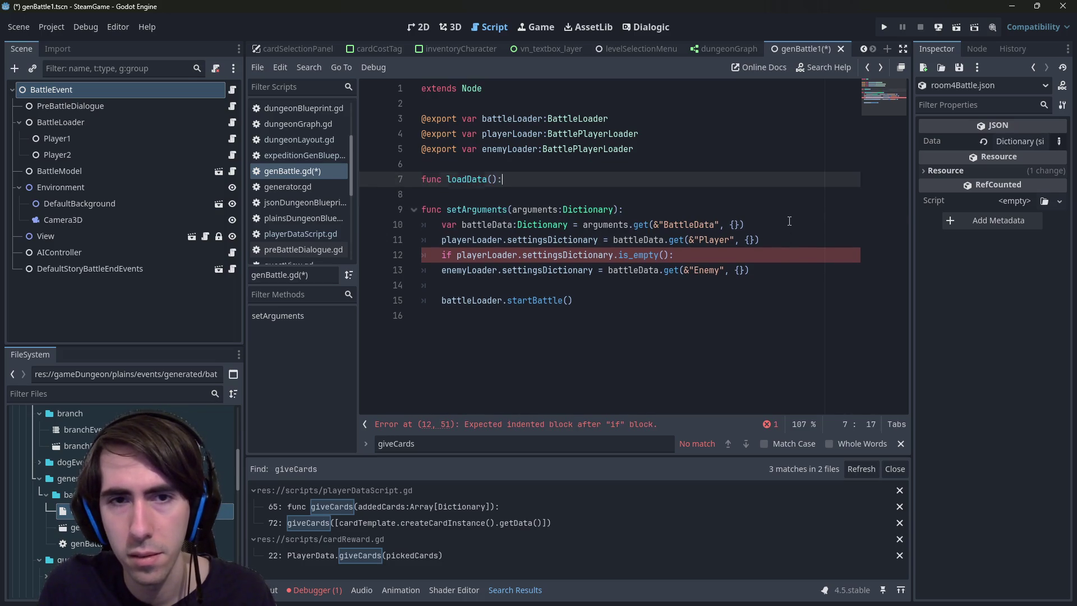
- Give loadData the parameters loader:BattlePlayerLoader and arguments:Dictionary, then save
key(Down)
key(Down)
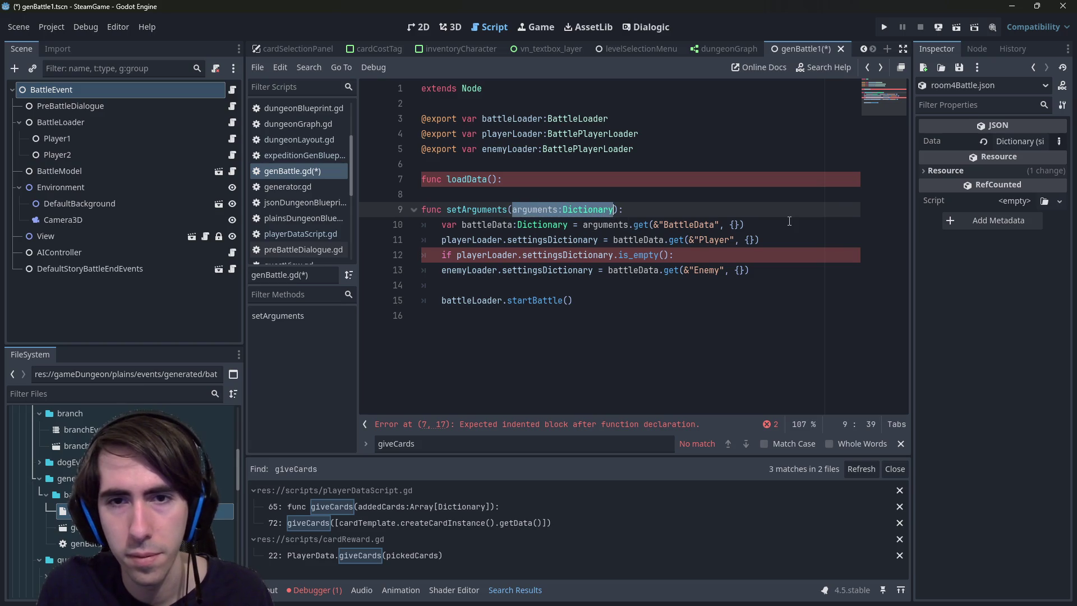
key(Up)
key(Up)
key(Left)
text(arguments:Dictionary)
key(Return)
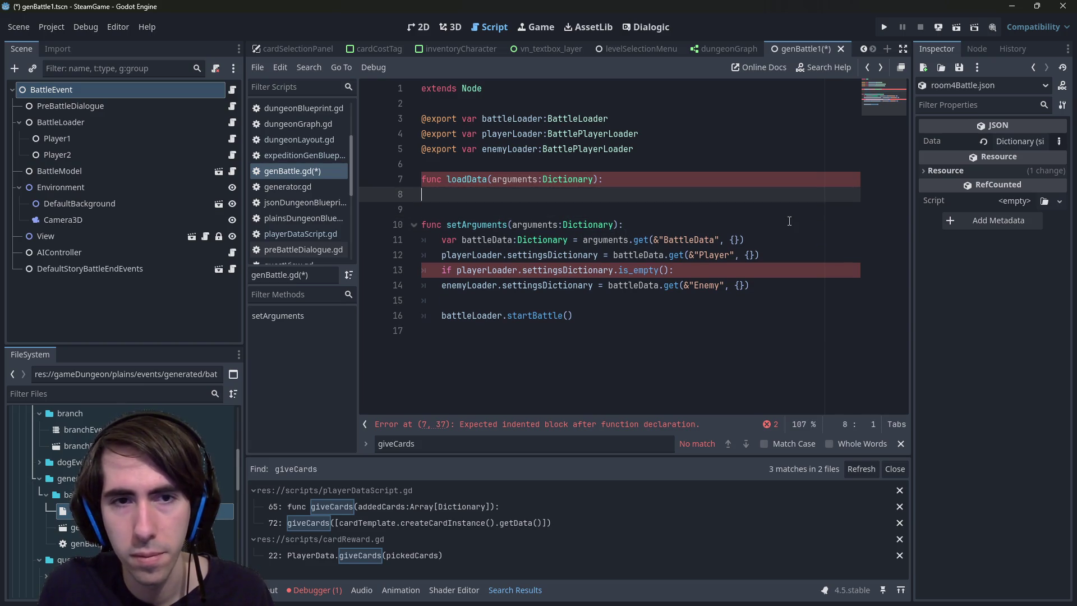
key(Up)
key(Up)
key(Up)
key(Down)
key(Down)
key(Down)
text(playerLoader:BattlePlayerLoader,)
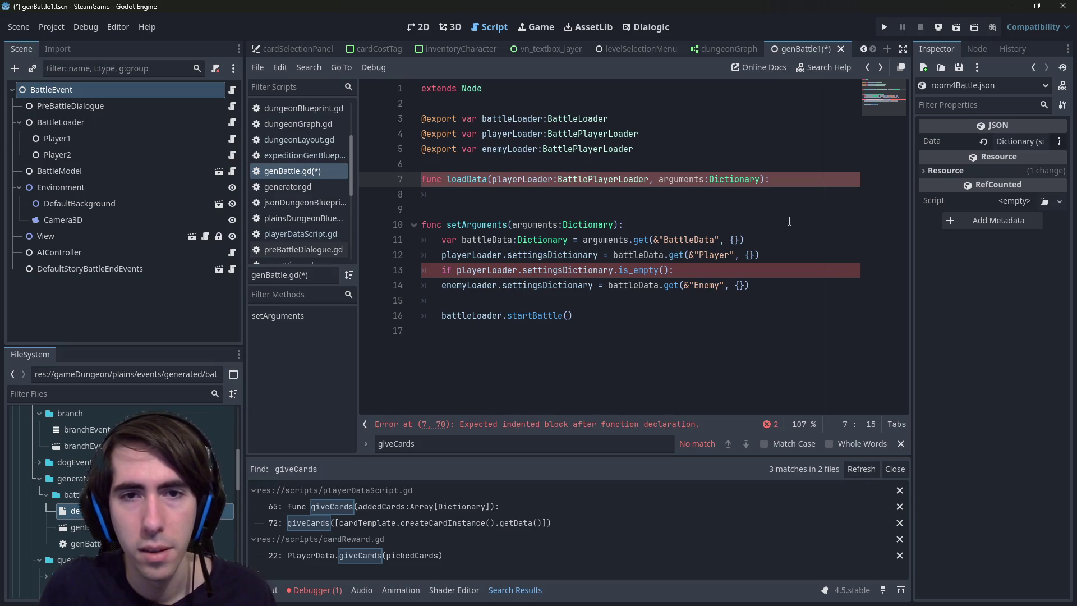
key(Delete)
key(Delete)
key(Delete)
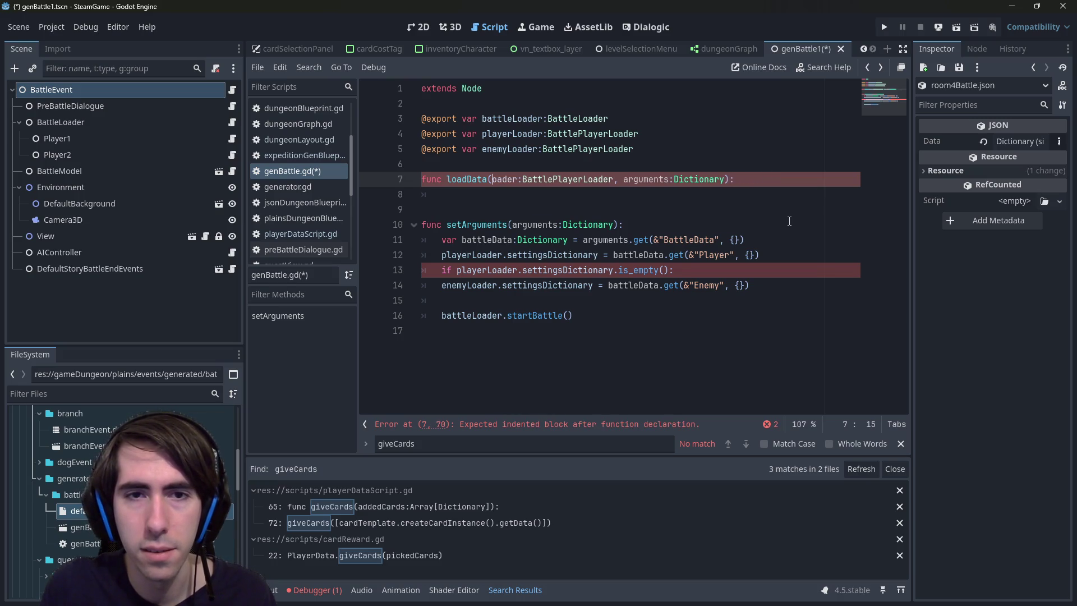
text(l)
key(ctrl+s)
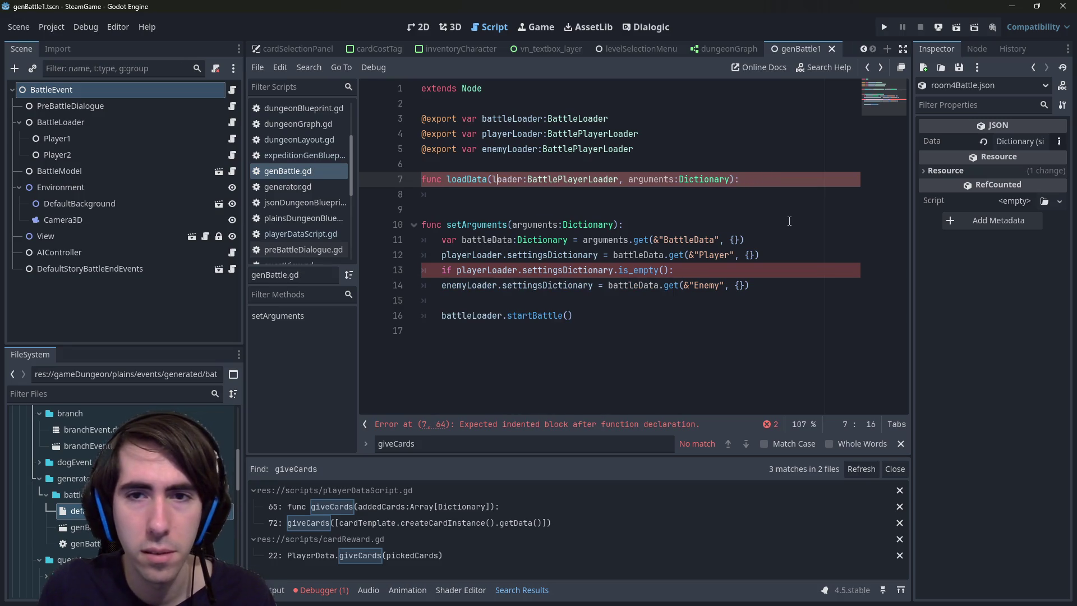
- Copy the player settings assignment line into loadData's body and save
key(Down)
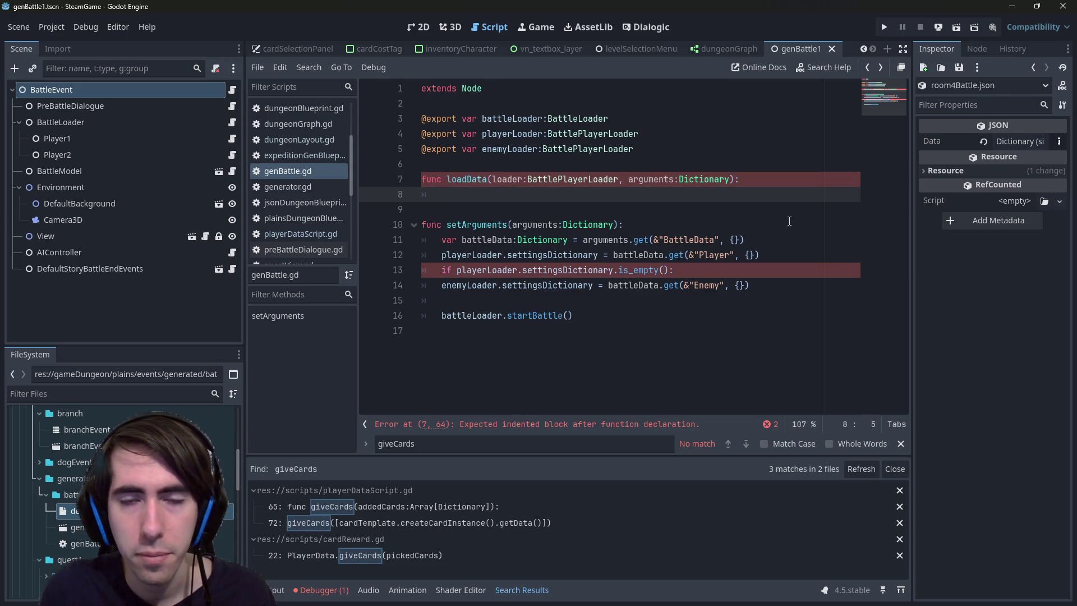
key(Up)
key(ctrl+Right)
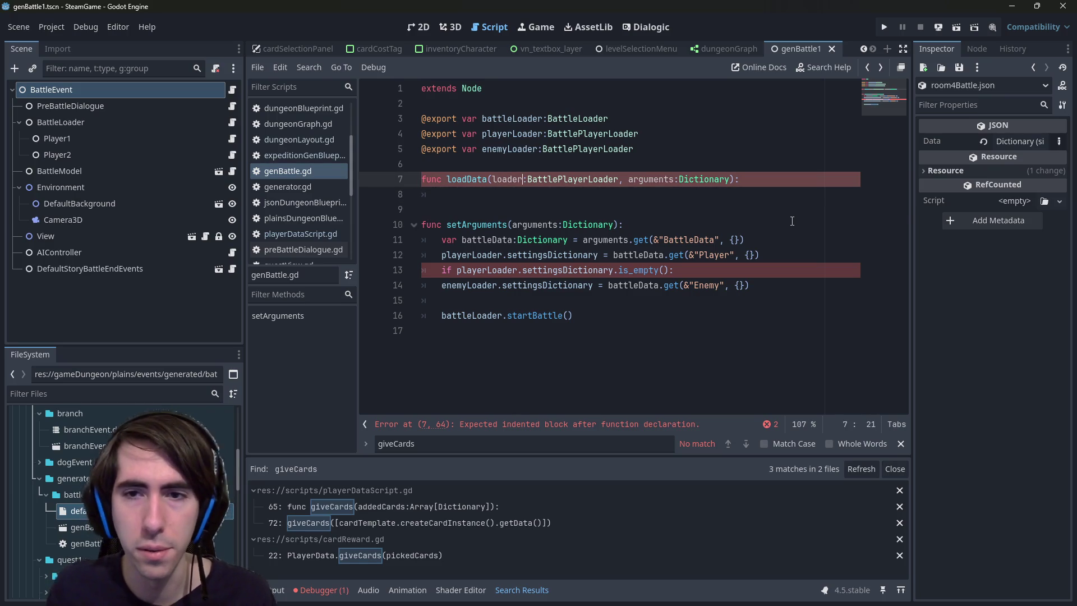
click(763, 255)
key(Return)
key(shift+Up)
key(shift+Home)
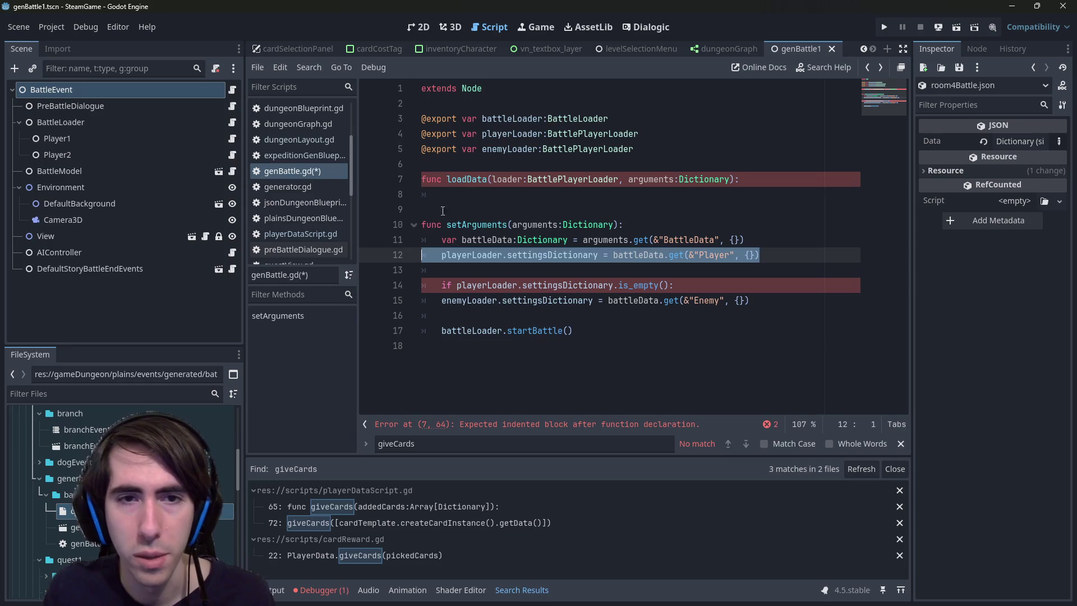
key(ctrl+c)
key(Up)
key(Up)
key(Up)
key(ctrl+v)
key(ctrl+s)
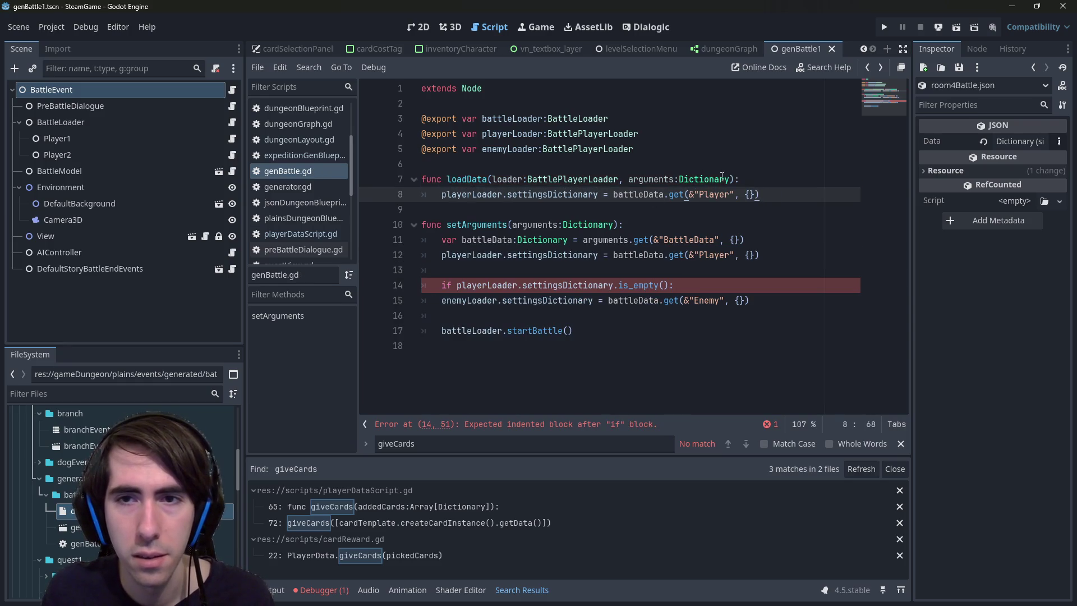
- Rename loadData's last parameter to subCategory and save
click(727, 179)
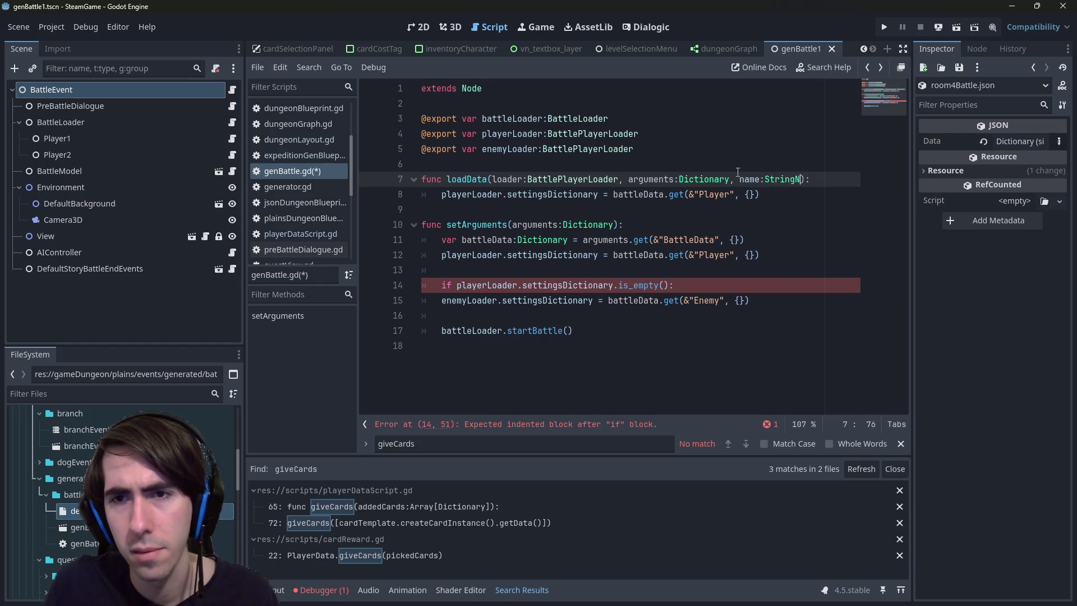
key(ctrl+shift+Left)
text(subCategory)
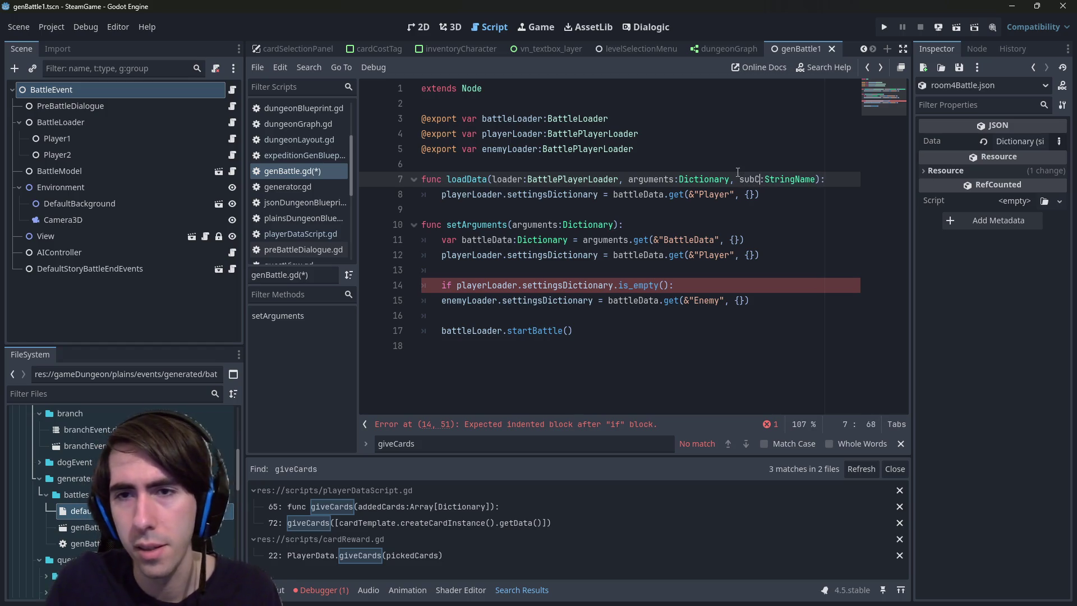
key(ctrl+s)
- Insert blank lines below the battleData line in setArguments
click(738, 172)
key(Down)
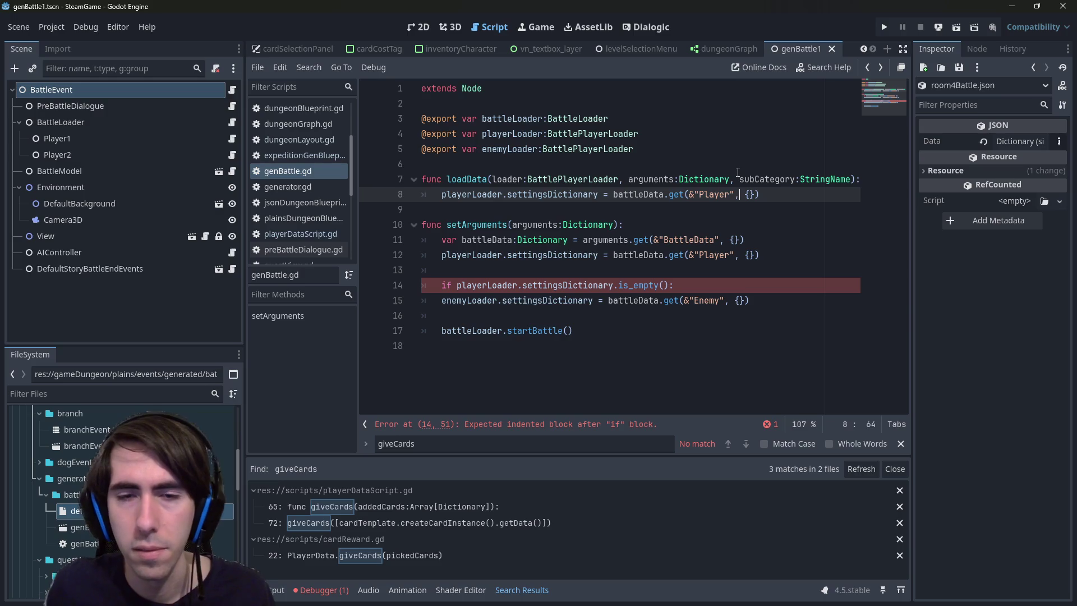
double_click(486, 180)
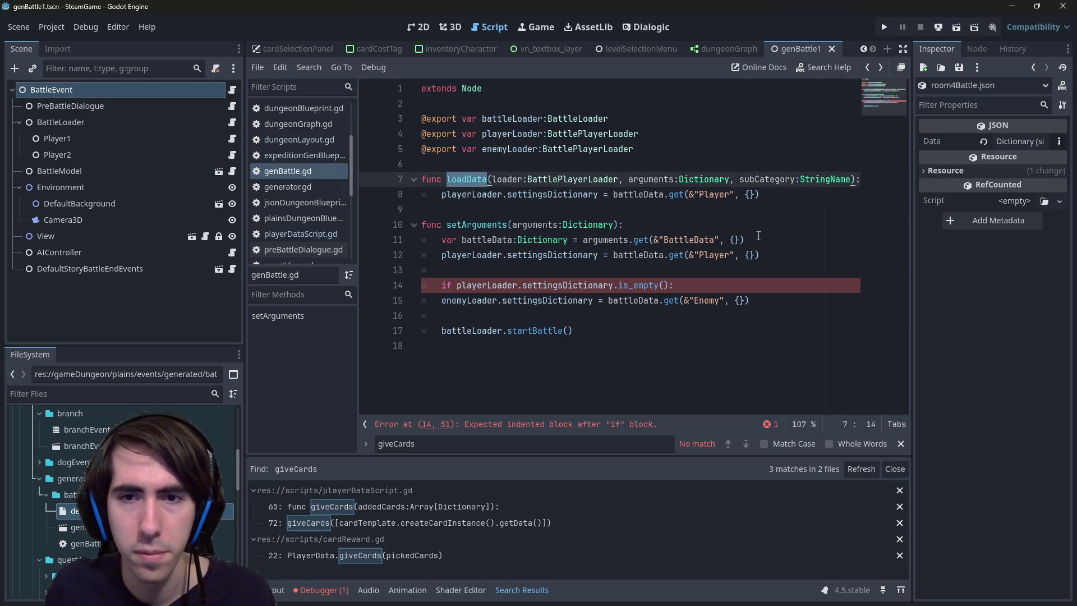
click(759, 236)
click(504, 255)
double_click(487, 240)
click(793, 242)
key(Return)
key(Return)
key(Up)
key(Return)
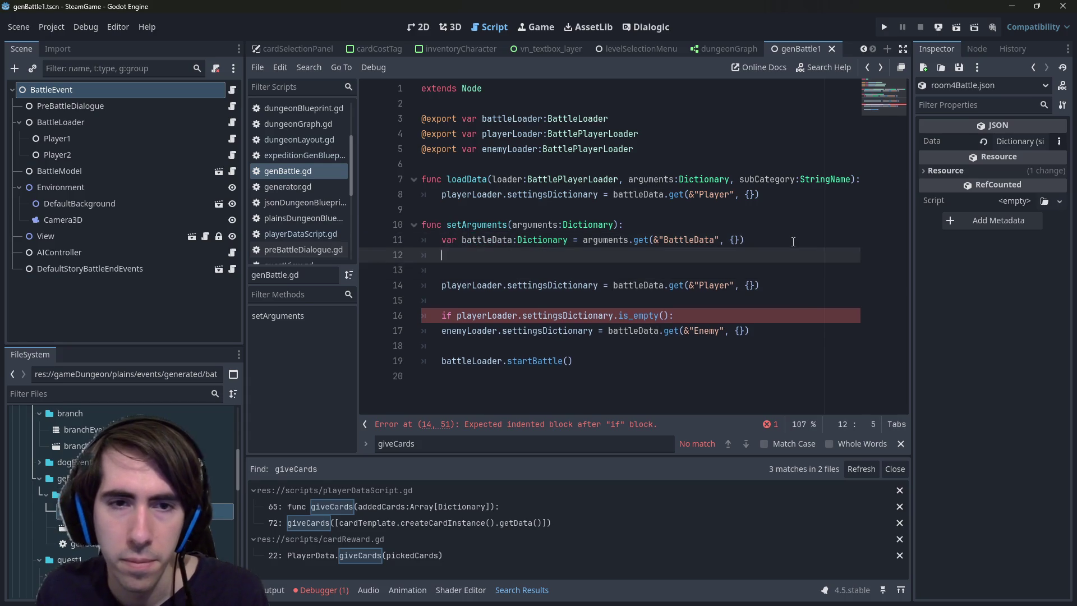
- Start a loadData call in setArguments and rename loadData's arguments parameter to battleData
text((playerLoader,)
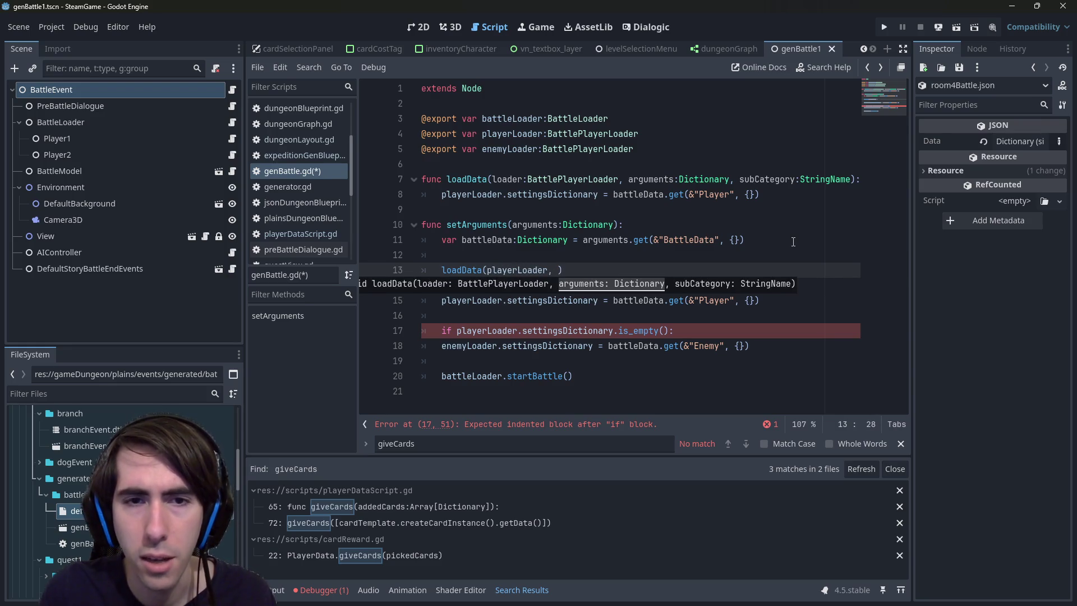
text( eData,)
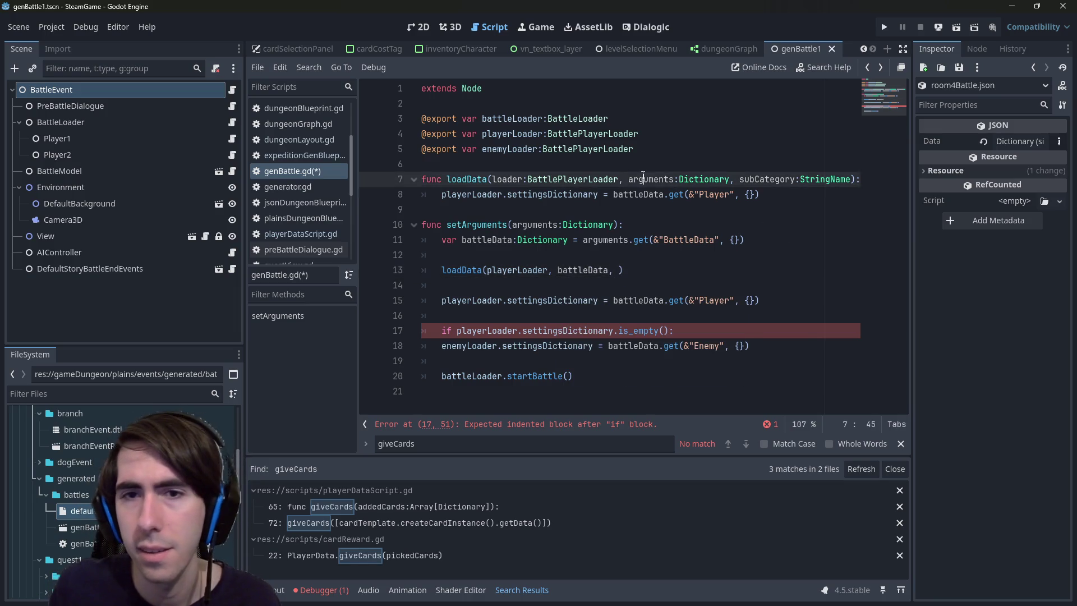
double_click(649, 179)
key(ctrl+v)
key(ctrl+s)
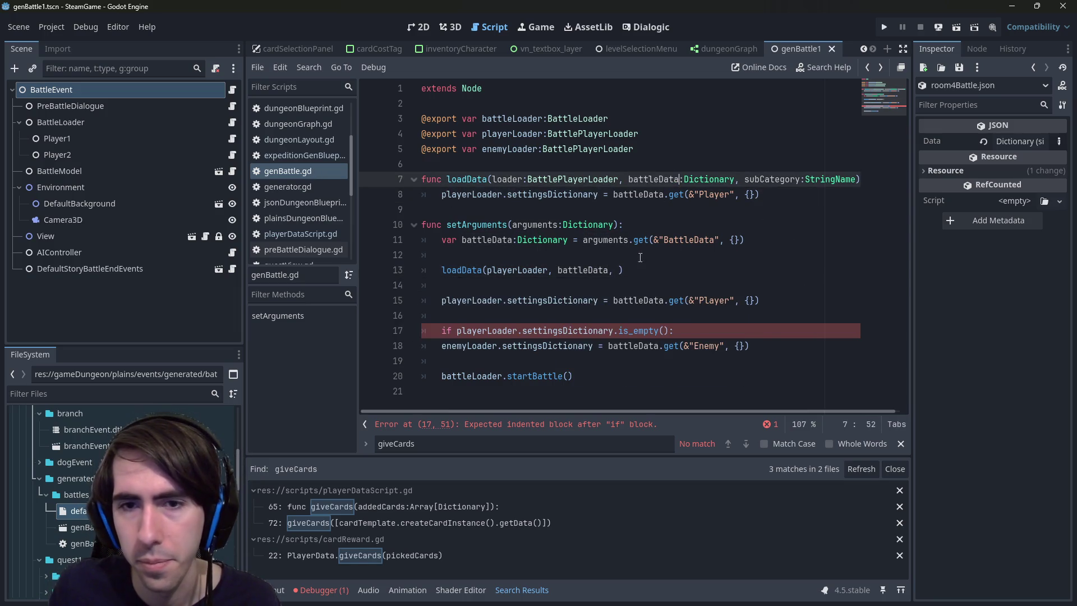
- Finish the call as loadData(playerLoader, battleData, &"Player")
double_click(766, 179)
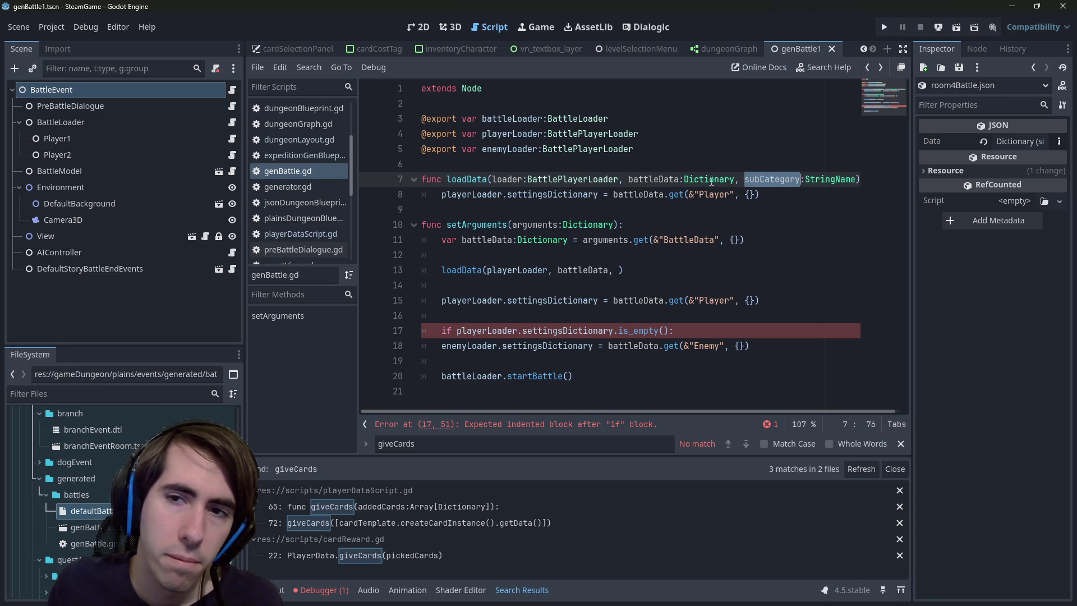
click(621, 270)
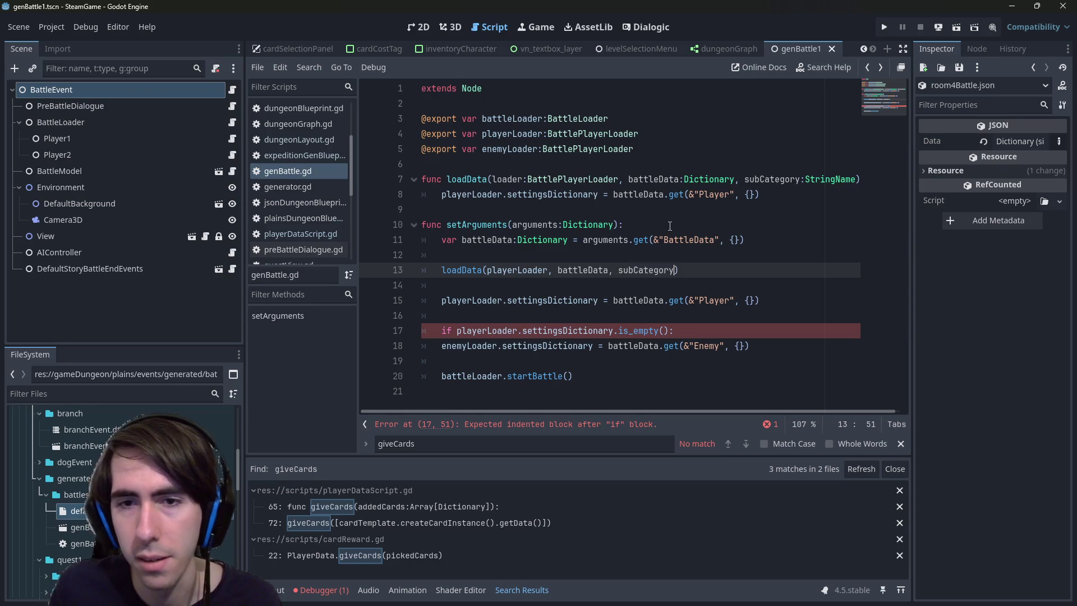
click(665, 301)
drag(690, 300, 759, 300)
click(620, 270)
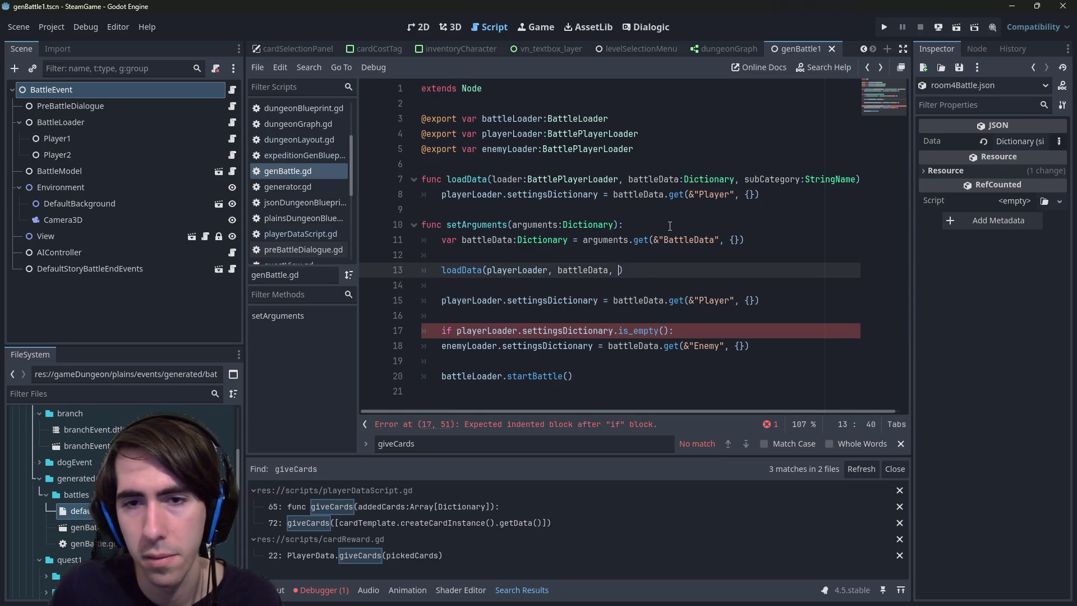
key(ctrl+v)
text("))
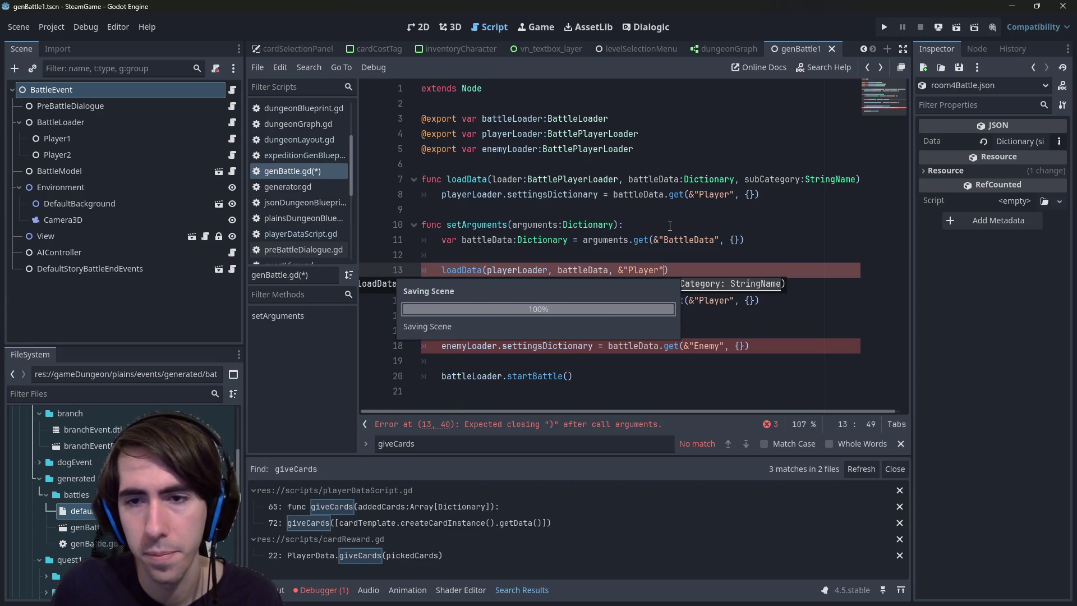
- Duplicate the call below and change it to loadData(enemyLoader, battleData, &"Enemy")
key(ctrl+shift+Left)
key(ctrl+shift+Left)
key(ctrl+shift+Left)
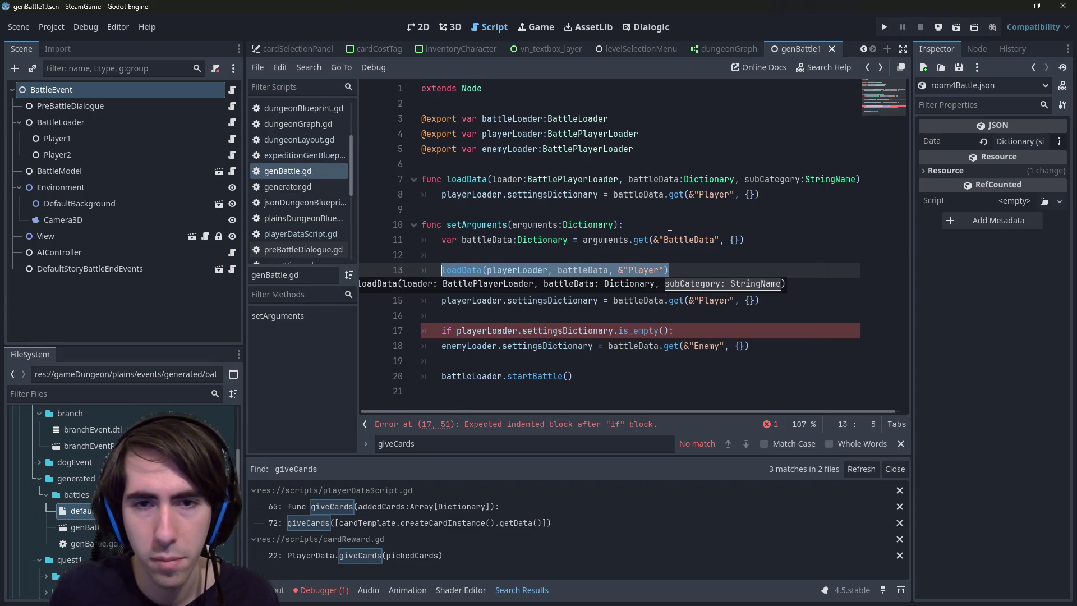
key(ctrl+c)
key(End)
key(Return)
key(ctrl+v)
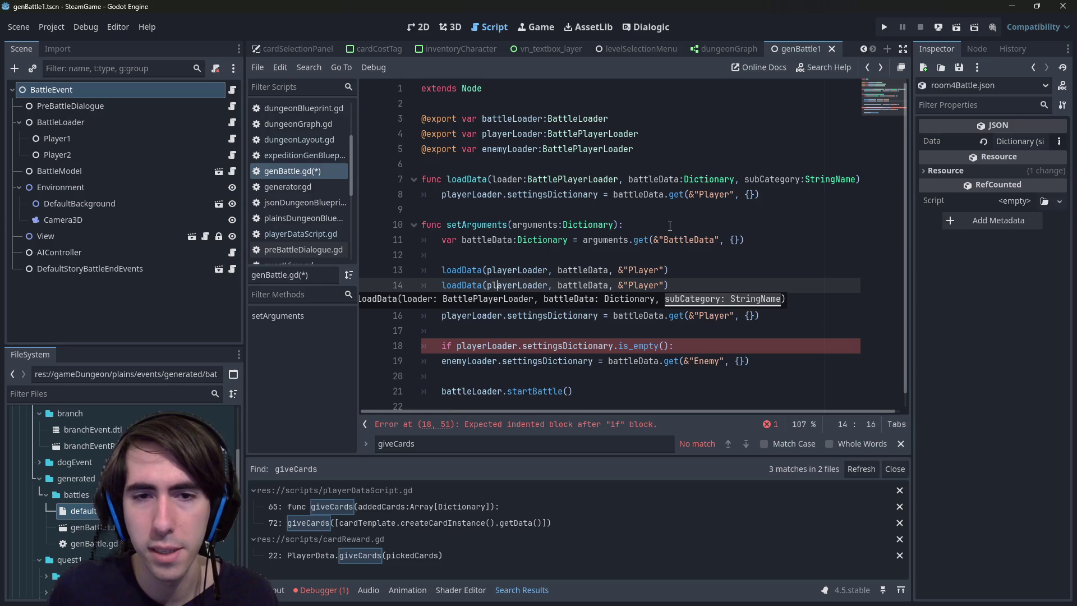
key(ctrl+BackSpace)
text(enemy)
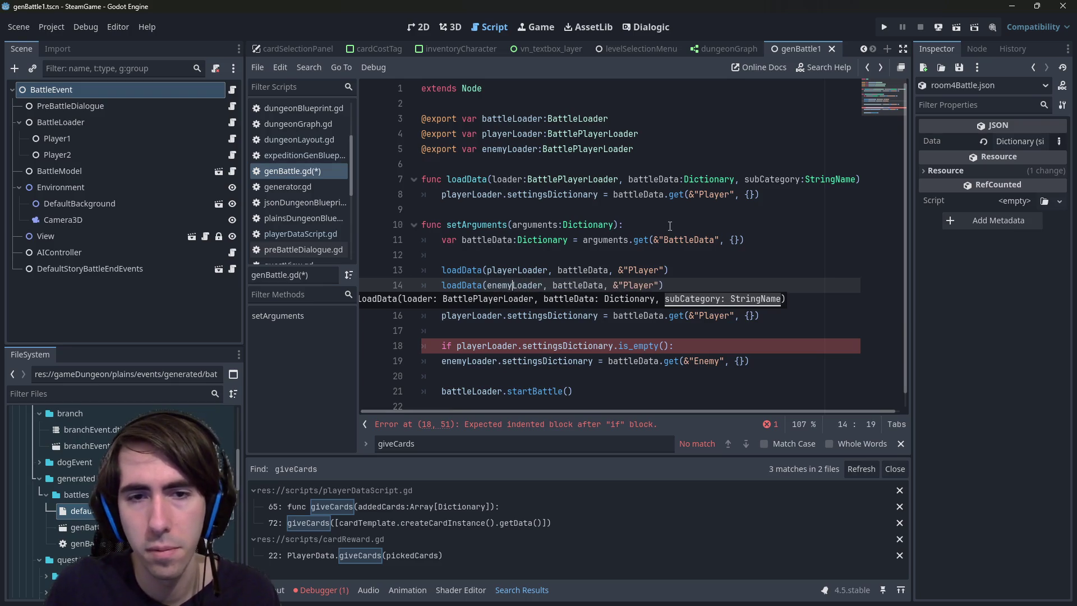
key(ctrl+s)
key(End)
key(Left)
key(Left)
key(BackSpace)
key(BackSpace)
key(BackSpace)
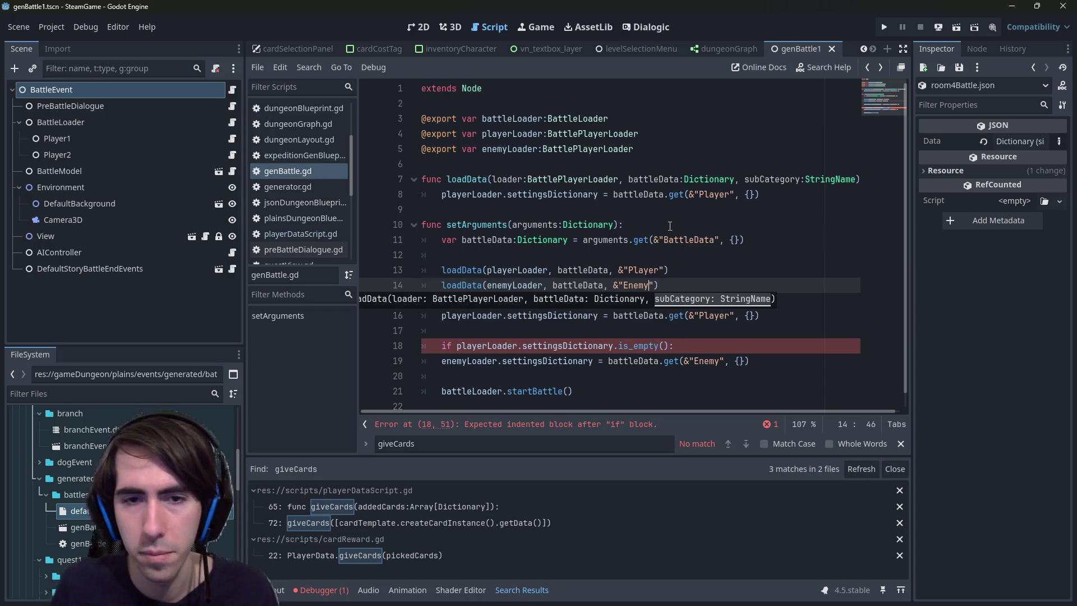
key(Escape)
mouse_move(797, 362)
mouse_down()
mouse_move(797, 348)
mouse_move(356, 311)
mouse_up()
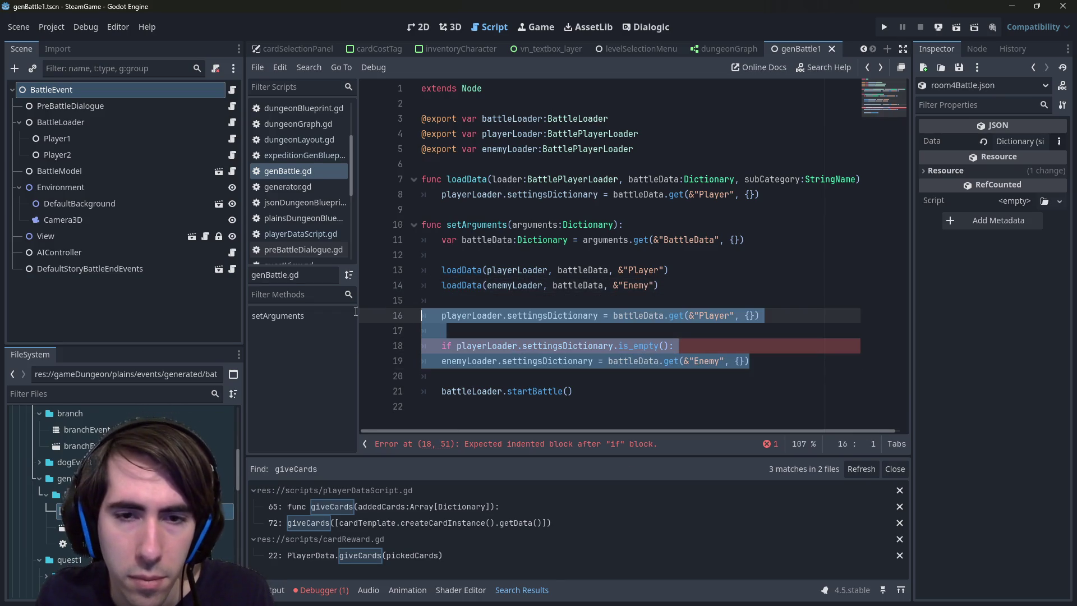
- Delete the old player and enemy settings lines and their if block from setArguments
click(721, 361)
drag(808, 366, 406, 309)
key(BackSpace)
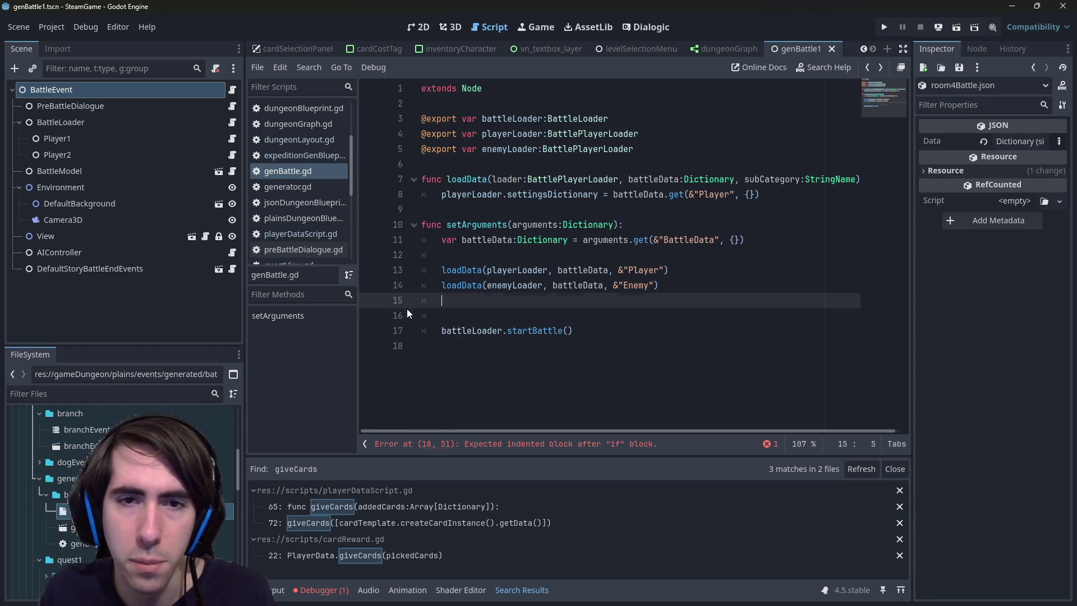
key(BackSpace)
key(BackSpace)
- Add an 'if ...settingsDictionary.is_empty():' check inside loadData
drag(443, 194, 599, 194)
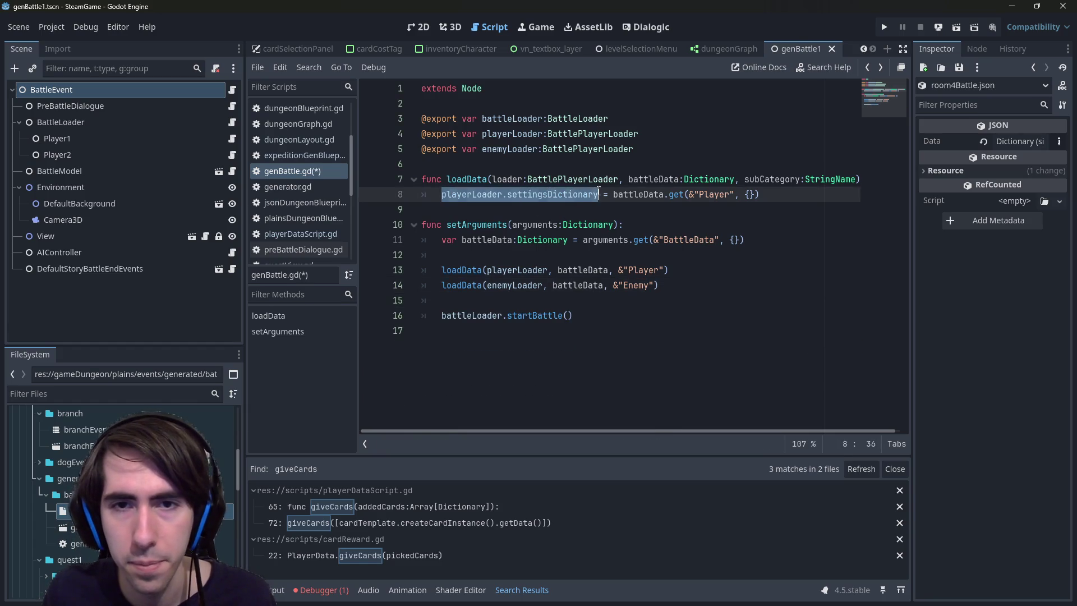
click(786, 194)
key(Return)
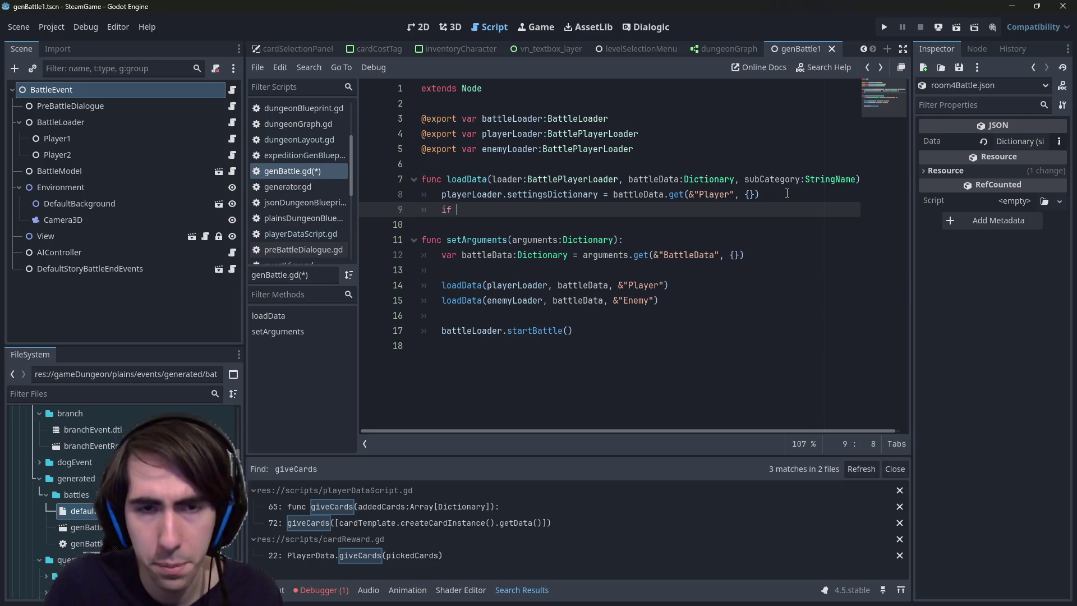
key(ctrl+v)
text(.is_emp)
key(Return)
text(:)
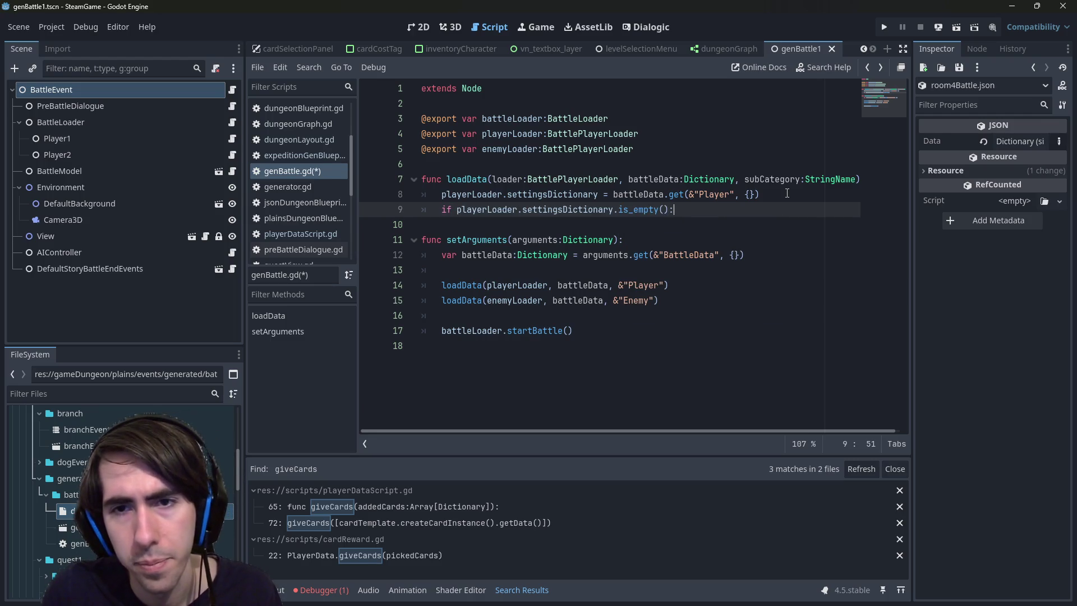
key(Return)
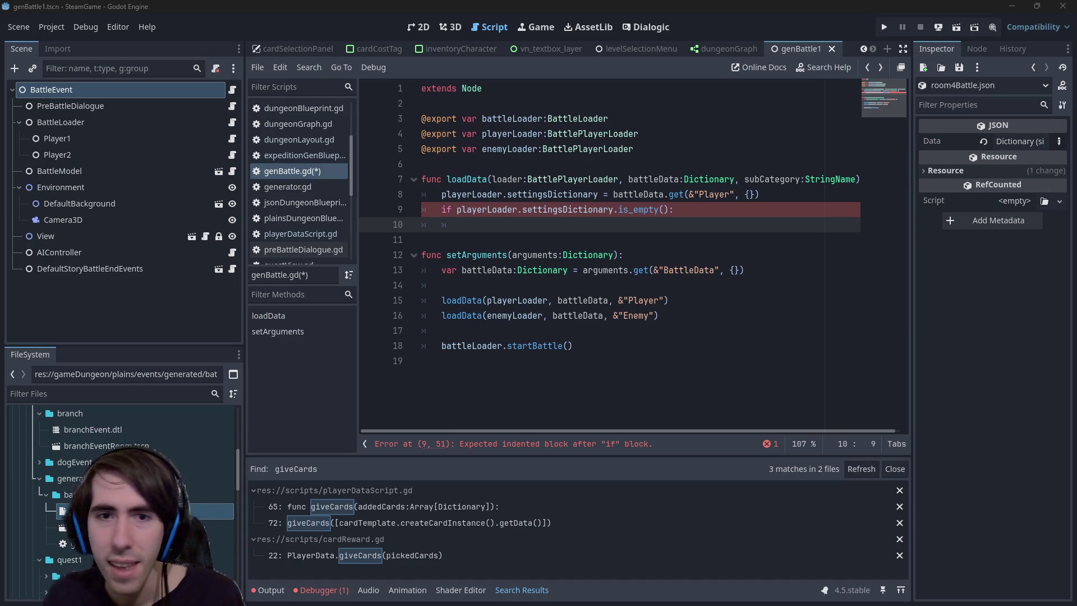
- Comment out the empty-check line with Ctrl+K, save, and switch to dungeonGraph
click(711, 212)
key(ctrl+k)
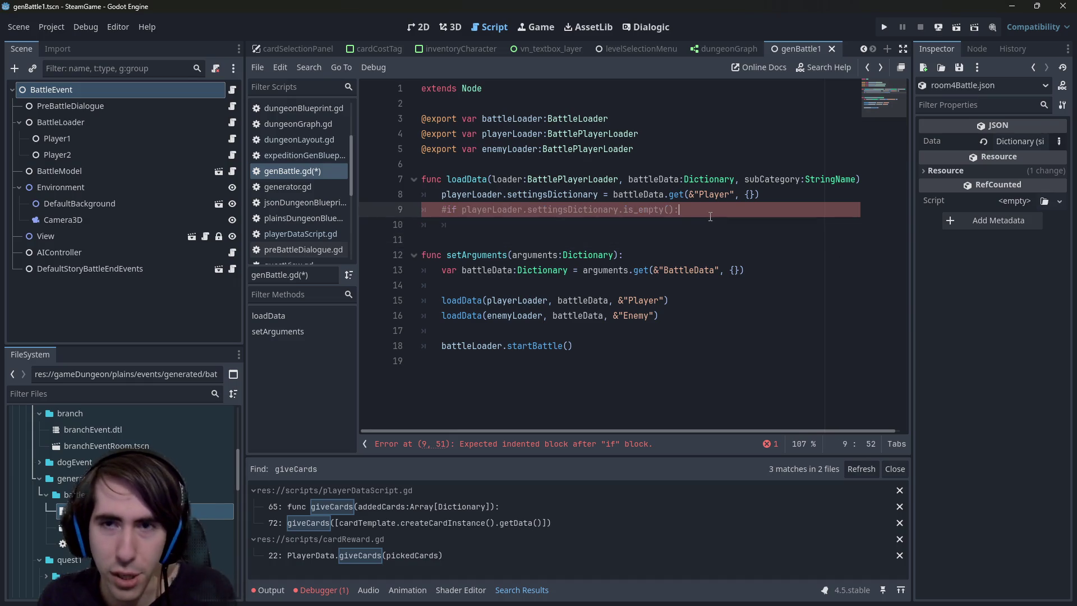
key(ctrl+s)
click(714, 52)
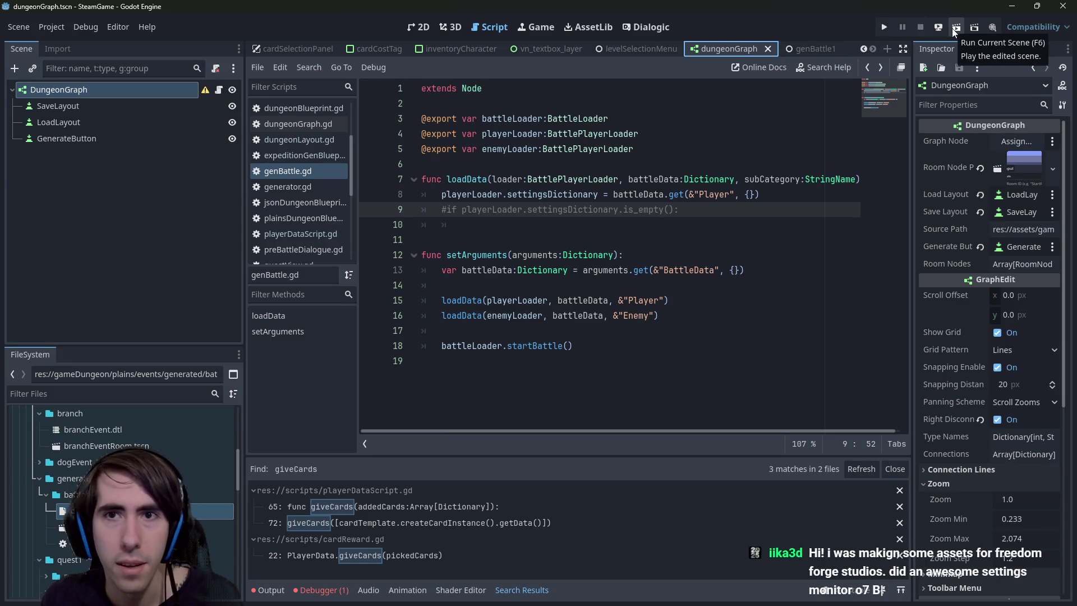
- Run the room5 scene and click through the opening dialogue
scroll(463, 44, up, 5)
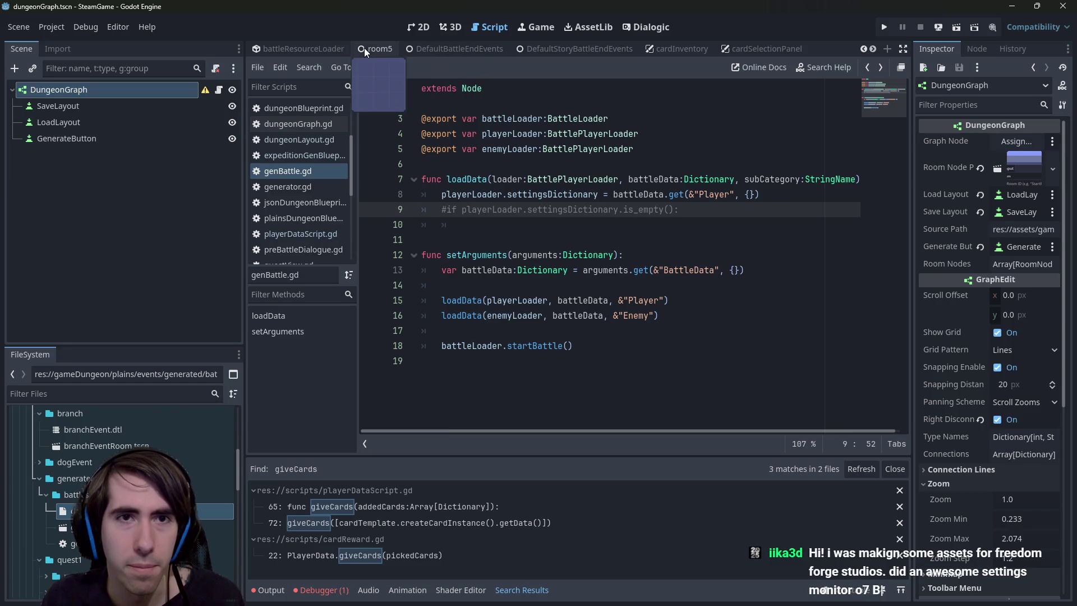
click(365, 48)
click(954, 28)
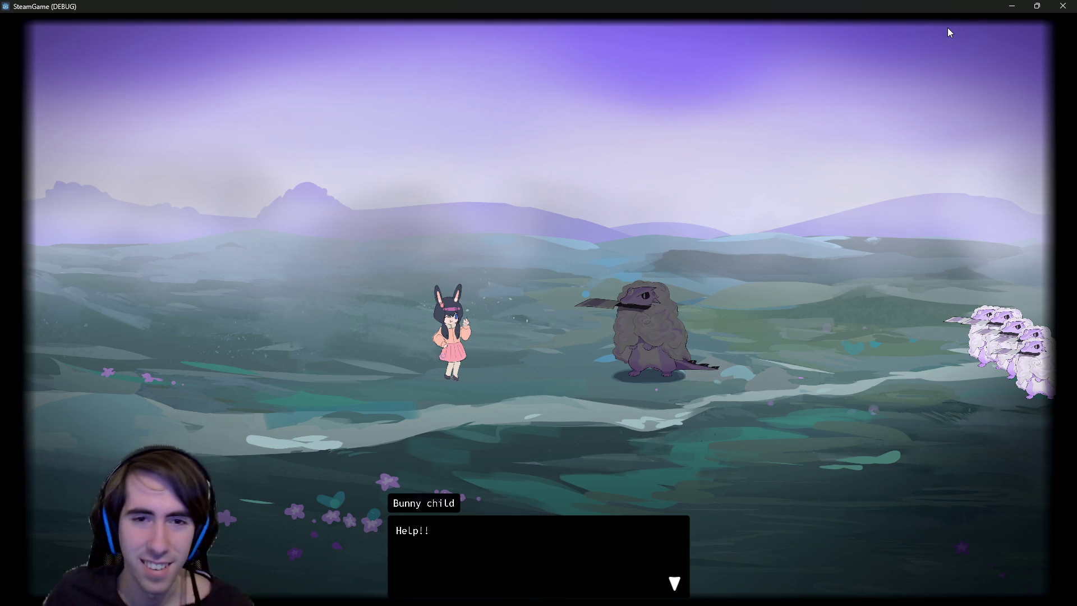
click(483, 206)
click(484, 205)
click(574, 190)
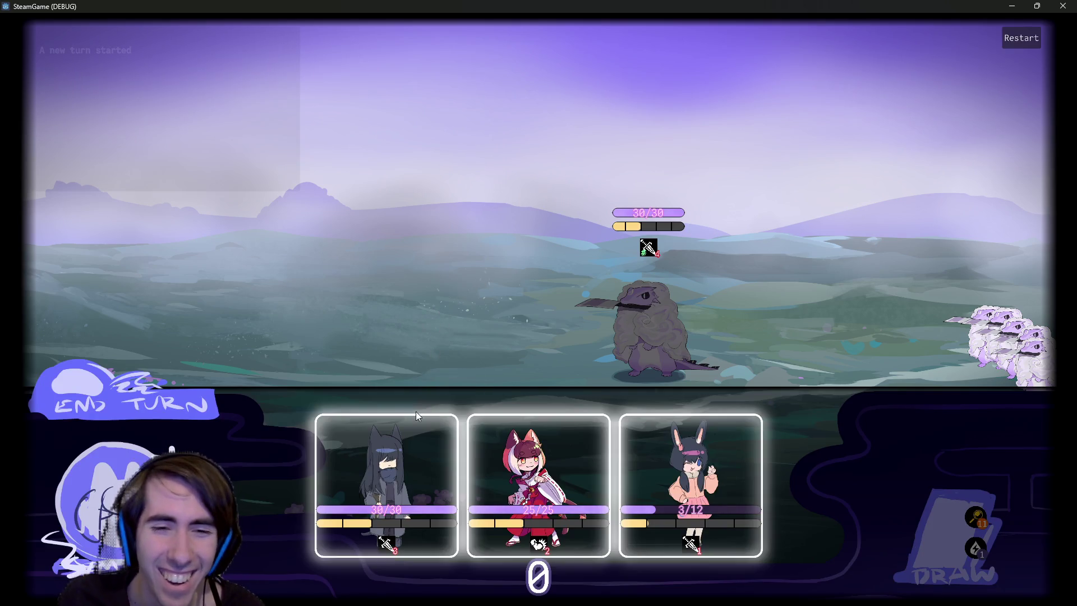
- Drag the dark cat girl, fox girl and bunny onto the battlefield
mouse_move(416, 412)
mouse_down()
mouse_move(429, 255)
mouse_move(376, 217)
mouse_up()
mouse_move(462, 485)
mouse_down()
mouse_move(327, 314)
mouse_move(326, 254)
mouse_up()
mouse_move(615, 486)
mouse_down()
mouse_move(163, 281)
mouse_move(161, 253)
mouse_up()
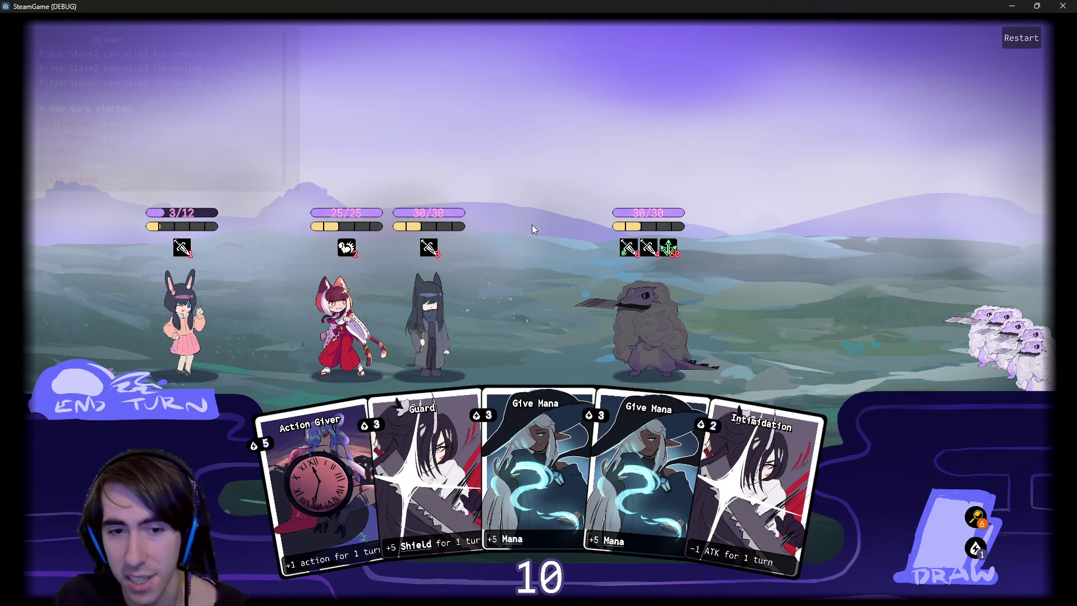
- Shield the dark cat with Guard, give it two Give Mana cards, attack, and end the turn
drag(439, 465, 427, 267)
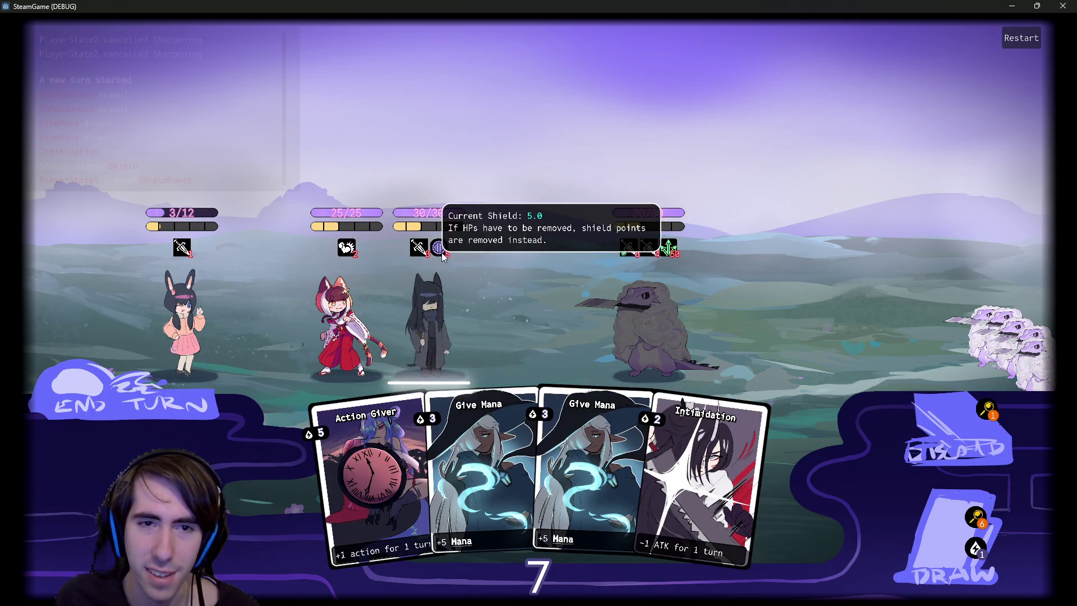
drag(480, 477, 378, 306)
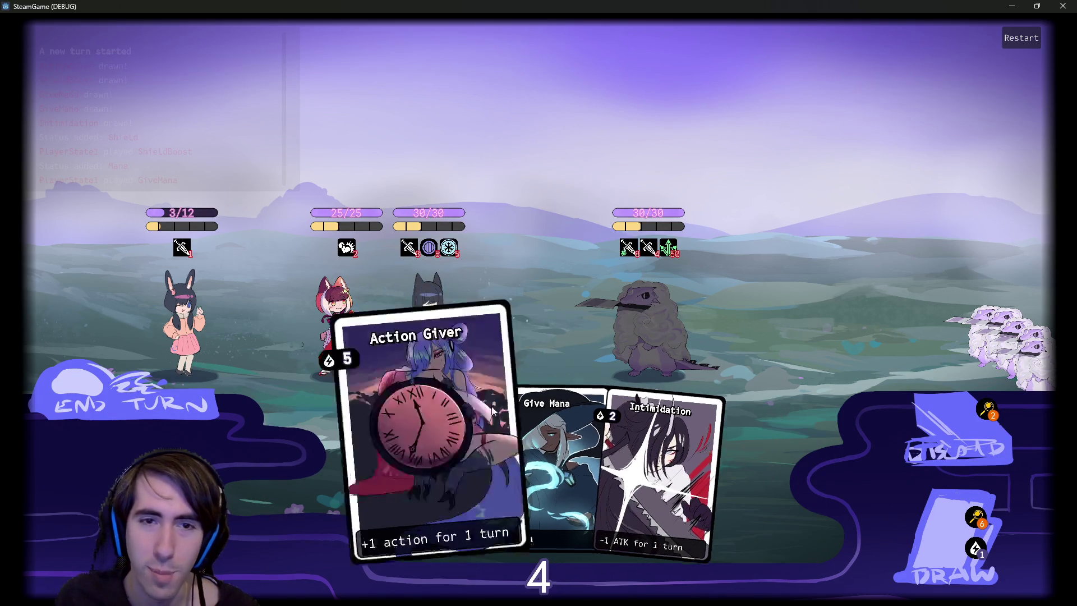
drag(559, 477, 440, 320)
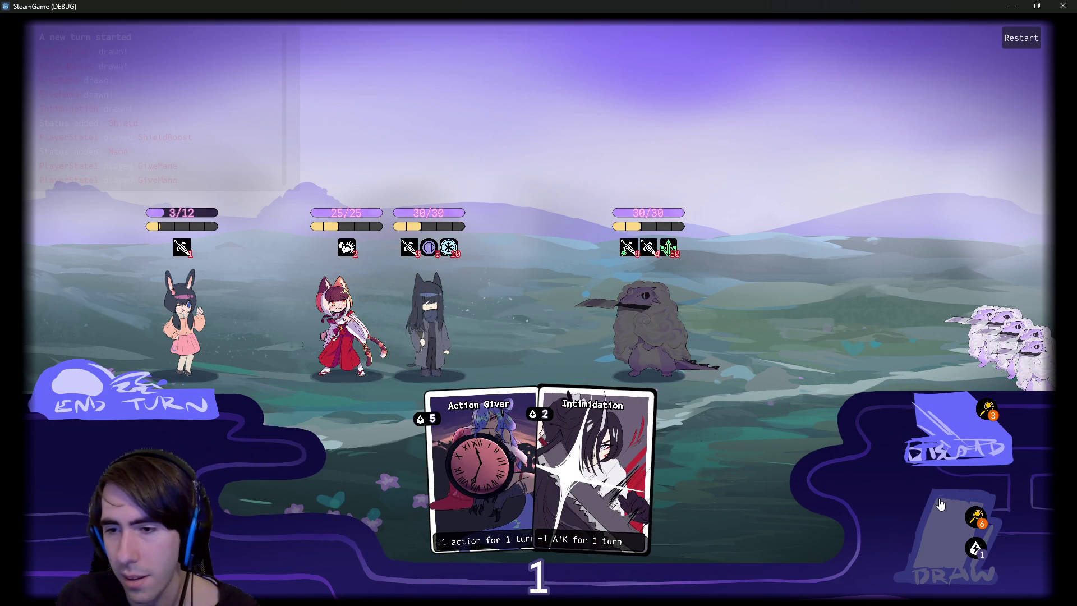
click(941, 505)
drag(432, 314, 645, 325)
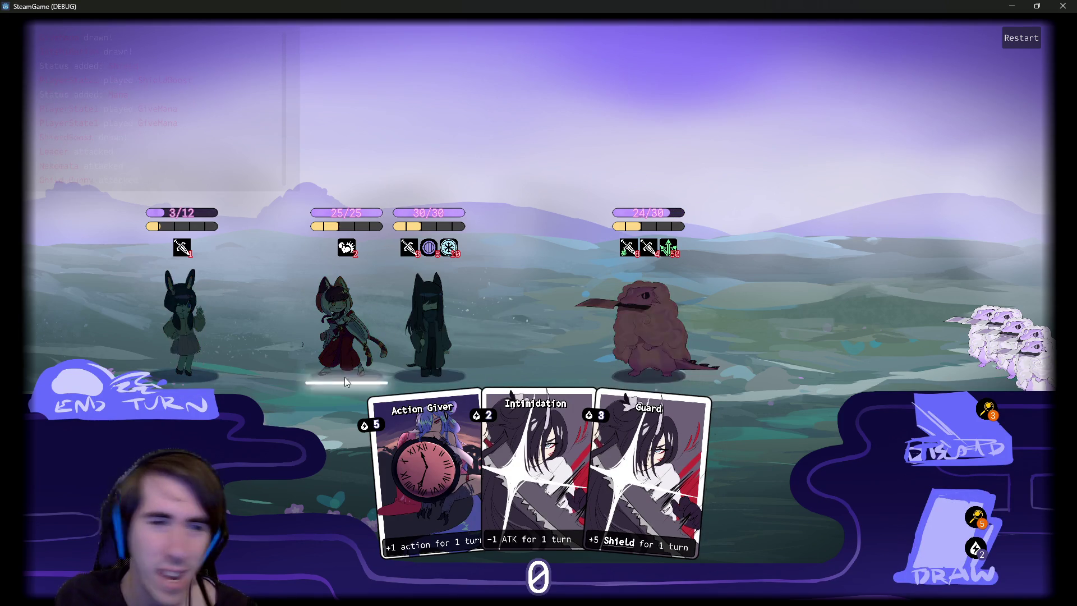
click(204, 406)
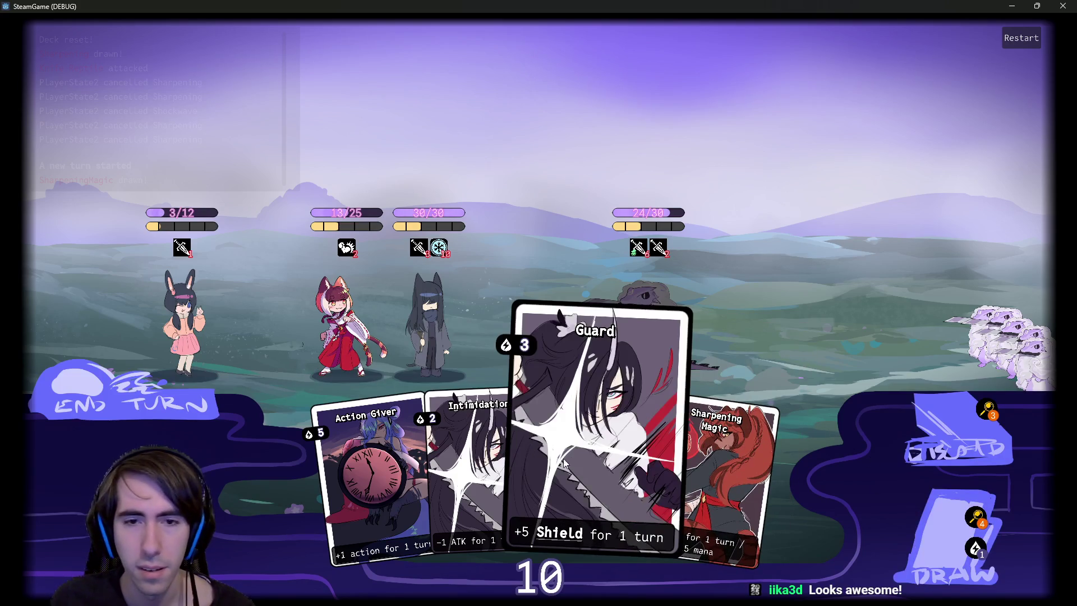
- Shield the cat girl with Guard, draw cards, and attack with the dark-haired character
drag(588, 455, 335, 335)
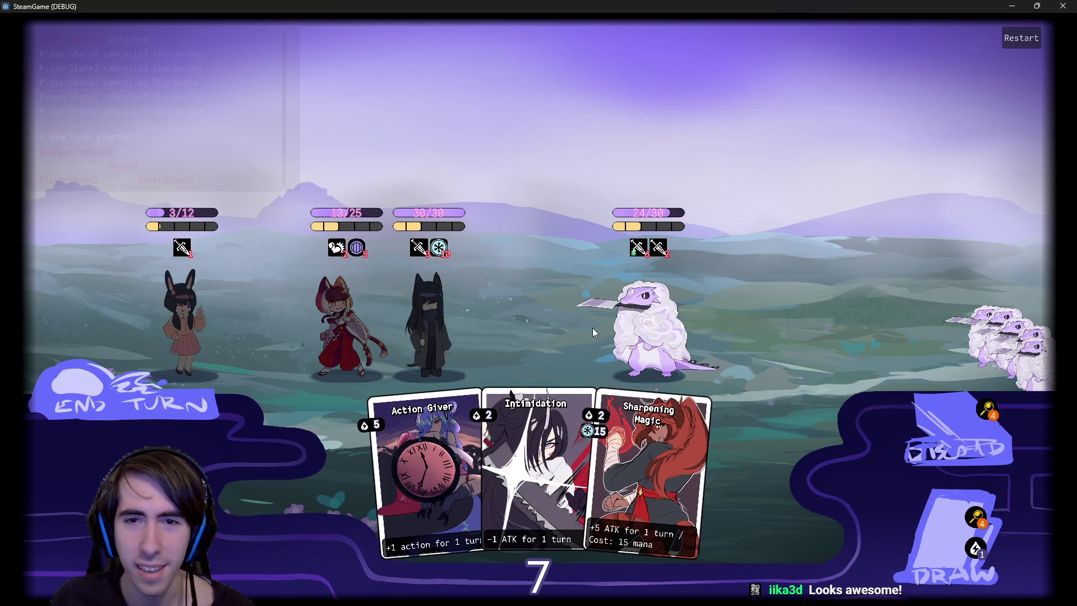
click(948, 539)
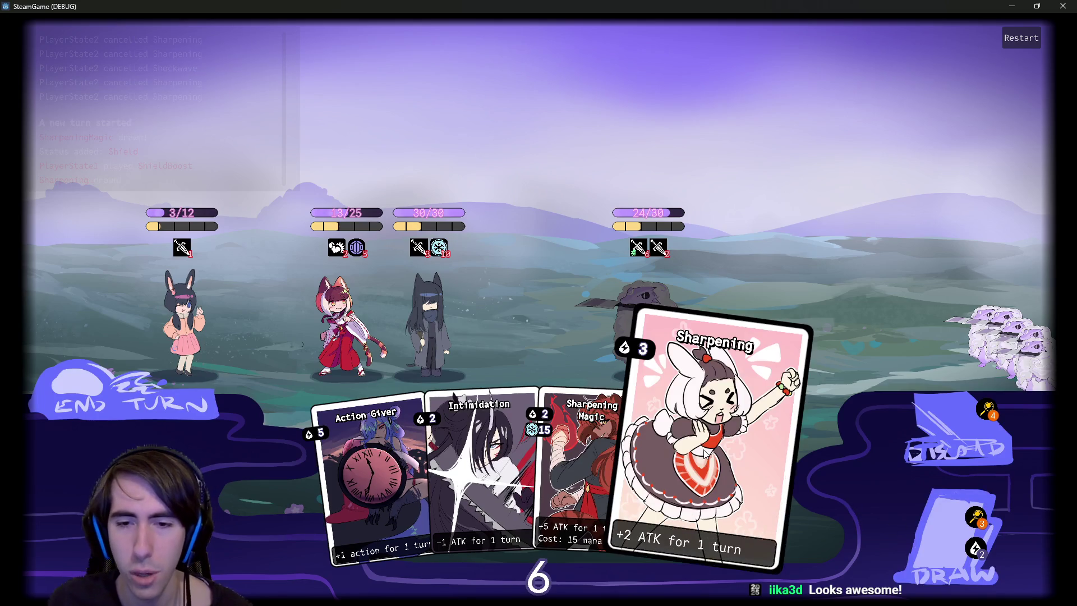
click(948, 539)
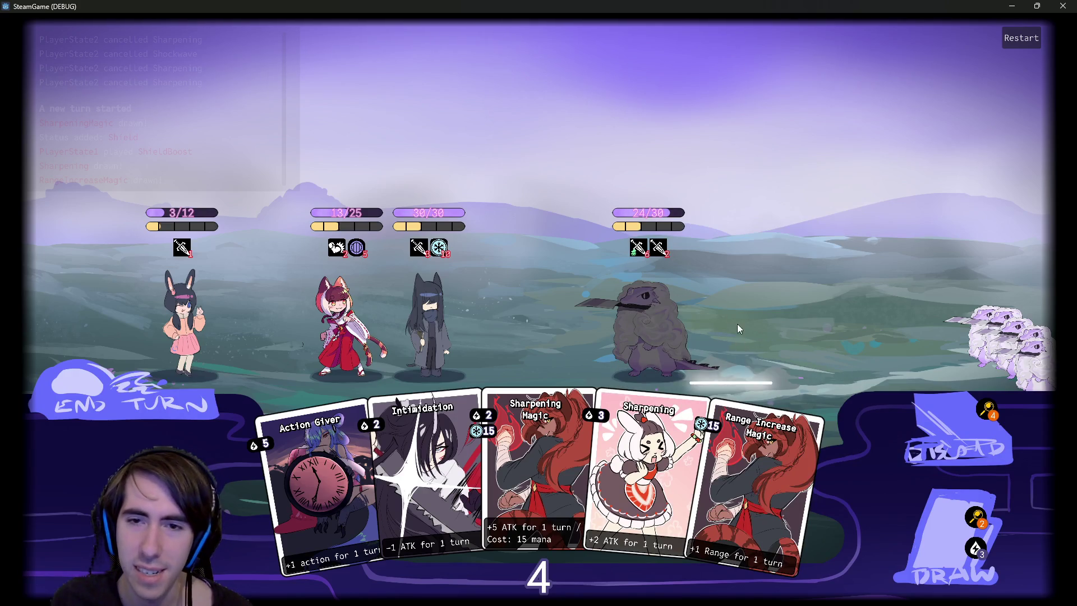
mouse_move(403, 227)
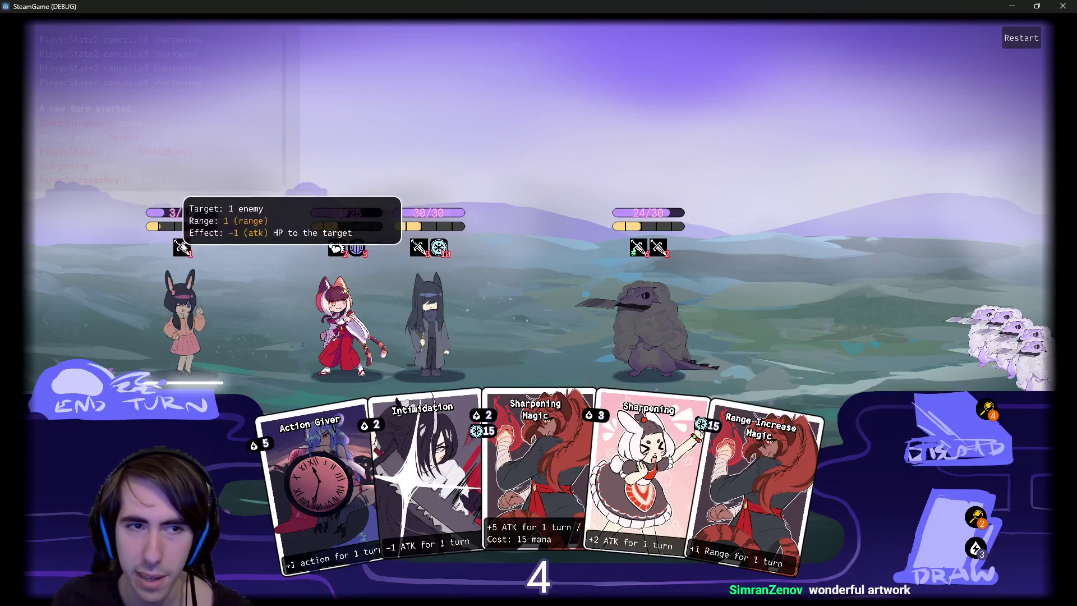
click(935, 513)
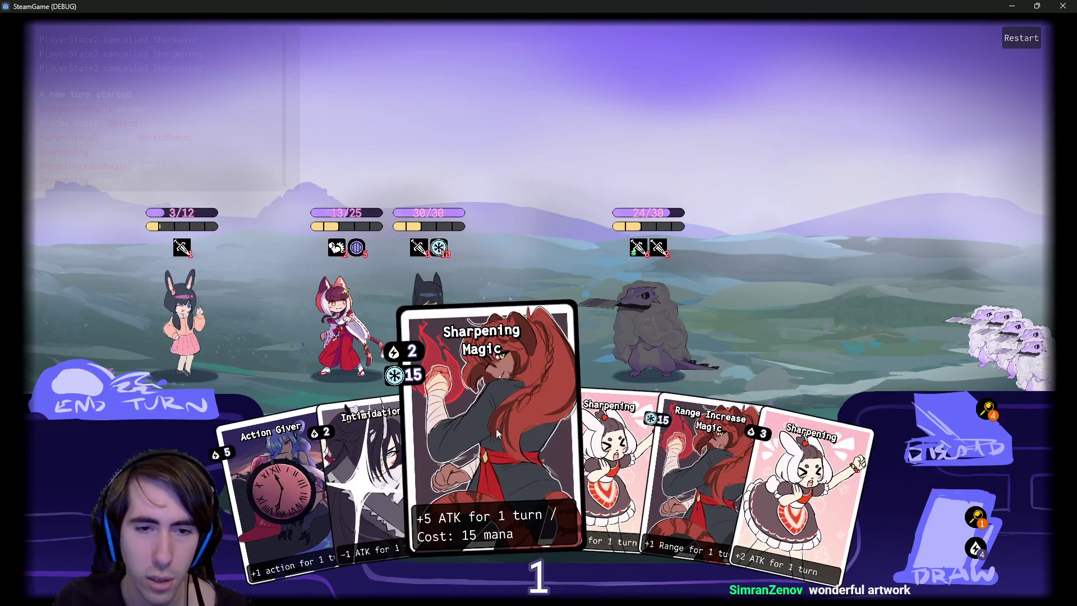
click(423, 291)
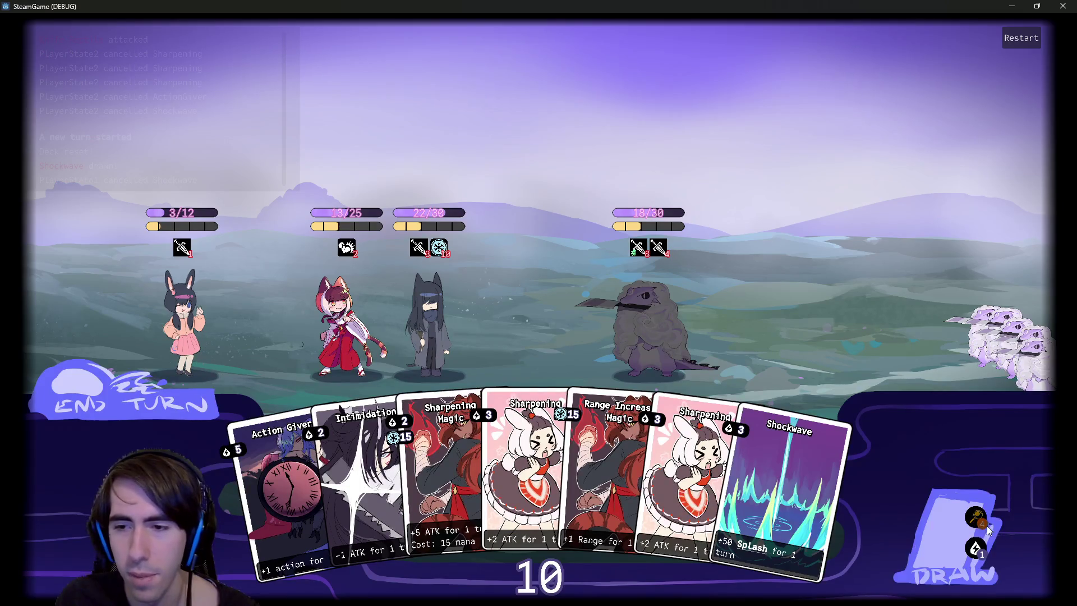
- Check the remaining draw pile, then draw a Guard card
click(986, 526)
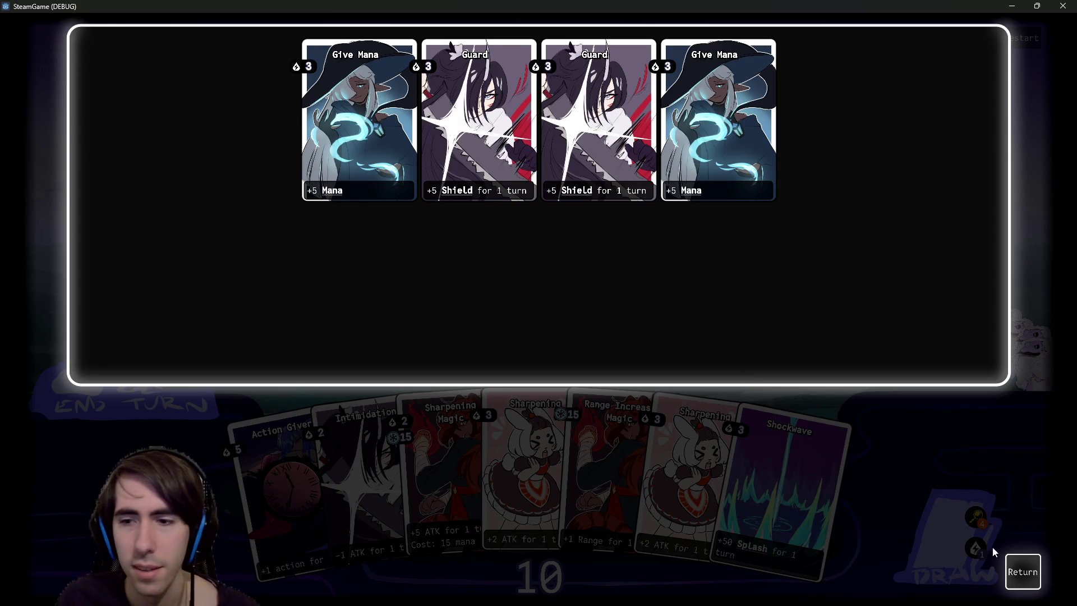
click(1023, 570)
click(948, 546)
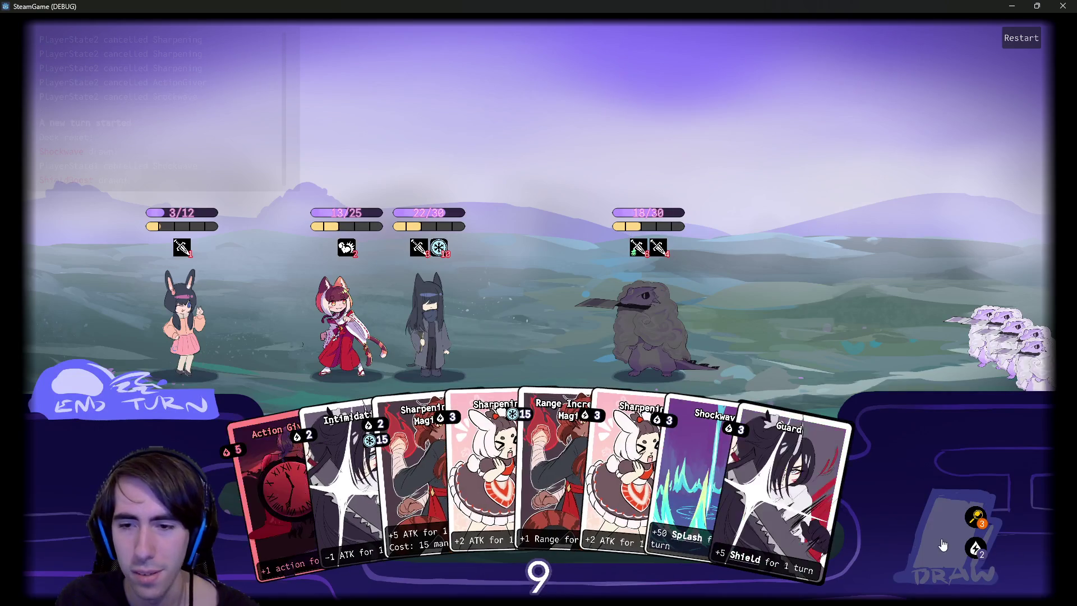
mouse_move(241, 470)
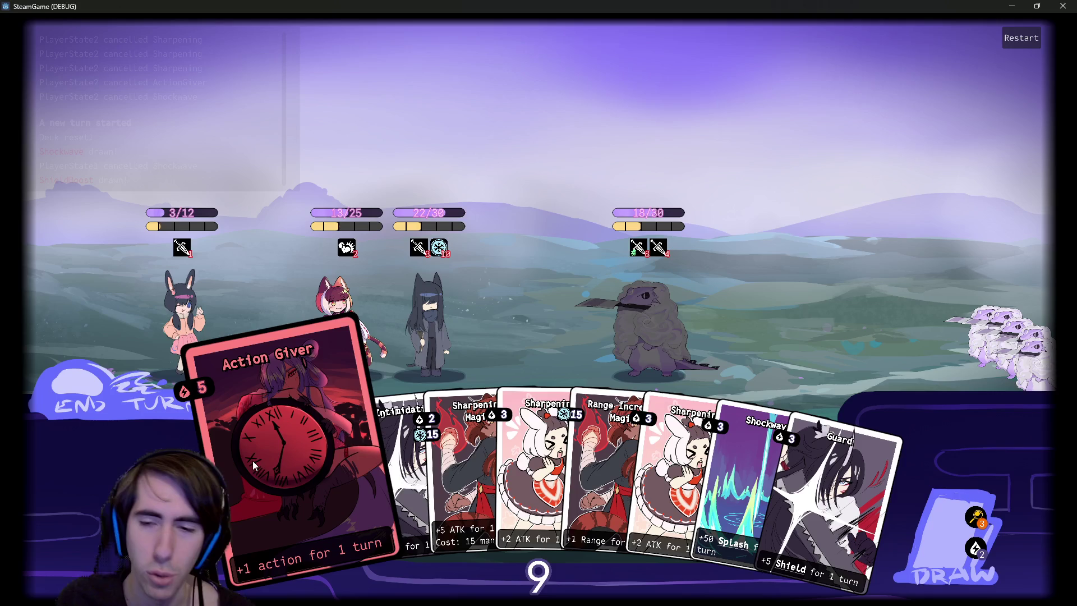
mouse_move(537, 437)
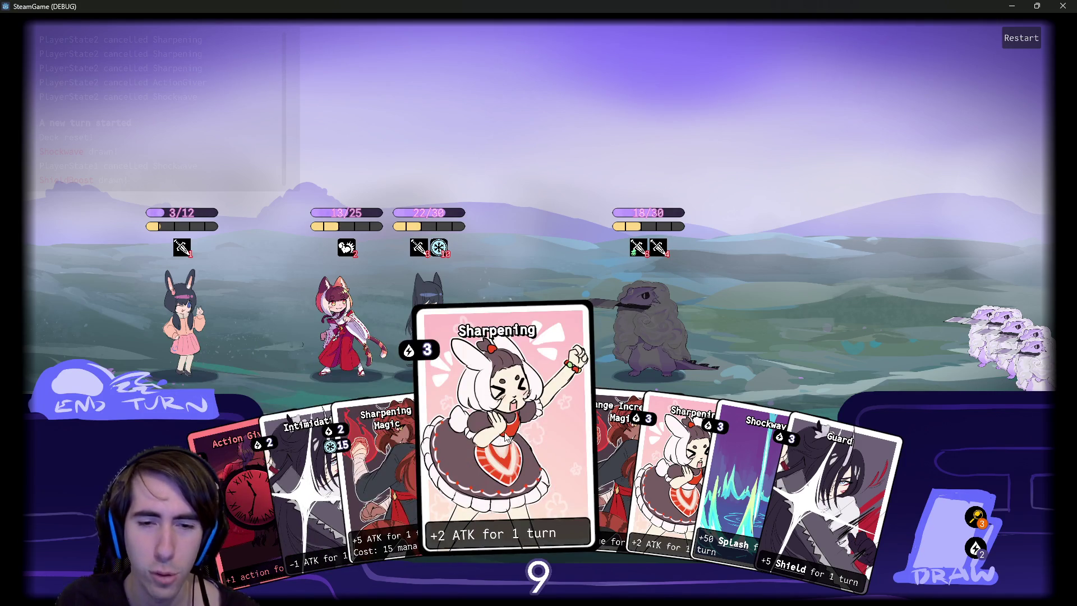
- Stack Sharpening buffs on the fox girl and shield her with Guard
drag(462, 453, 489, 362)
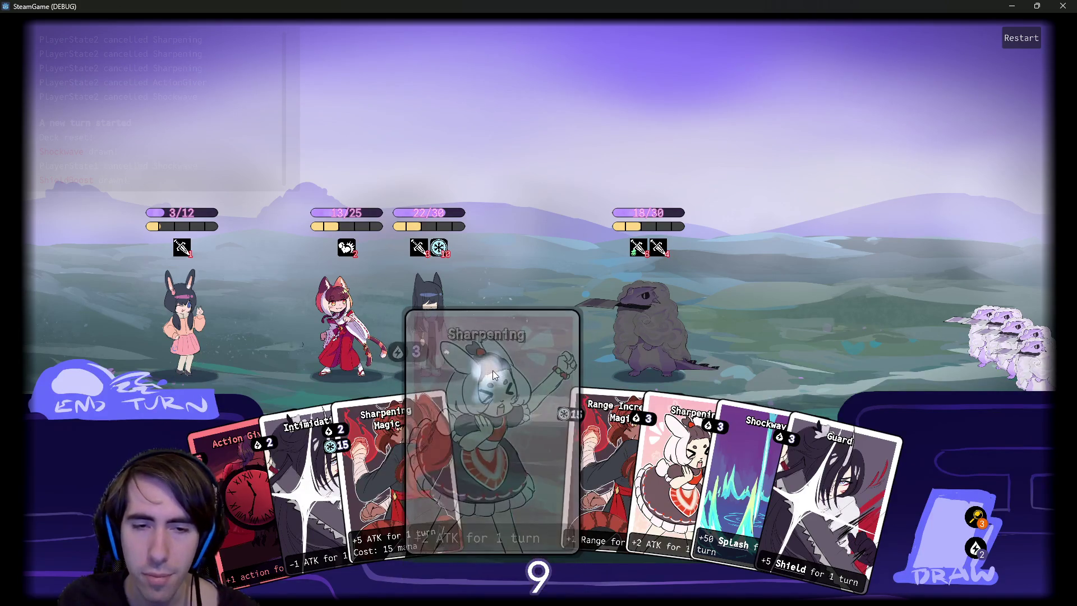
mouse_move(455, 420)
mouse_down()
mouse_move(393, 274)
mouse_move(336, 307)
mouse_up()
mouse_move(567, 441)
mouse_down()
mouse_move(403, 315)
mouse_move(346, 323)
mouse_up()
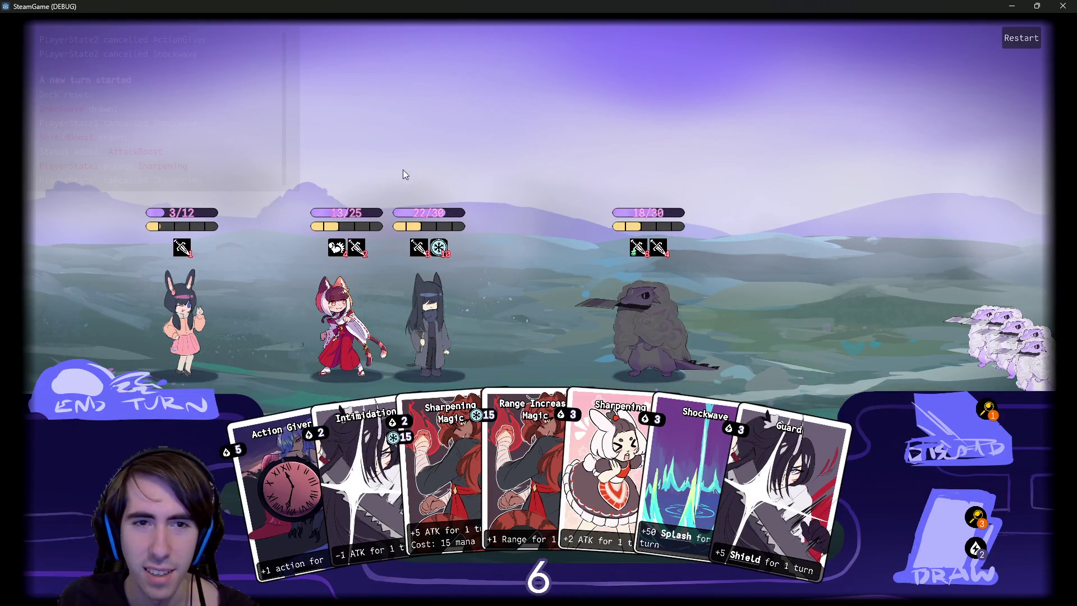
drag(611, 449, 348, 317)
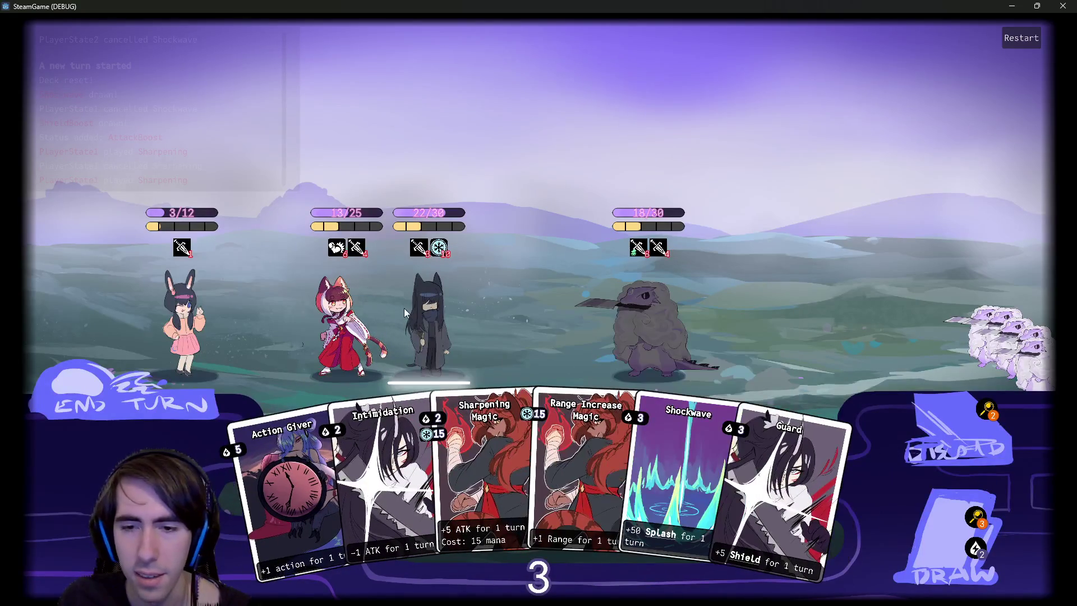
drag(780, 488, 348, 314)
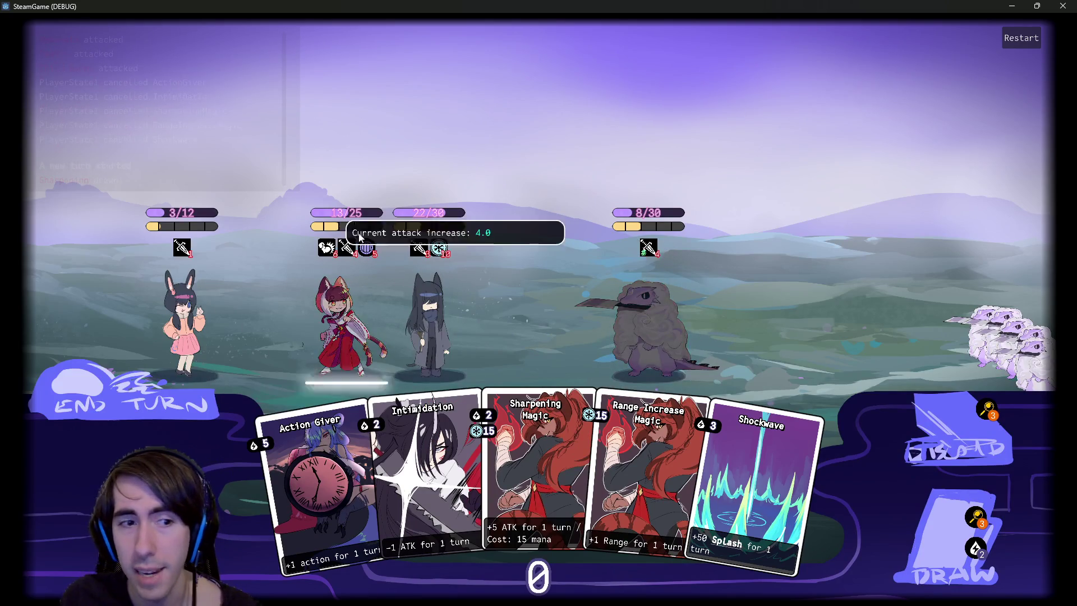
- Give the dark-haired character 5 mana, Sharpening Magic and Action Giver, then defeat the enemy
mouse_move(371, 224)
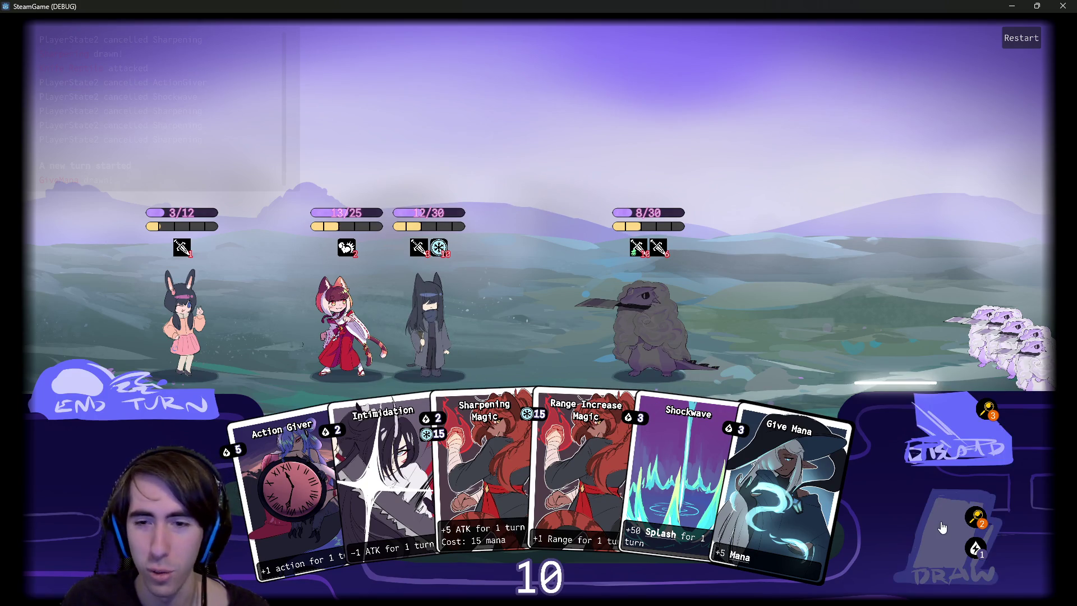
drag(800, 489, 464, 302)
mouse_move(442, 250)
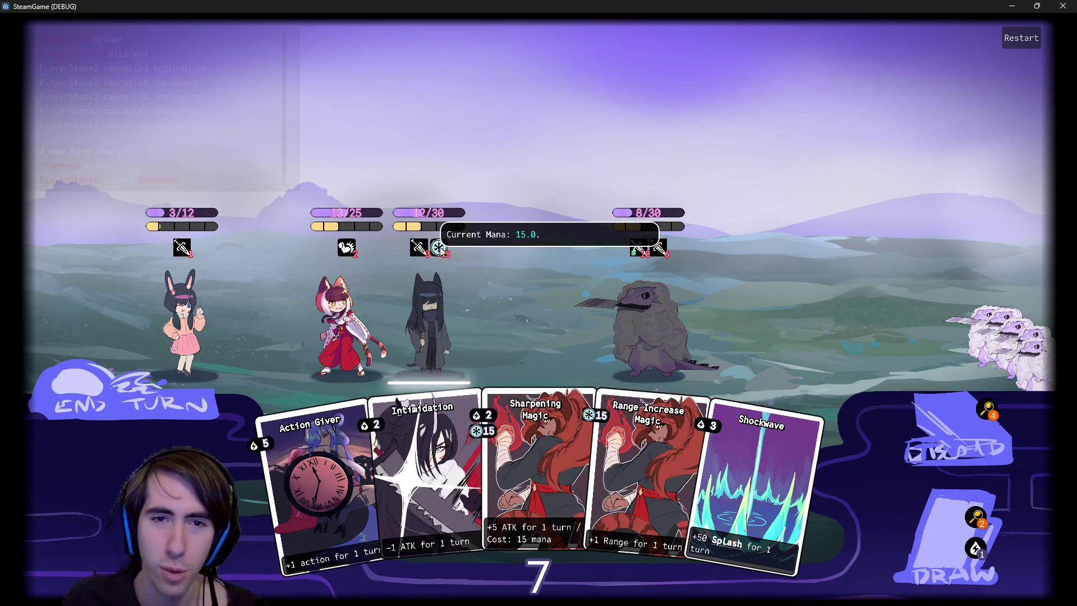
mouse_move(505, 443)
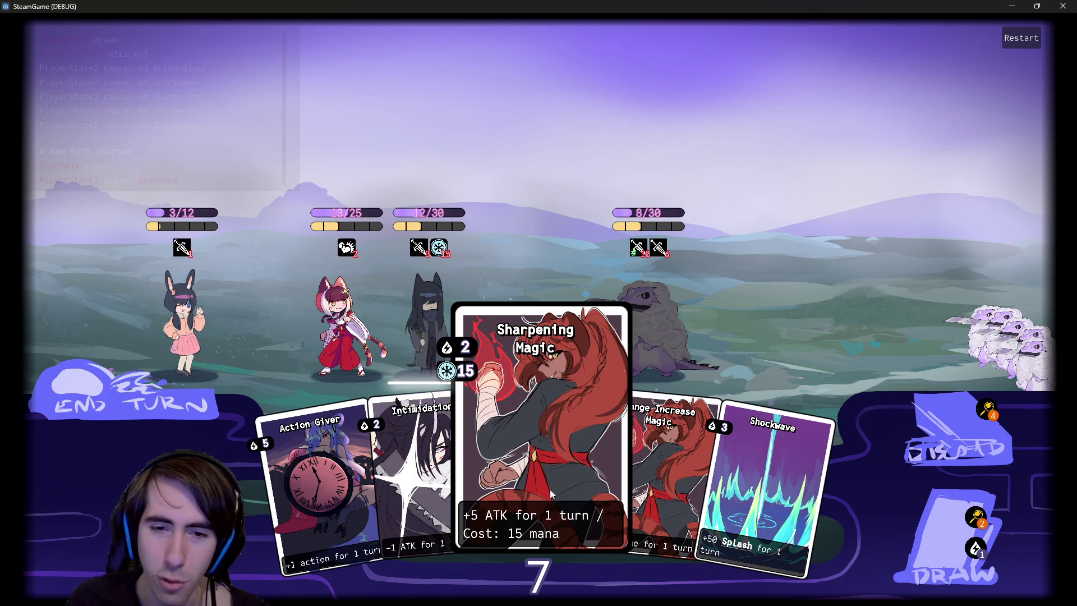
drag(539, 462, 443, 308)
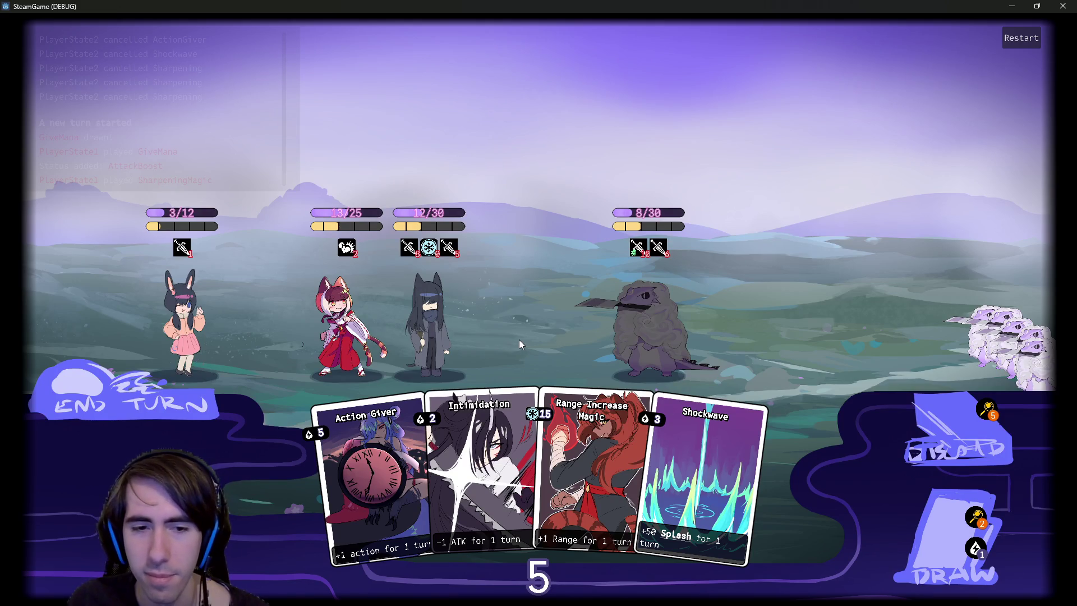
drag(365, 455, 425, 323)
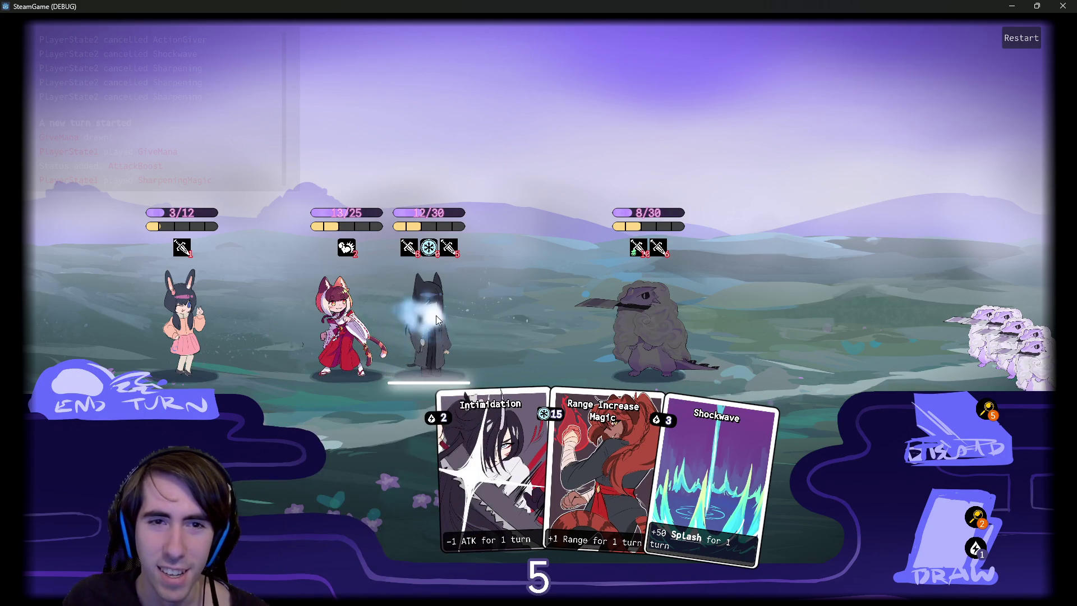
drag(358, 502, 446, 314)
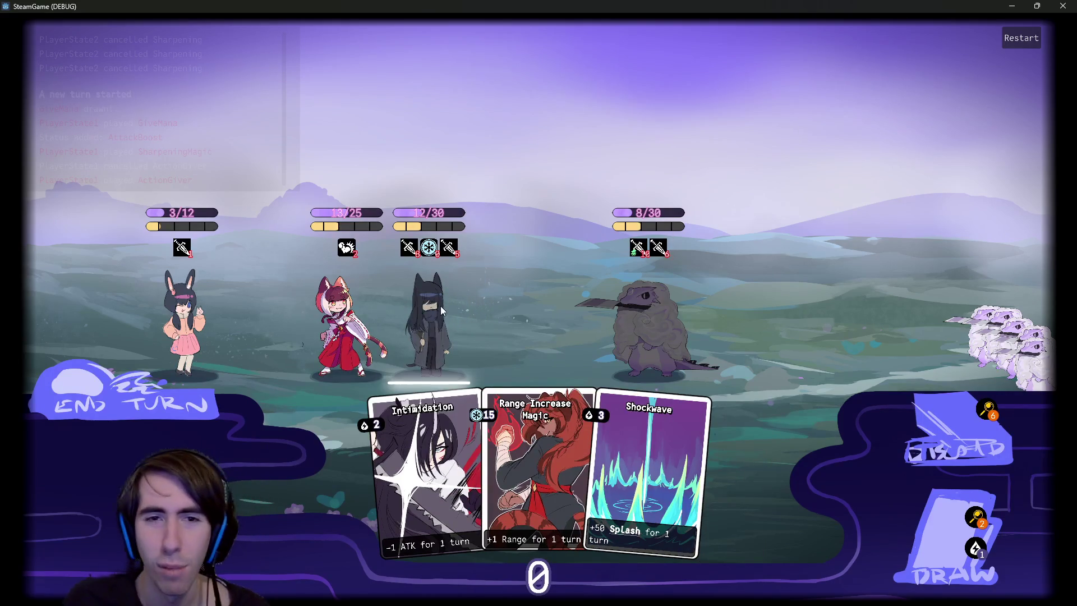
click(674, 278)
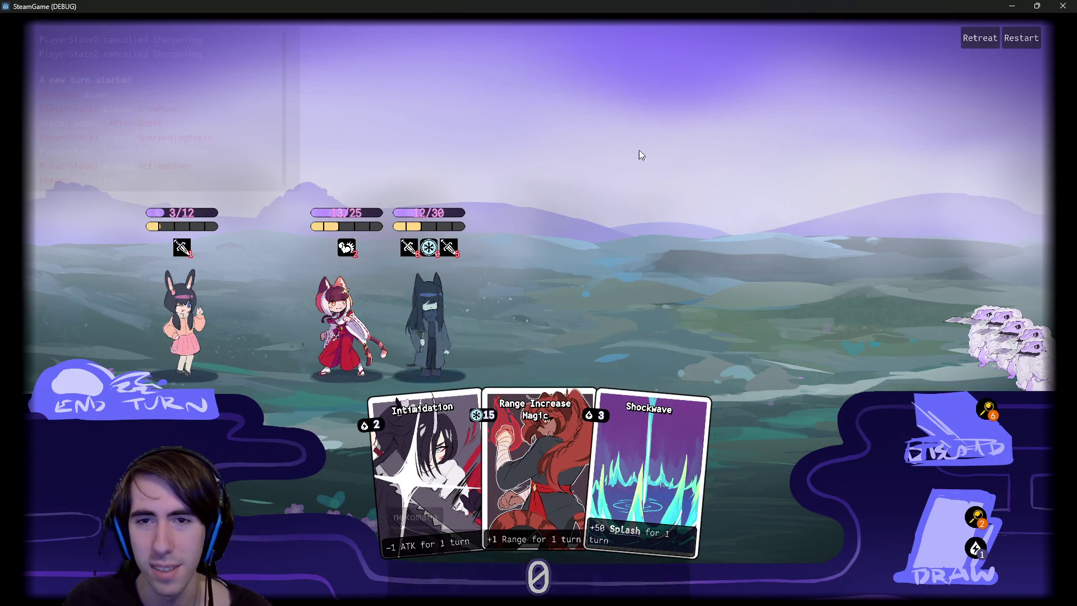
click(875, 121)
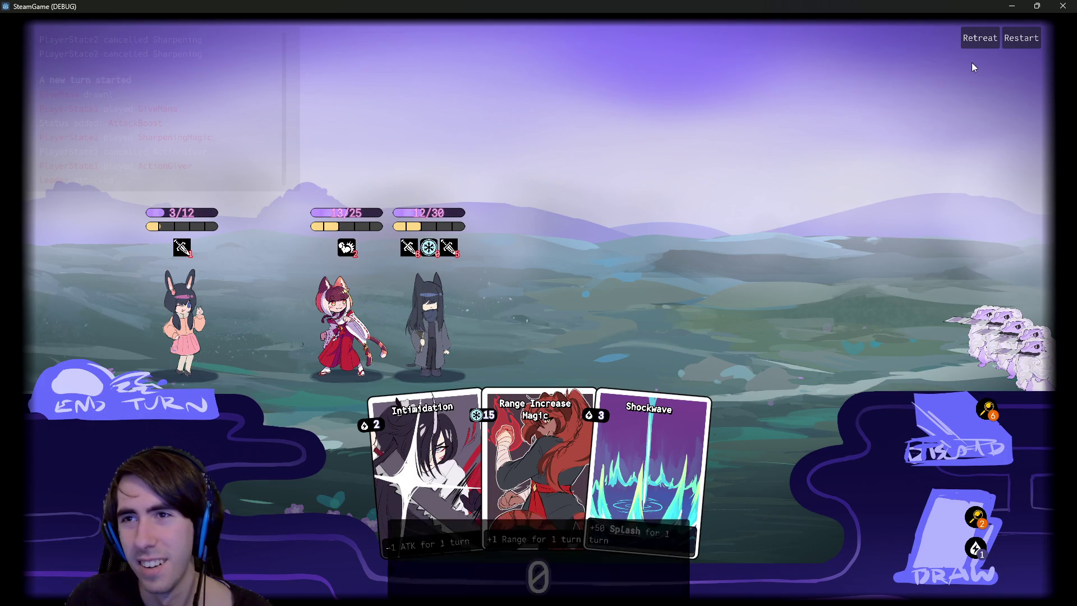
- Retreat from the won battle, close the game, and run the dungeonGraph scene
click(968, 39)
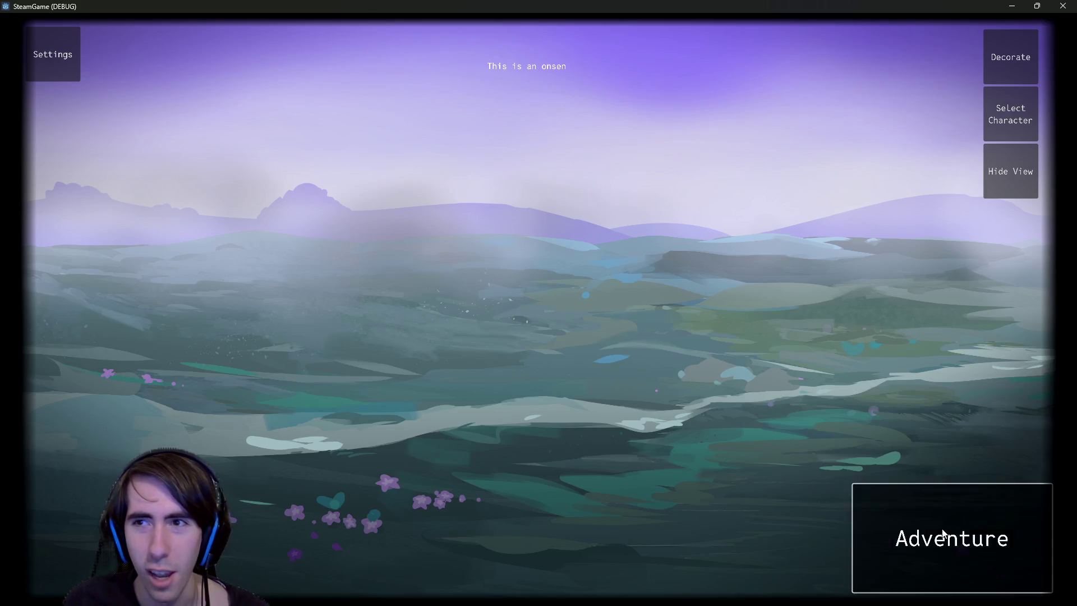
click(943, 536)
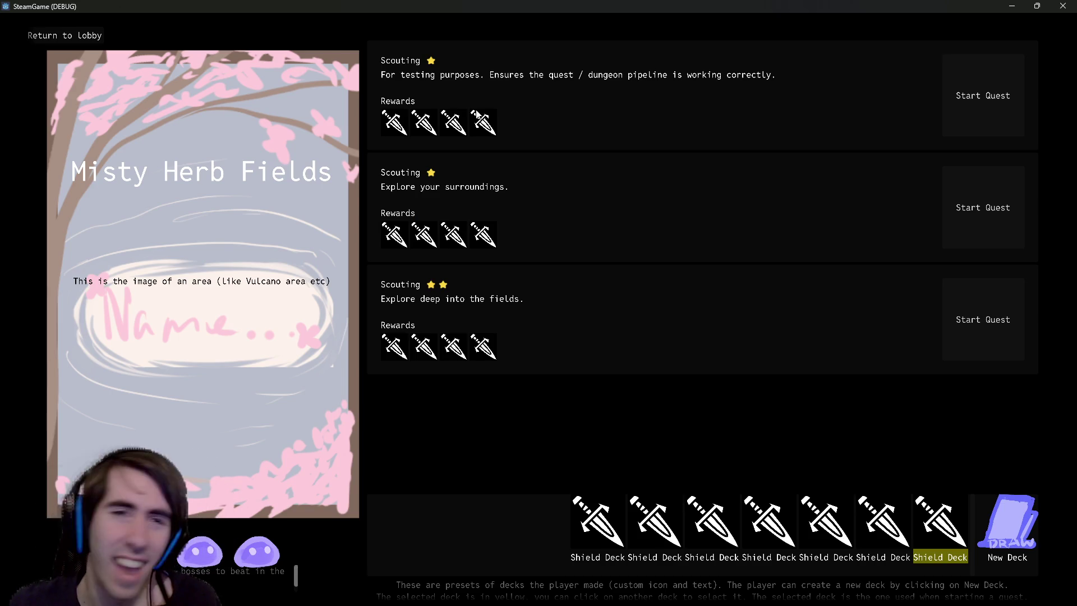
click(1054, 5)
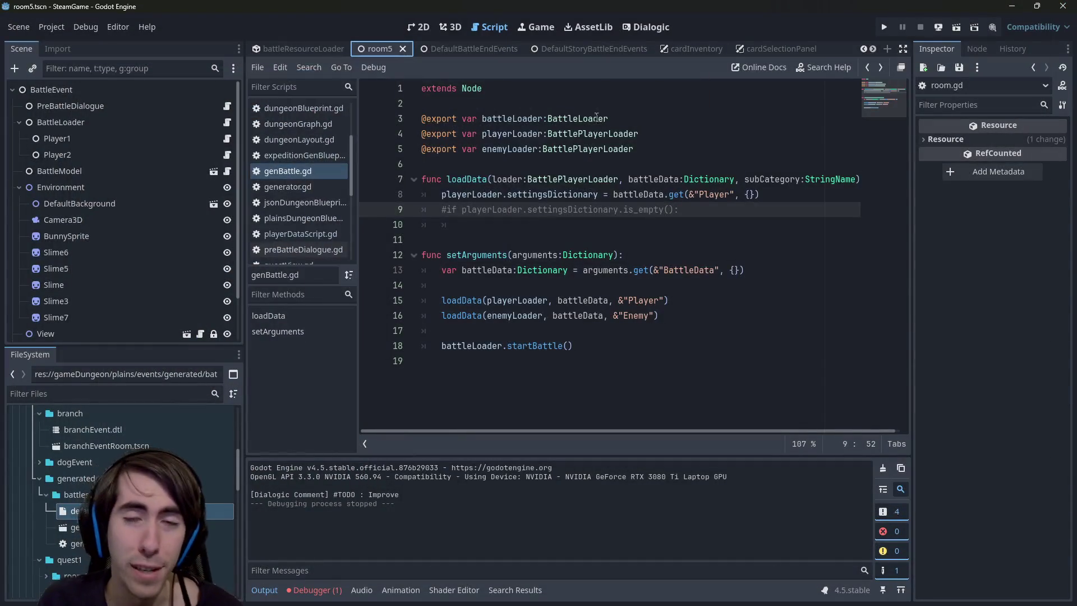
click(724, 48)
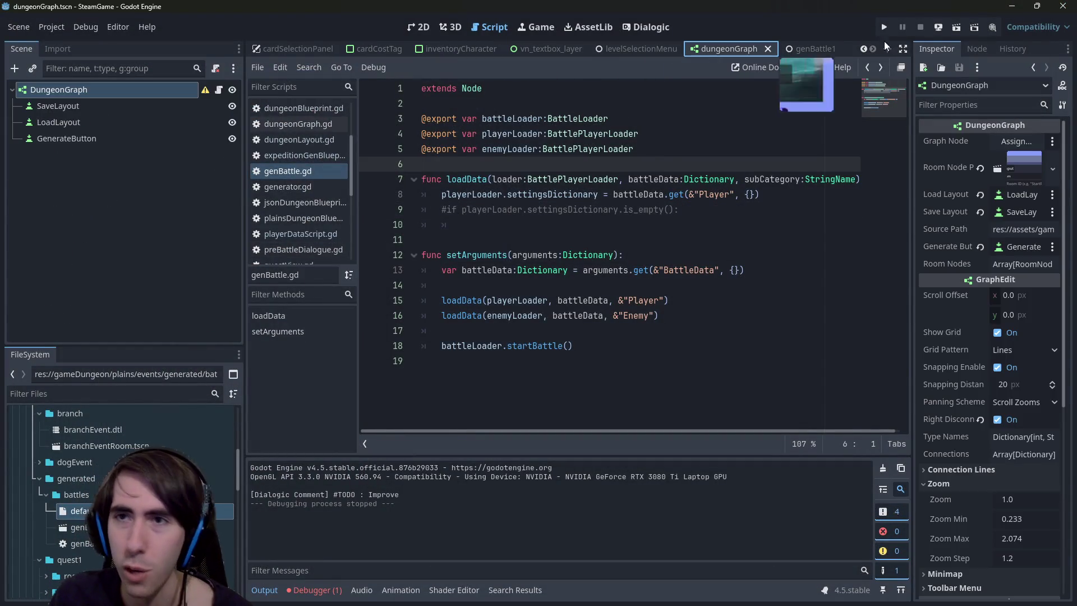
click(958, 27)
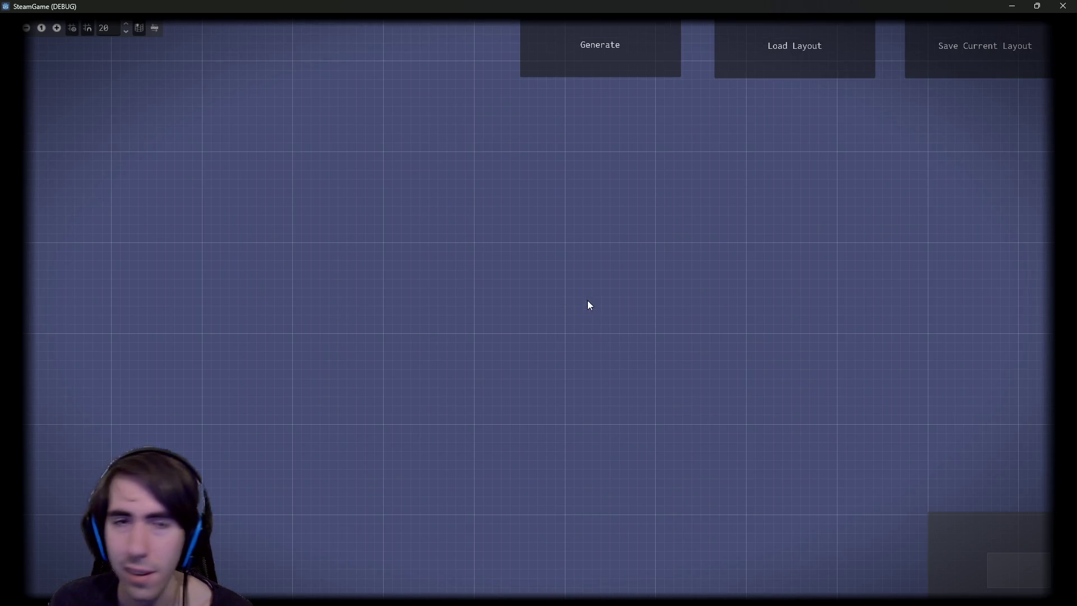
- Load quest1Layout.json from the mistyHerbFields folder
scroll(602, 295, down, 2)
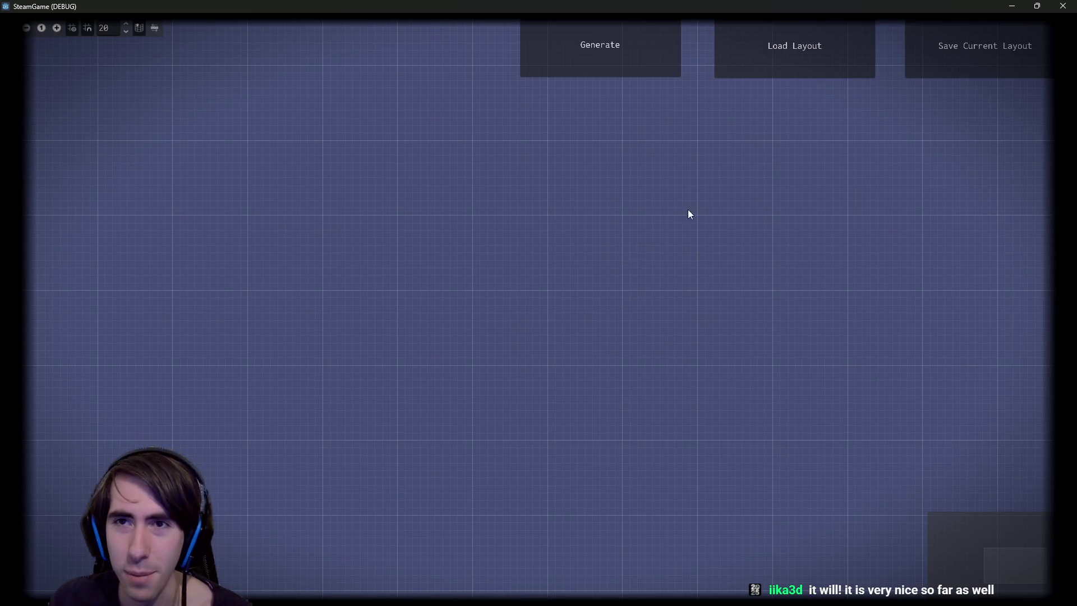
click(772, 60)
double_click(659, 235)
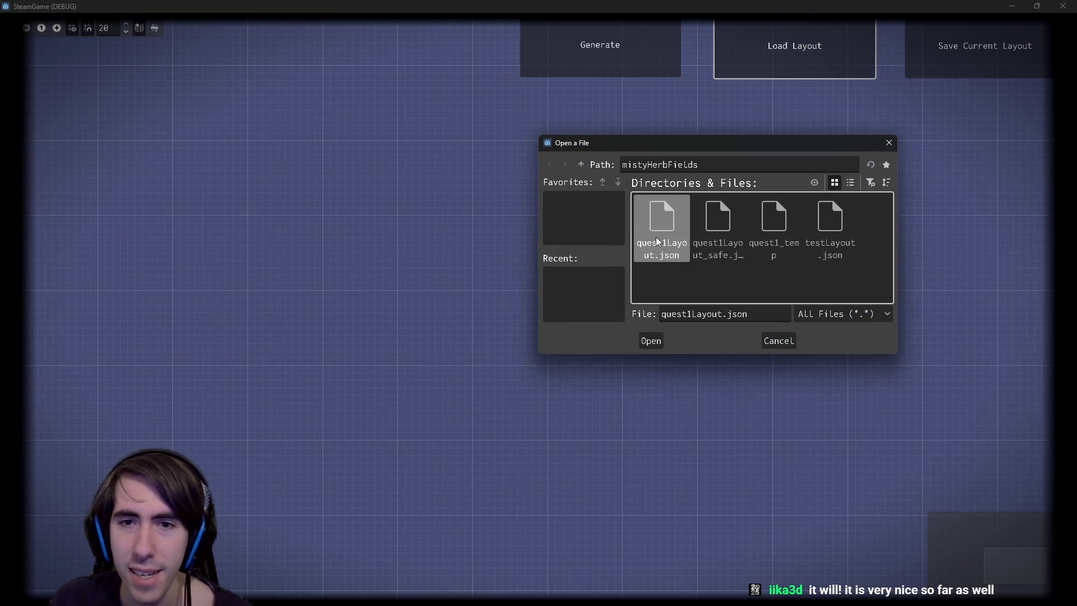
double_click(660, 220)
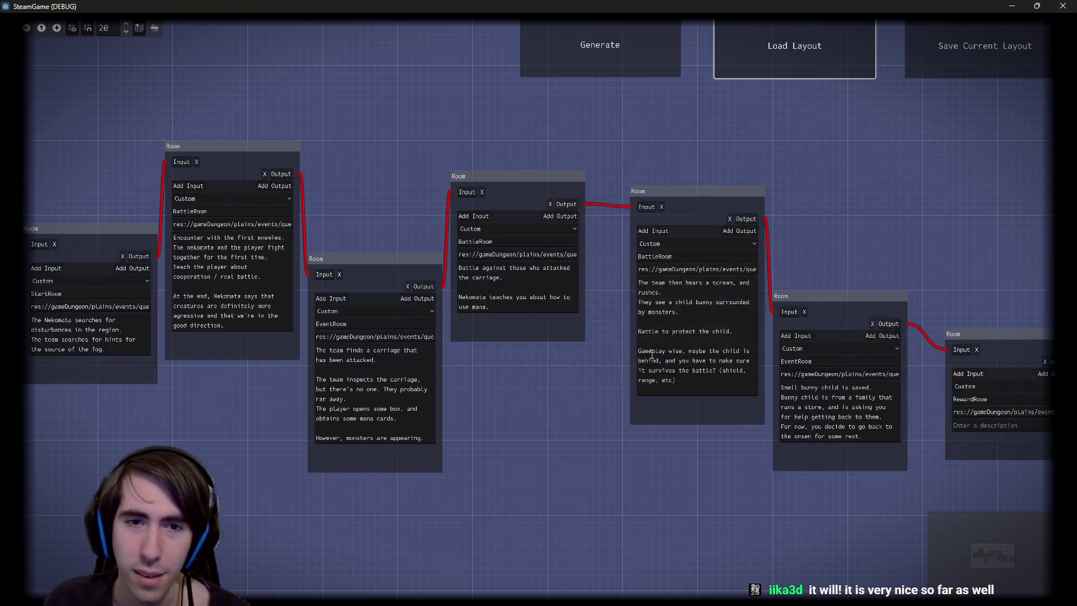
- Select and pan across the seven linked quest rooms to inspect the chain
scroll(380, 441, up, 3)
drag(250, 159, 1004, 402)
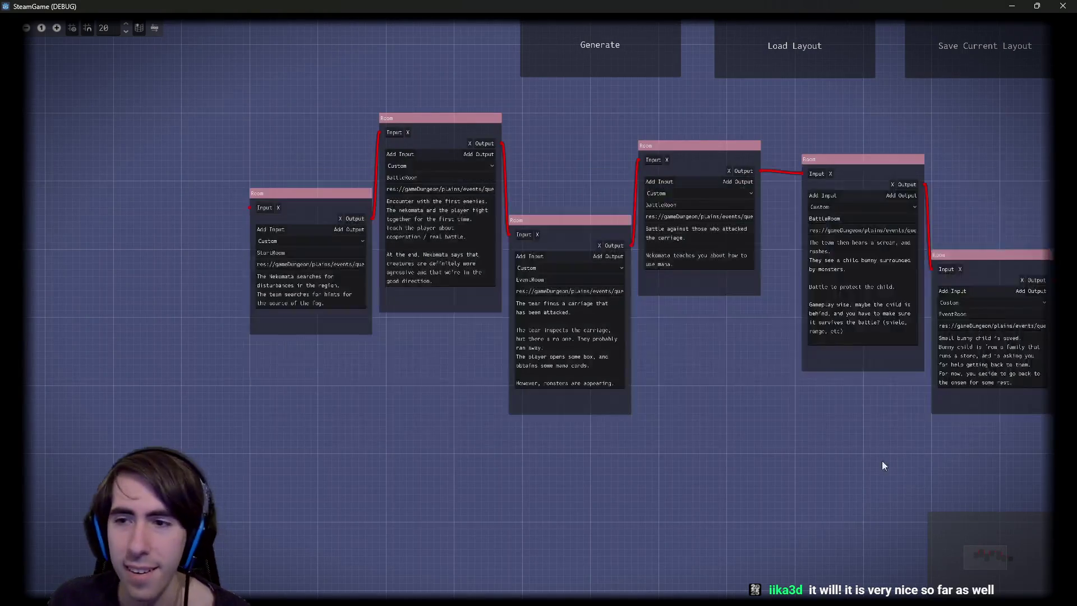
drag(882, 464, 595, 491)
drag(533, 459, 701, 481)
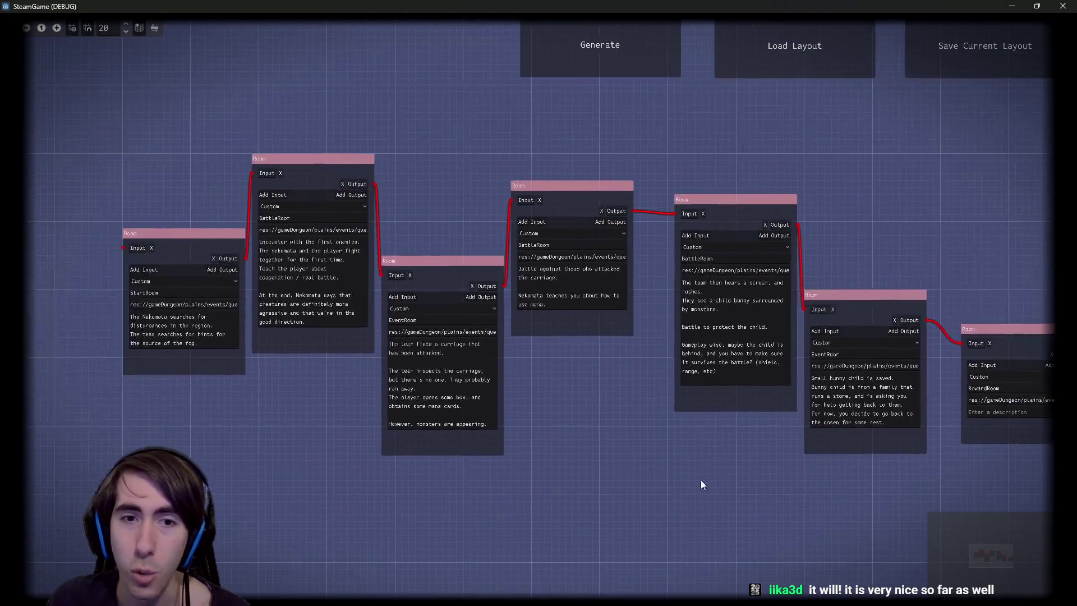
mouse_move(203, 145)
mouse_down()
mouse_move(1015, 456)
mouse_move(1005, 458)
mouse_up()
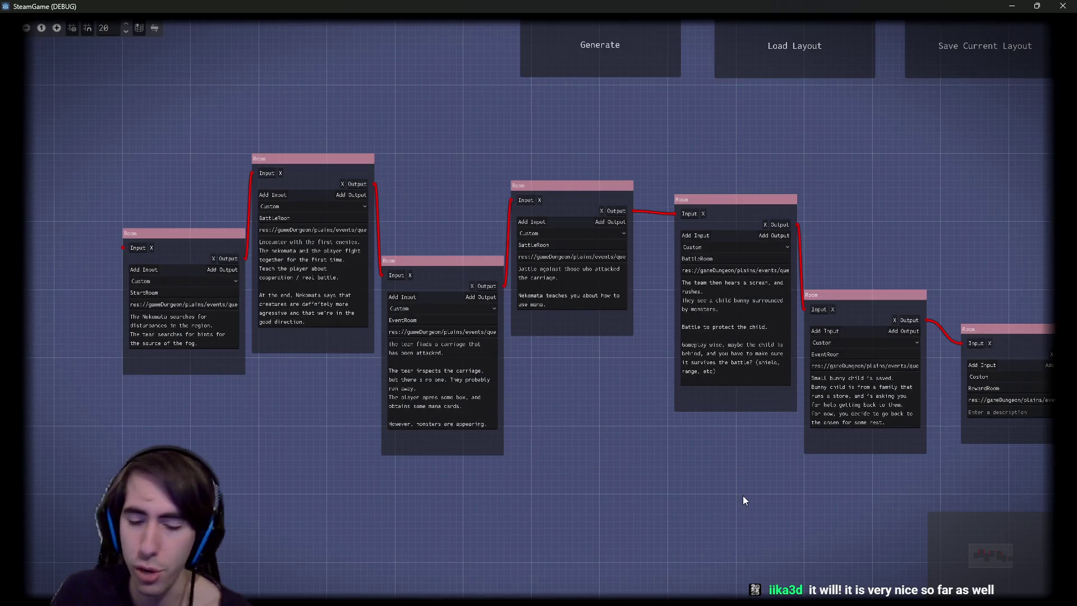
scroll(537, 456, up, 4)
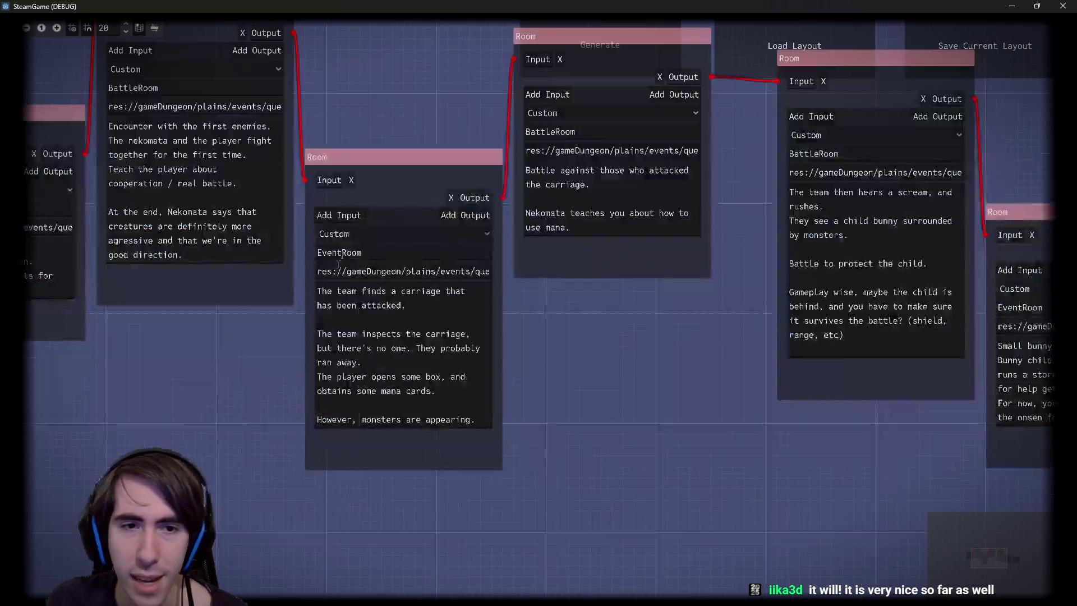
scroll(571, 460, down, 3)
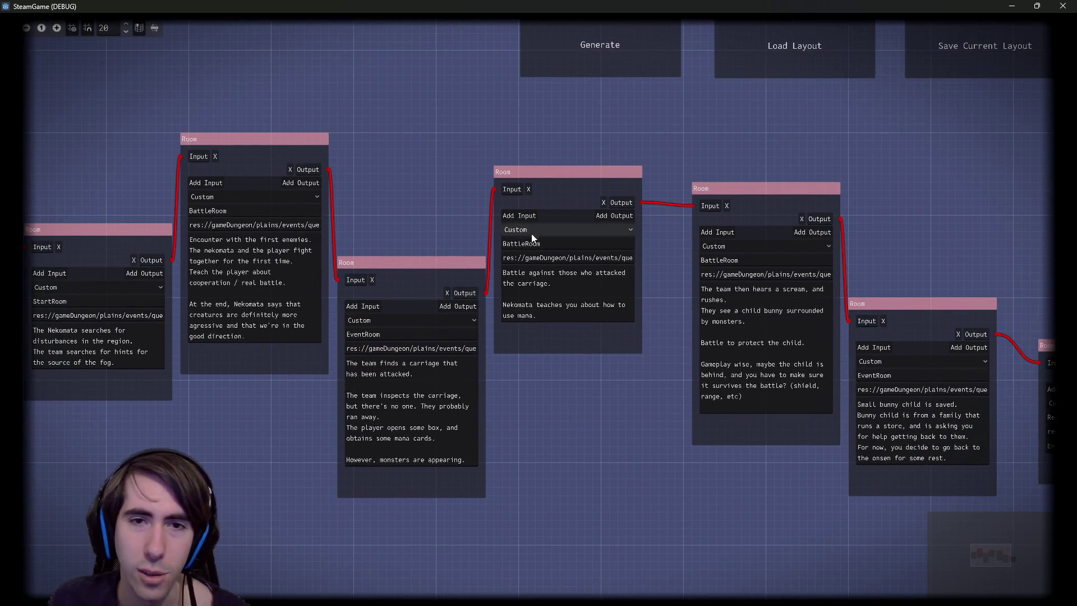
scroll(638, 465, down, 2)
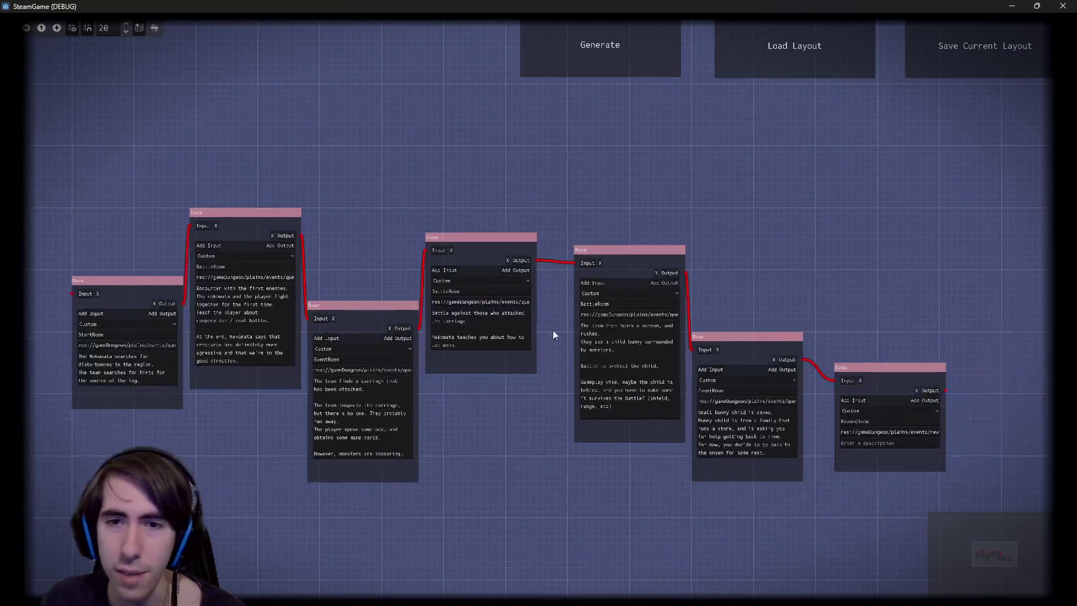
click(769, 45)
- Load the quest1_temp branching layout from mistyHerbFields and inspect its four Room nodes
double_click(679, 212)
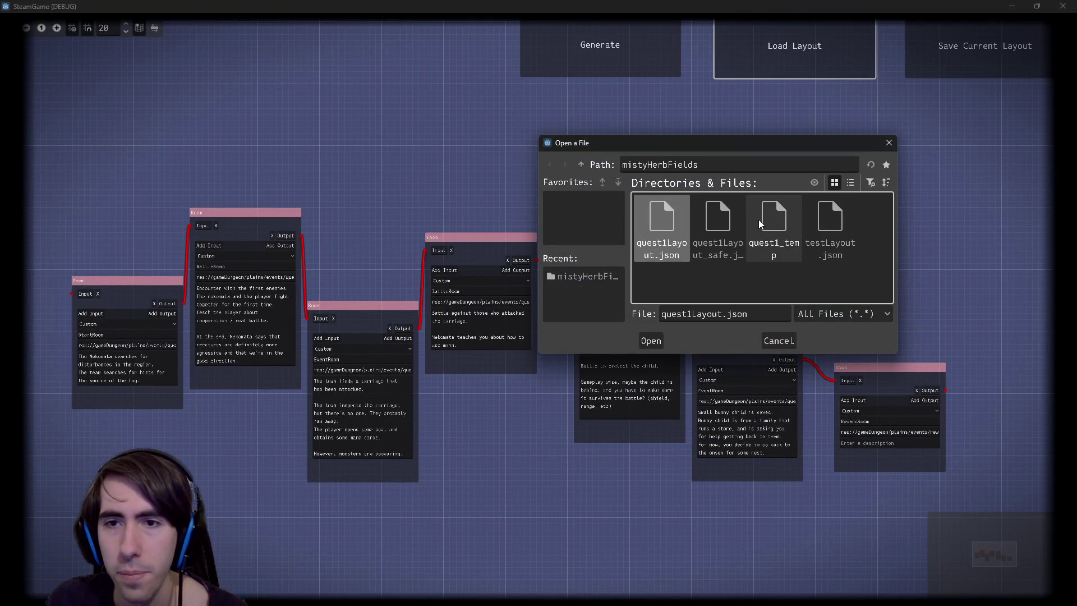
double_click(847, 221)
drag(416, 476, 481, 445)
scroll(481, 445, up, 3)
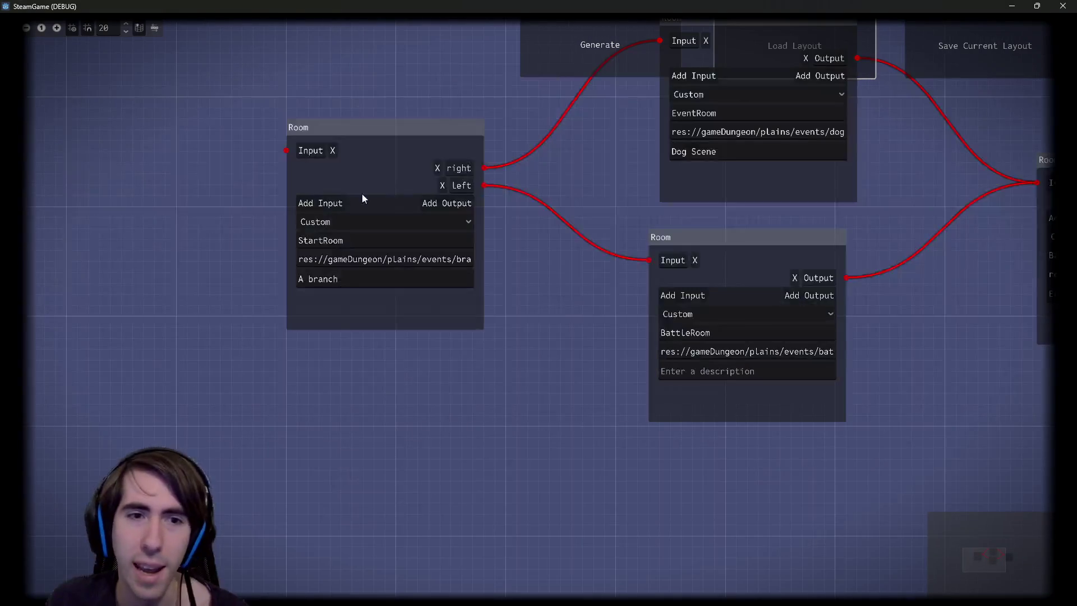
scroll(584, 281, down, 1)
drag(342, 151, 904, 425)
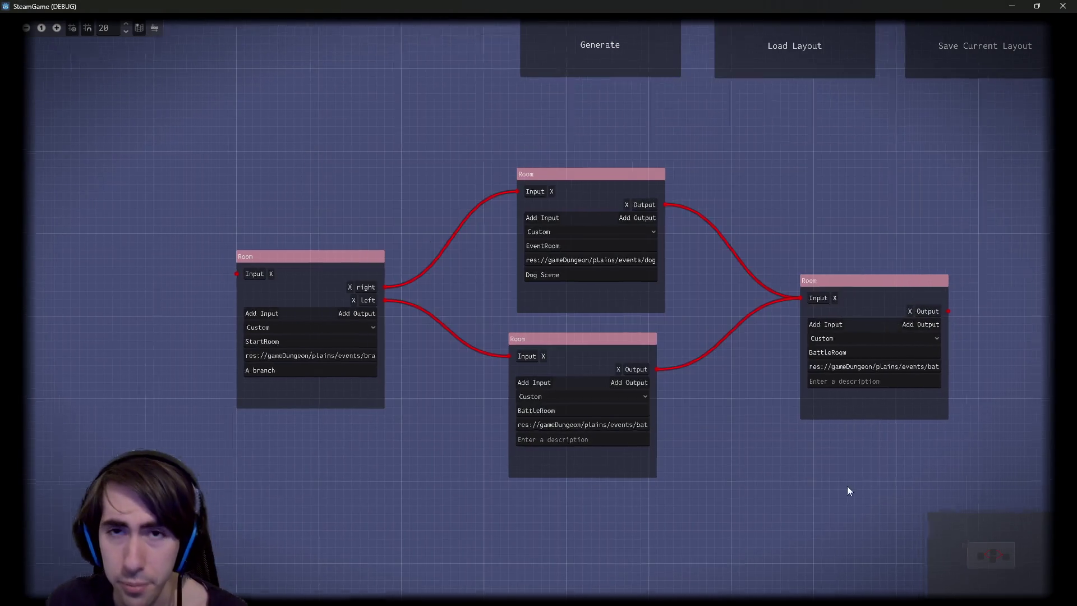
scroll(691, 514, down, 2)
click(315, 299)
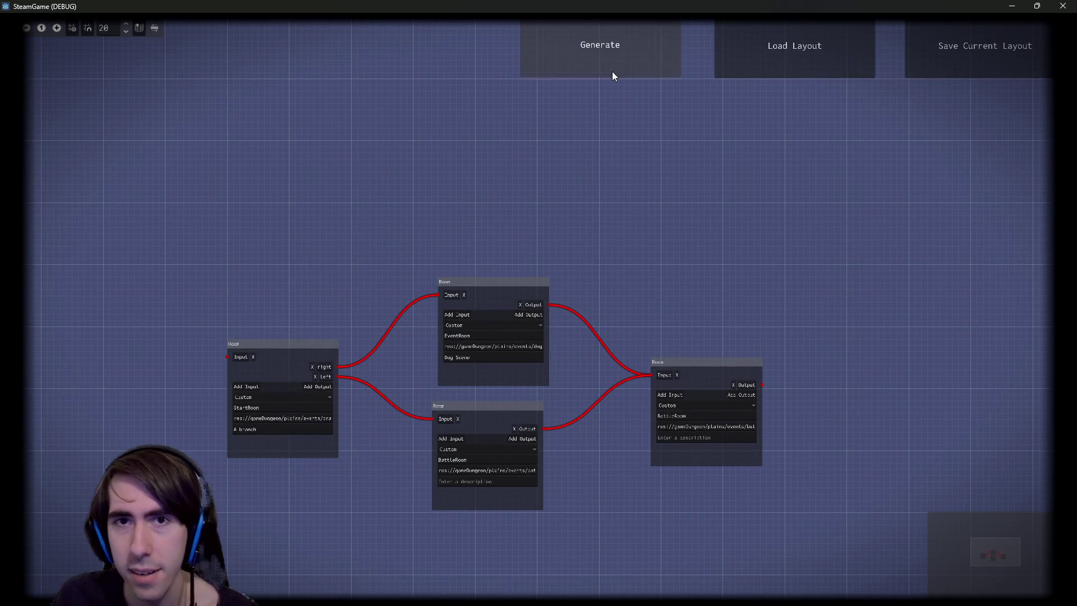
- Regenerate the dungeon repeatedly to preview different random branching room layouts
click(634, 56)
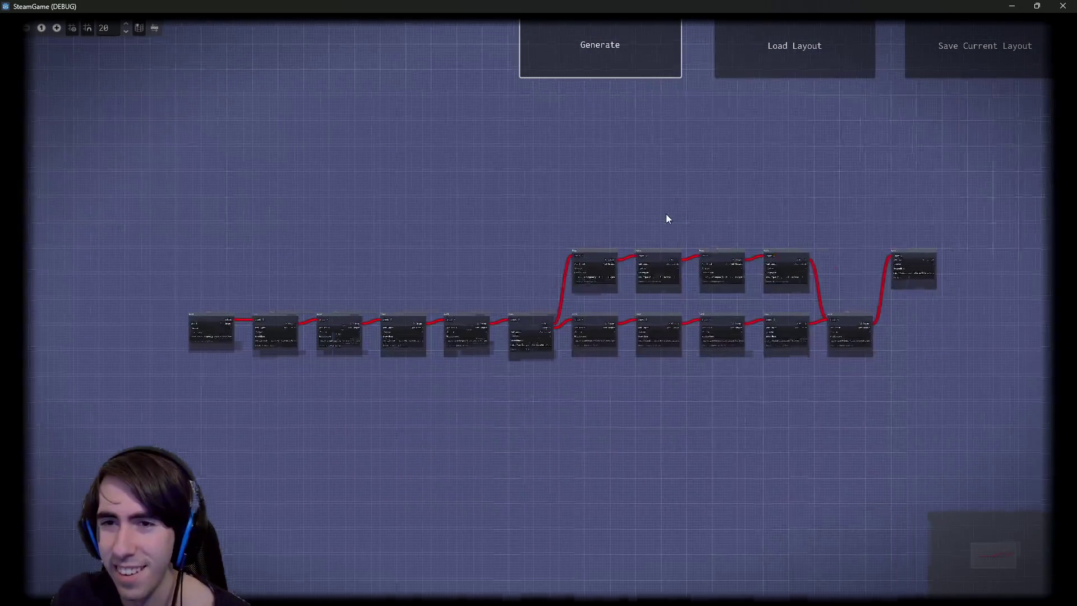
click(618, 56)
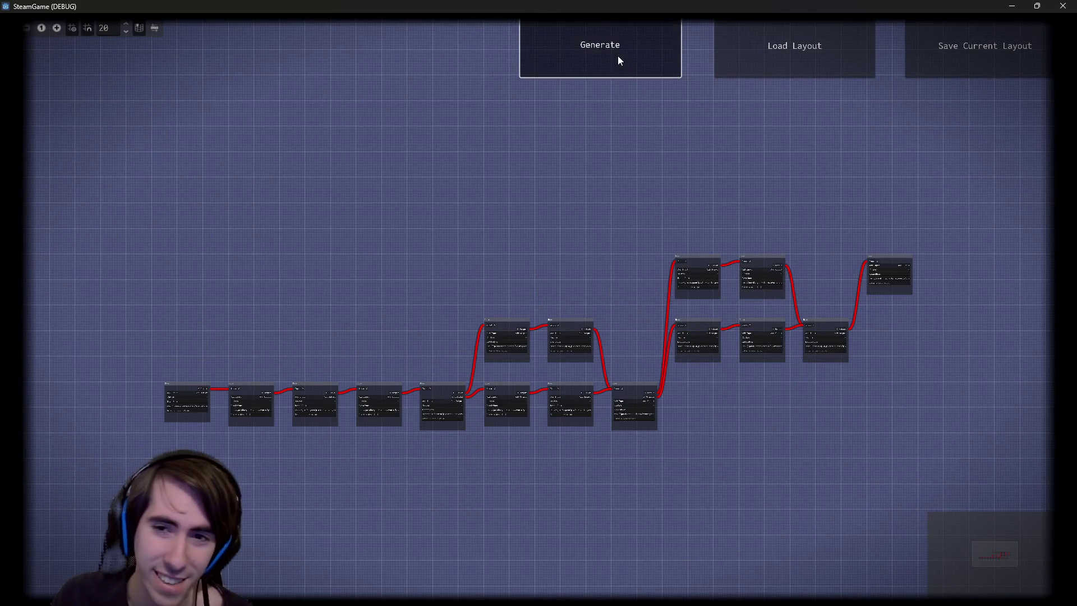
click(617, 56)
click(617, 56)
click(617, 56)
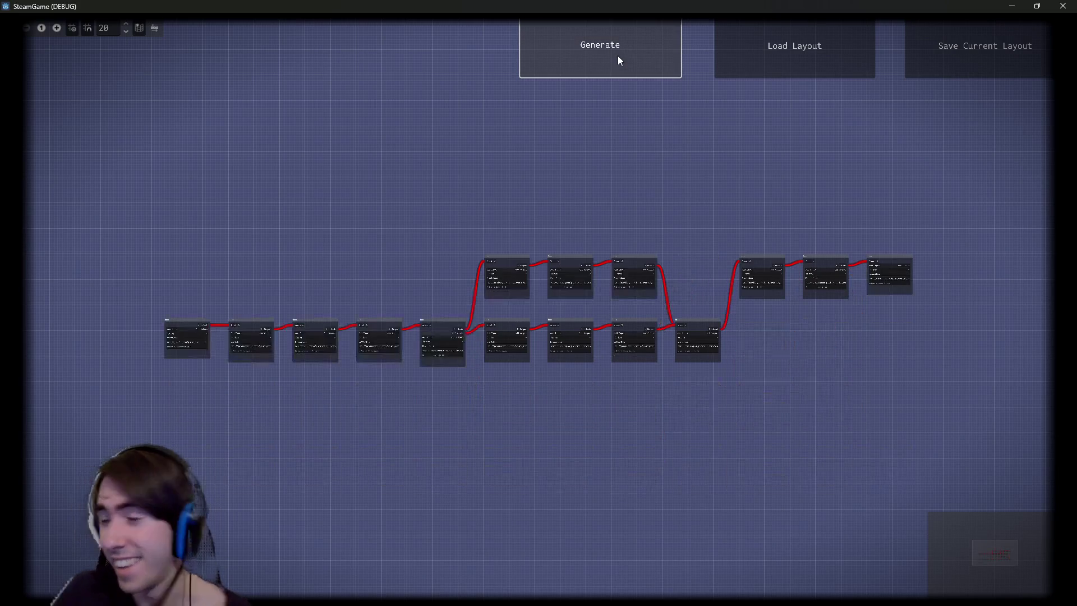
click(617, 55)
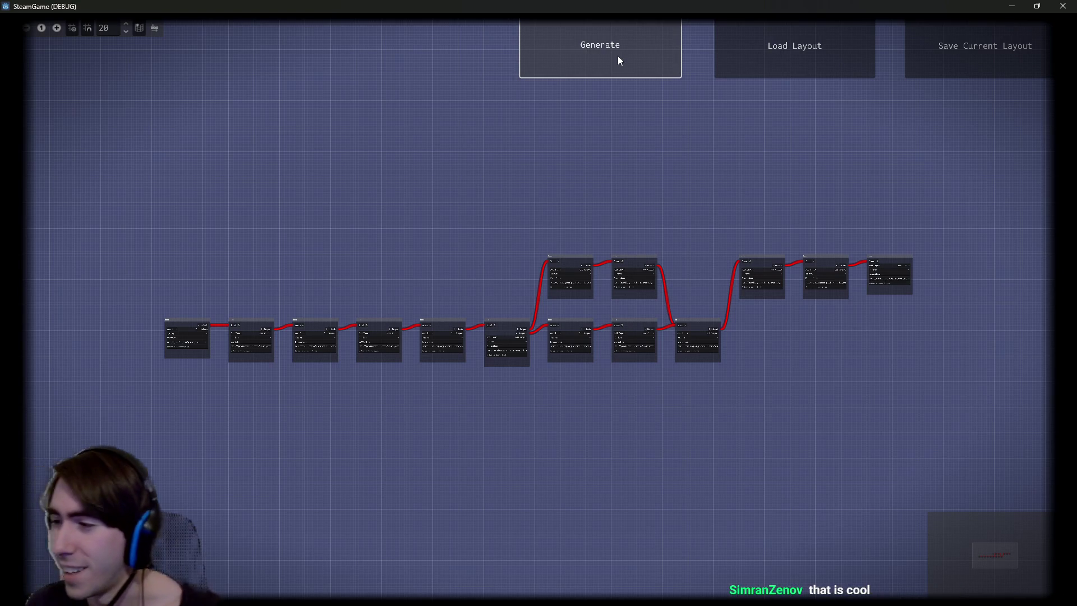
click(617, 56)
click(618, 55)
click(614, 57)
click(612, 56)
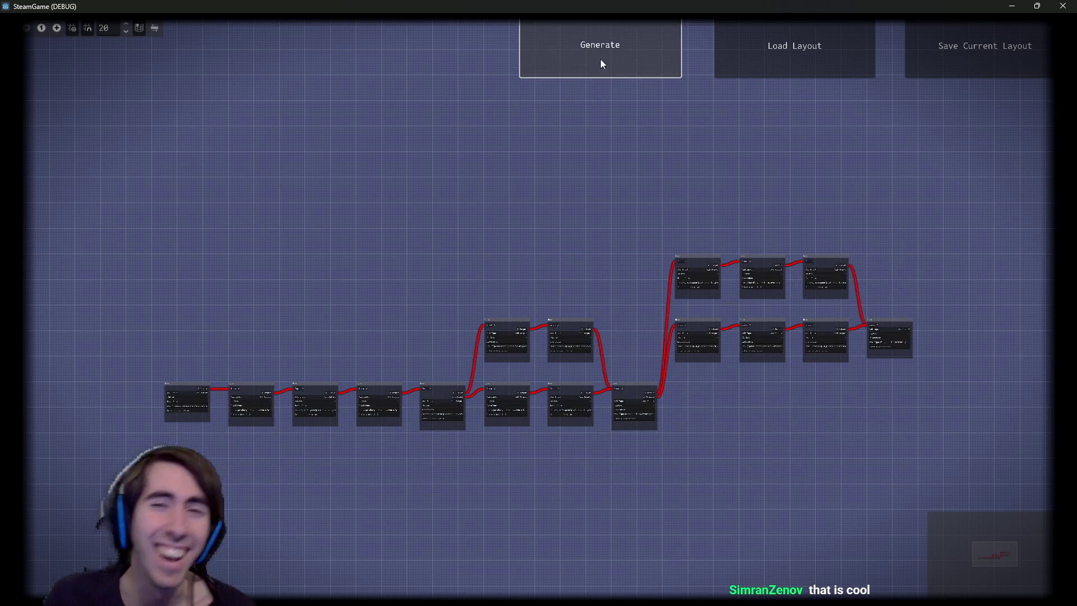
click(600, 59)
click(567, 57)
click(566, 57)
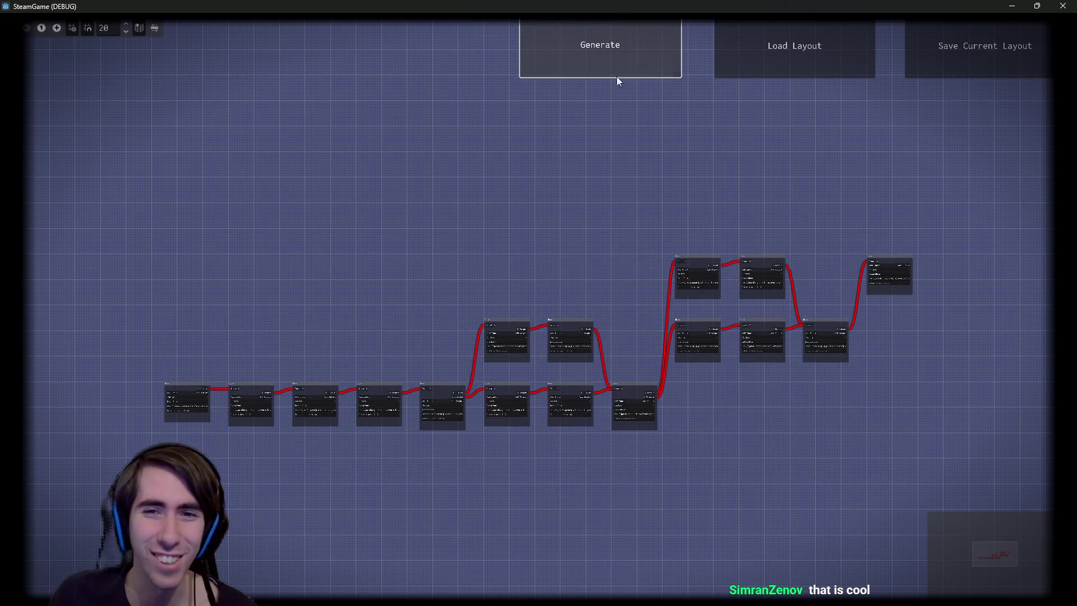
click(568, 64)
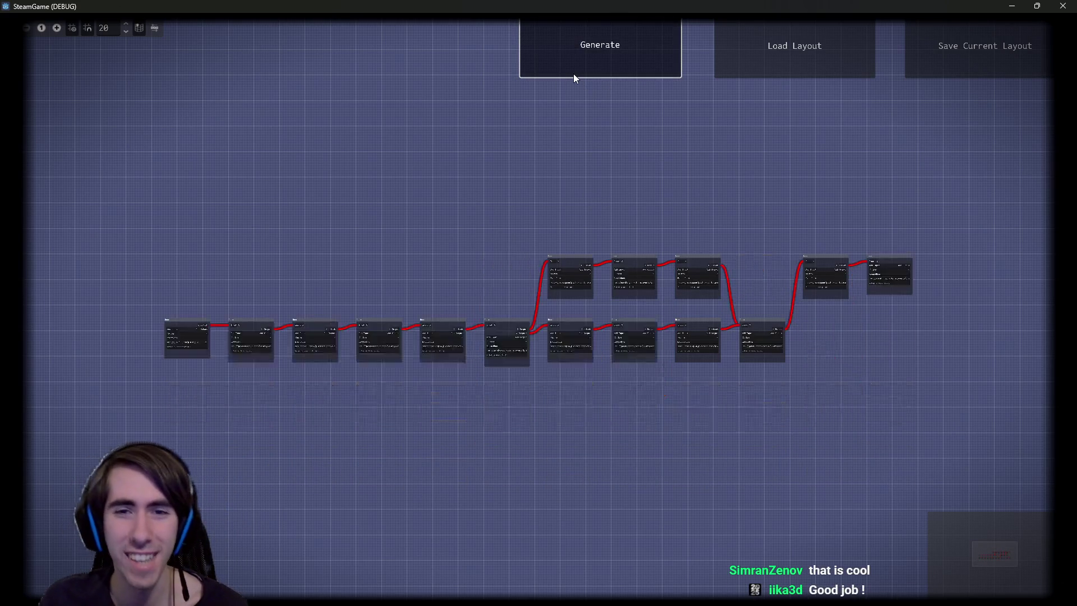
click(573, 73)
click(573, 73)
click(573, 73)
click(573, 73)
click(573, 73)
click(574, 73)
click(574, 73)
click(574, 73)
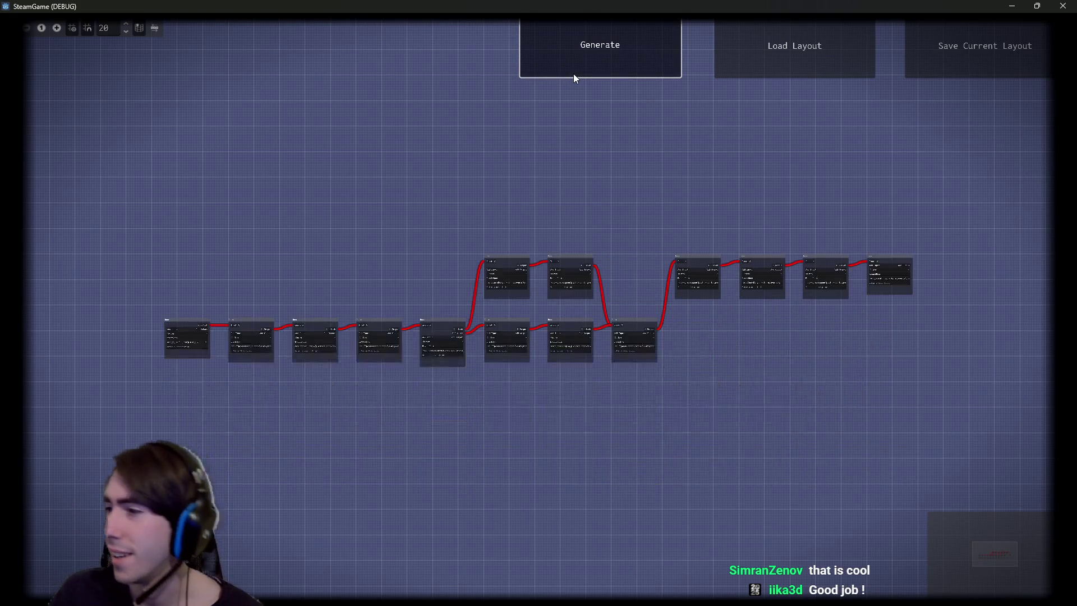
click(573, 73)
click(574, 74)
click(574, 74)
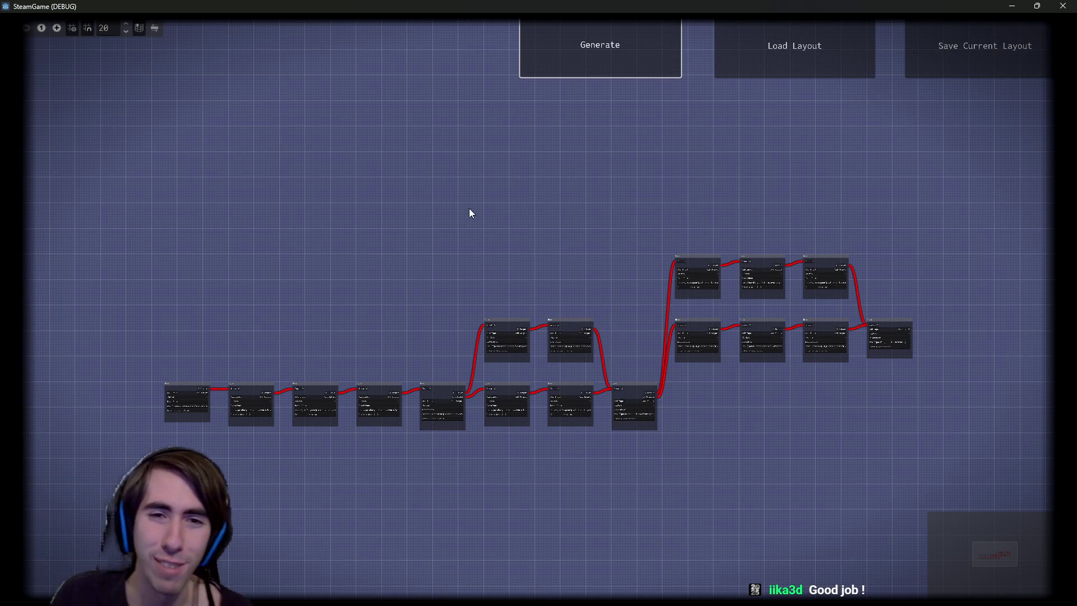
- Zoom around the graph, generate one more layout, and close the game window
scroll(644, 460, up, 3)
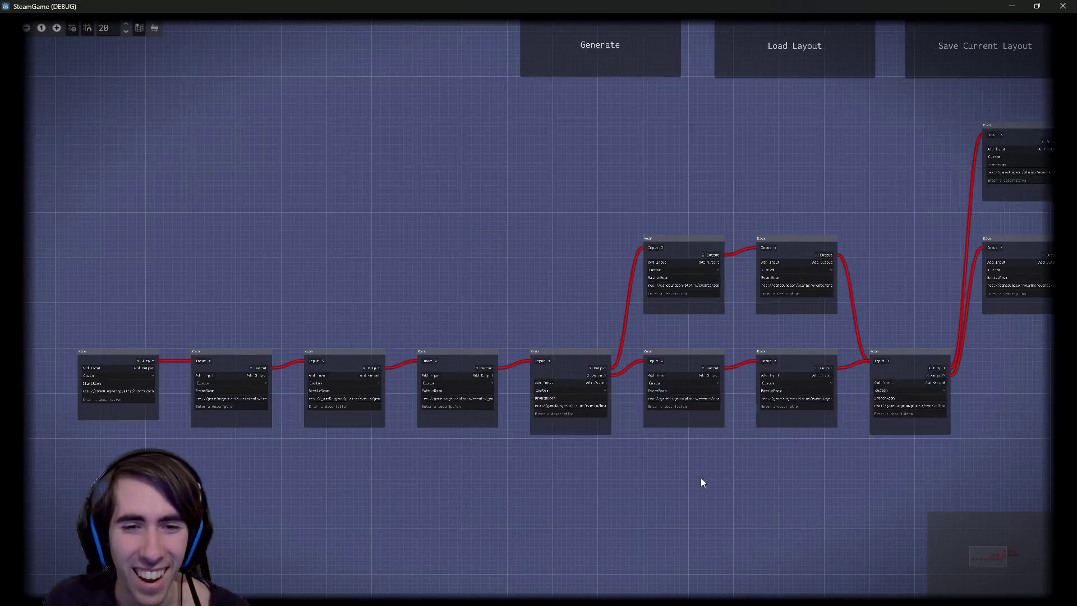
scroll(717, 483, down, 2)
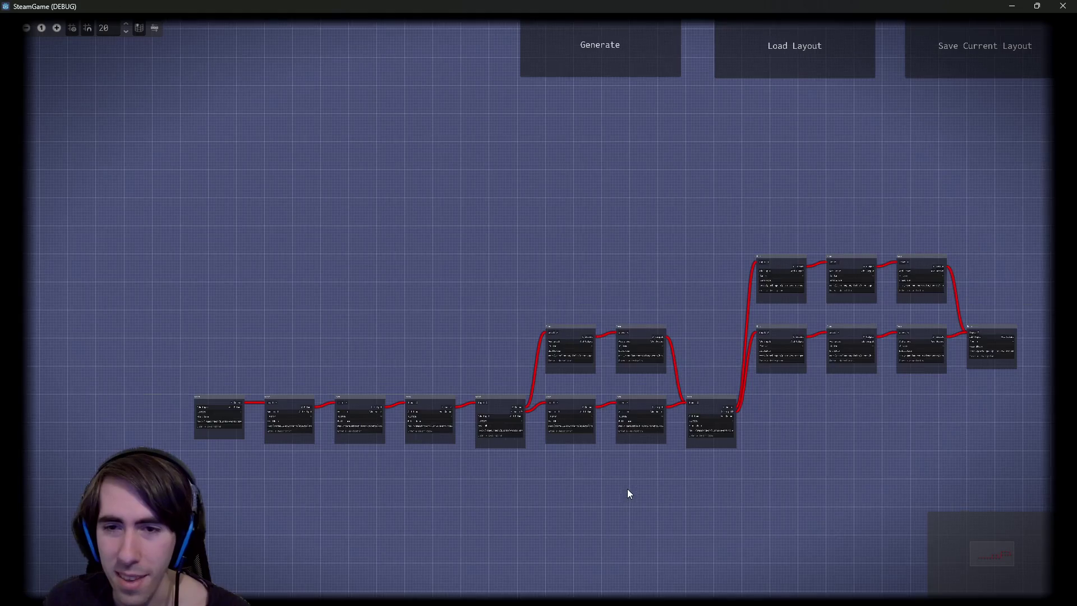
scroll(521, 473, up, 5)
scroll(505, 419, down, 2)
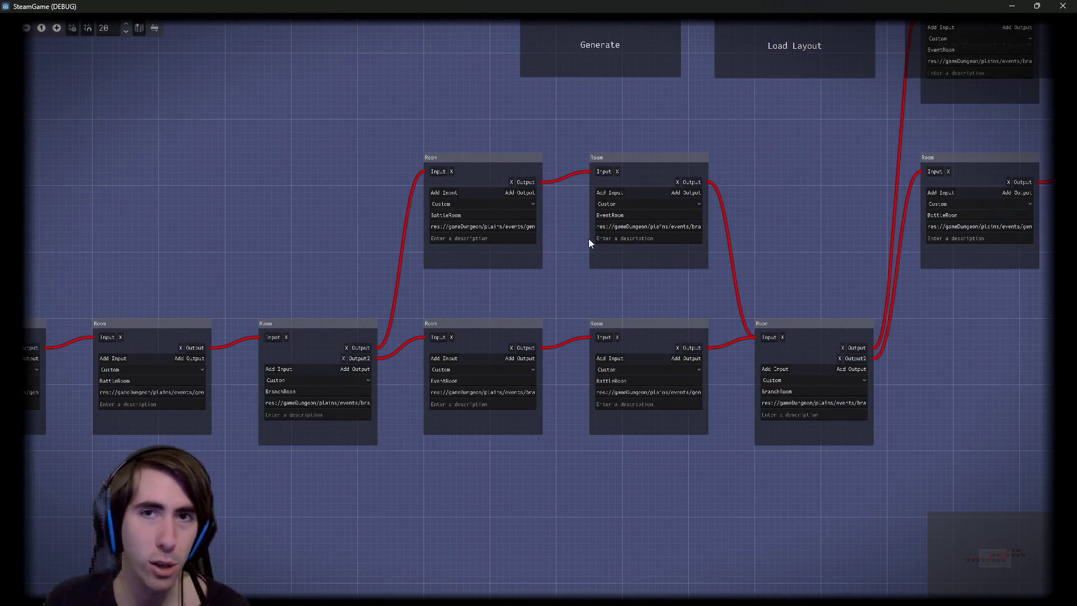
scroll(507, 164, down, 2)
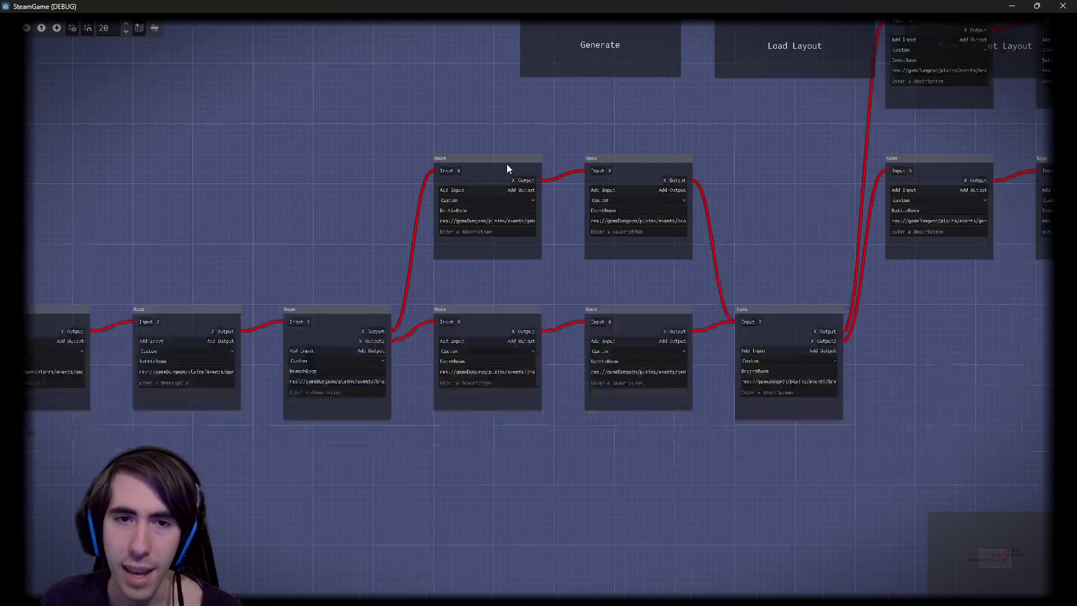
scroll(547, 494, down, 3)
click(580, 41)
click(1062, 5)
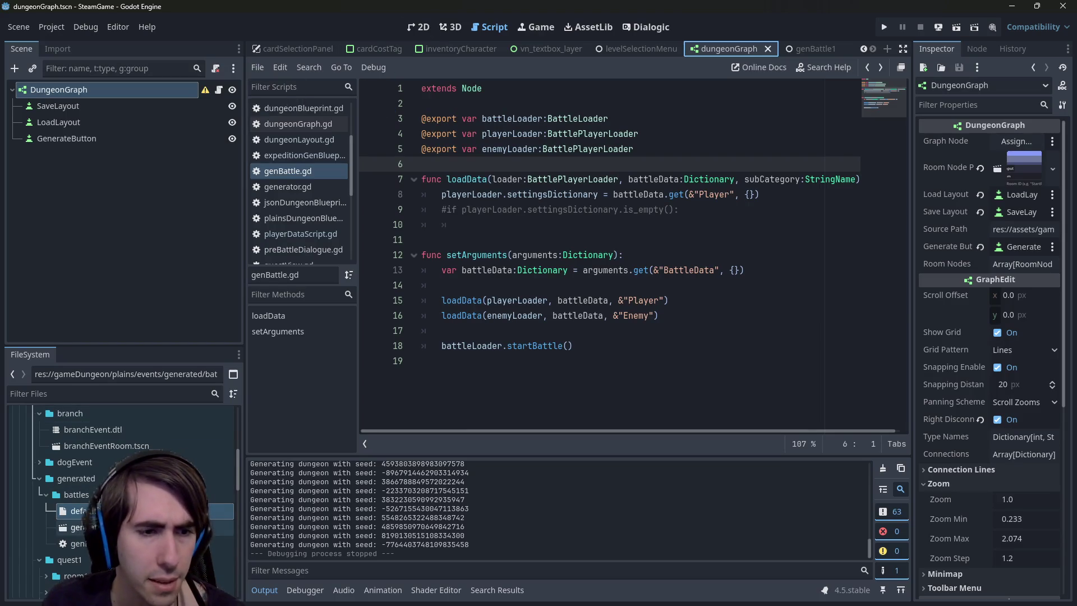
- Review setArguments and loadData in the BattleEvent script, then run the levelSelectionMenu scene
double_click(78, 527)
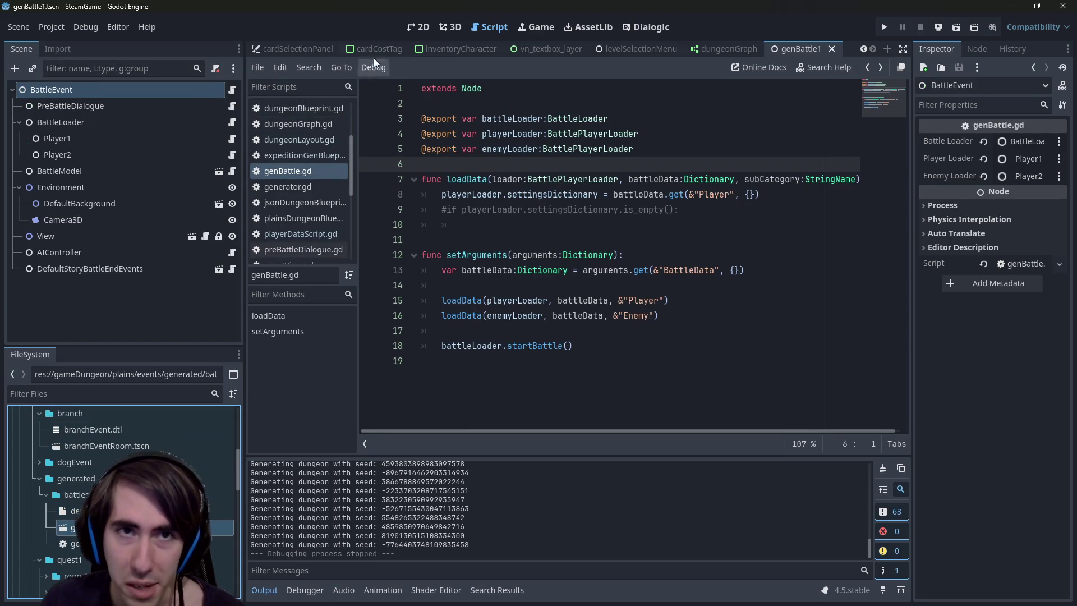
click(416, 26)
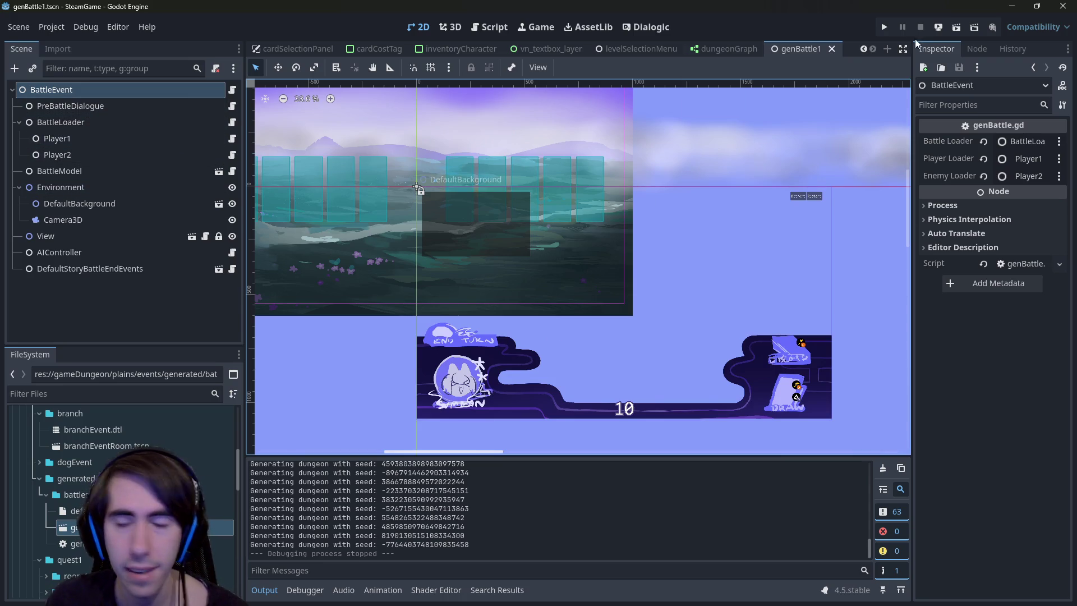
click(232, 90)
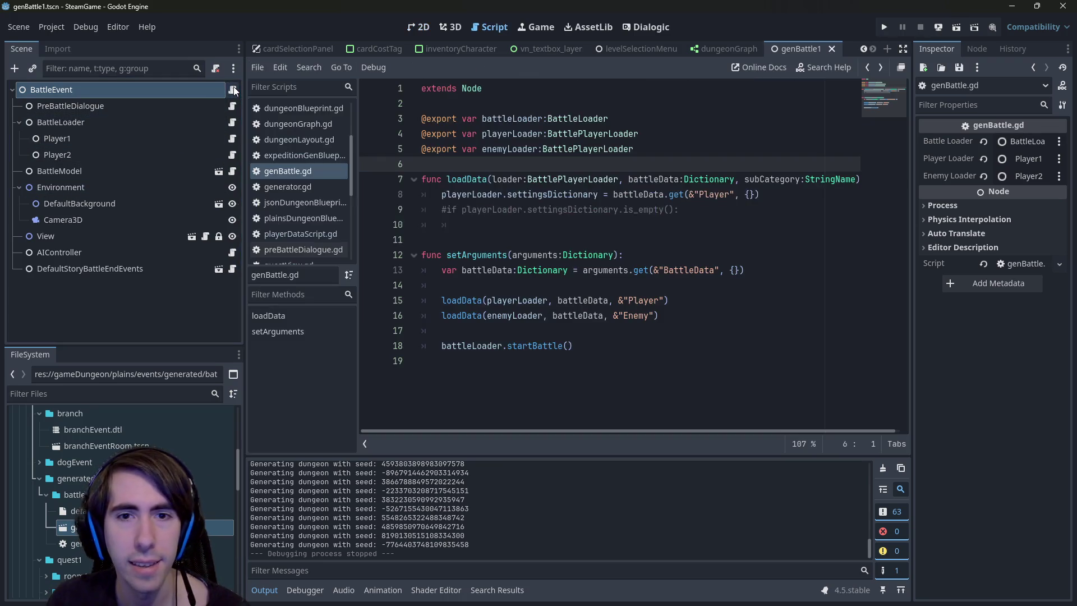
double_click(496, 249)
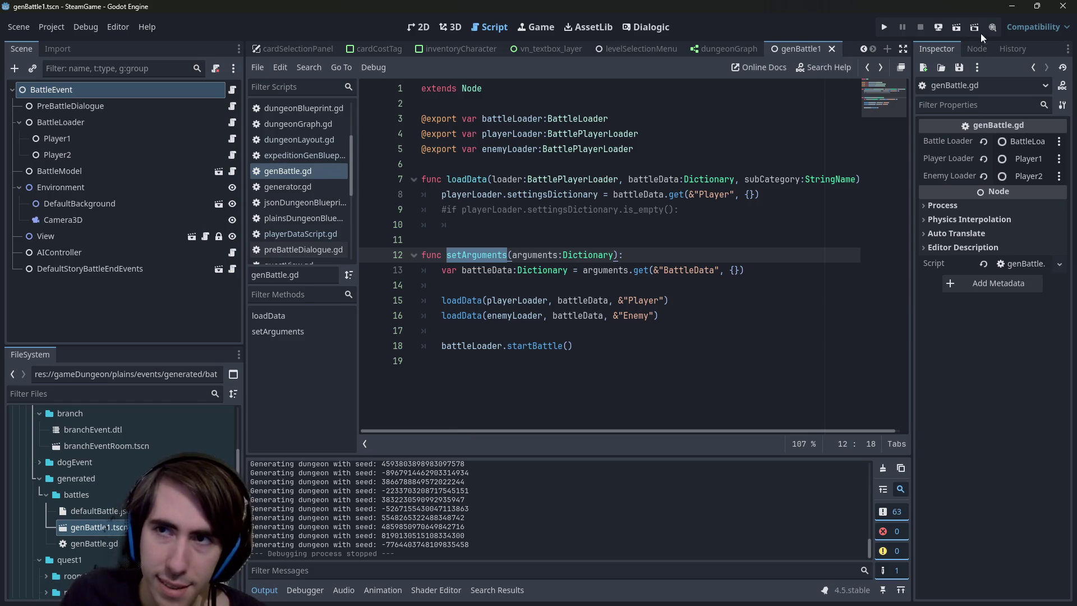
drag(599, 419, 375, 169)
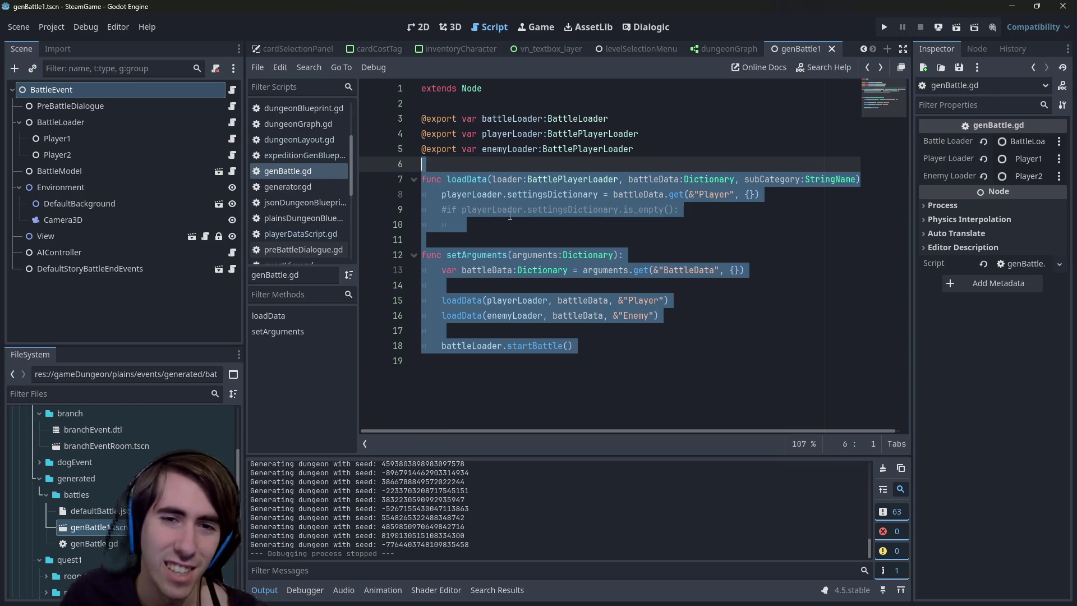
double_click(476, 255)
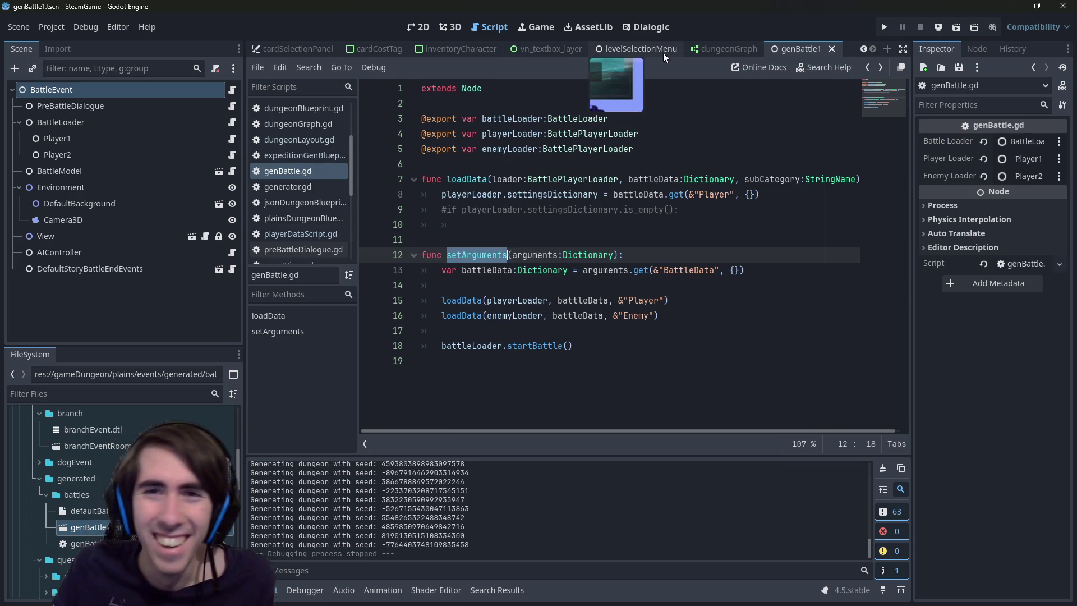
click(620, 55)
click(956, 27)
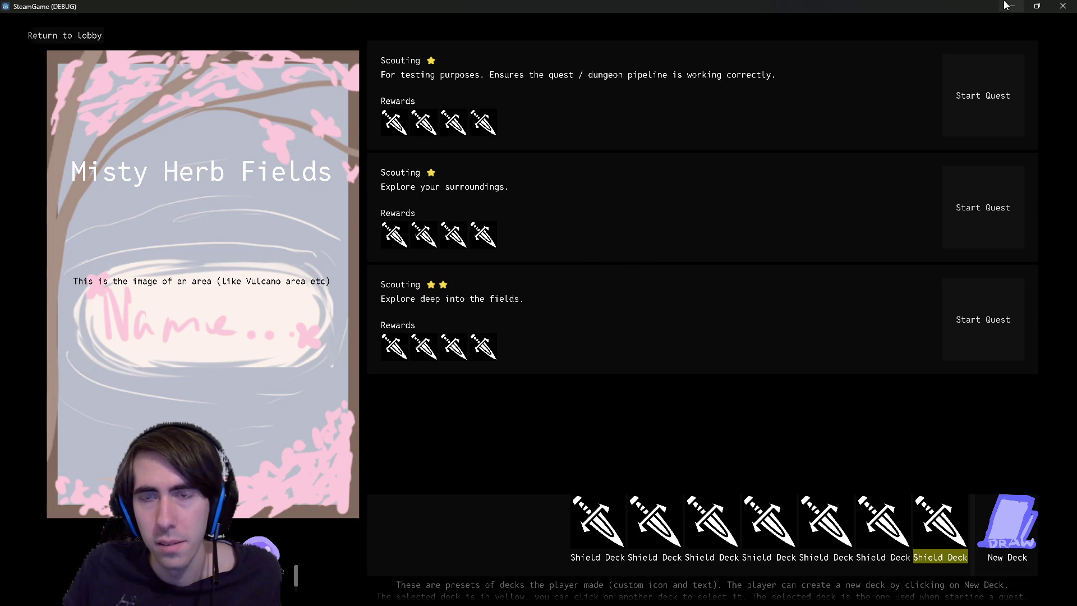
- Set a breakpoint on line 13 of setArguments and start the third Scouting quest
click(1008, 6)
click(370, 271)
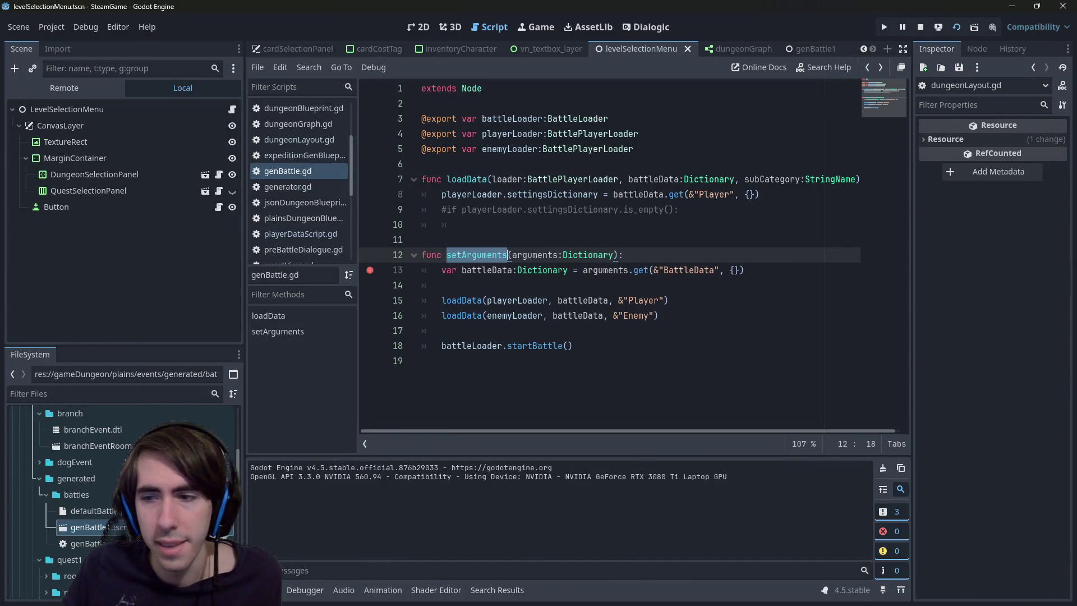
key(alt+Tab)
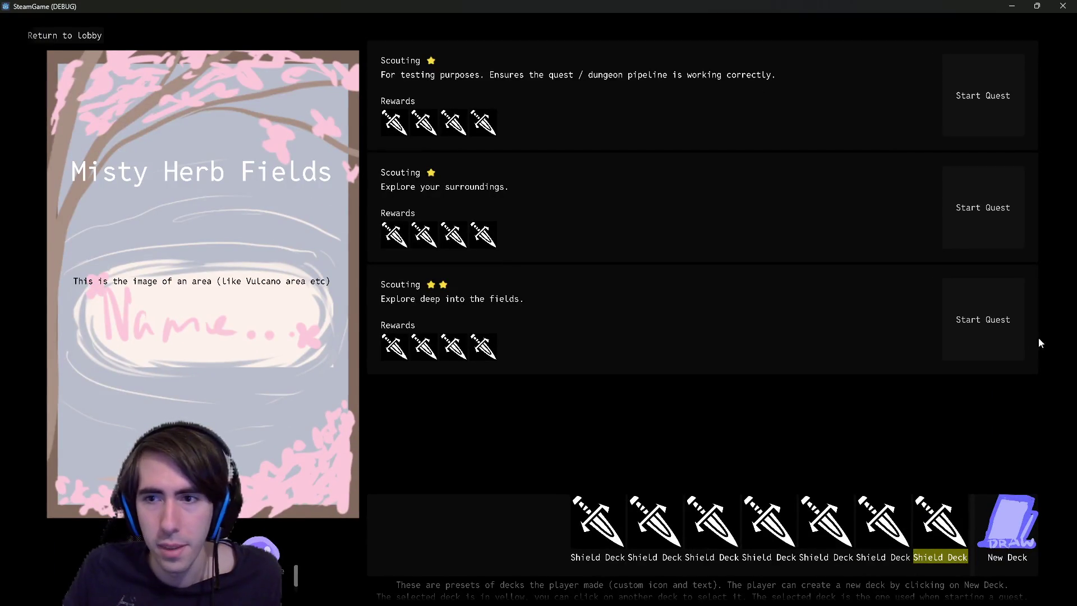
click(982, 319)
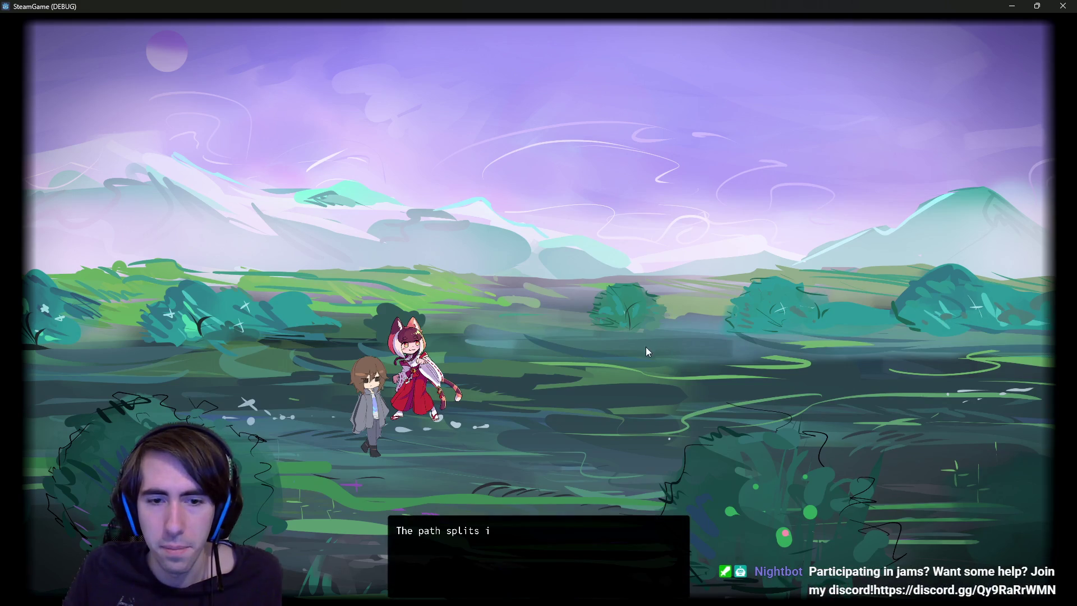
click(567, 333)
click(558, 295)
click(560, 296)
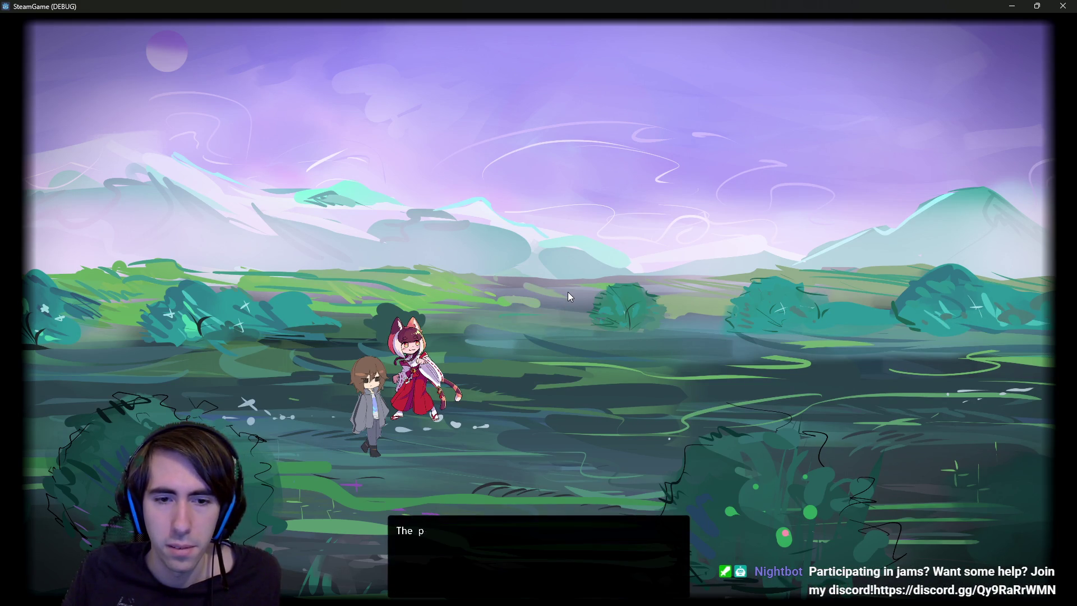
click(568, 293)
click(568, 293)
click(568, 293)
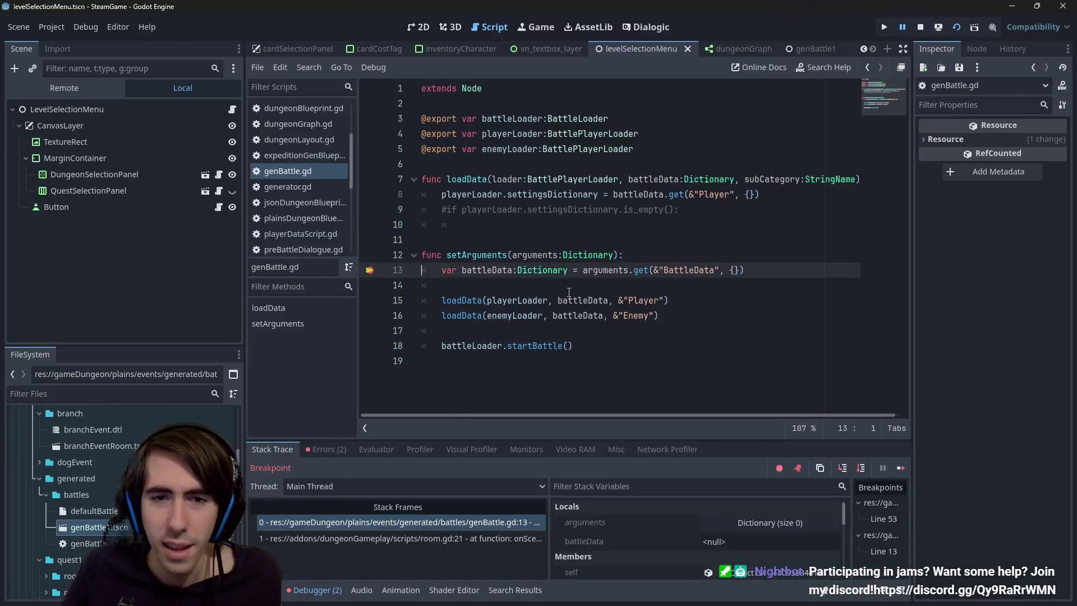
- Trace the empty arguments to room.gd, checking line 21 and the line 12 declaration
mouse_move(524, 252)
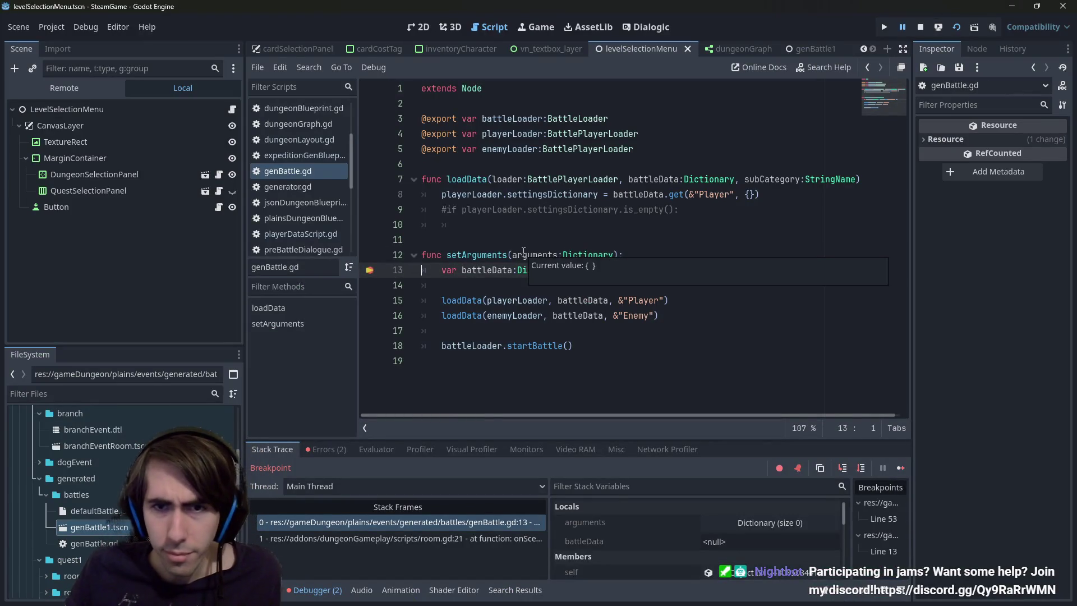
click(452, 537)
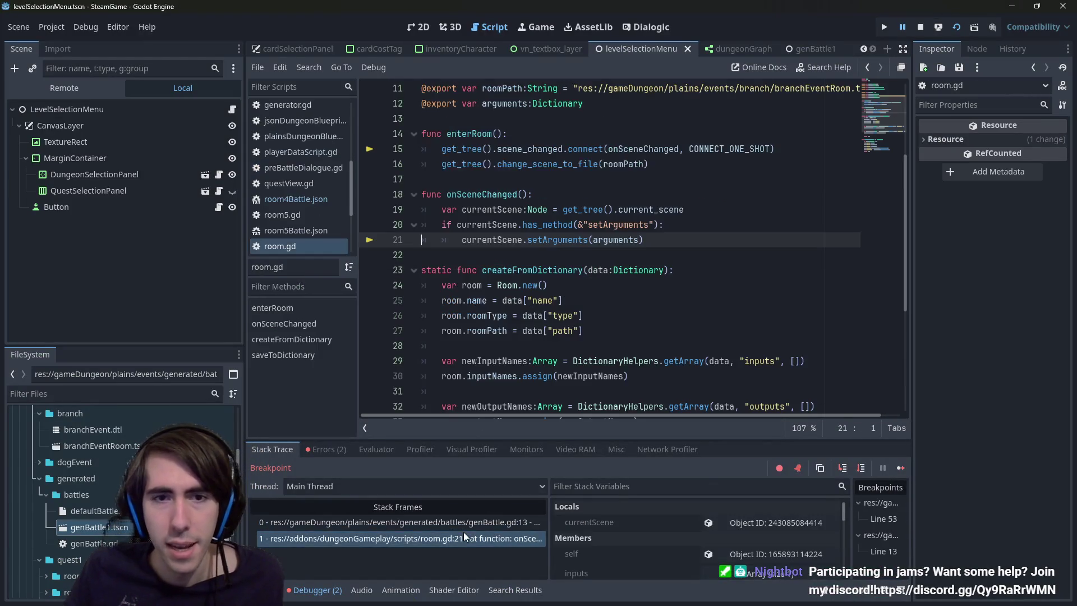
double_click(611, 242)
scroll(578, 306, up, 3)
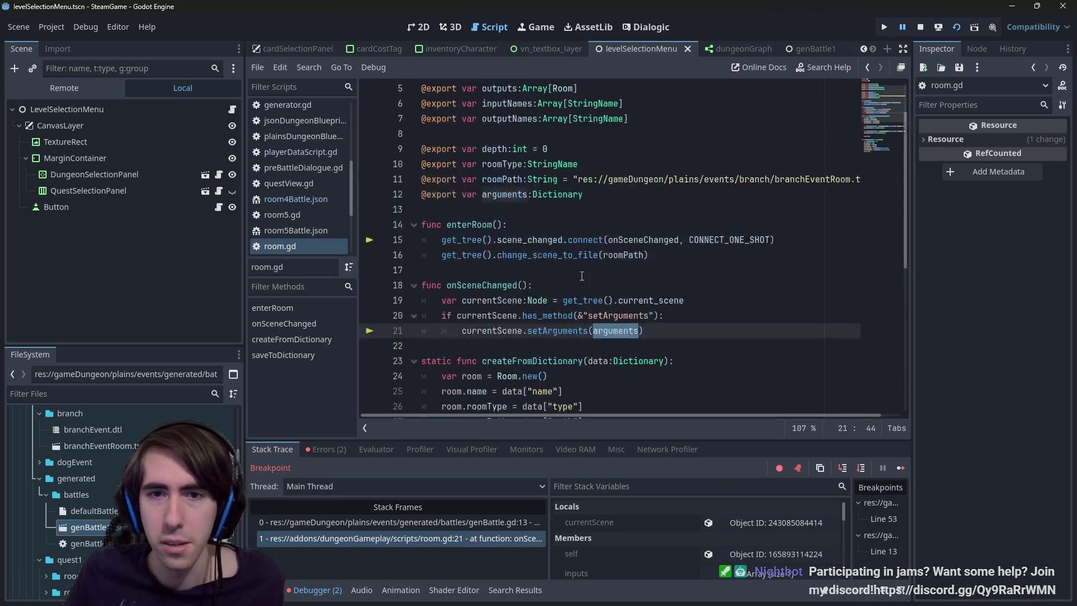
double_click(506, 240)
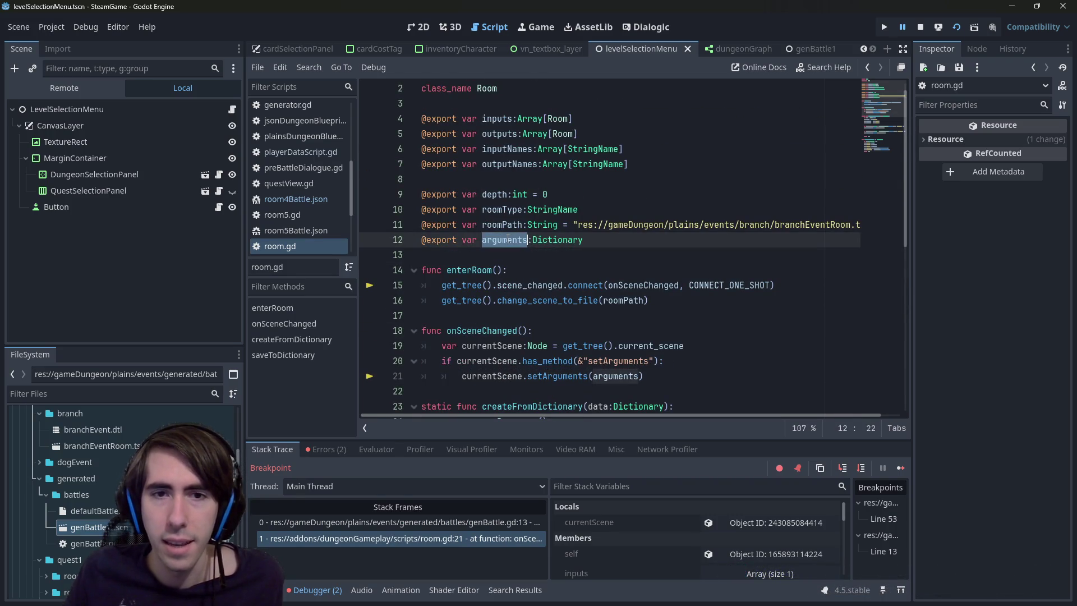
scroll(635, 264, down, 2)
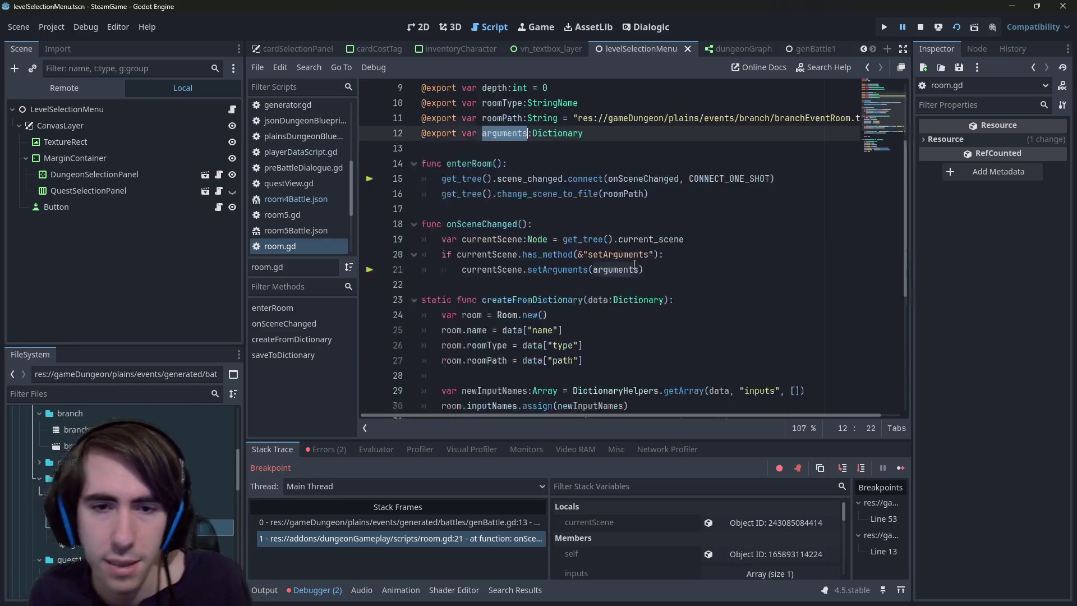
scroll(635, 263, down, 3)
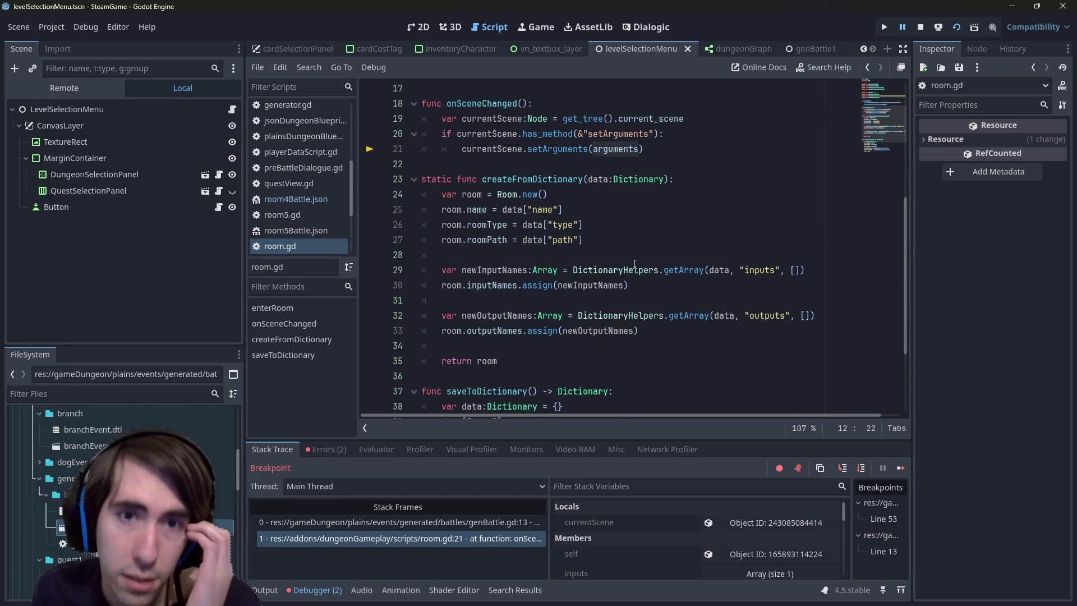
scroll(634, 263, down, 1)
scroll(596, 202, up, 2)
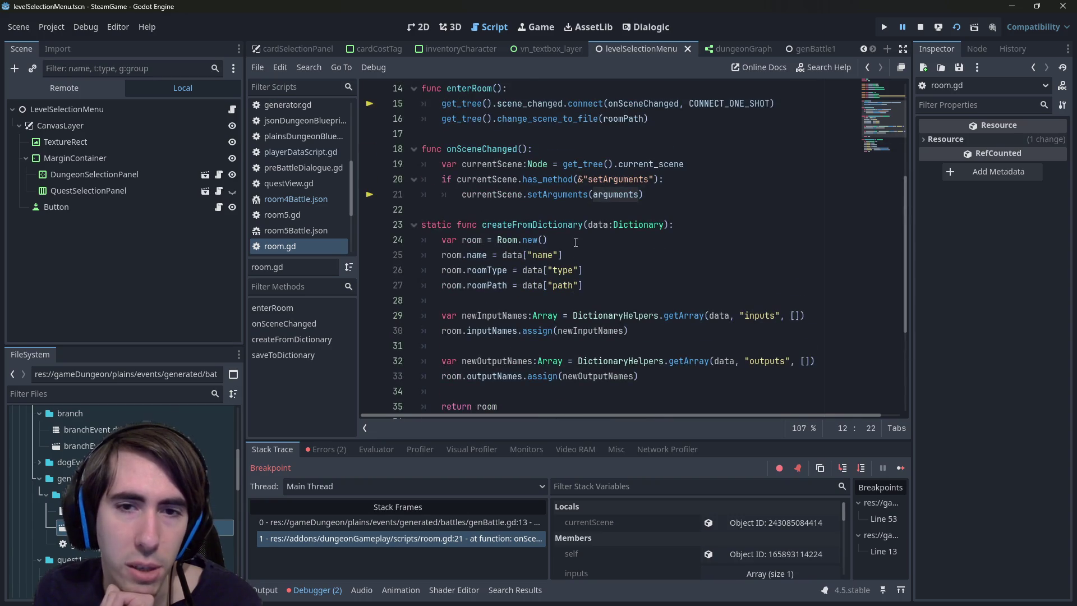
scroll(555, 229, up, 2)
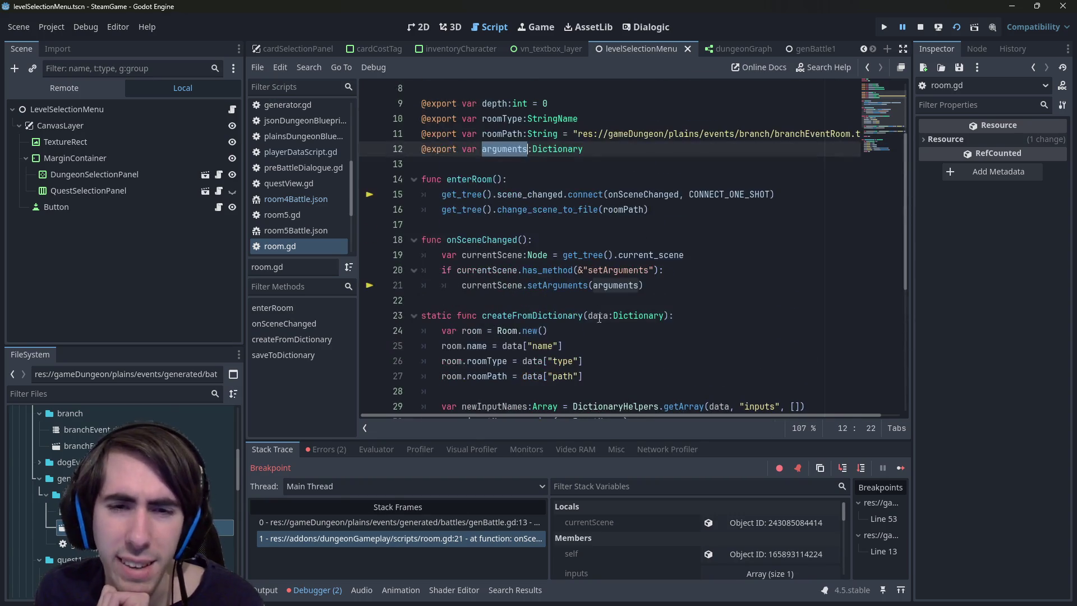
click(608, 375)
- Add the line room.arguments = data.get("arguments") in createFromDictionary
key(Return)
text(room)
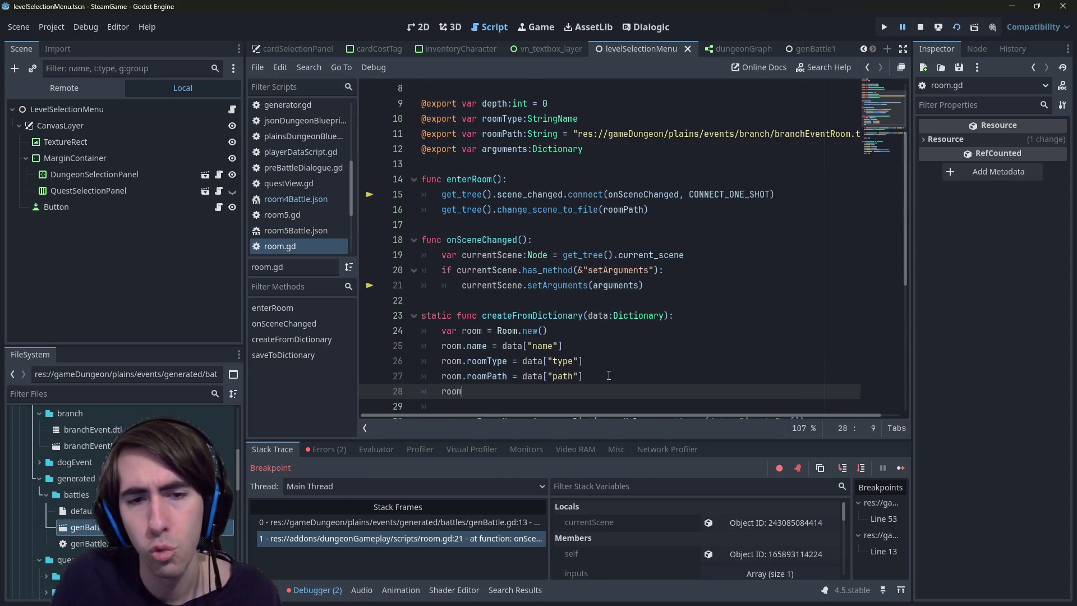
text(.arguments)
key(Return)
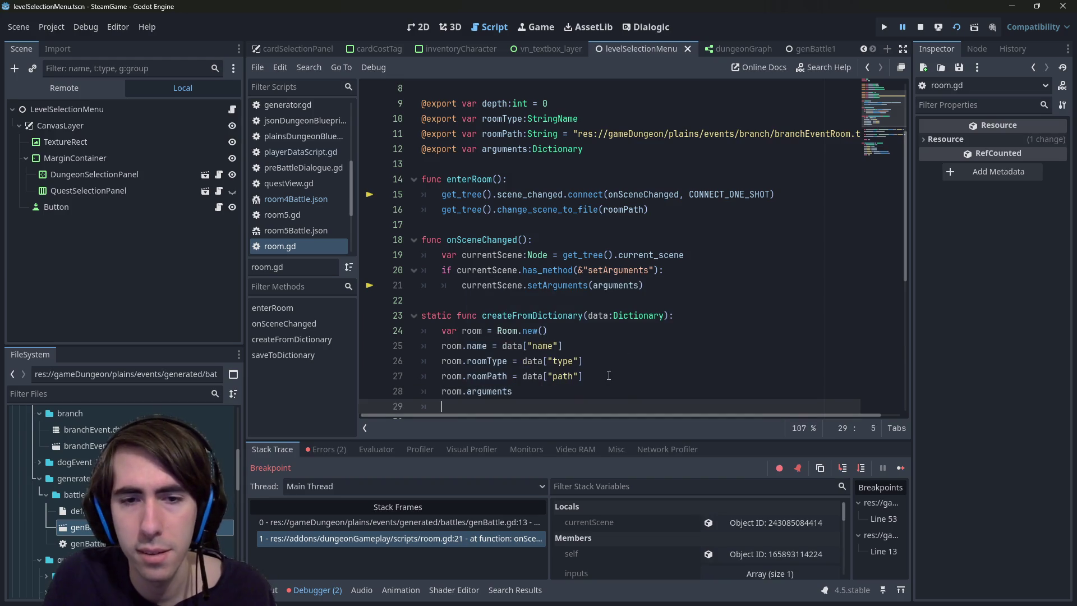
key(BackSpace)
key(BackSpace)
text(= data.)
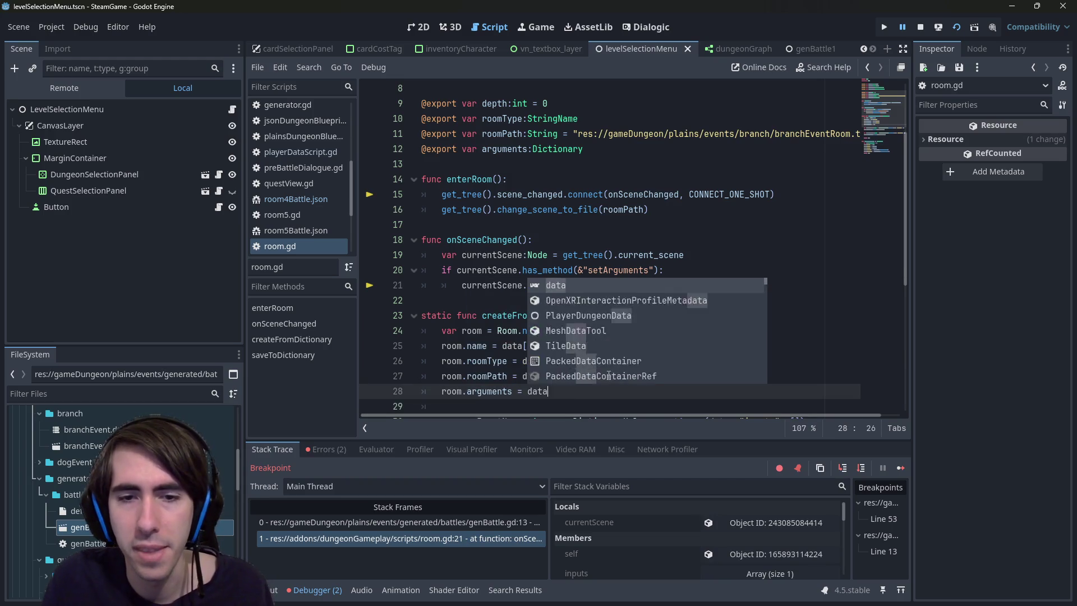
text(get)
key(Return)
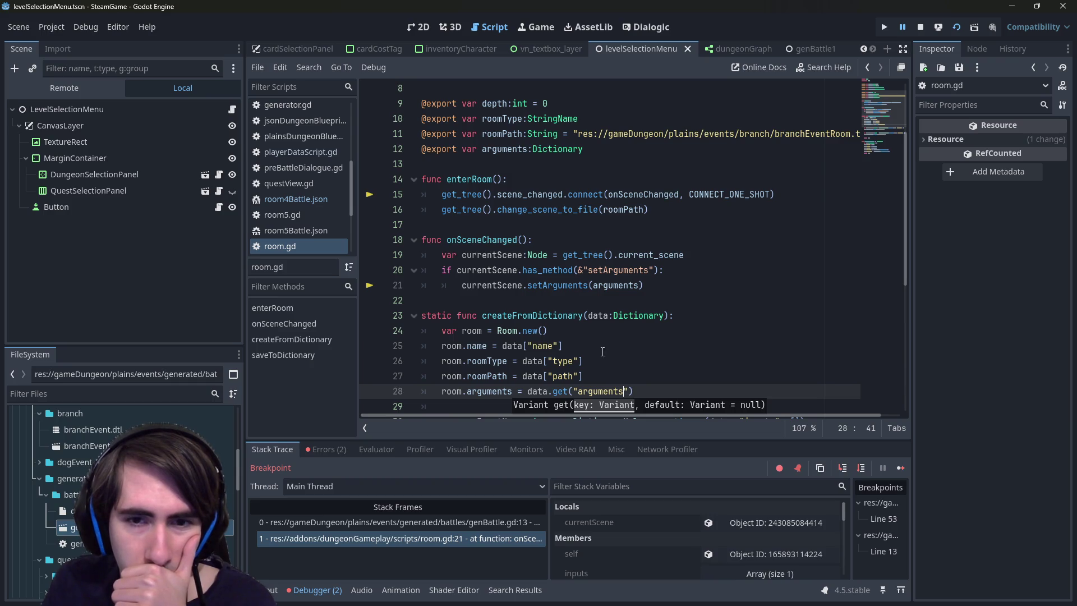
- Duplicate the path line inside saveToDictionary
mouse_move(554, 391)
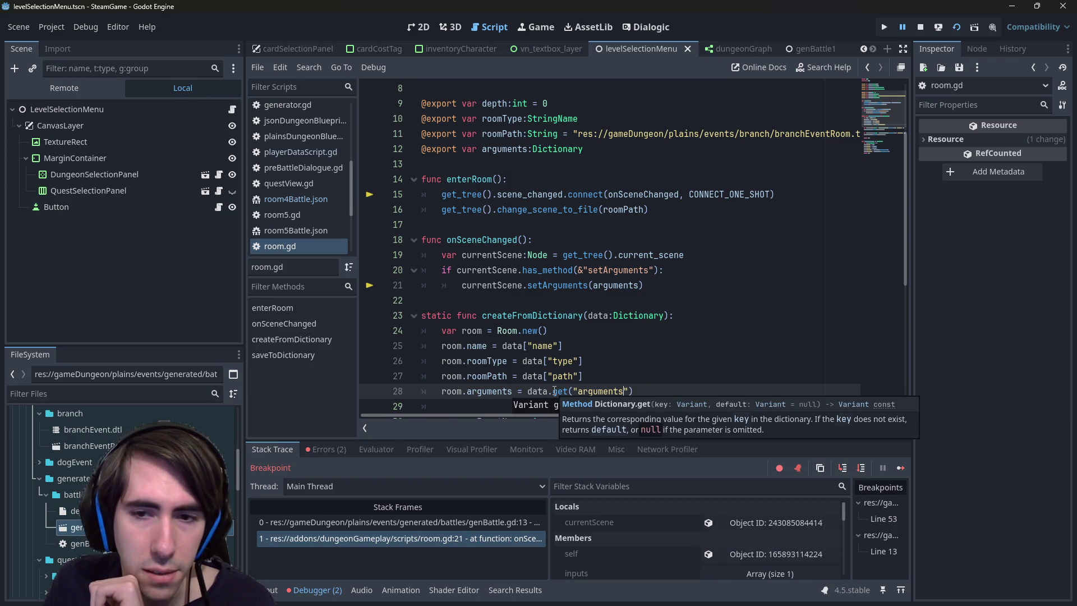
scroll(586, 392, down, 1)
scroll(606, 385, down, 1)
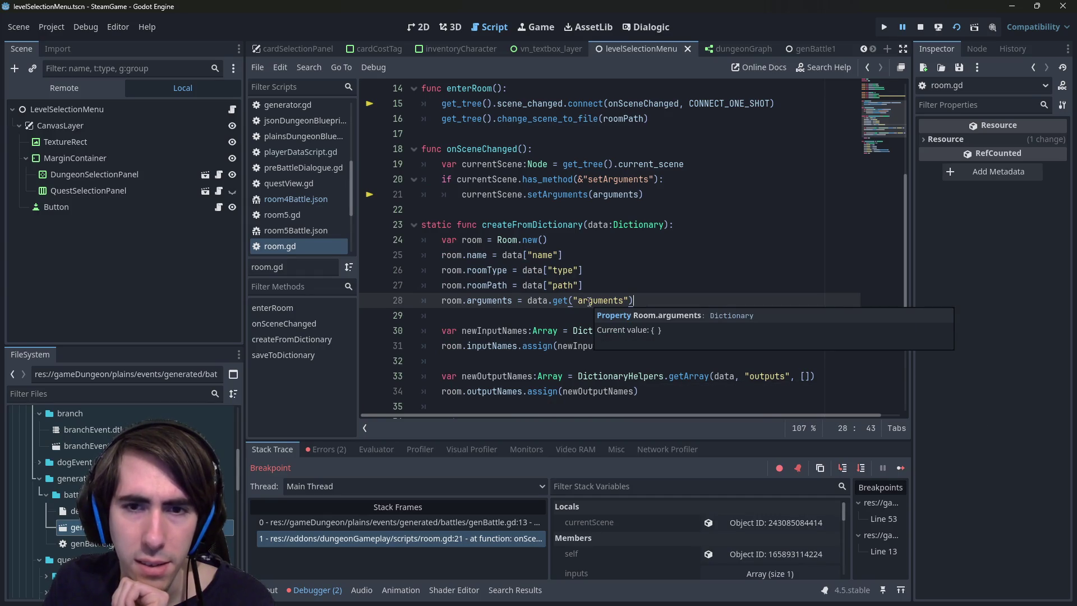
scroll(640, 295, up, 2)
scroll(604, 291, up, 2)
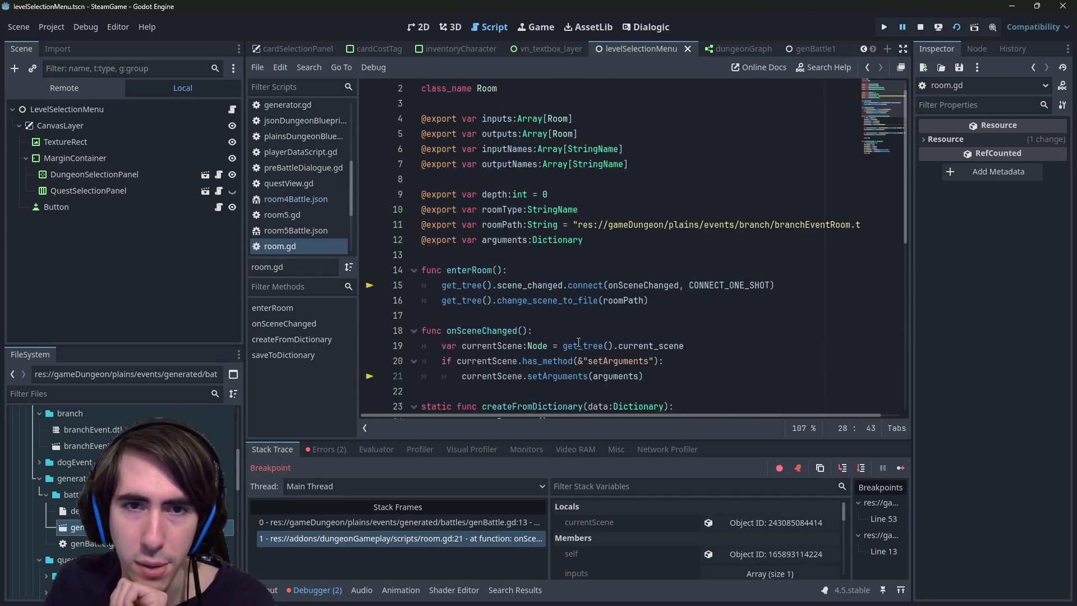
scroll(612, 337, down, 7)
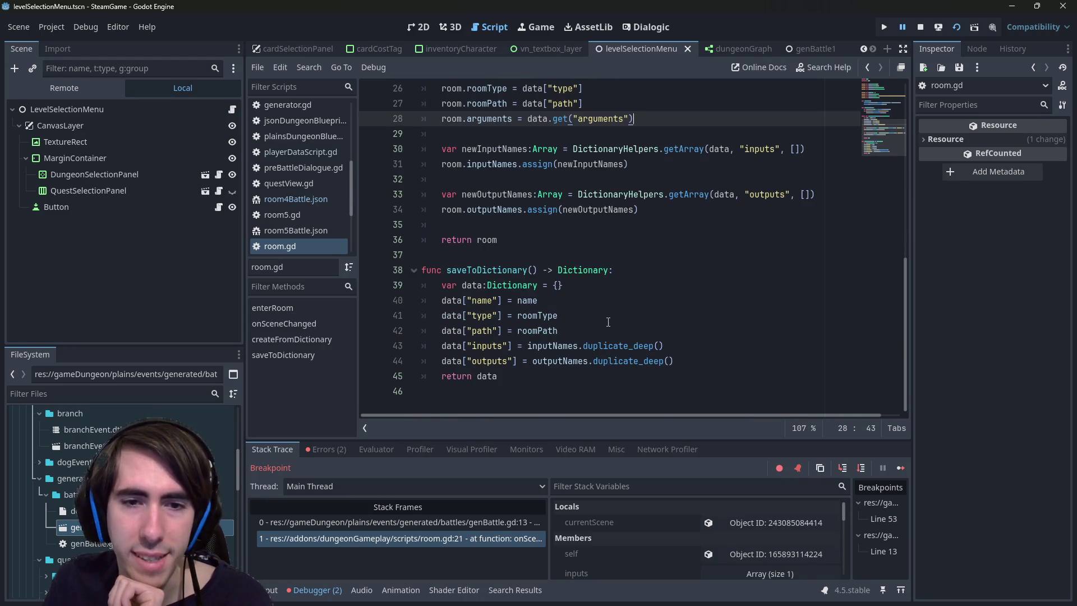
click(651, 359)
drag(558, 330, 424, 331)
key(ctrl+c)
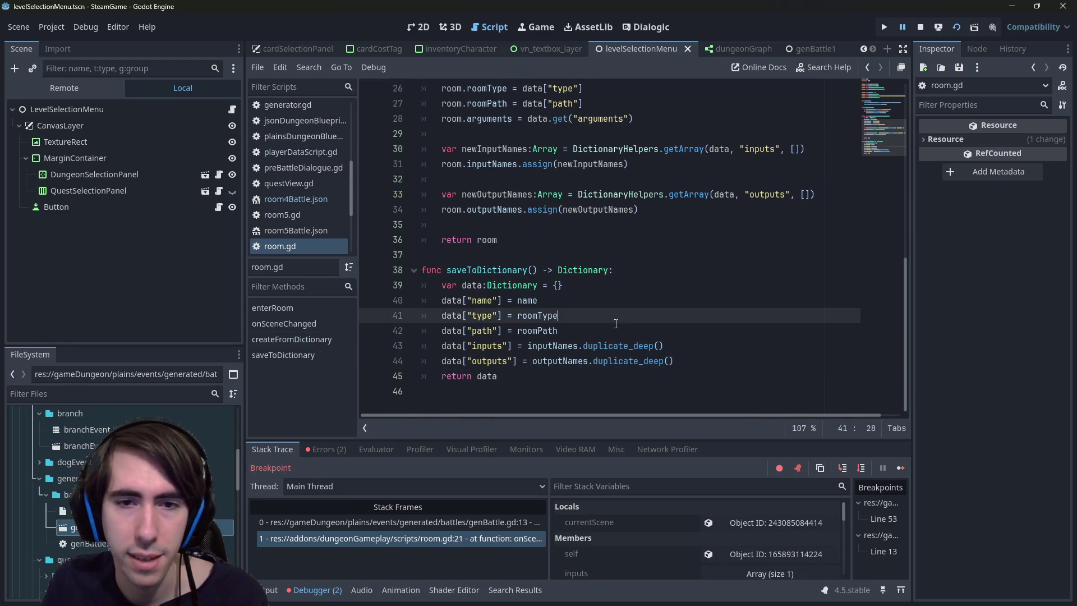
key(Return)
key(ctrl+v)
- Turn the copied line into data["arguments"] = arguments
double_click(502, 347)
key(shift+Tab)
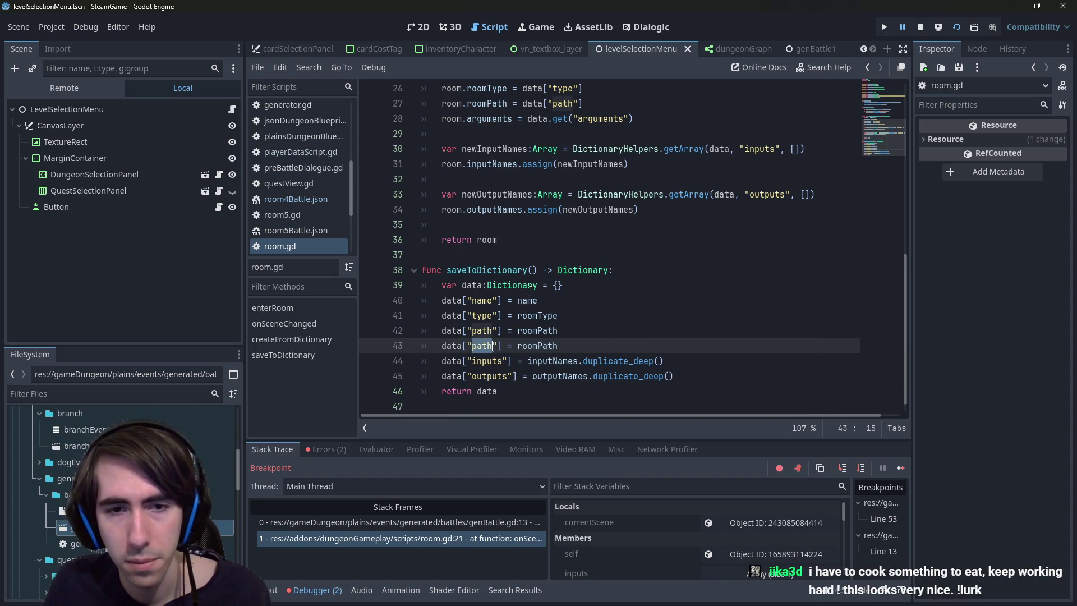
text(arguments)
key(End)
key(ctrl+shift+Left)
text(arguments)
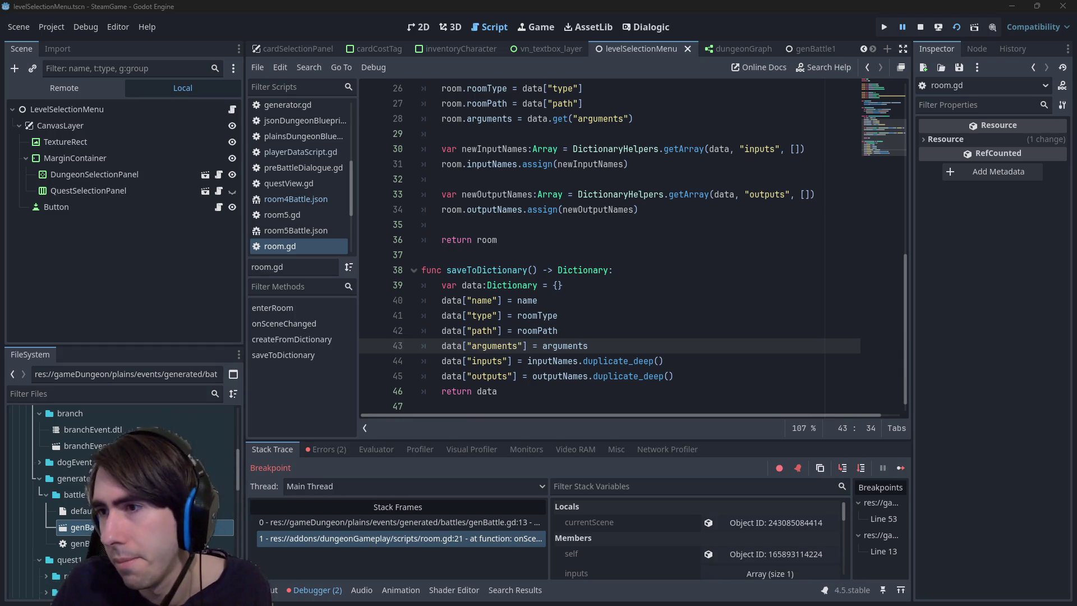
key(alt+Tab)
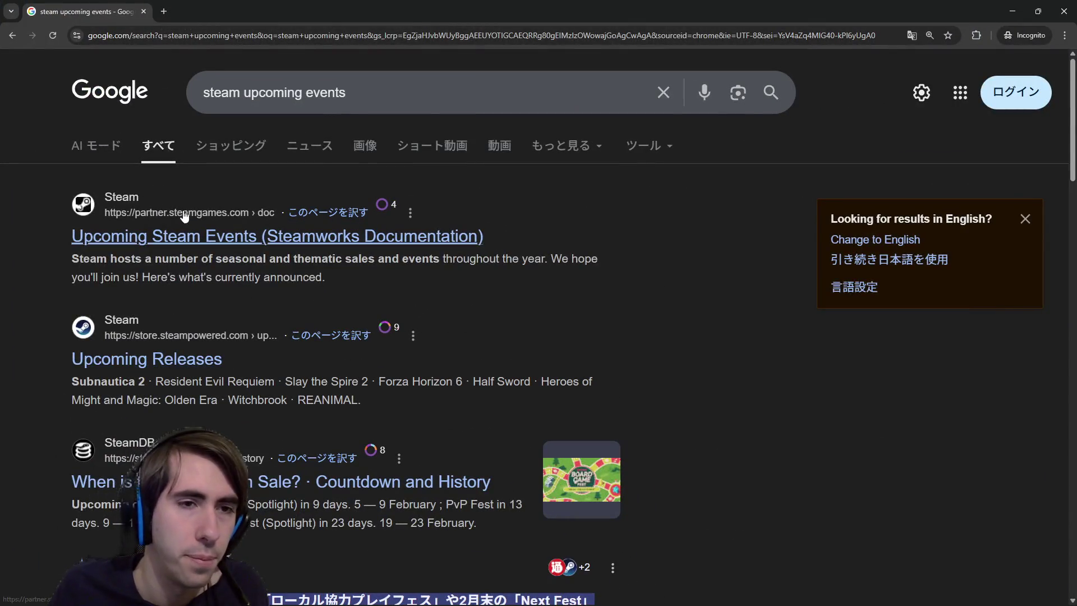
- Find Deckbuilders Fest, starting May 4, in Steamworks' Upcoming Steam Events schedule
click(184, 216)
scroll(497, 352, down, 10)
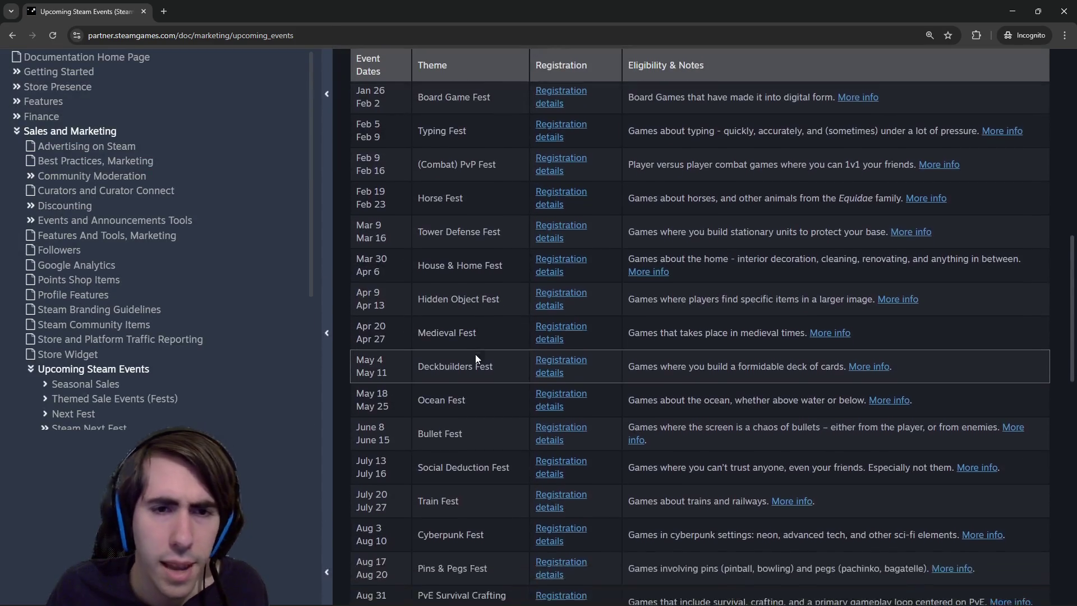
scroll(476, 359, down, 5)
key(ctrl+f)
text(deckb)
scroll(476, 354, down, 8)
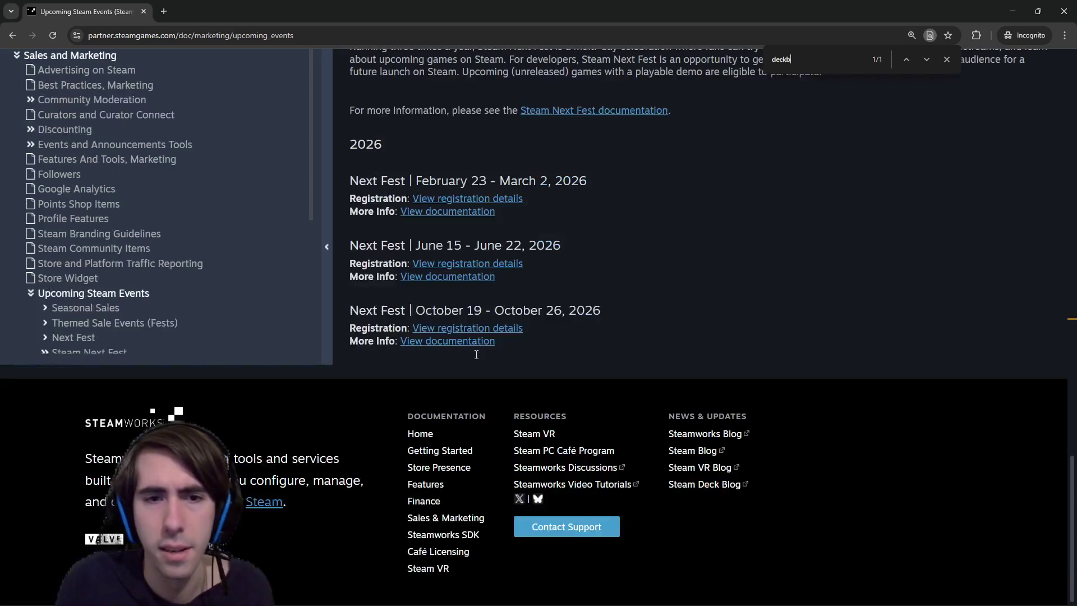
key(Return)
mouse_move(378, 328)
mouse_down()
mouse_move(599, 351)
mouse_move(746, 328)
mouse_up()
click(436, 355)
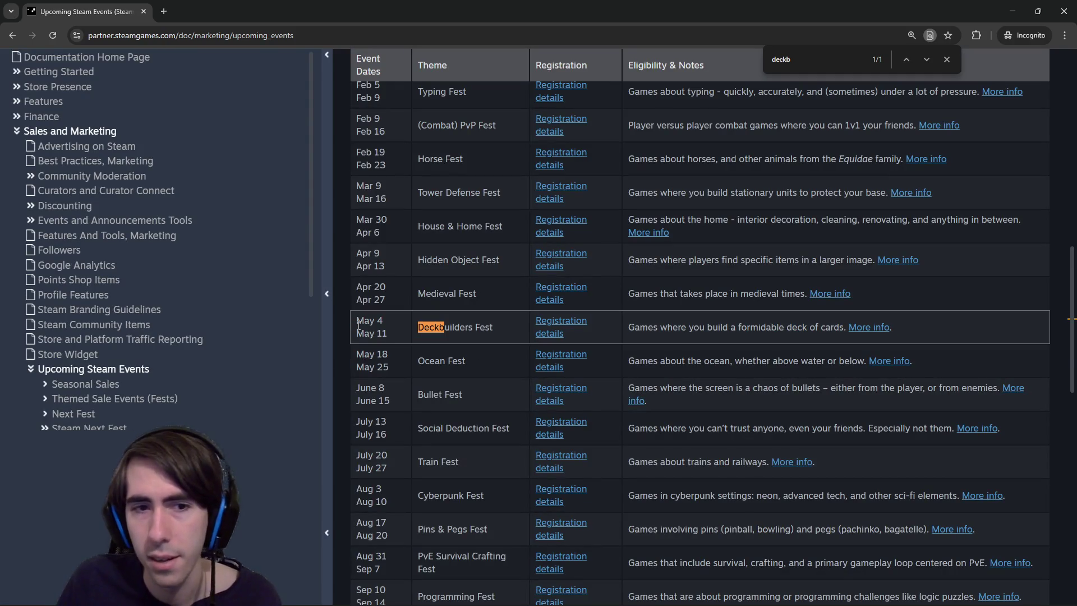
drag(359, 325, 366, 328)
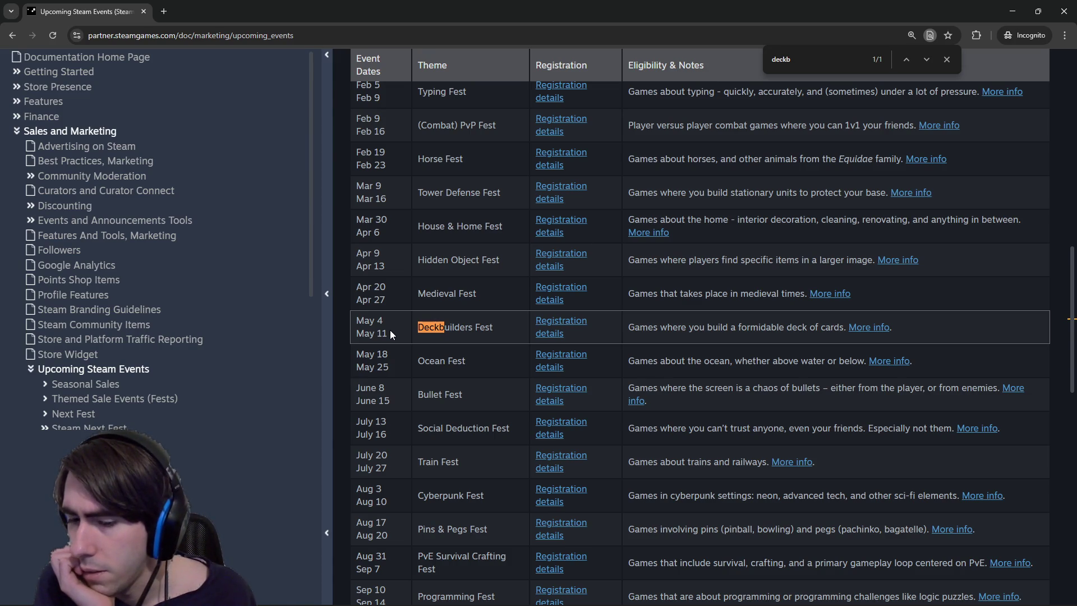
- Bring the incognito 'steam how long to create game page' search into the main window
key(ctrl+shift+n)
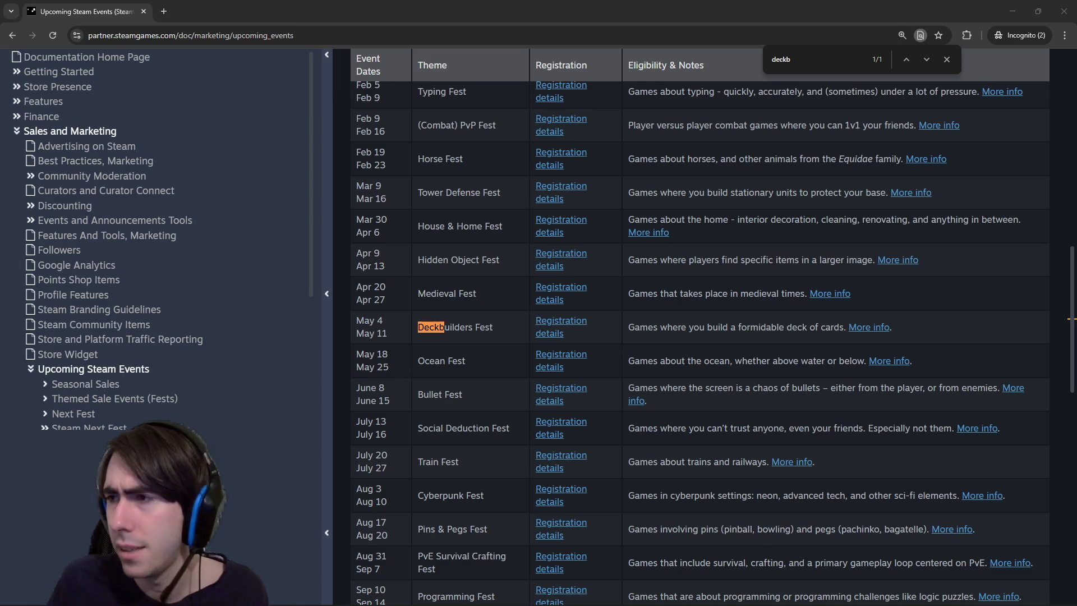
key(alt+Tab)
drag(413, 177, 386, 12)
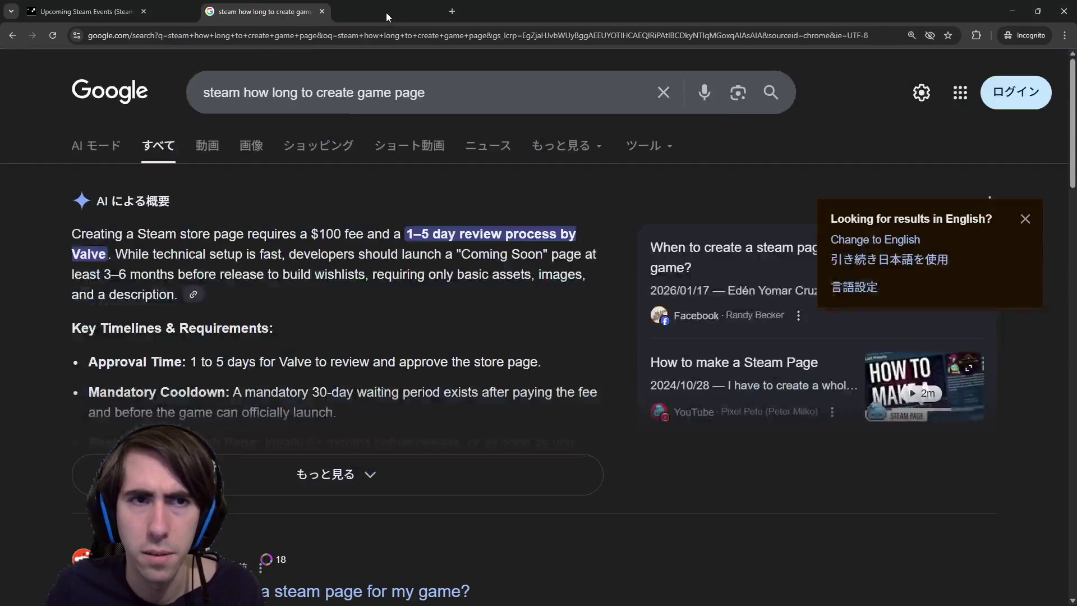
- Read the overview's $100 fee, 1–5 day review, Coming Soon timing and asset requirements
drag(144, 239, 336, 237)
click(335, 236)
click(336, 237)
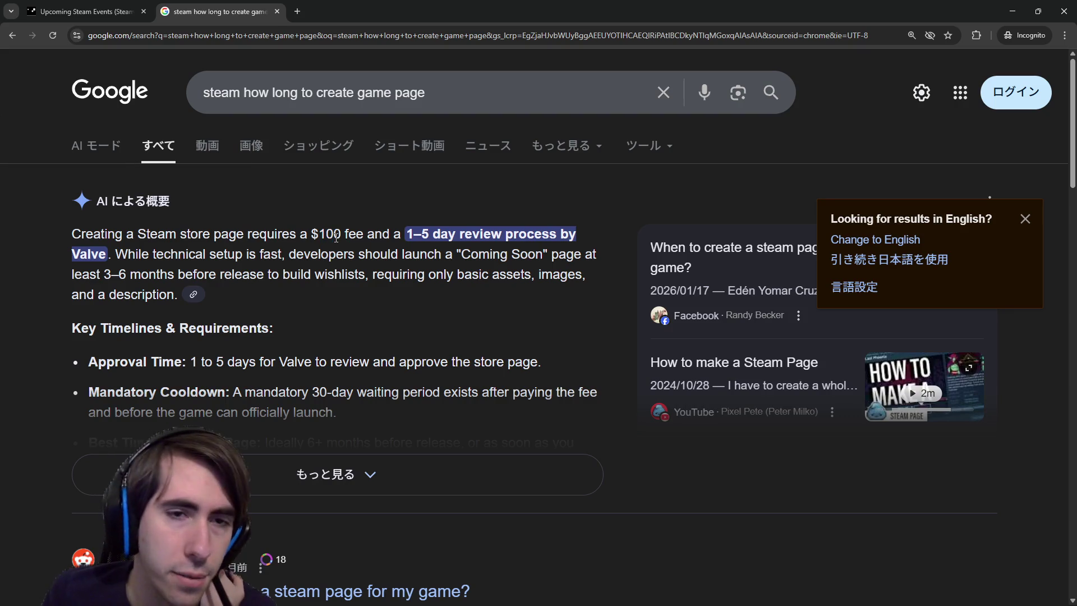
drag(404, 234, 504, 236)
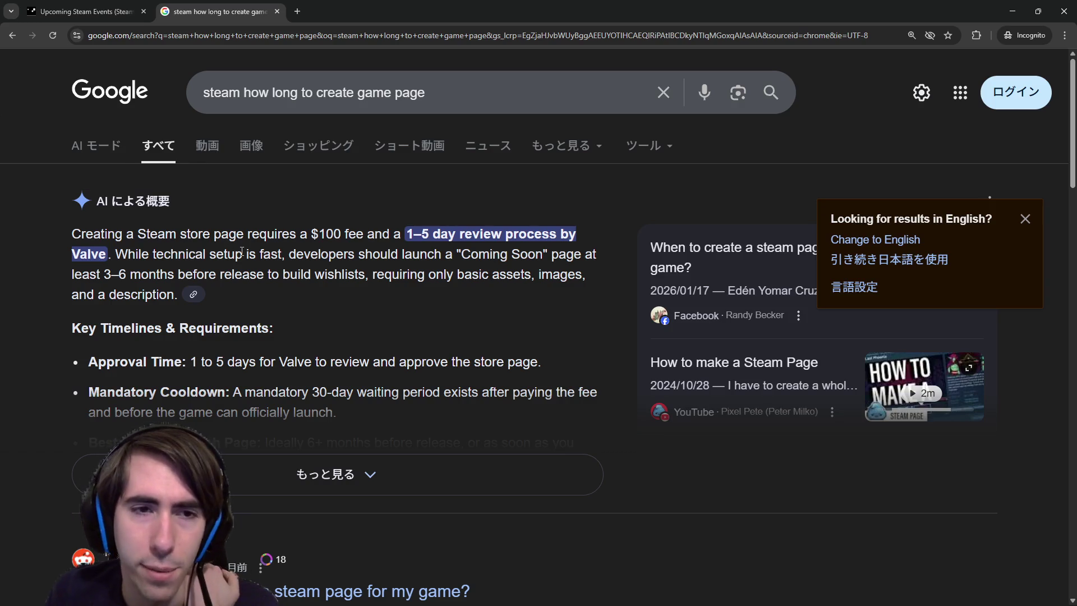
drag(287, 252, 486, 275)
click(485, 275)
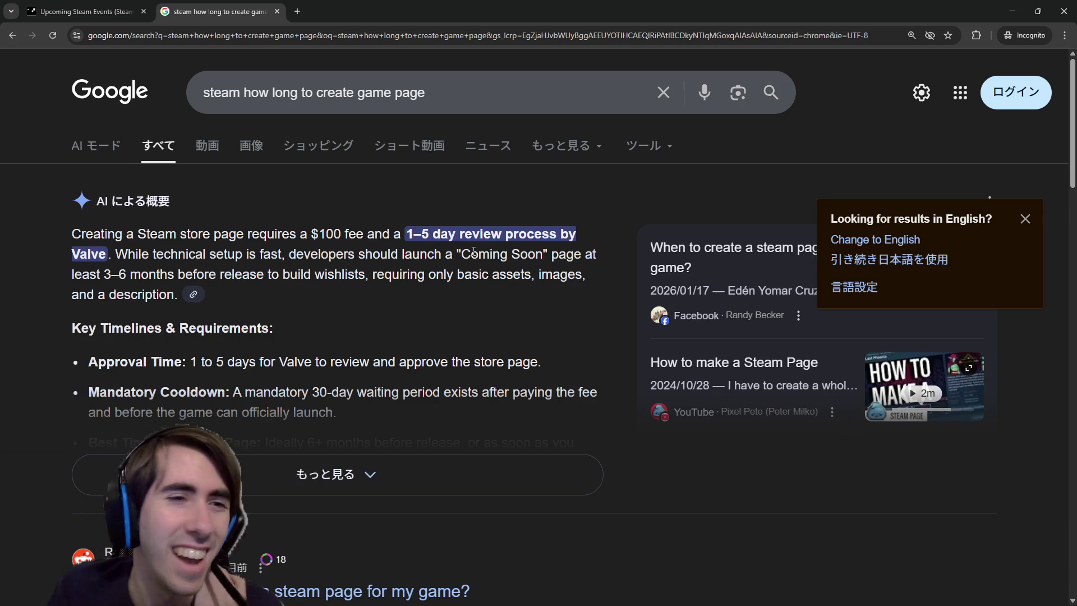
mouse_move(73, 275)
mouse_down()
mouse_move(181, 286)
mouse_move(214, 274)
mouse_up()
click(213, 273)
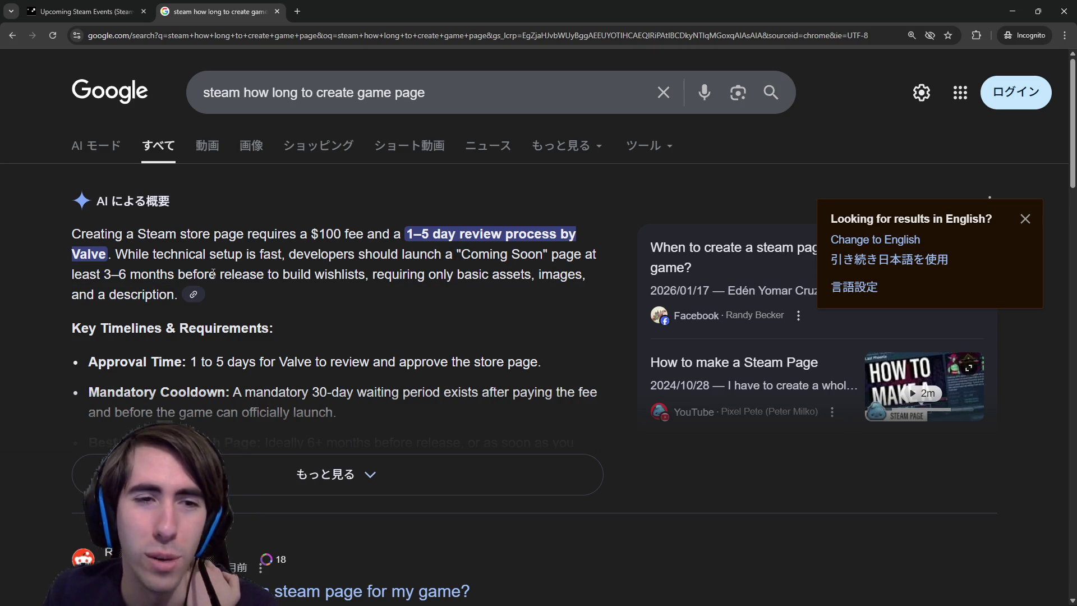
double_click(300, 275)
click(347, 275)
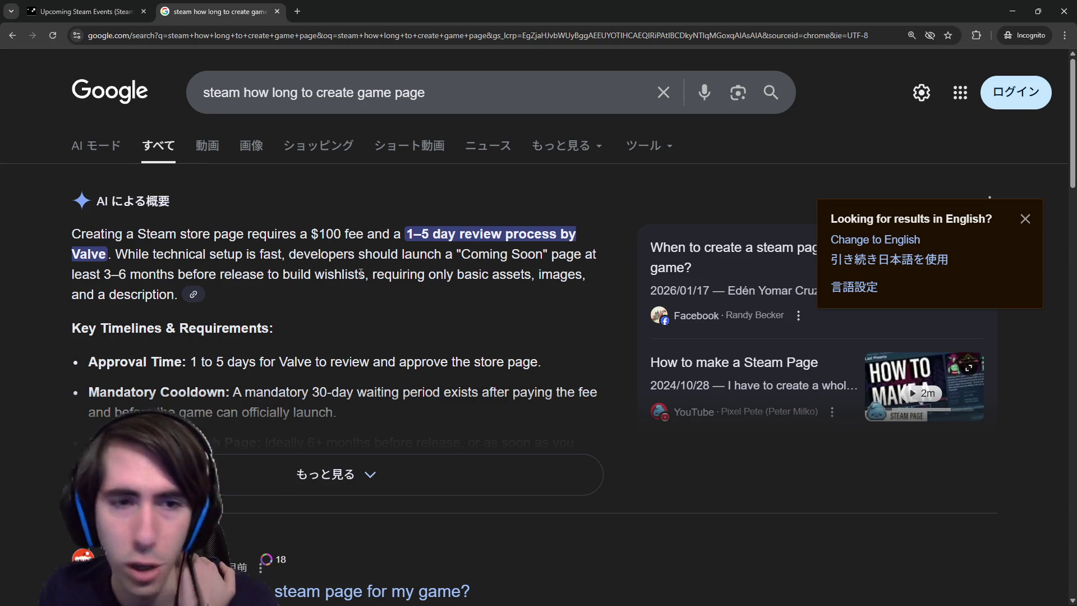
double_click(351, 275)
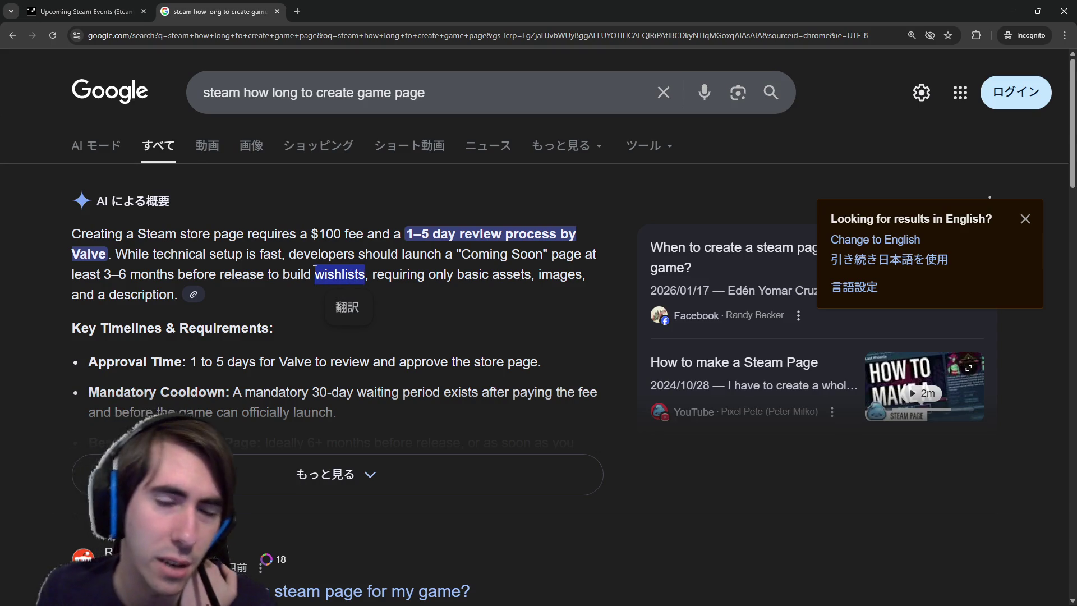
drag(386, 275, 500, 282)
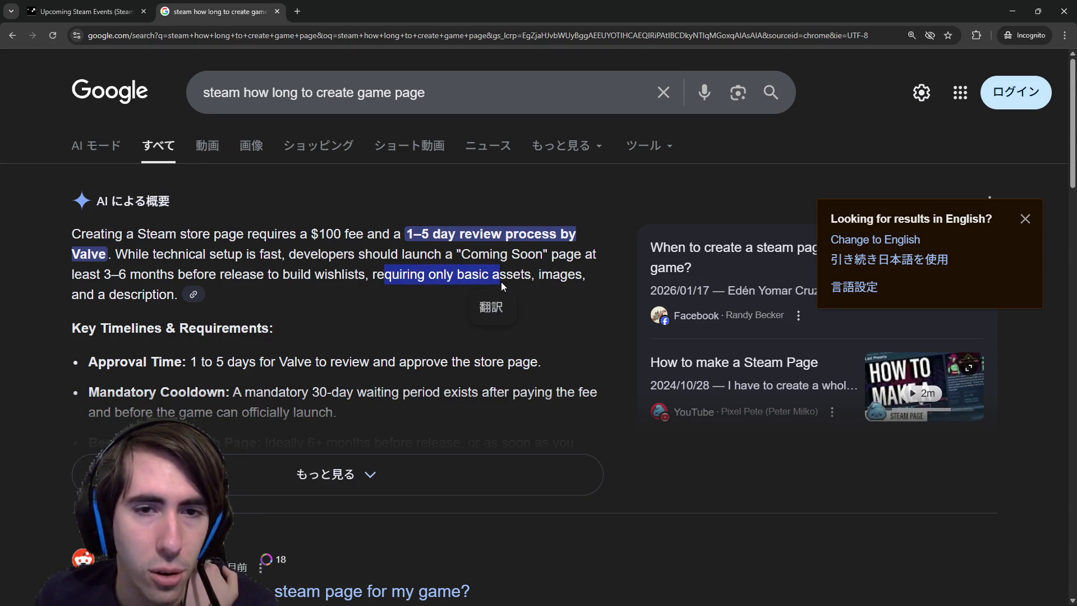
click(360, 325)
scroll(324, 338, down, 2)
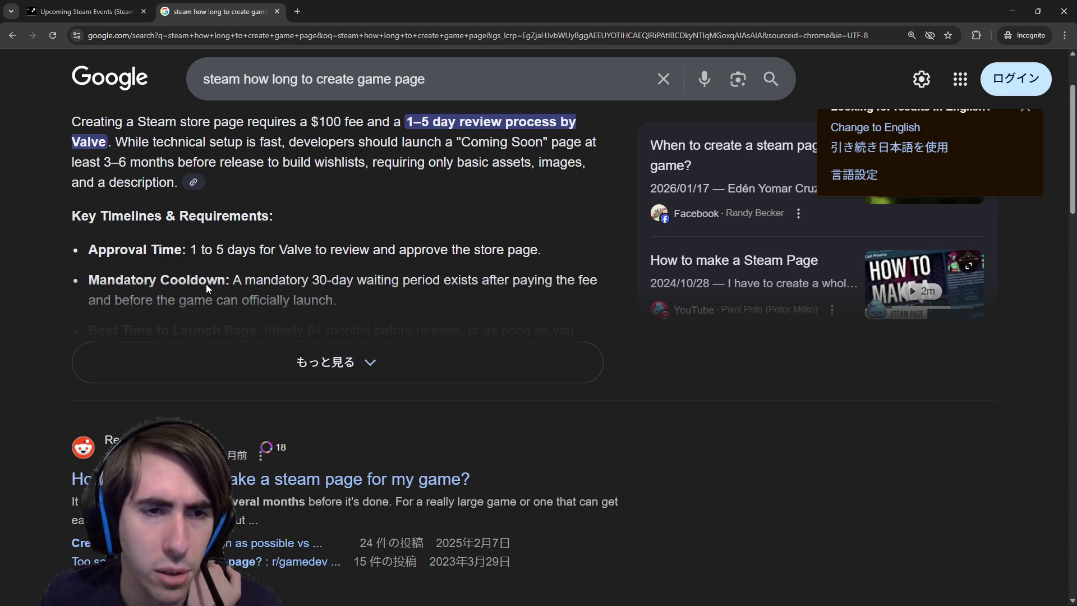
- Expand the full AI overview and open the Reddit r/gamedev Steam page thread
click(329, 281)
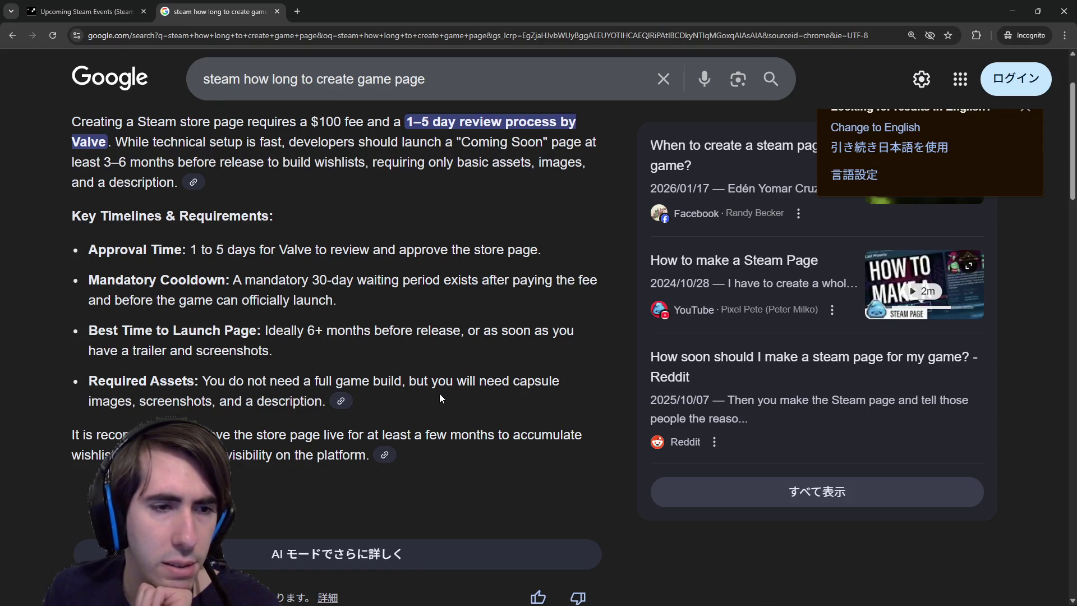
scroll(425, 398, down, 5)
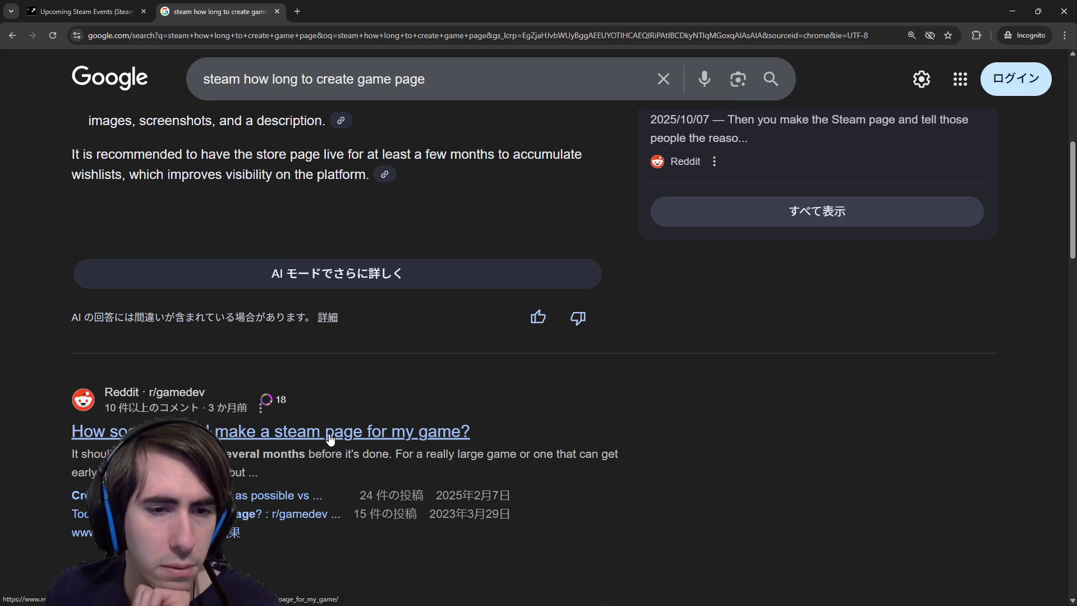
scroll(331, 438, up, 7)
scroll(315, 479, down, 6)
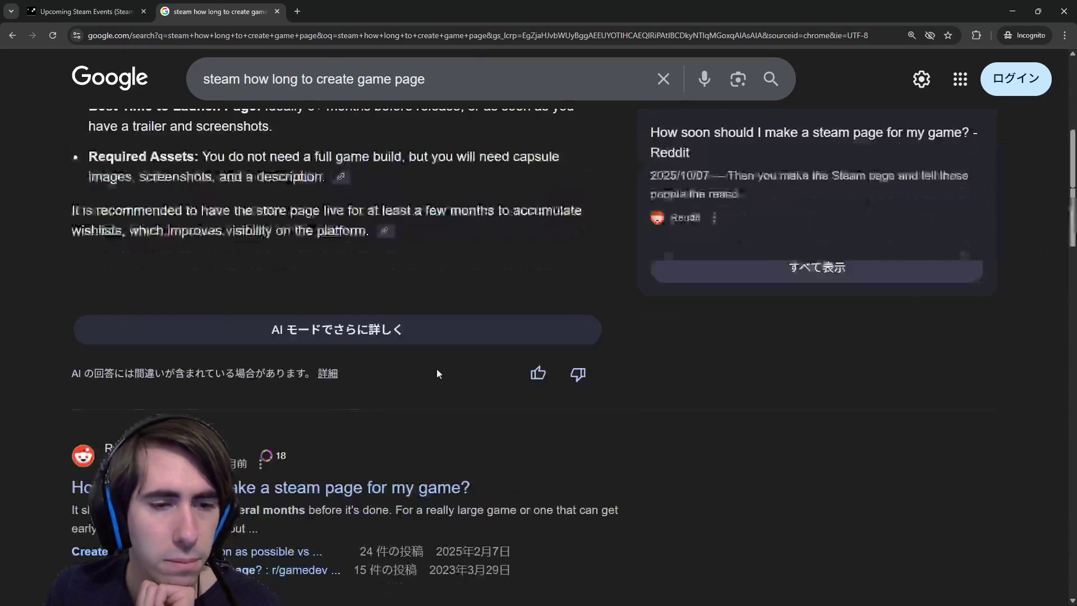
click(315, 477)
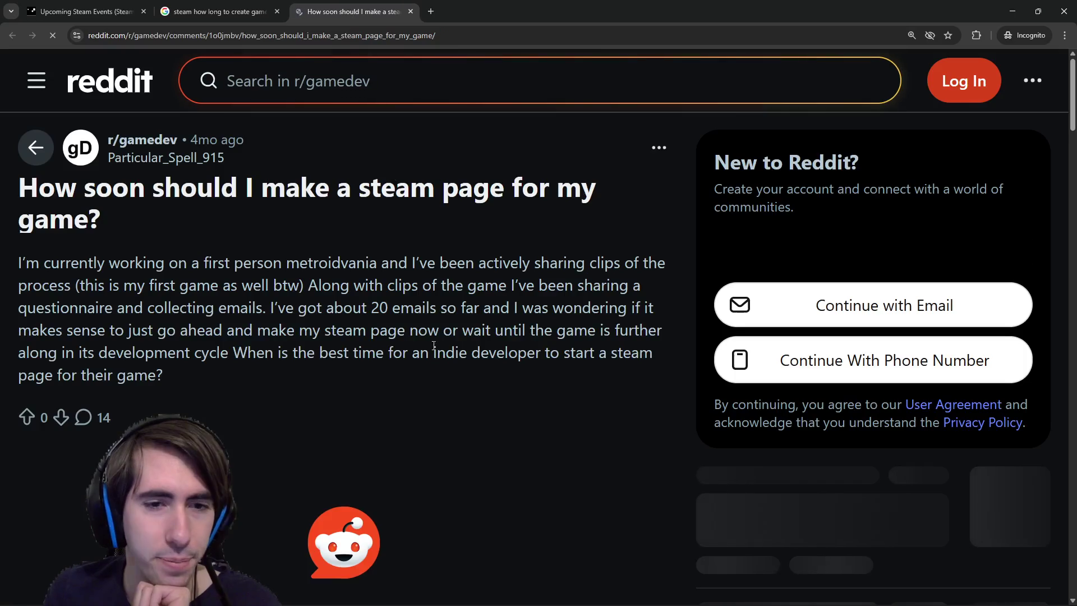
- Read the top comments on making the page early and on trailers and wishlists
scroll(435, 355, down, 5)
drag(134, 259, 255, 261)
click(255, 261)
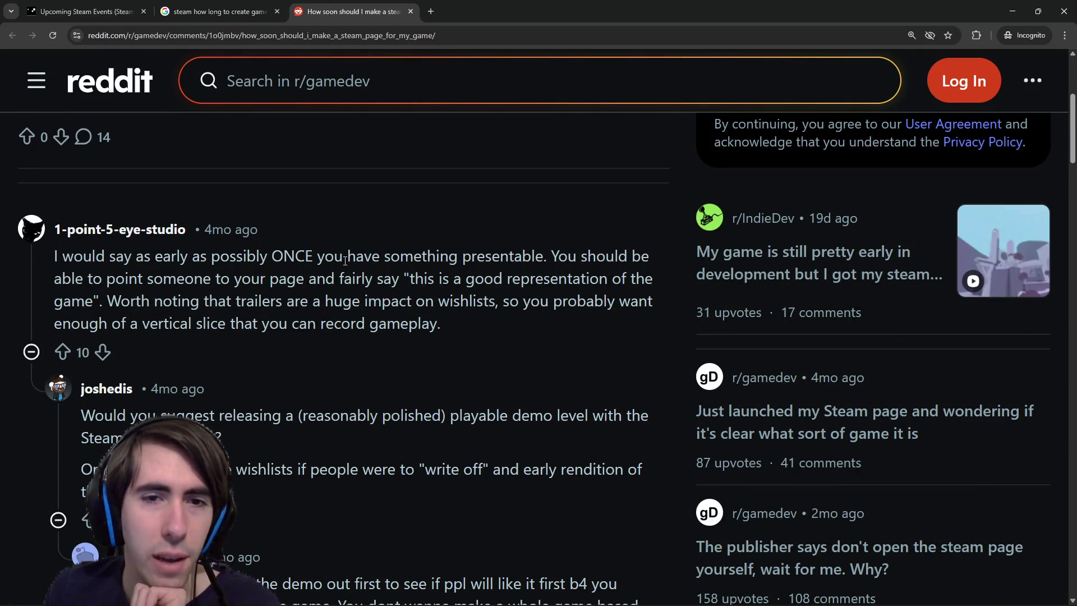
drag(134, 301, 347, 301)
click(266, 289)
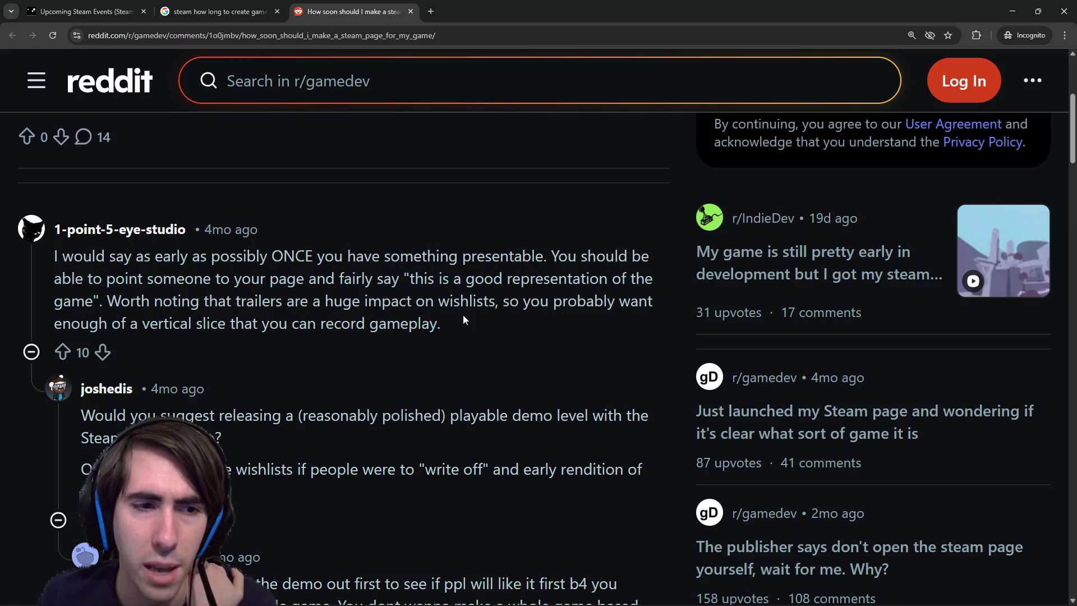
- Read the replies advising to put the demo out first
scroll(463, 320, down, 1)
scroll(464, 315, down, 2)
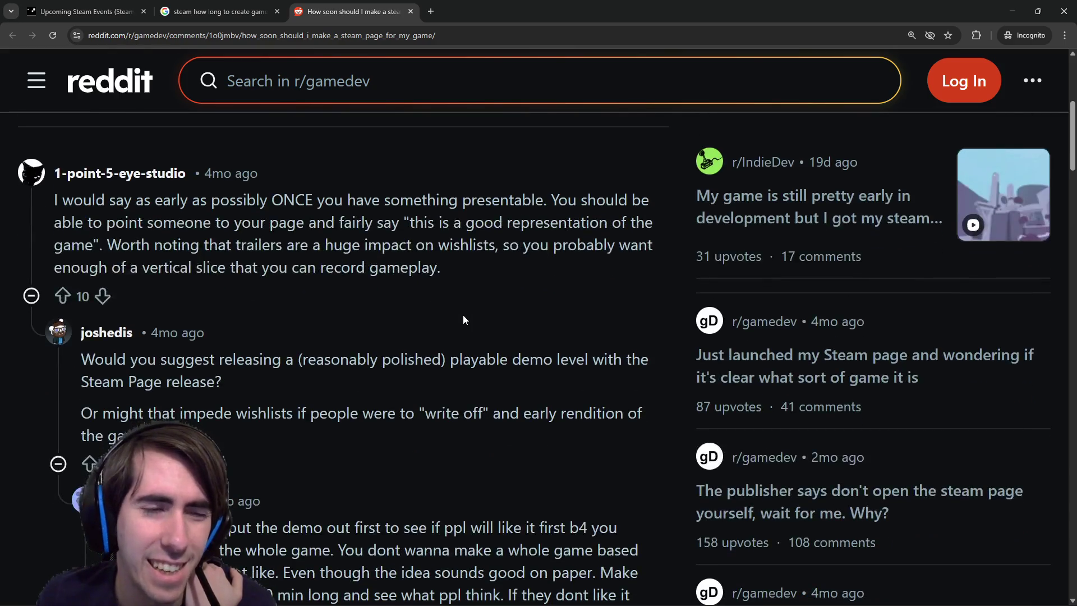
scroll(464, 316, down, 1)
scroll(462, 315, up, 2)
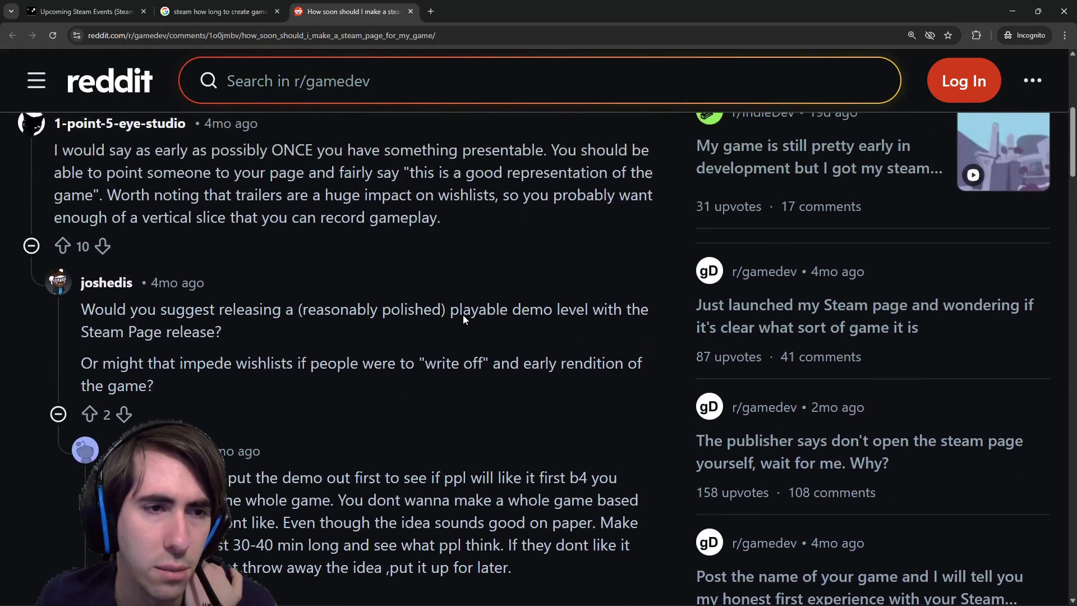
scroll(445, 323, down, 1)
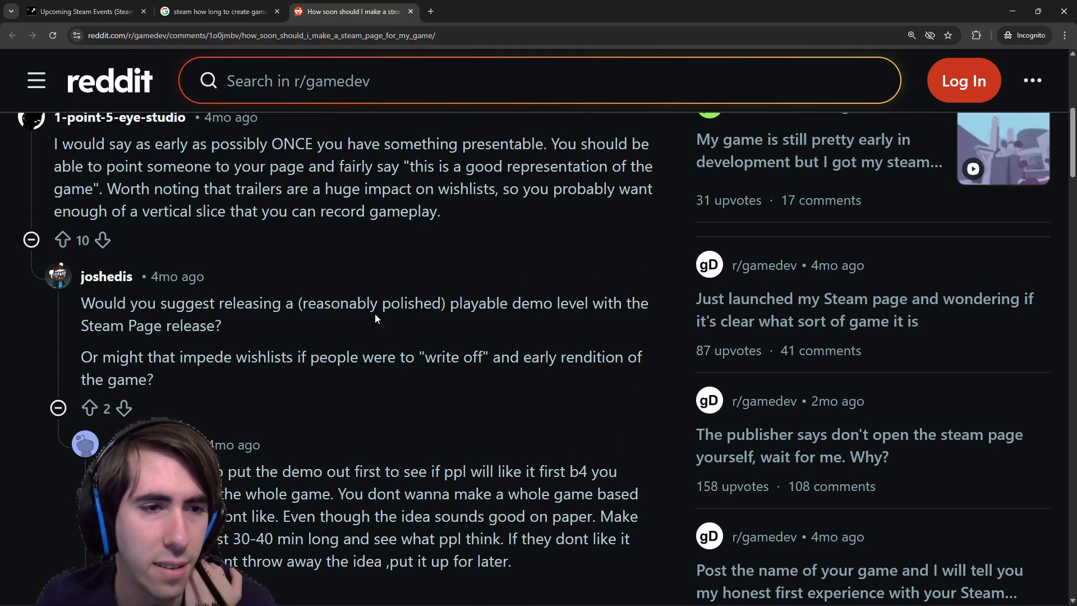
scroll(257, 373, down, 1)
drag(210, 409, 411, 418)
click(412, 419)
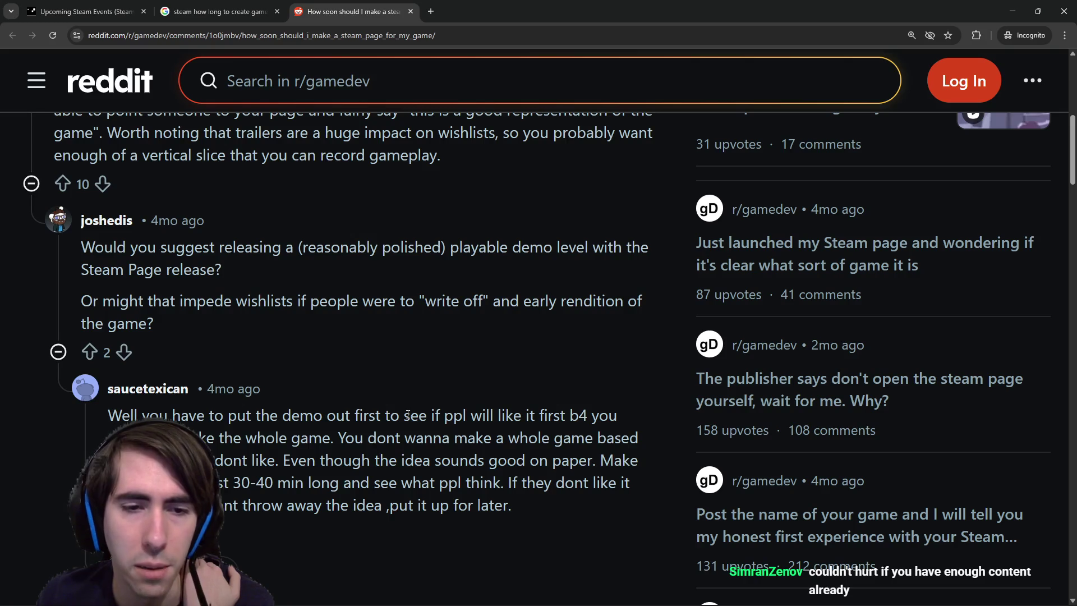
mouse_move(107, 415)
mouse_down()
mouse_move(467, 416)
mouse_move(623, 441)
mouse_up()
click(435, 434)
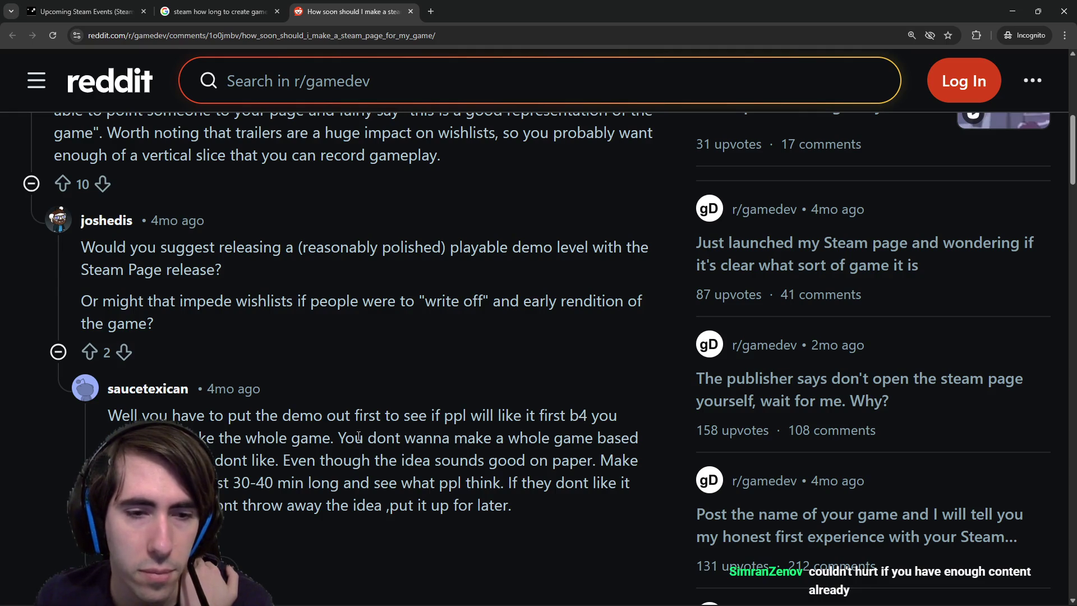
- Finish the thread and return to the Google results to edit the query
scroll(308, 430, down, 1)
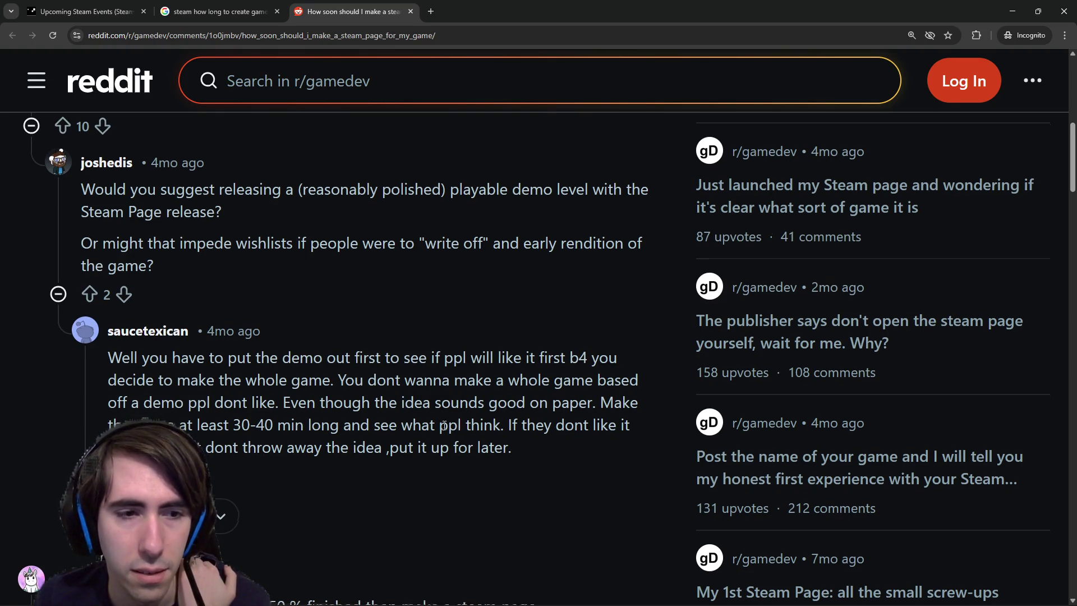
scroll(438, 420, down, 2)
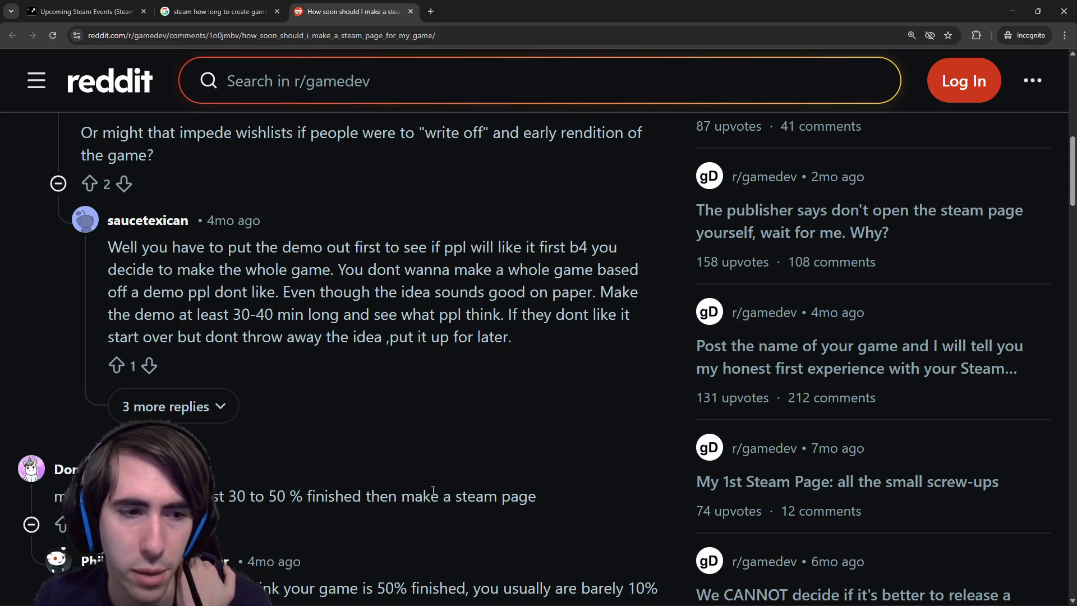
scroll(434, 492, down, 2)
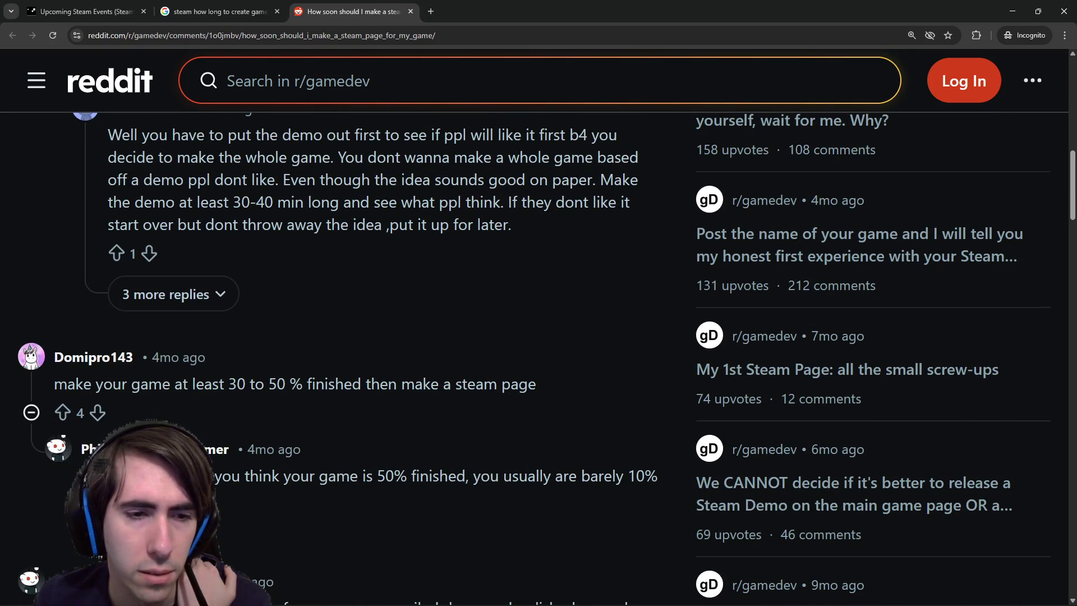
drag(354, 483, 561, 503)
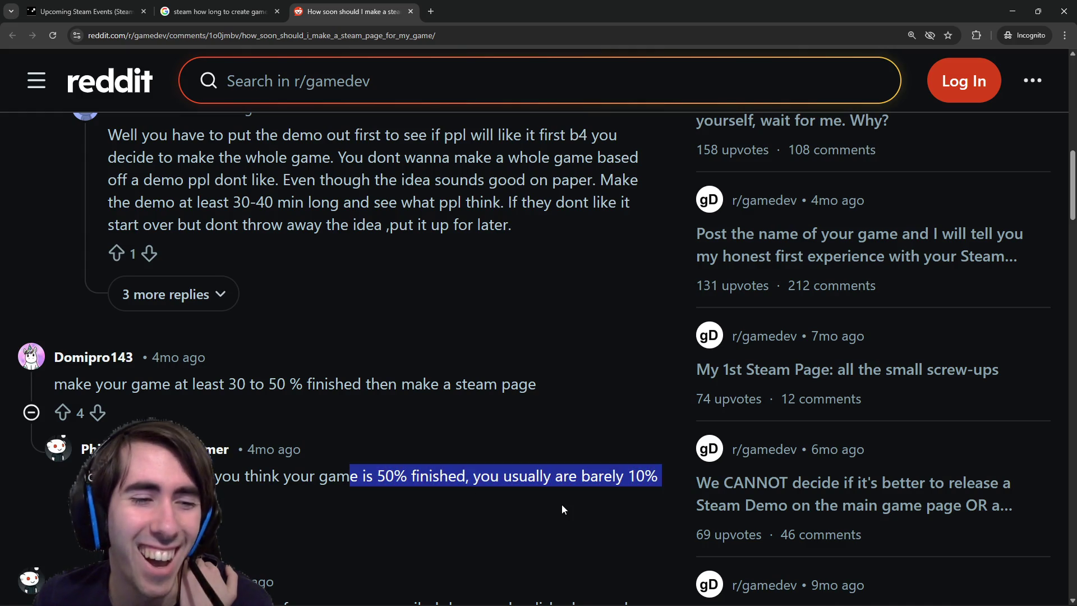
scroll(505, 494, down, 4)
scroll(343, 383, down, 1)
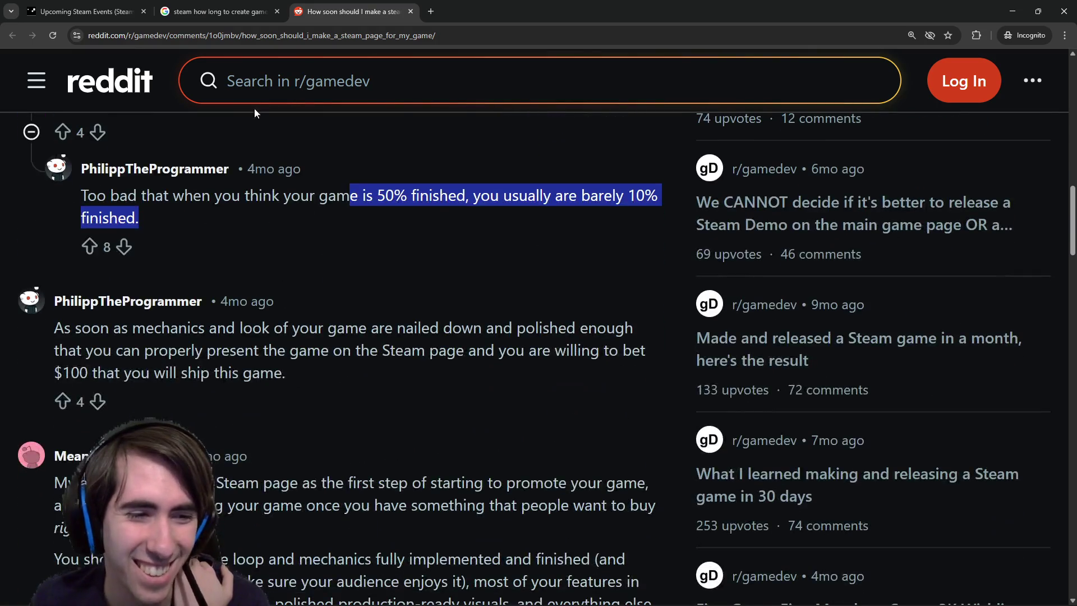
click(219, 11)
click(481, 79)
- Search Google for 'steam how long before publishing demo'
mouse_move(480, 79)
mouse_down()
mouse_move(247, 79)
mouse_move(303, 82)
mouse_up()
text(before publishing)
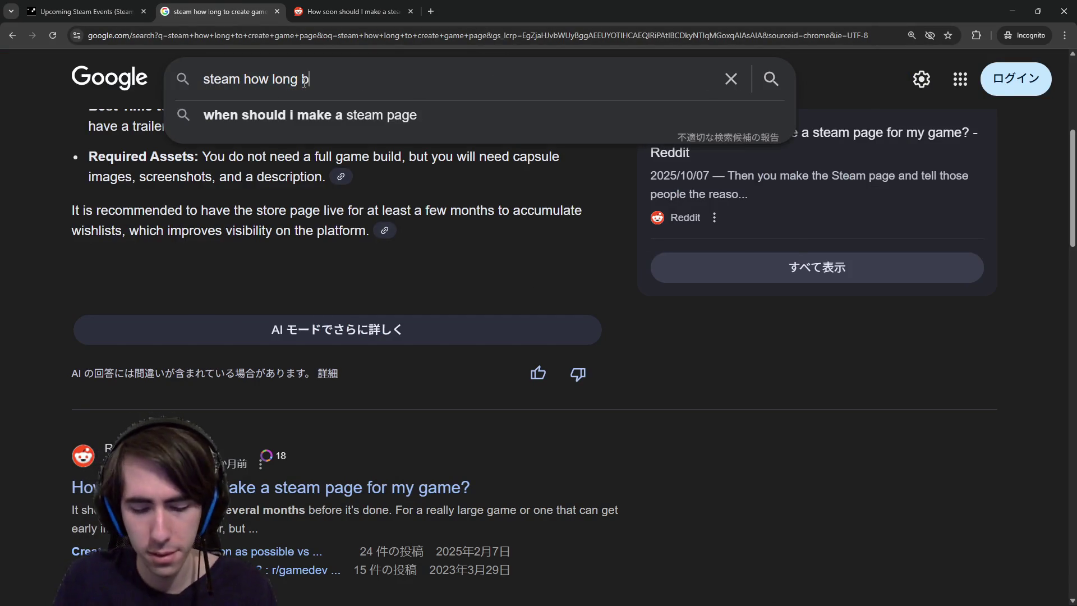
text( demo)
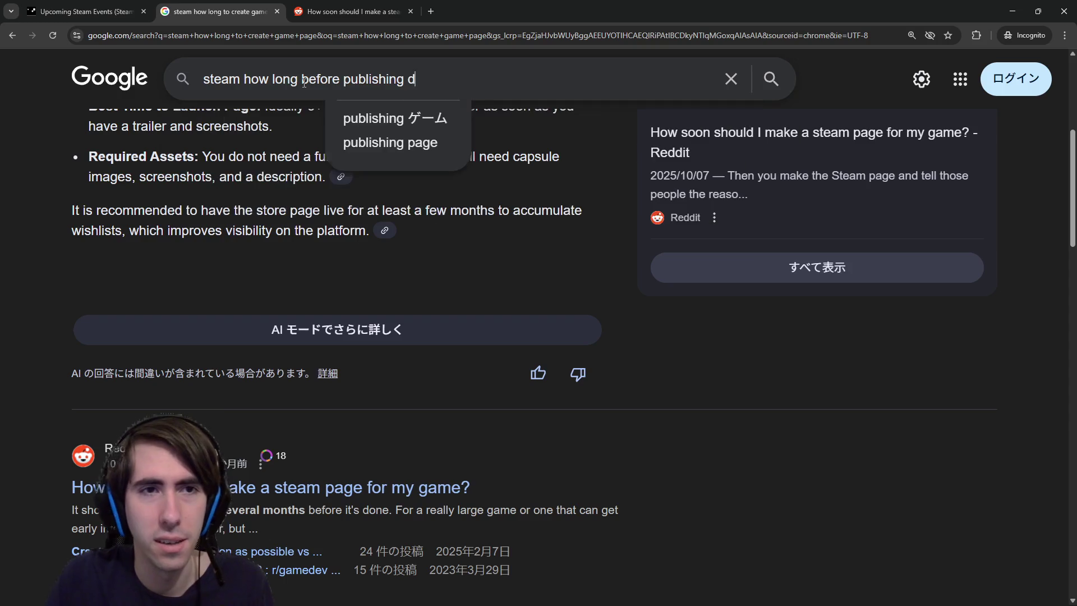
key(Return)
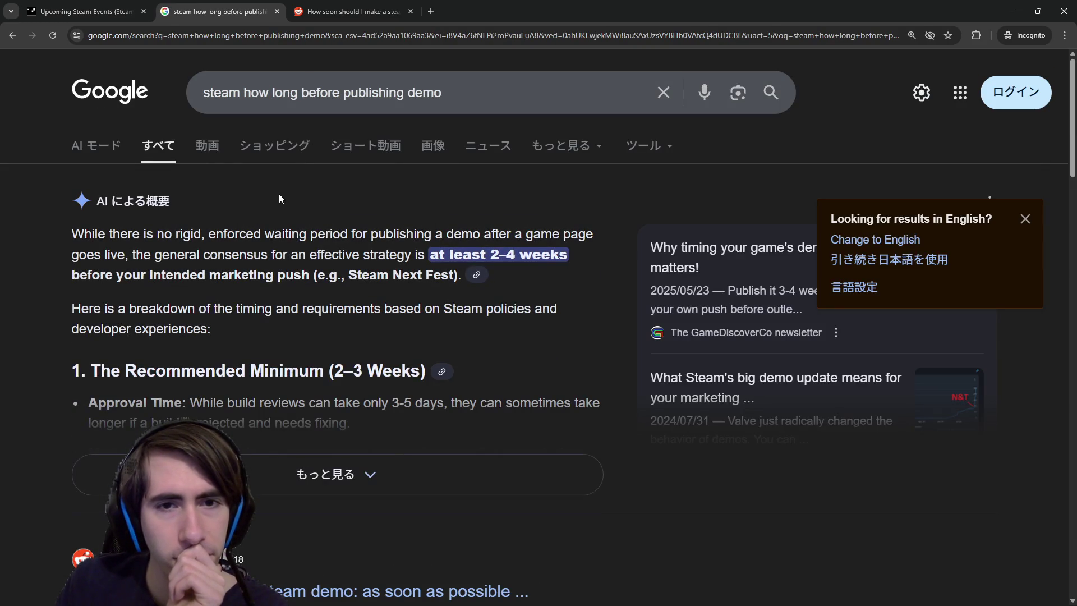
- Read the AI overview's advice on the waiting period before publishing a demo
mouse_move(227, 234)
mouse_down()
mouse_move(423, 238)
mouse_move(528, 256)
mouse_move(534, 279)
mouse_up()
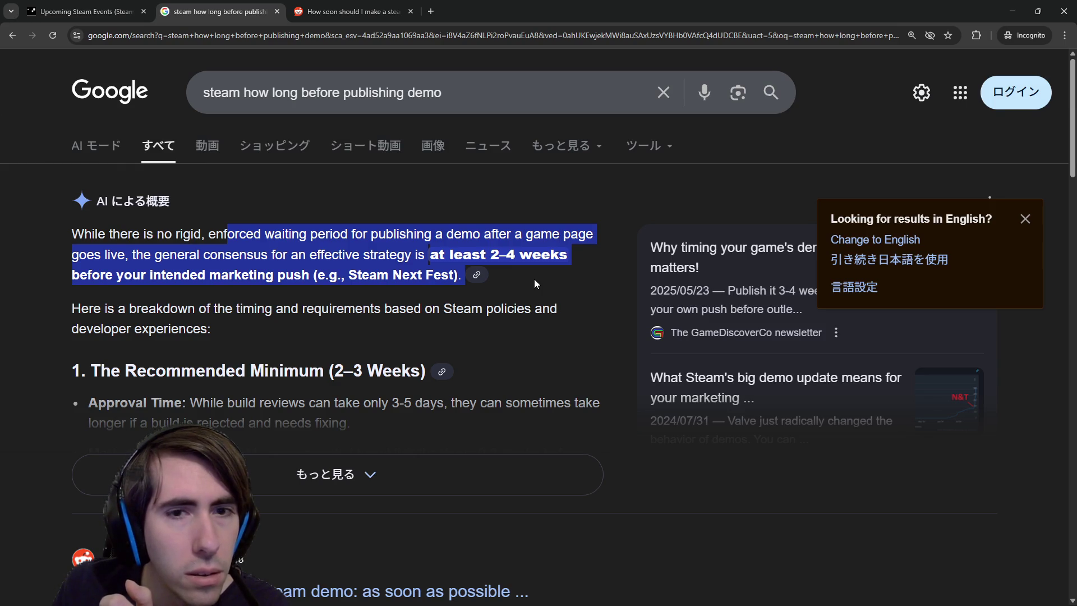
click(189, 230)
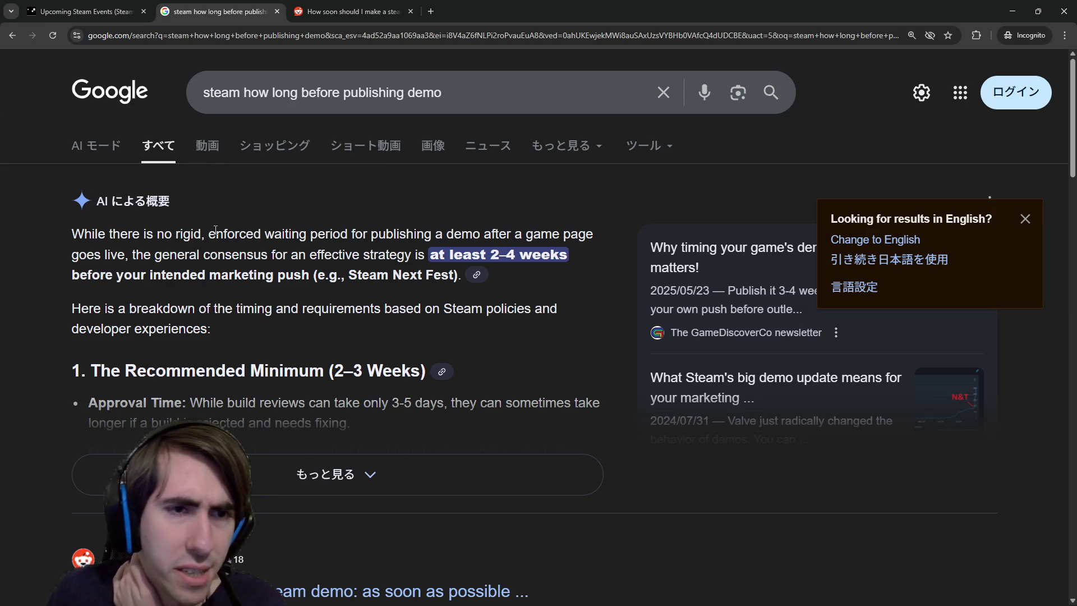
drag(311, 234, 404, 235)
click(456, 236)
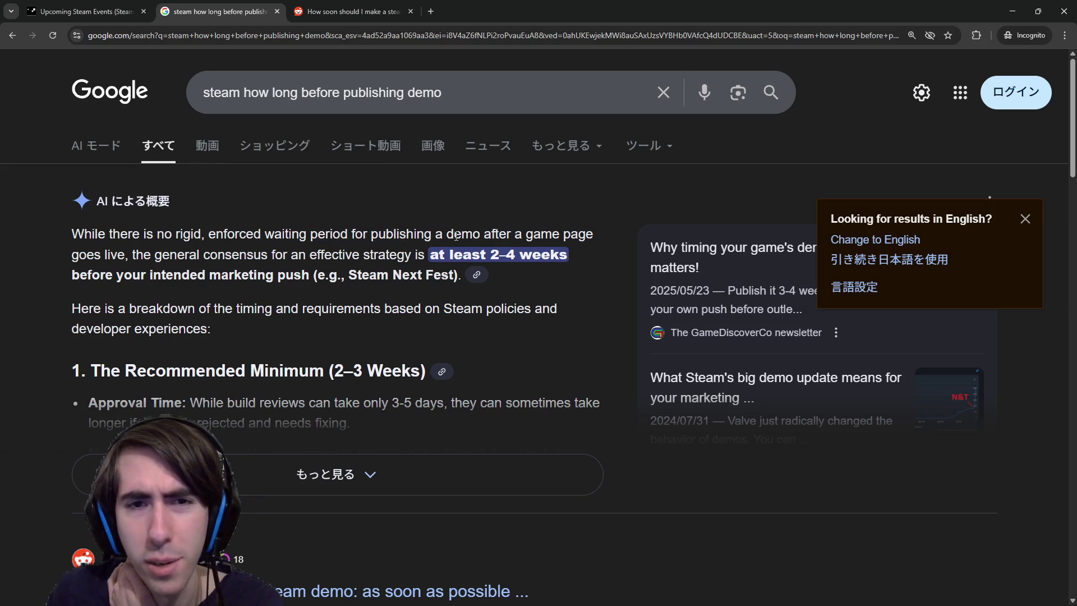
drag(207, 234, 308, 233)
mouse_move(110, 234)
mouse_down()
mouse_move(354, 234)
mouse_move(412, 253)
mouse_up()
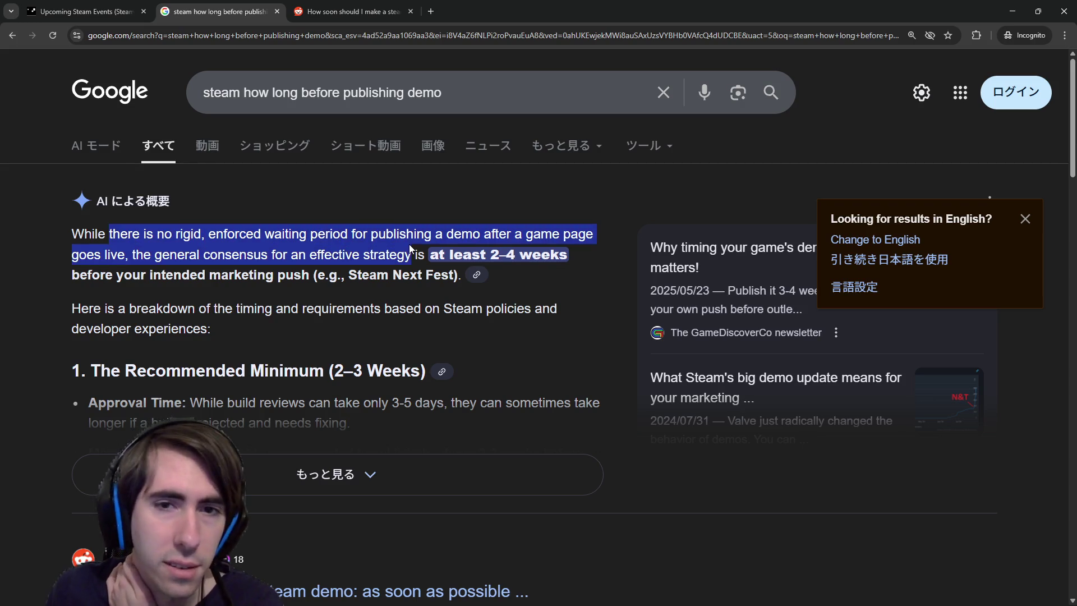
click(198, 234)
mouse_move(195, 234)
mouse_down()
mouse_move(425, 235)
mouse_move(175, 247)
mouse_move(412, 255)
mouse_move(477, 272)
mouse_move(568, 258)
mouse_move(218, 275)
mouse_move(533, 269)
mouse_up()
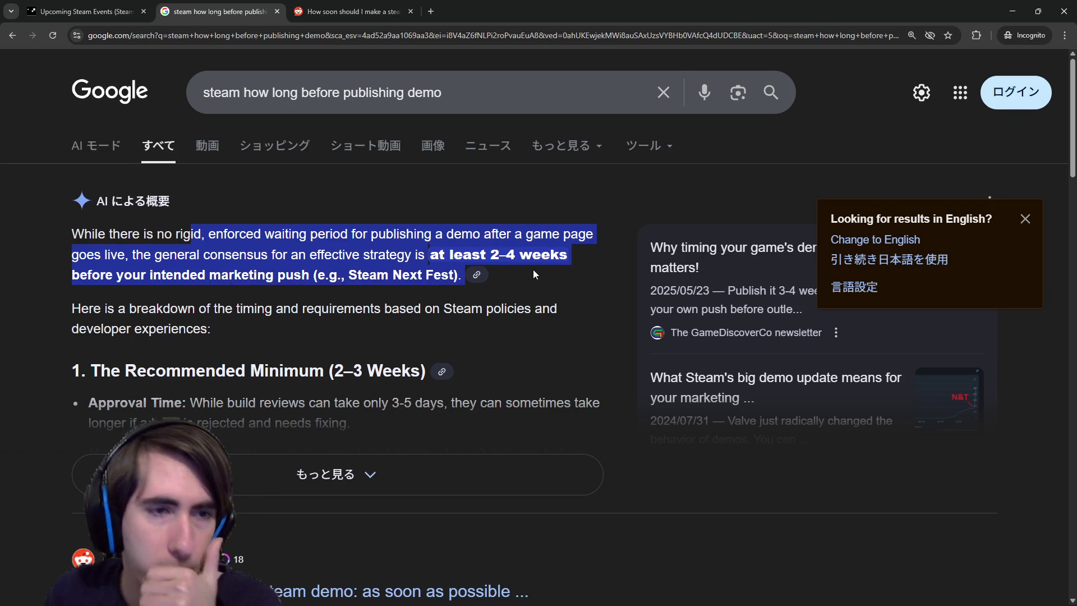
- Open the Reddit demo-release result in a background tab, then return to the Reddit thread
scroll(521, 271, down, 2)
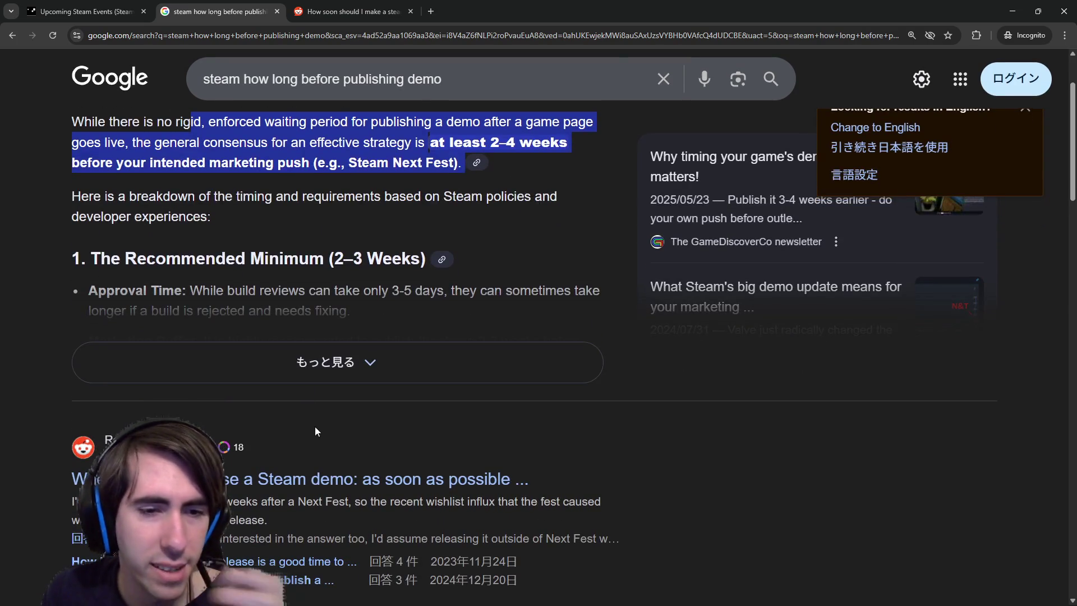
middle_click(342, 480)
scroll(397, 310, down, 9)
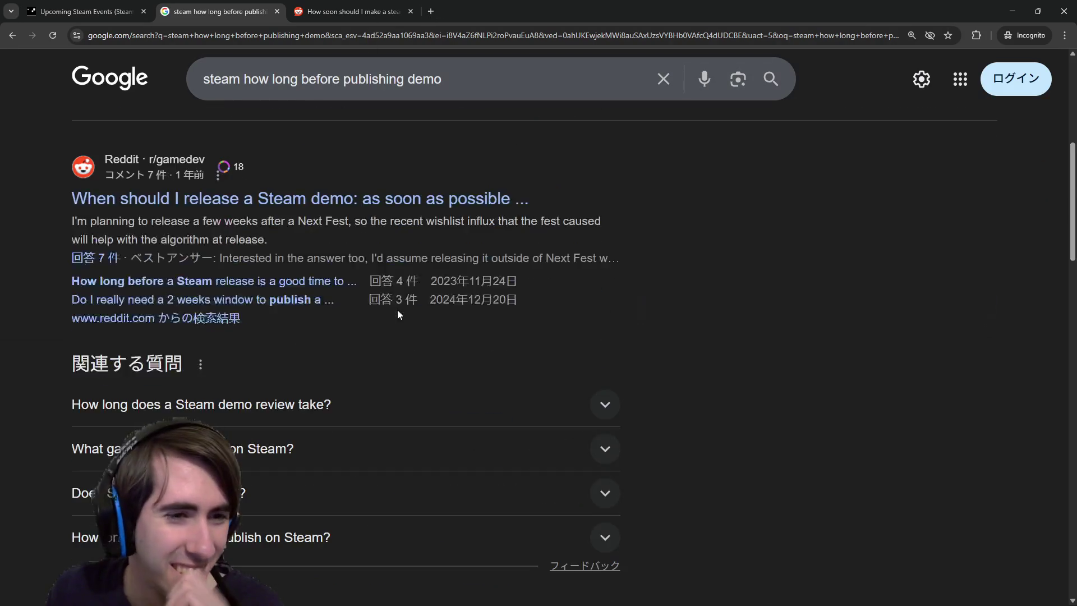
scroll(407, 313, down, 2)
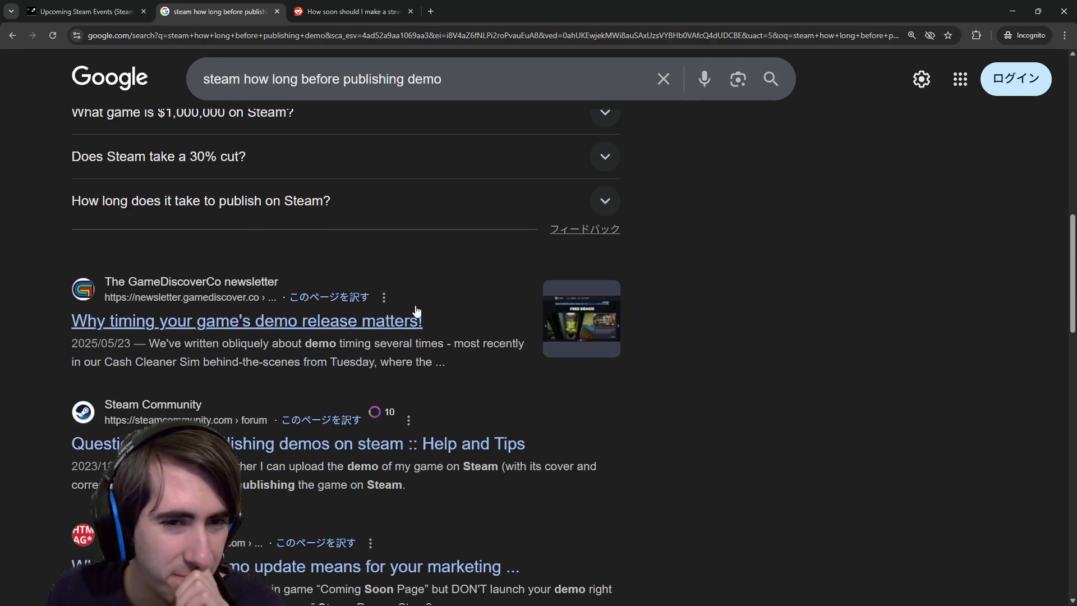
scroll(415, 301, down, 2)
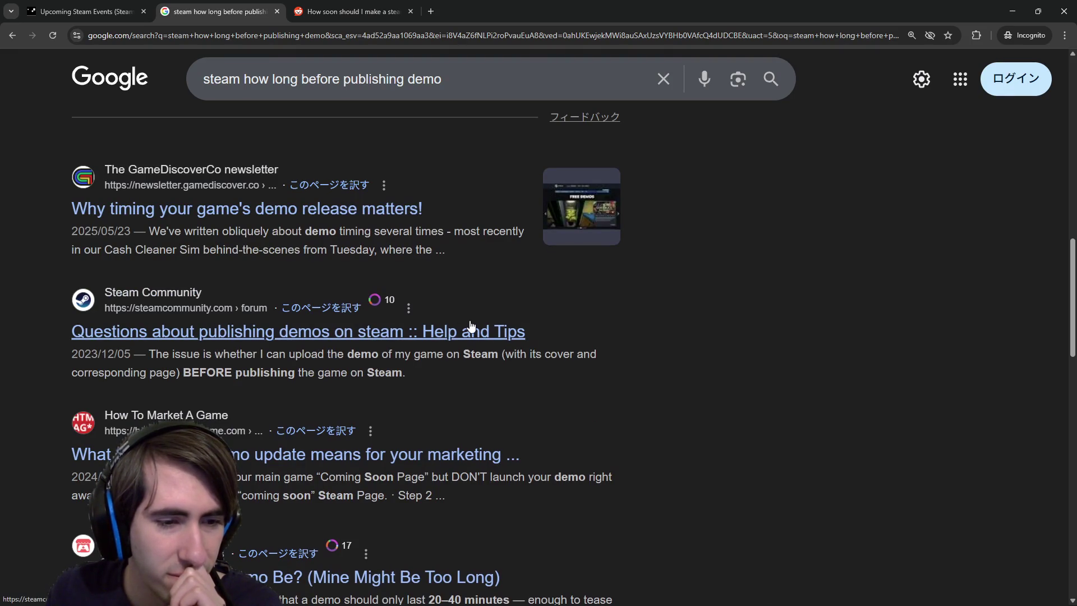
scroll(472, 326, down, 2)
scroll(471, 325, up, 10)
click(364, 13)
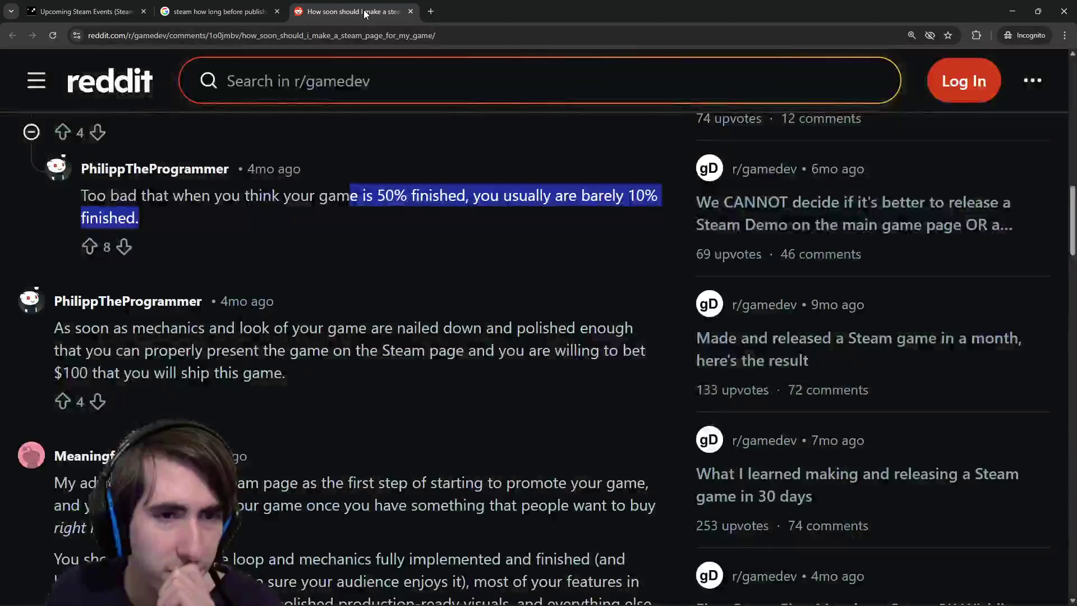
- Expand the Google AI overview on demo timing
click(219, 11)
scroll(371, 284, up, 3)
scroll(367, 372, down, 2)
click(367, 373)
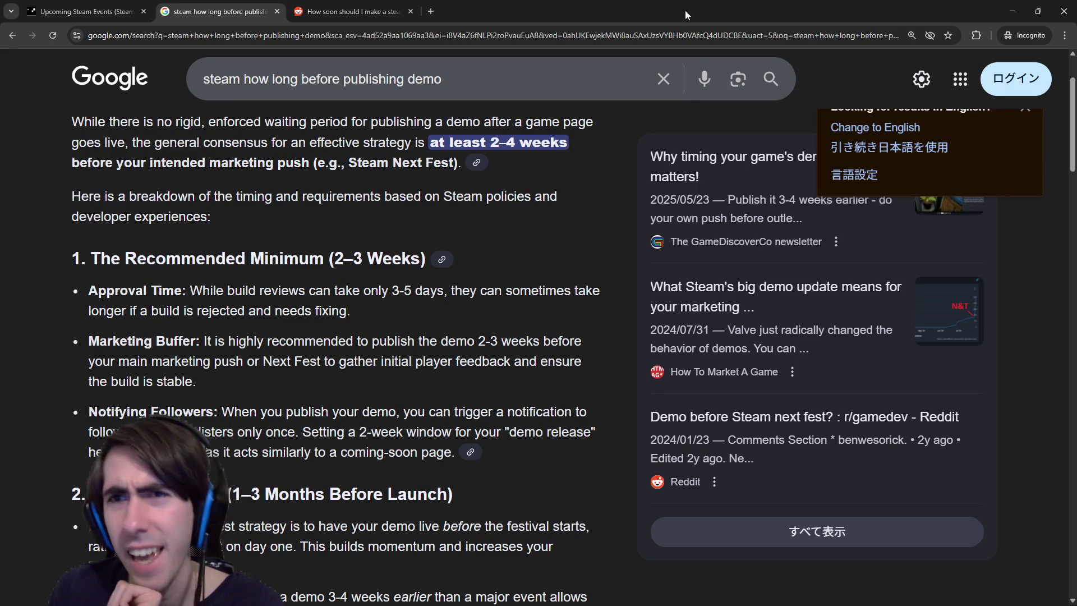
key(alt+Tab)
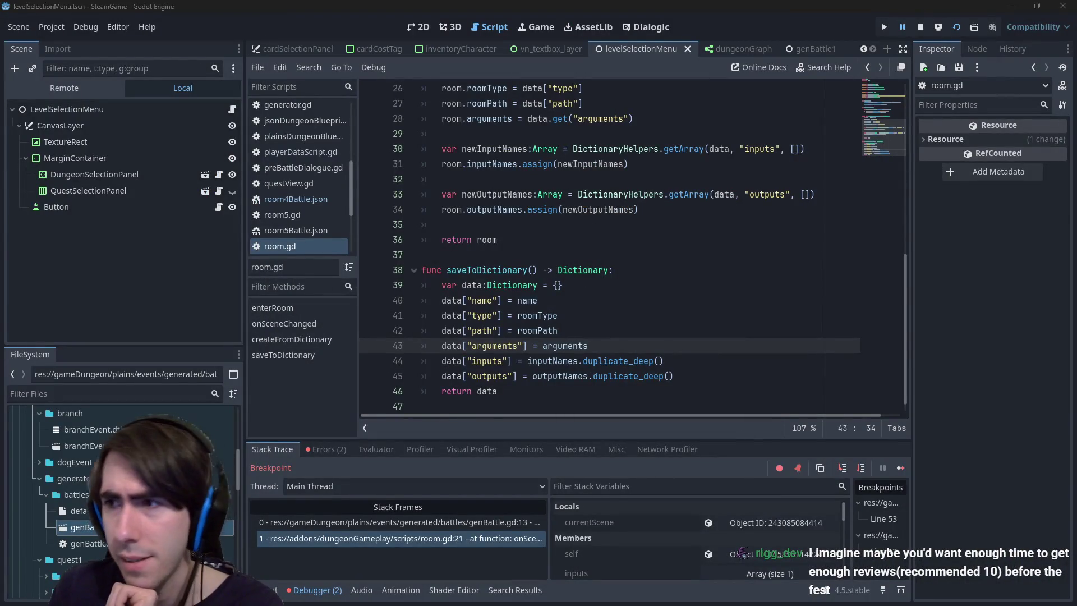
key(alt+Tab)
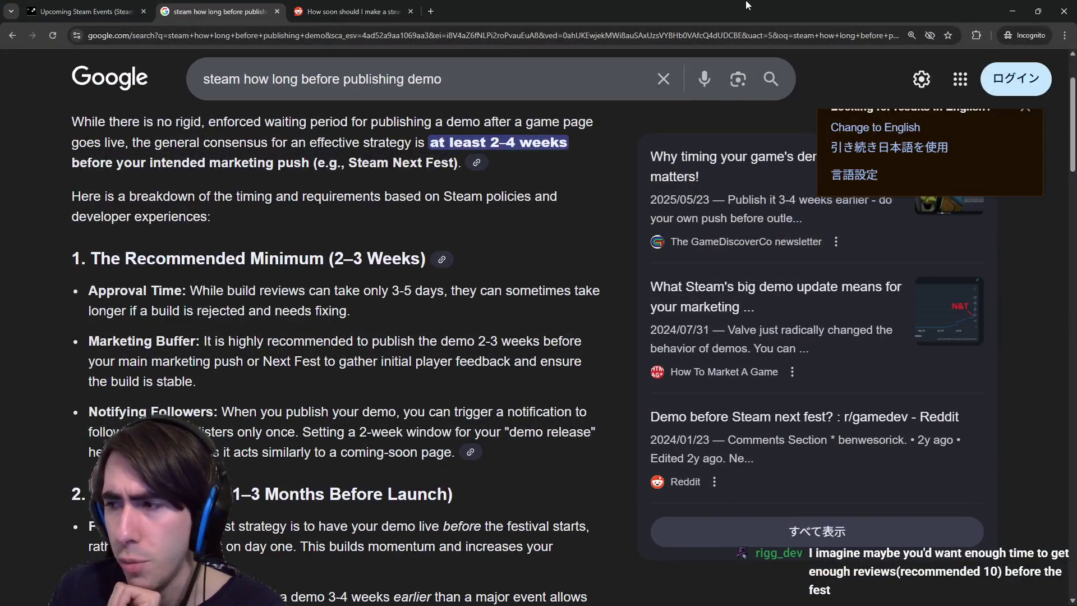
- Finish reviewing the overview, ending on the Upcoming Steam Events page
scroll(430, 328, down, 1)
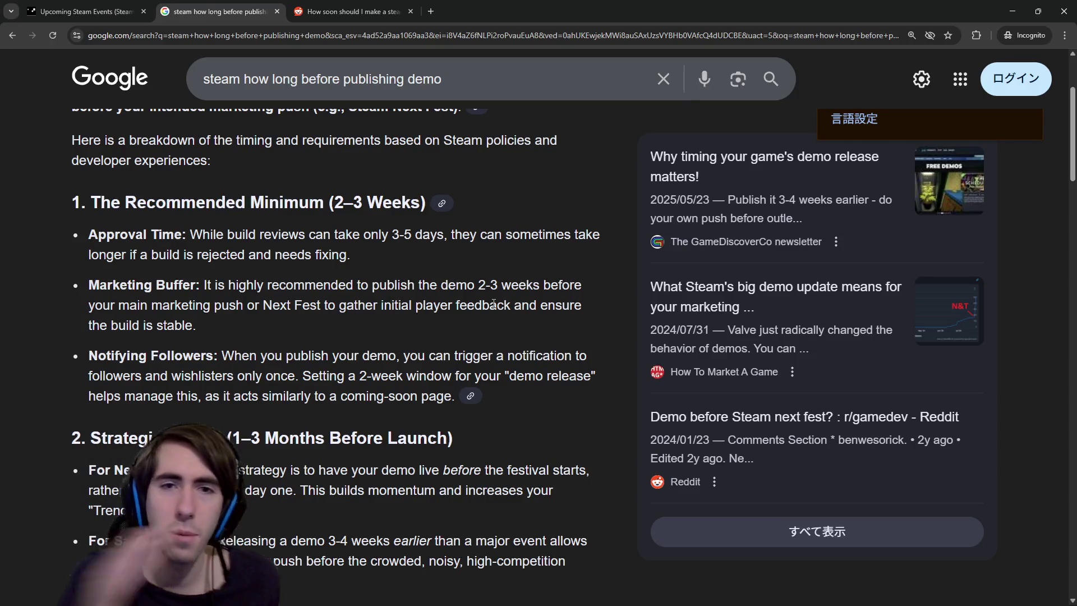
click(130, 11)
click(196, 11)
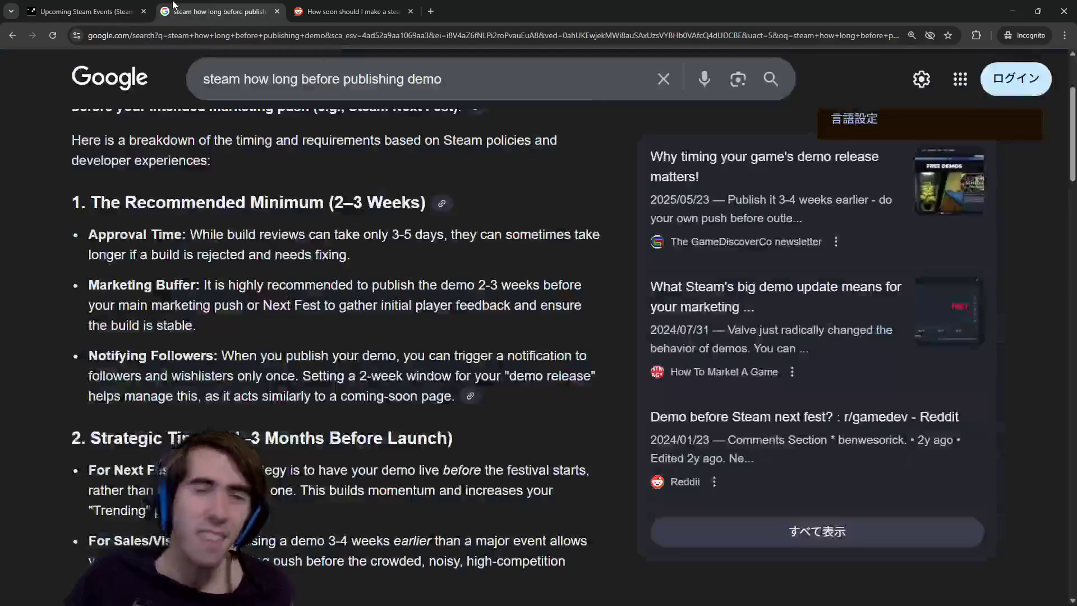
scroll(546, 224, up, 1)
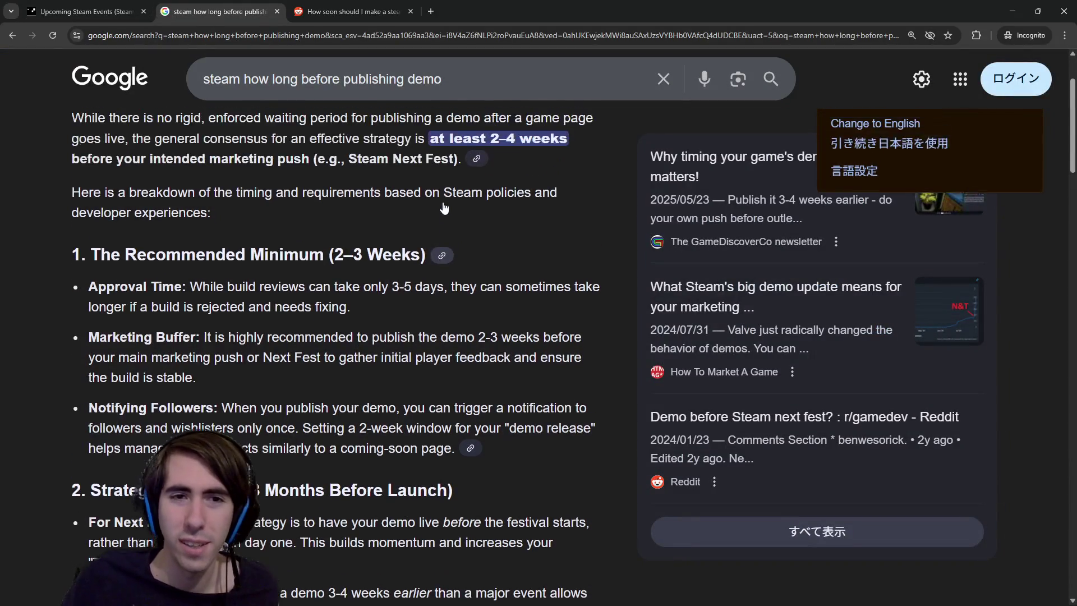
scroll(546, 223, down, 1)
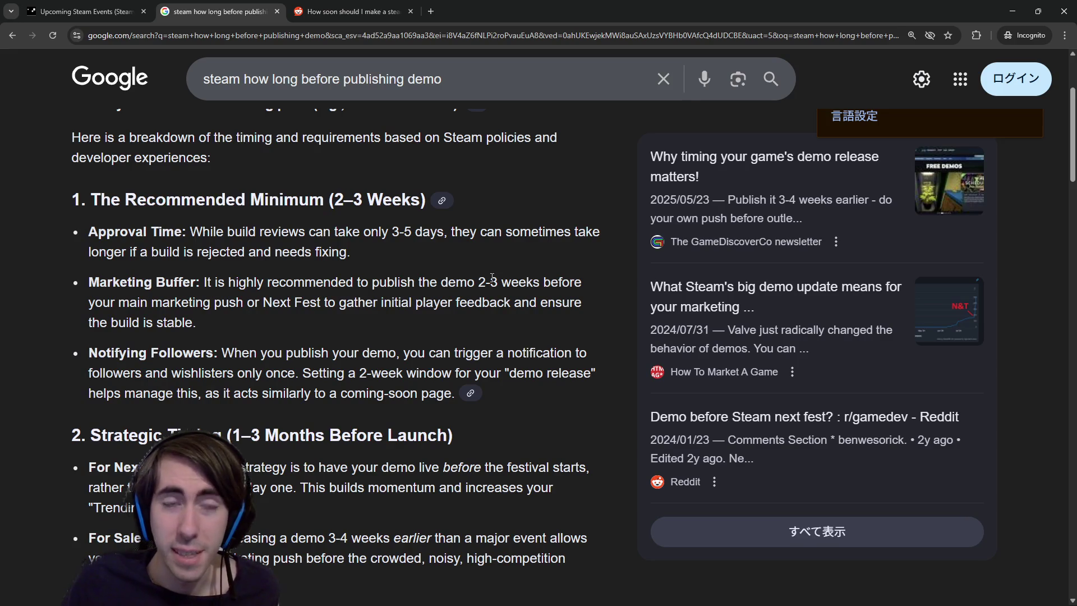
key(ctrl+shift+Tab)
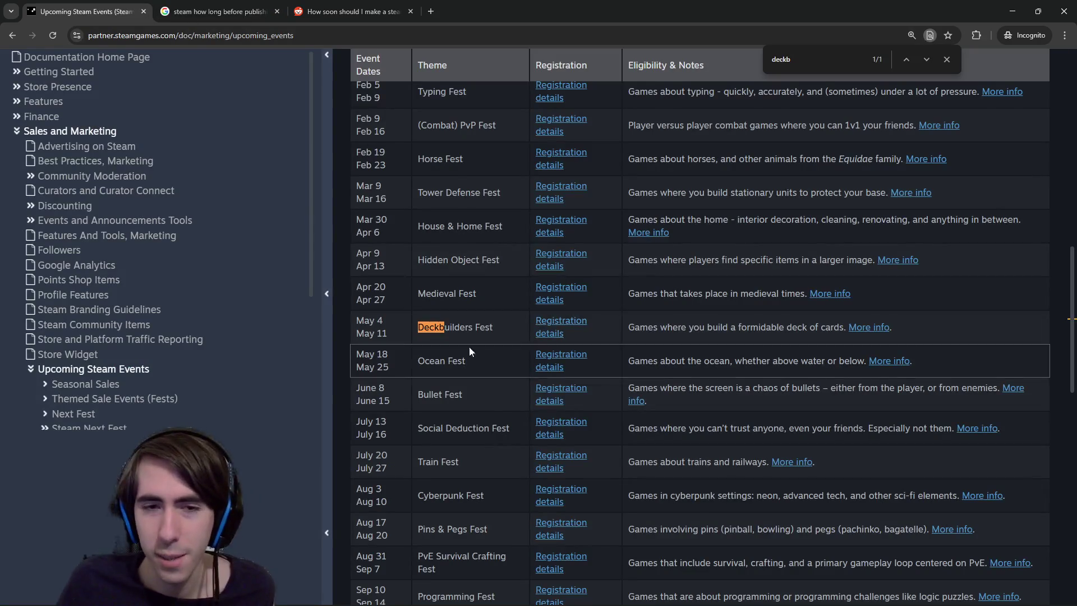
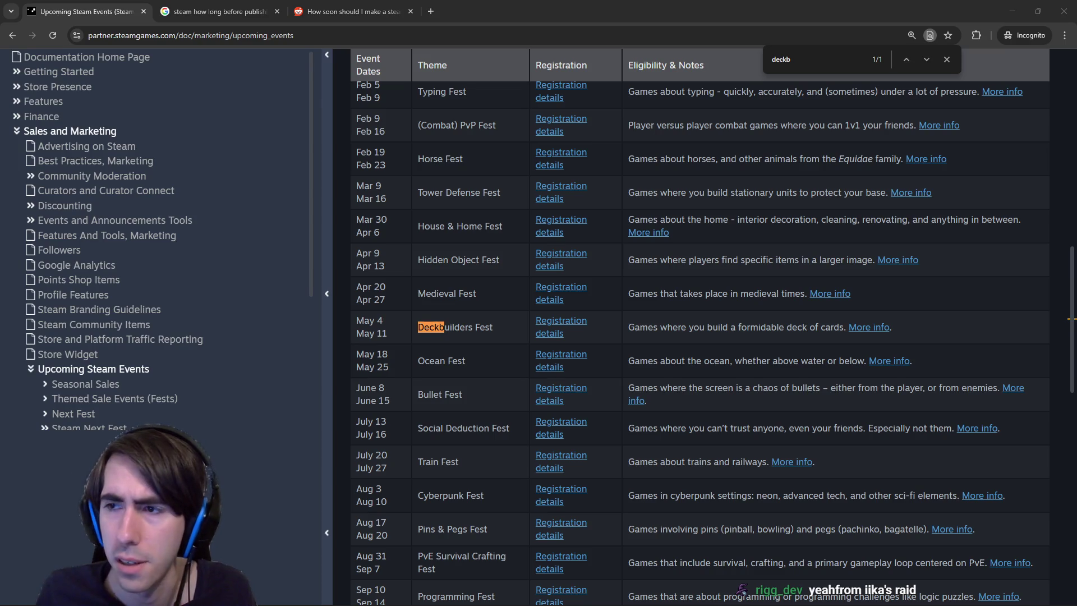
- Switch from the Steamworks upcoming events page to the Chrome window with the compendium Drive folder
key(alt+Tab)
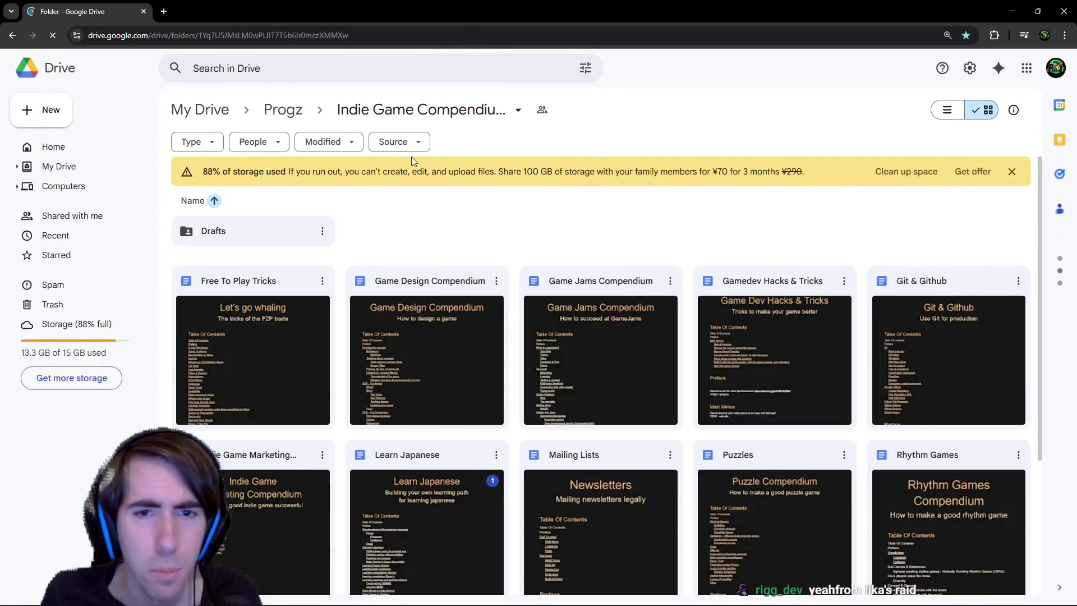
- Browse the compendium folder grid and open the Indie Game Marketing Compendium document
scroll(479, 382, down, 3)
scroll(251, 224, up, 5)
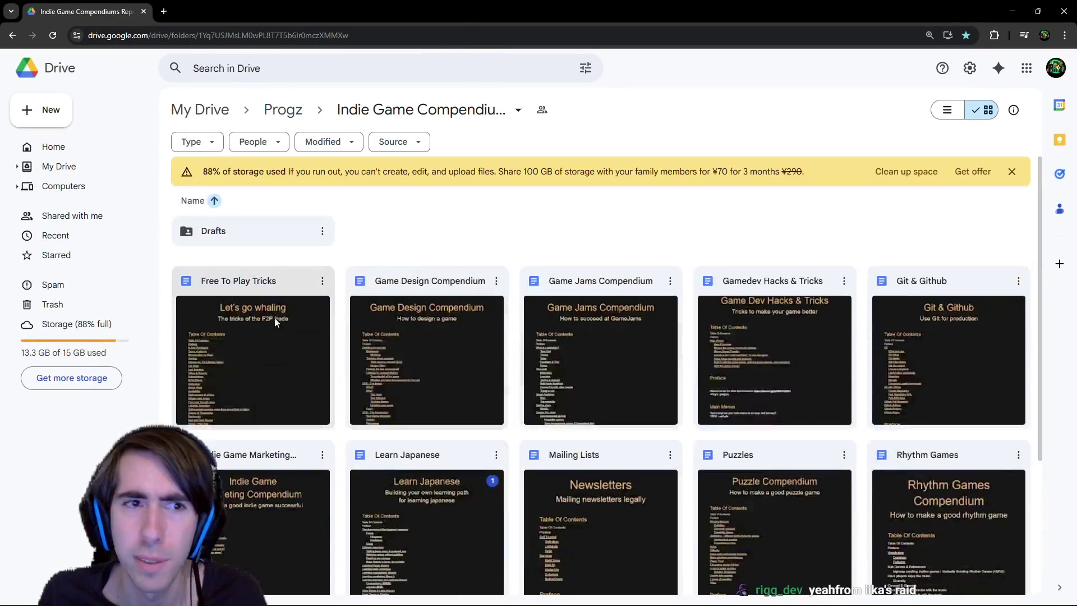
scroll(448, 471, down, 2)
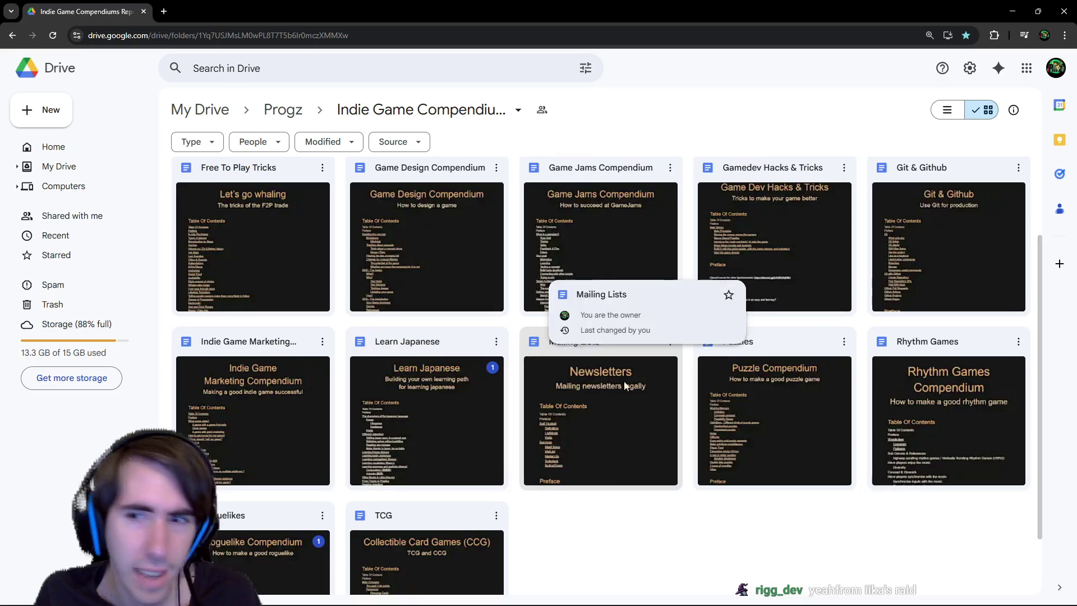
scroll(785, 505, down, 1)
scroll(702, 474, up, 2)
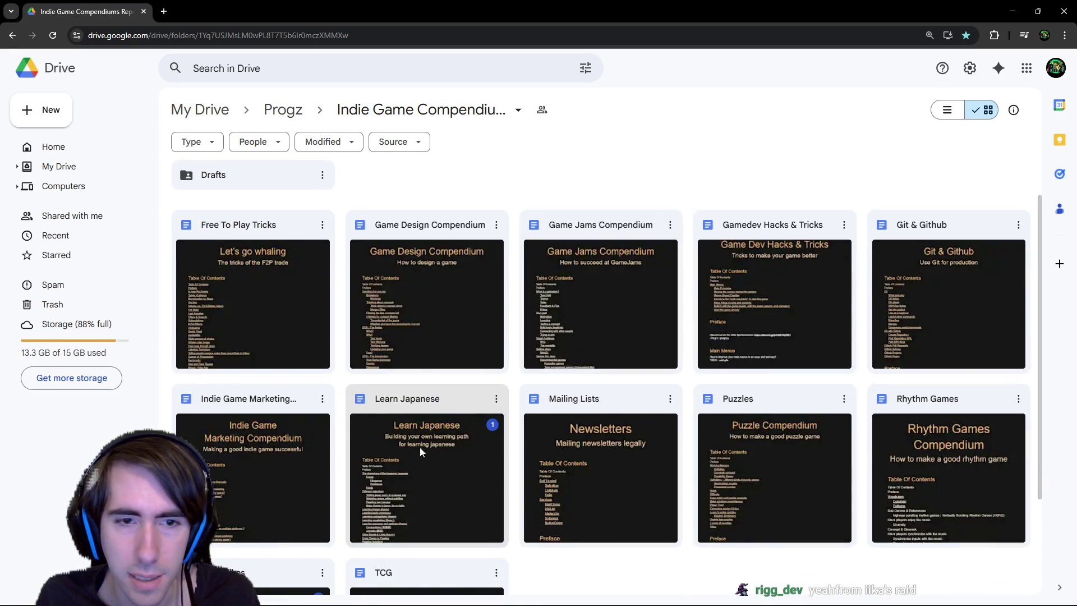
double_click(259, 432)
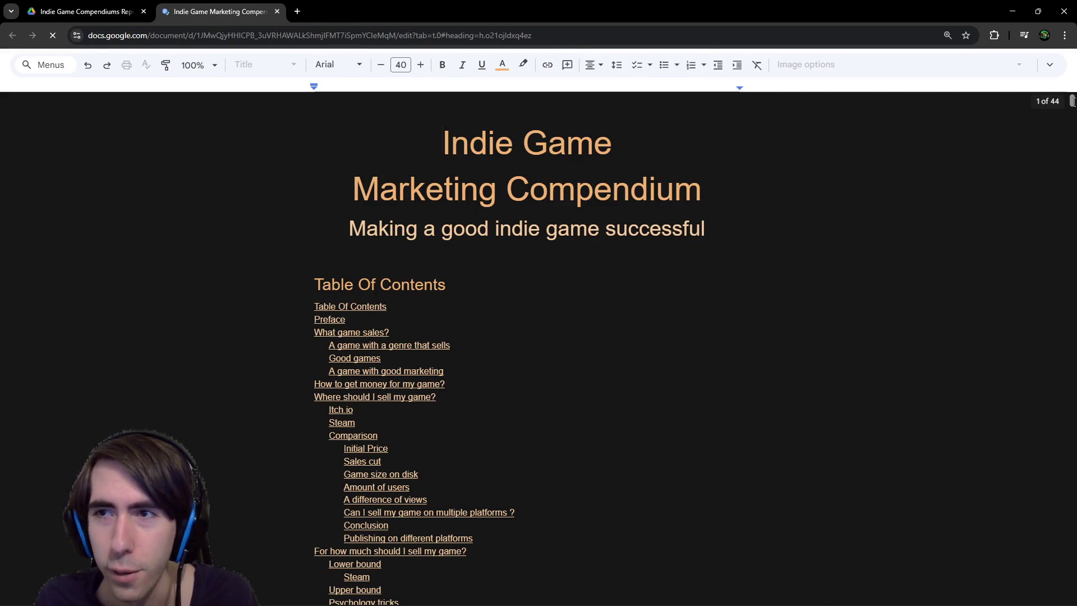
scroll(586, 409, down, 3)
scroll(587, 409, down, 20)
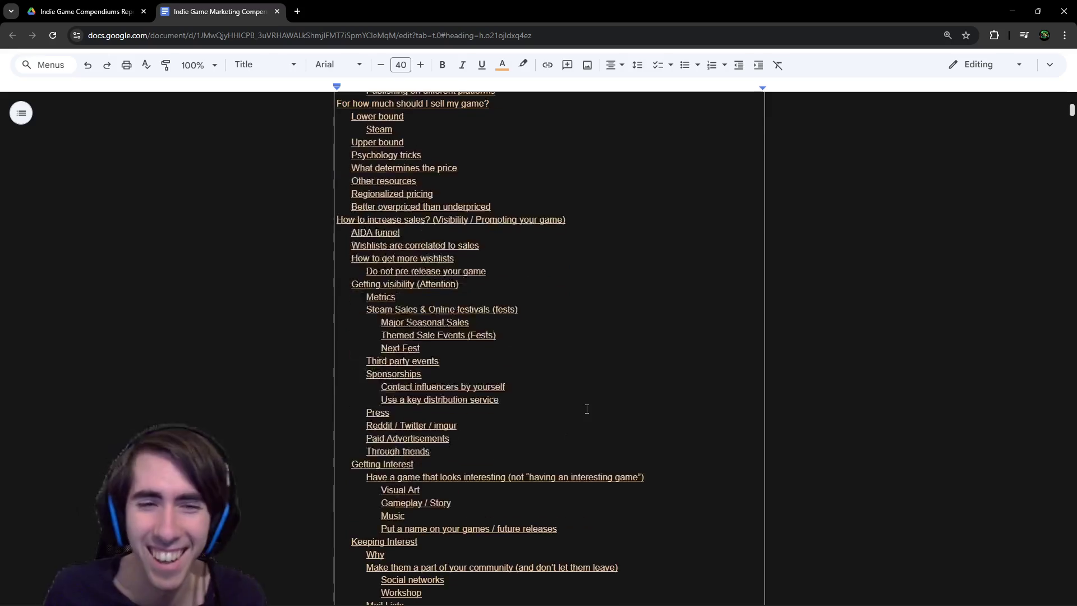
scroll(587, 413, down, 13)
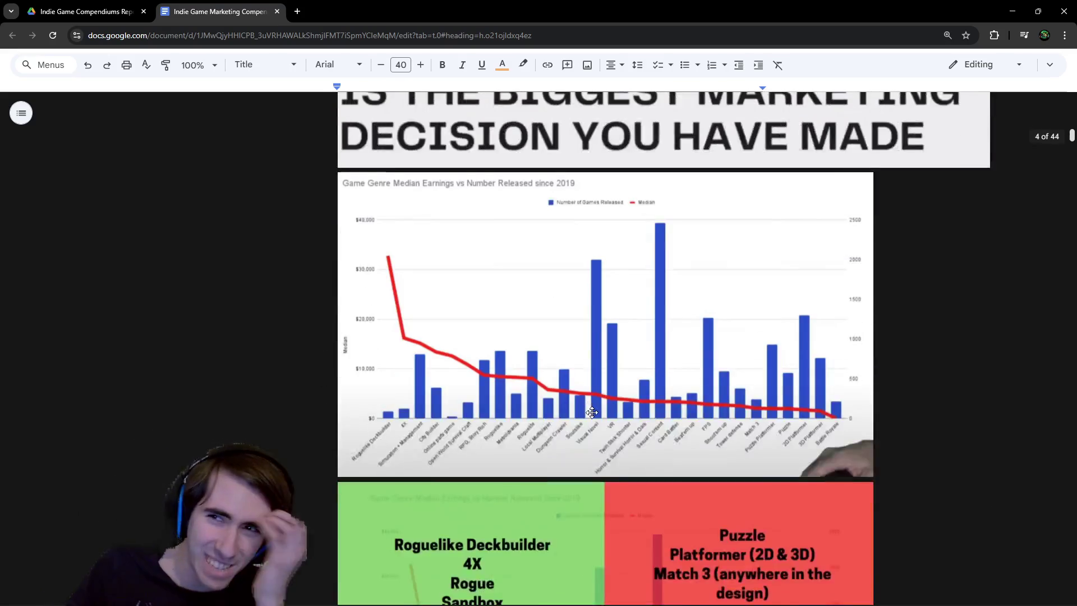
scroll(614, 356, up, 5)
scroll(597, 356, down, 3)
scroll(508, 353, up, 5)
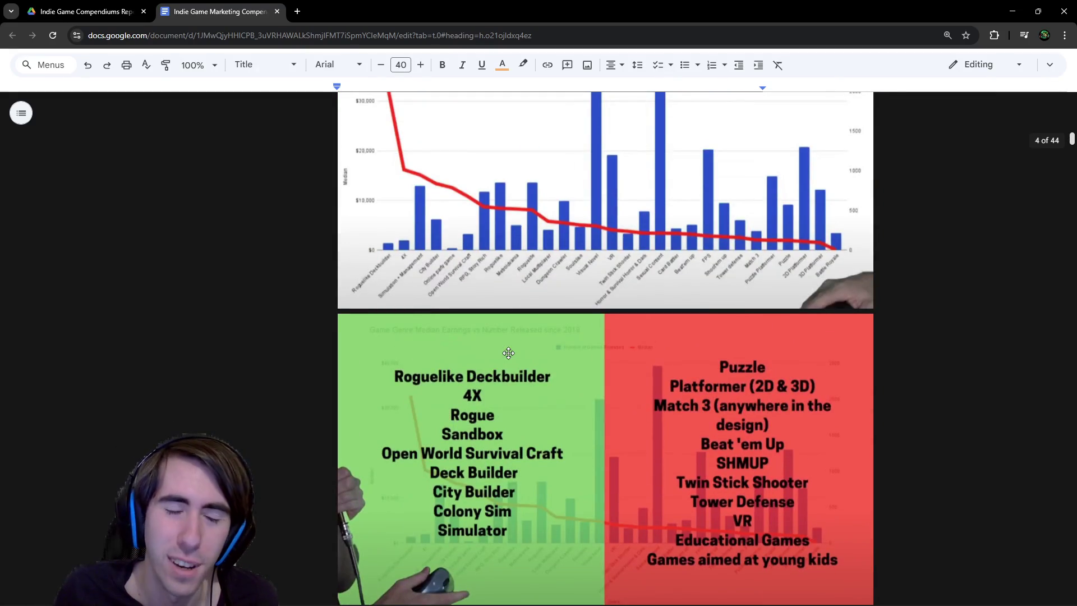
scroll(539, 277, up, 3)
scroll(539, 298, down, 8)
scroll(540, 298, down, 12)
scroll(539, 299, down, 8)
scroll(539, 299, up, 8)
scroll(550, 299, down, 12)
scroll(550, 299, down, 4)
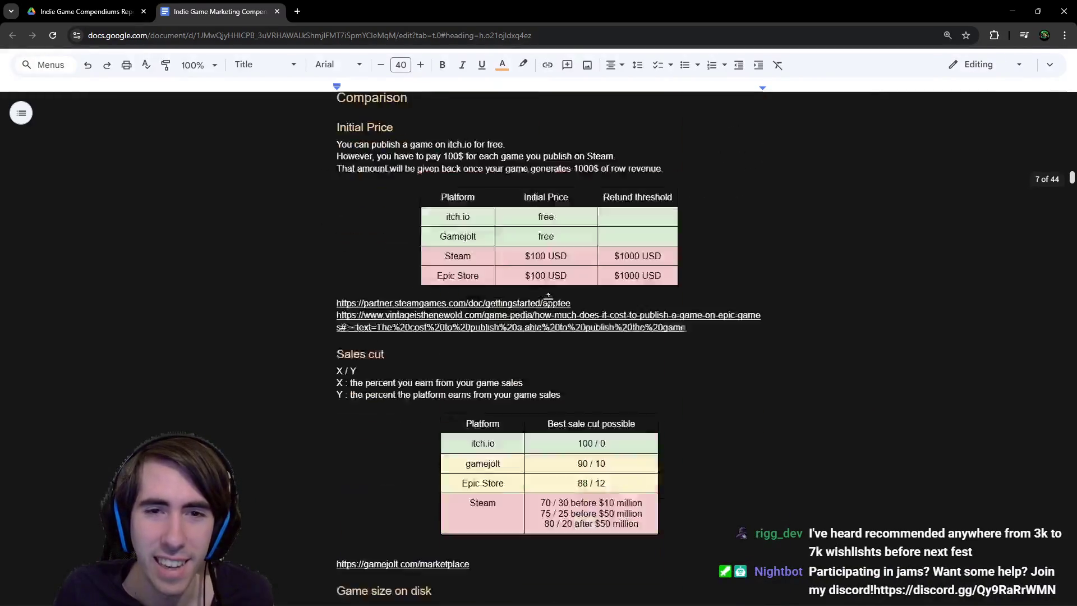
scroll(579, 357, up, 1)
scroll(508, 367, down, 20)
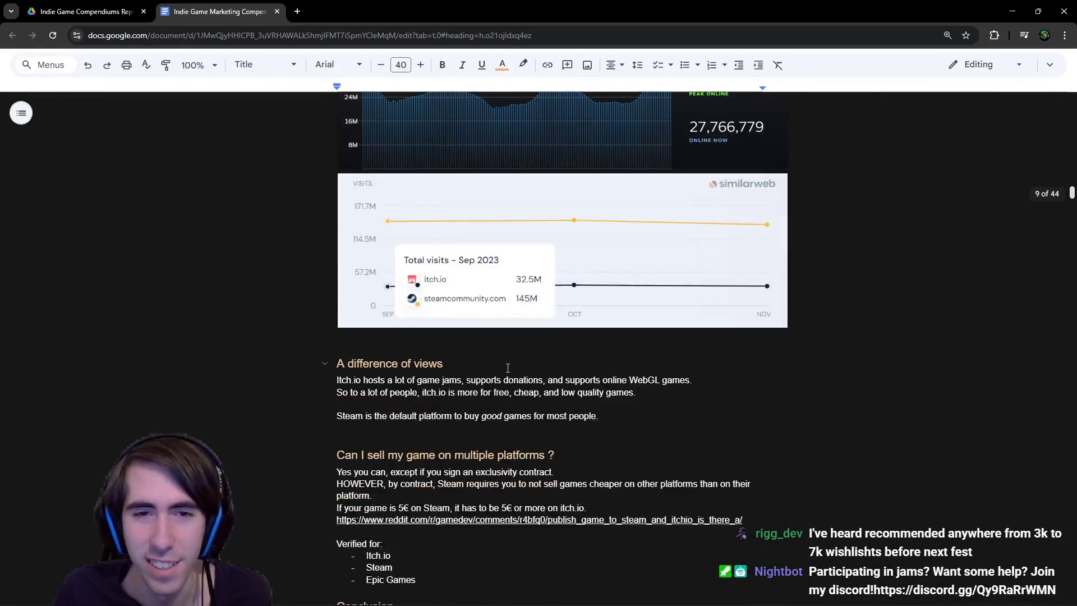
scroll(508, 368, down, 18)
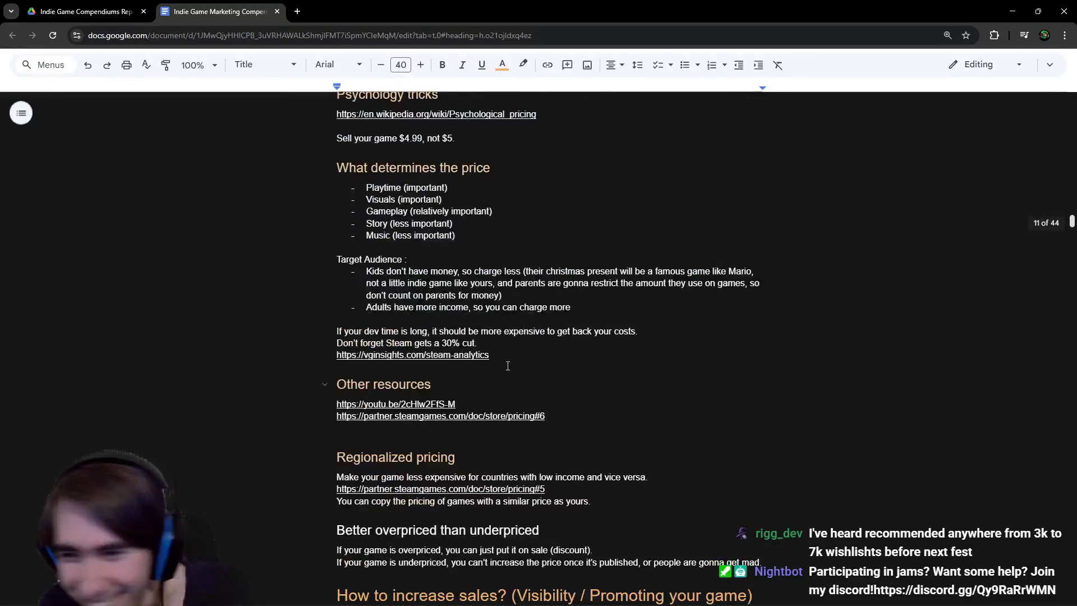
scroll(507, 366, down, 2)
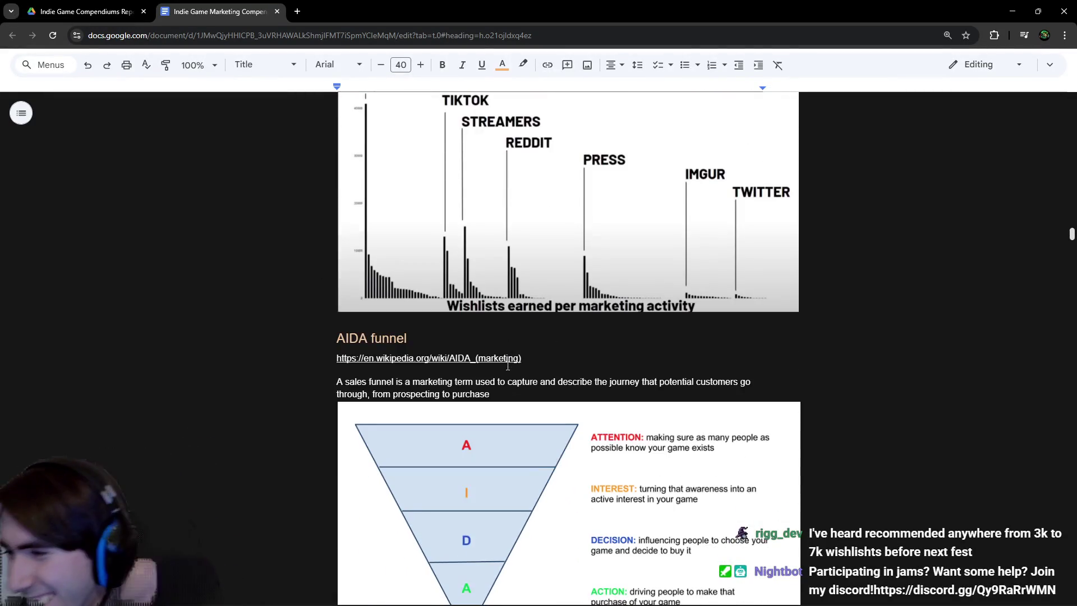
scroll(507, 365, down, 3)
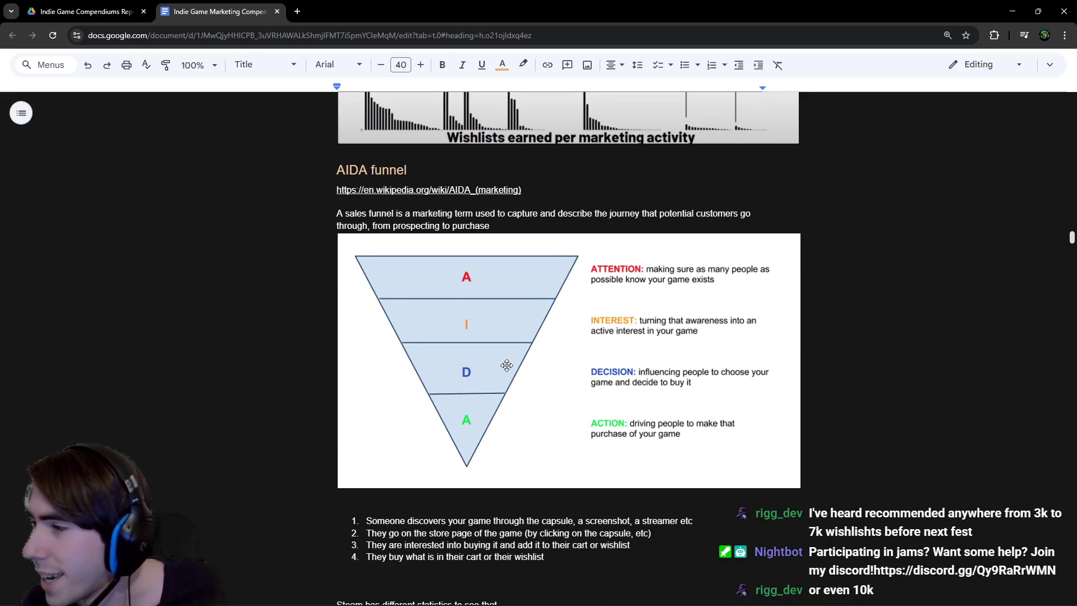
scroll(507, 366, down, 2)
scroll(507, 365, down, 6)
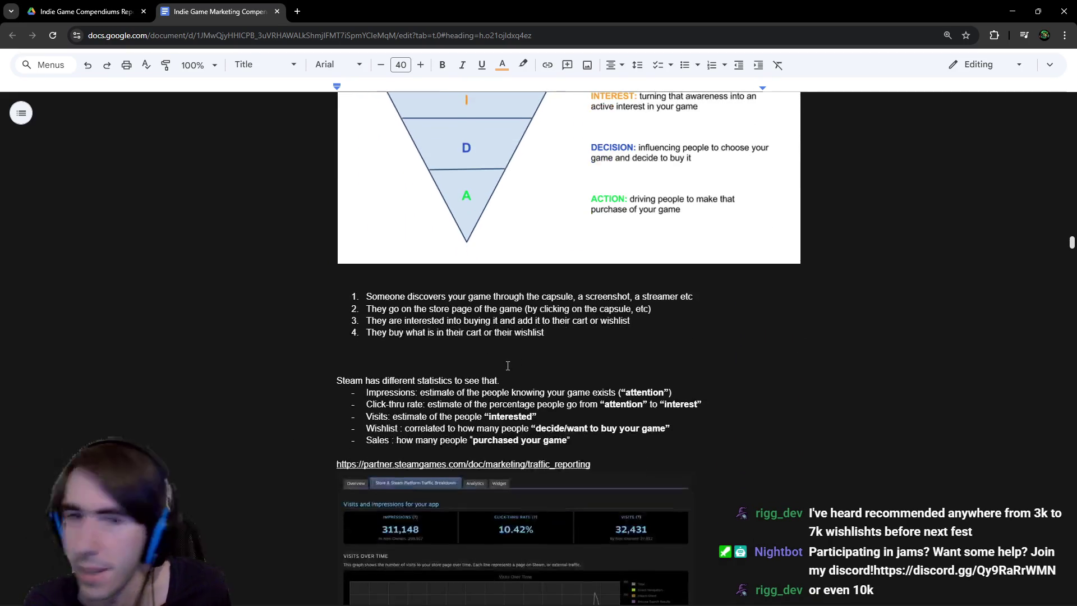
scroll(507, 365, up, 12)
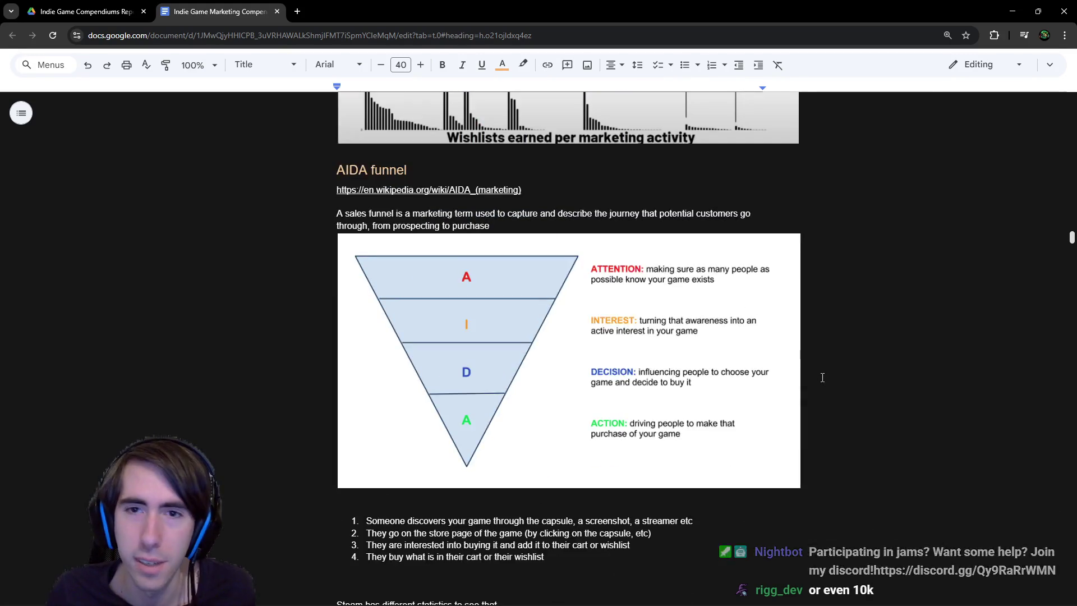
scroll(887, 301, up, 20)
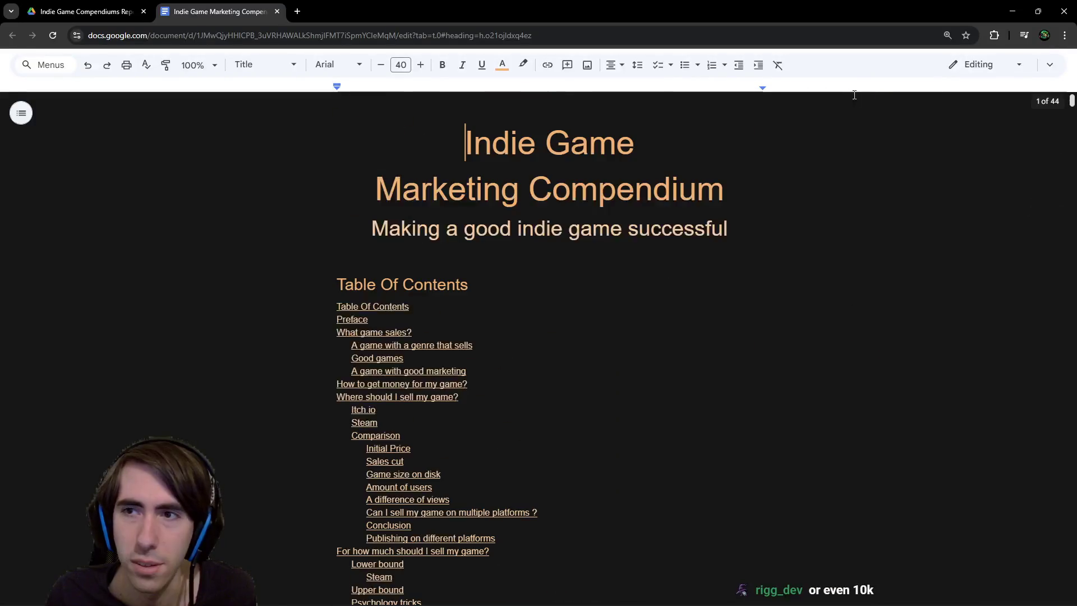
- Follow the table-of-contents link to the 'Wishlists are correlated to sales' section and its sales table
scroll(436, 336, down, 10)
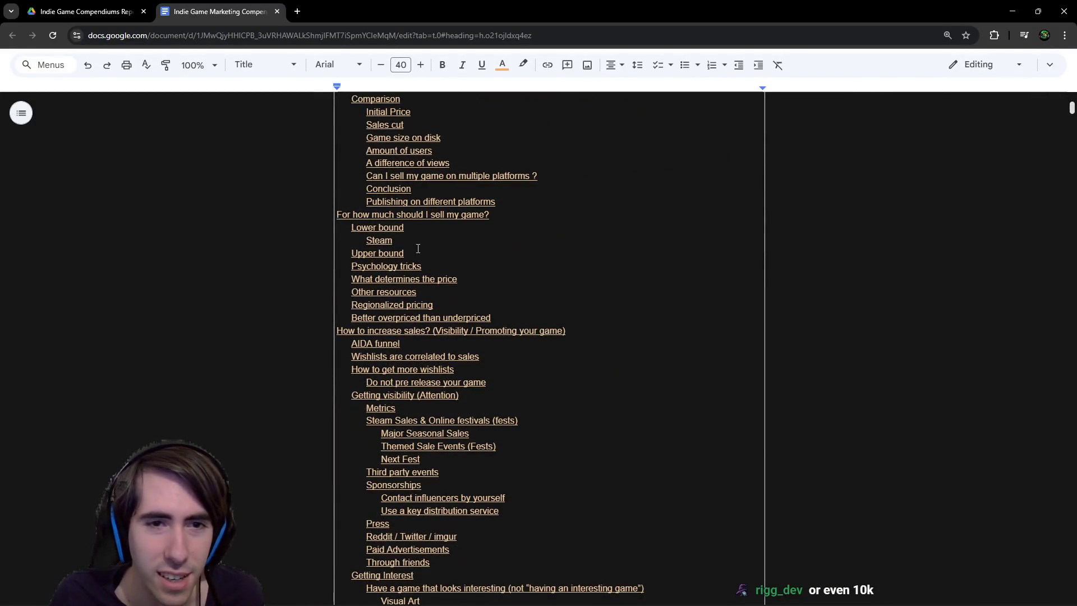
scroll(385, 221, up, 3)
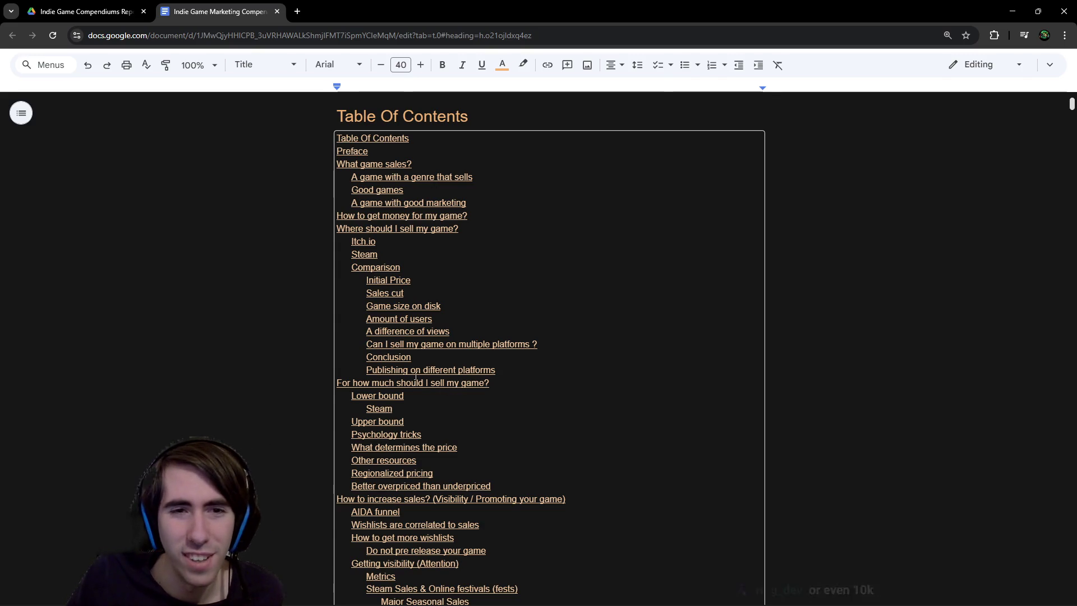
click(536, 317)
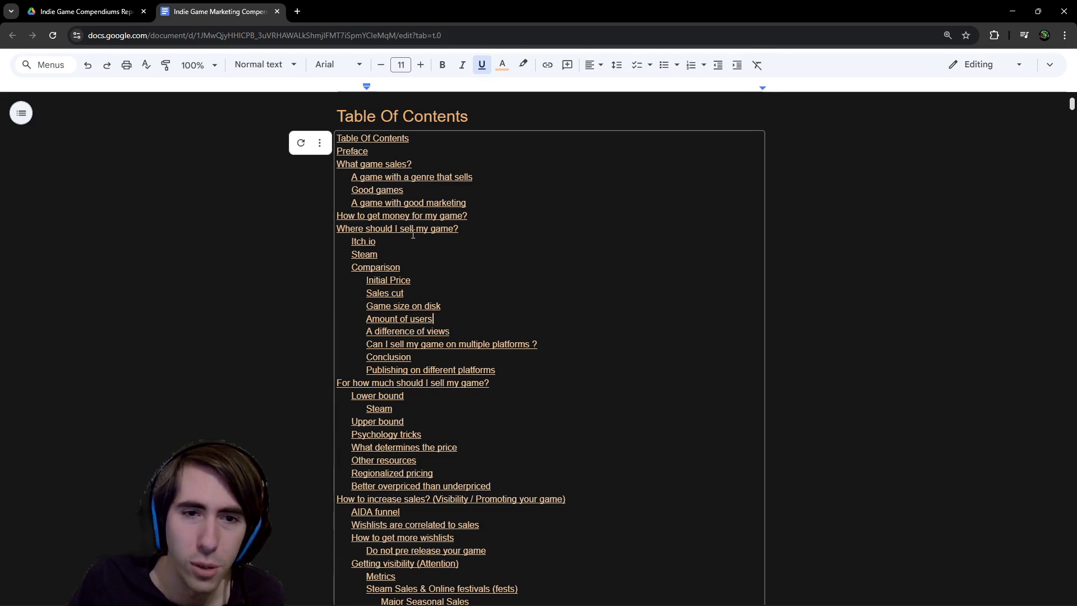
scroll(400, 424, down, 5)
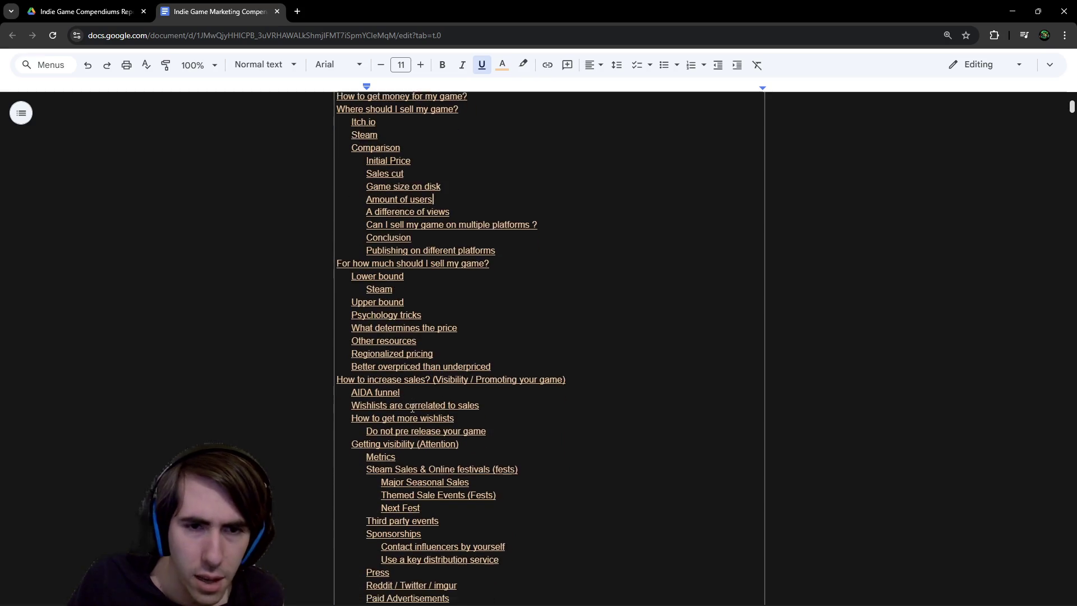
scroll(411, 233, down, 1)
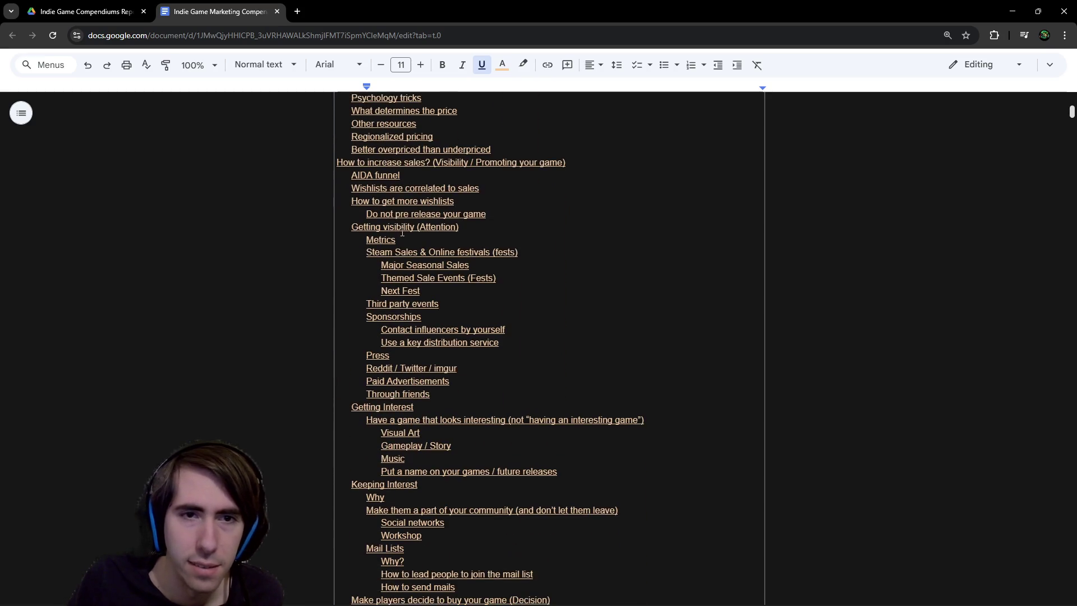
click(389, 204)
click(397, 188)
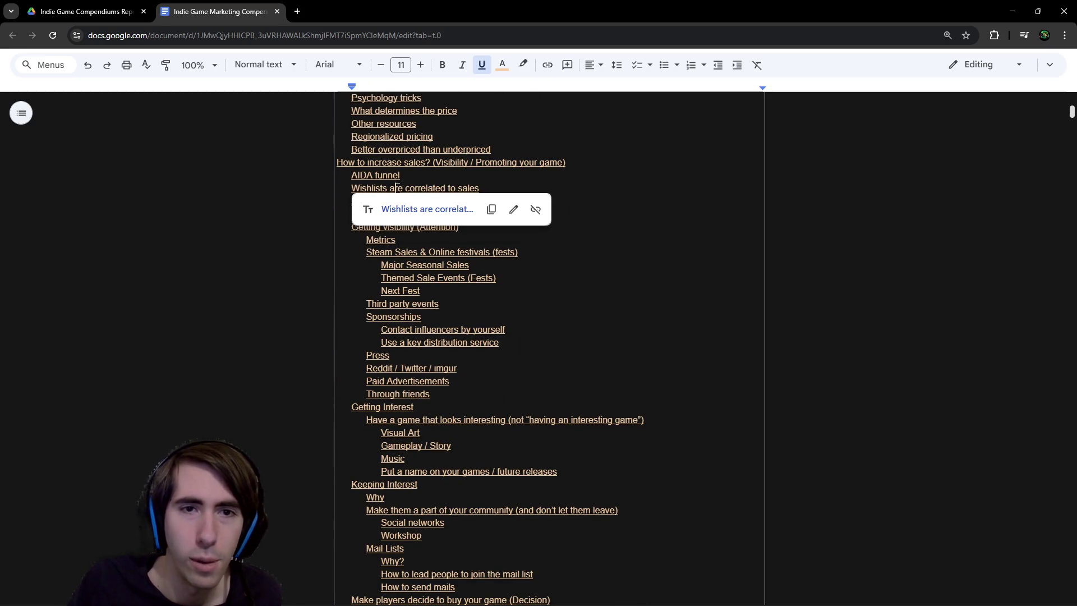
click(440, 209)
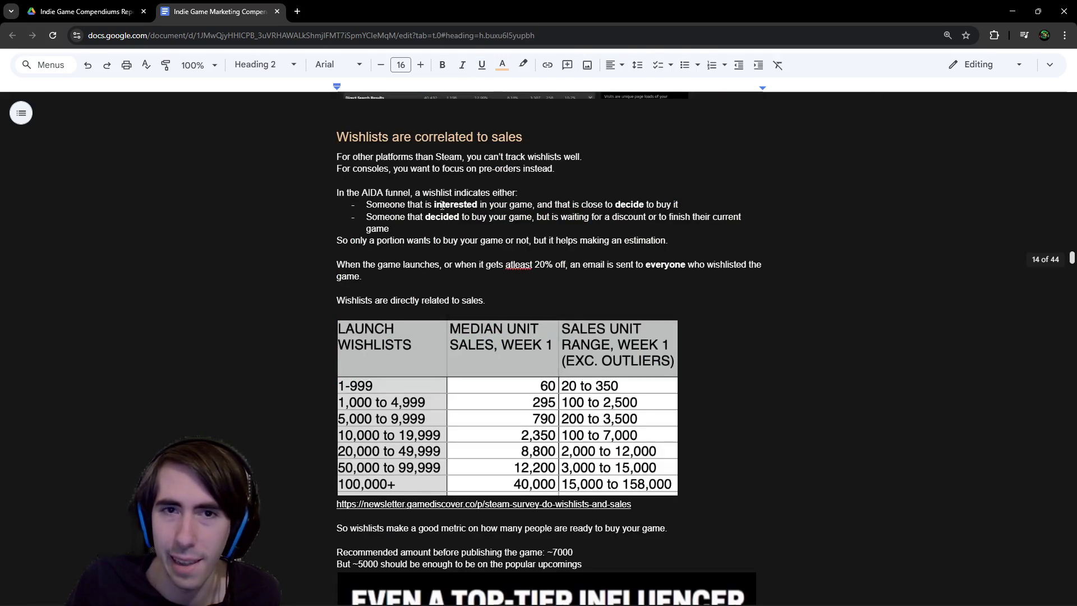
scroll(483, 197, down, 2)
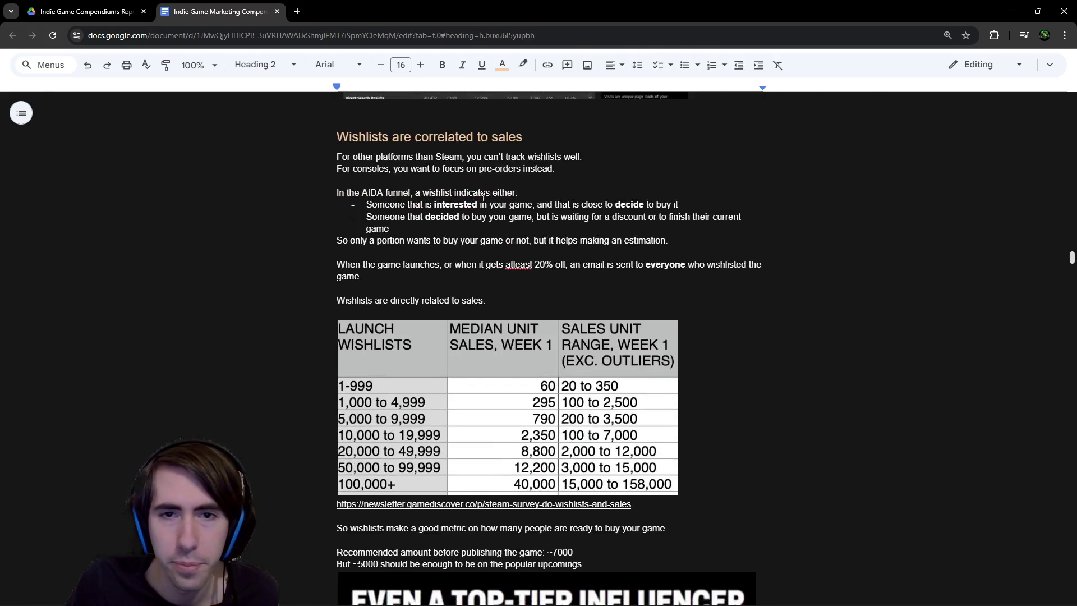
click(528, 261)
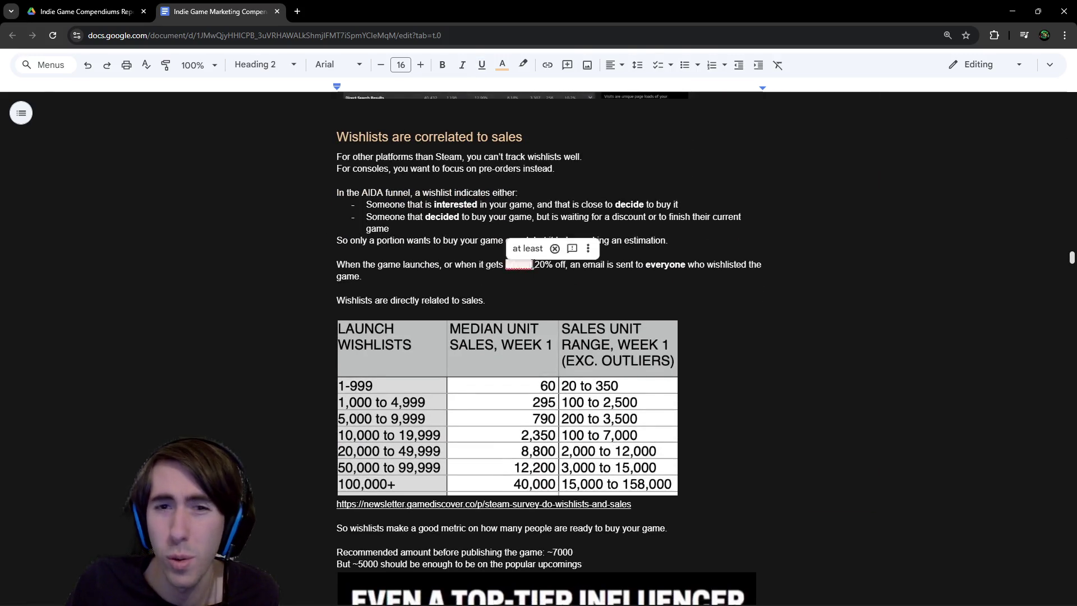
click(530, 266)
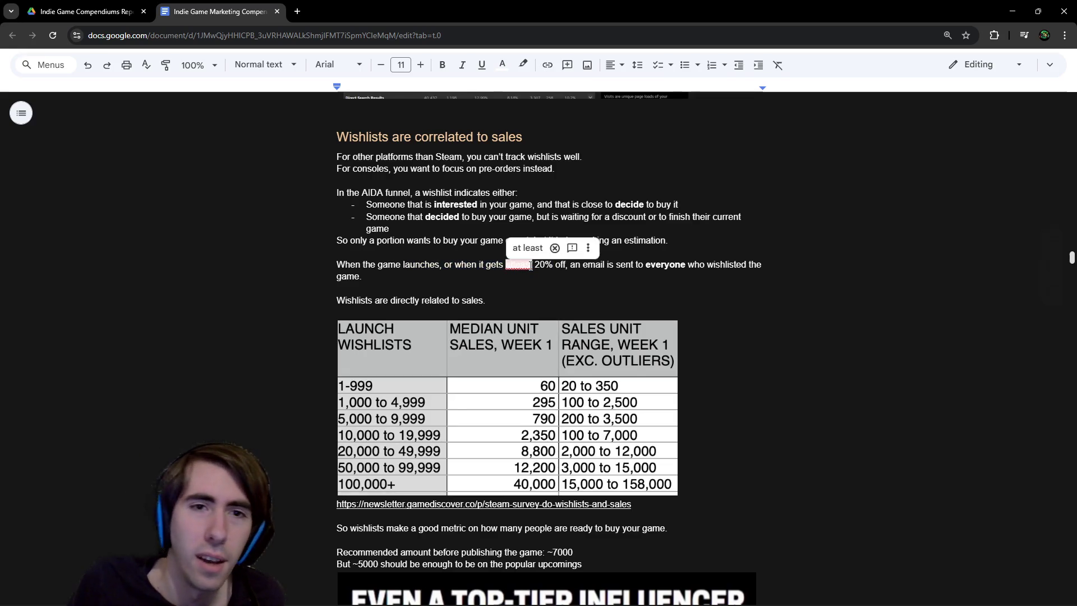
click(587, 268)
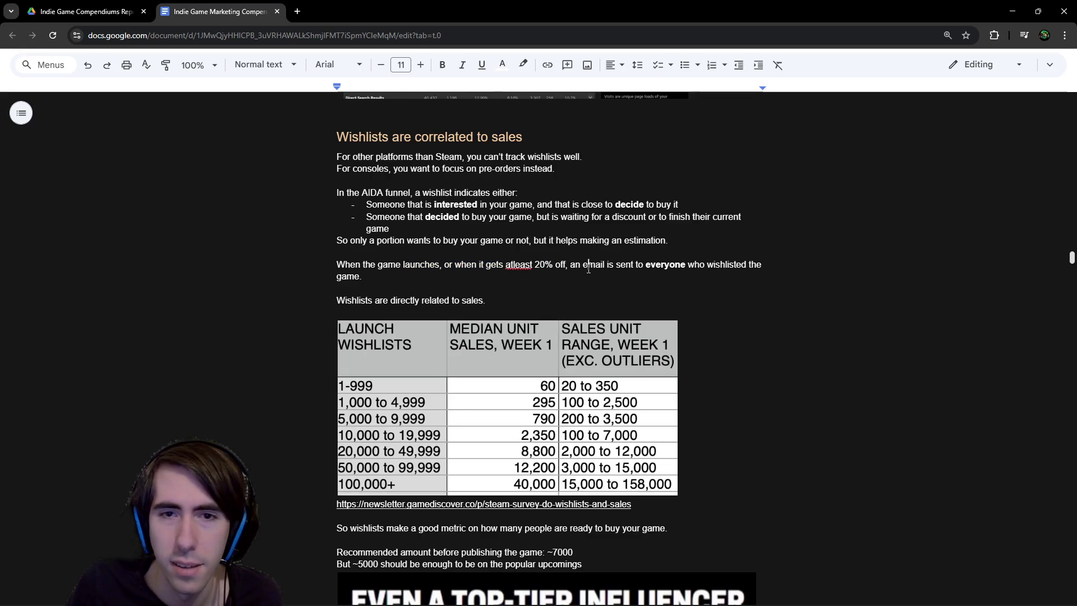
drag(537, 267, 568, 267)
click(568, 267)
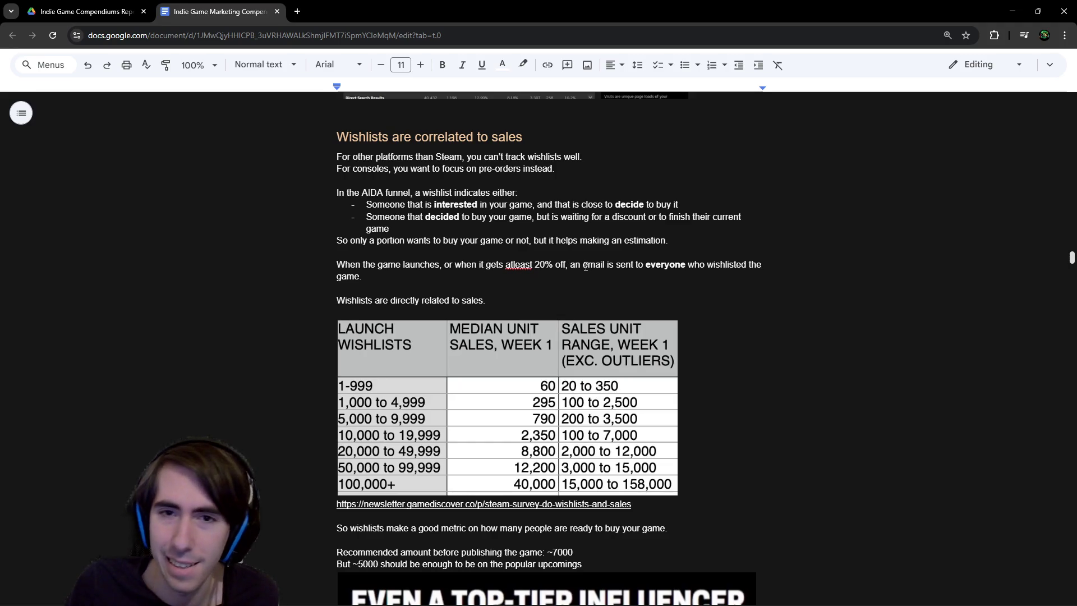
drag(545, 266, 536, 266)
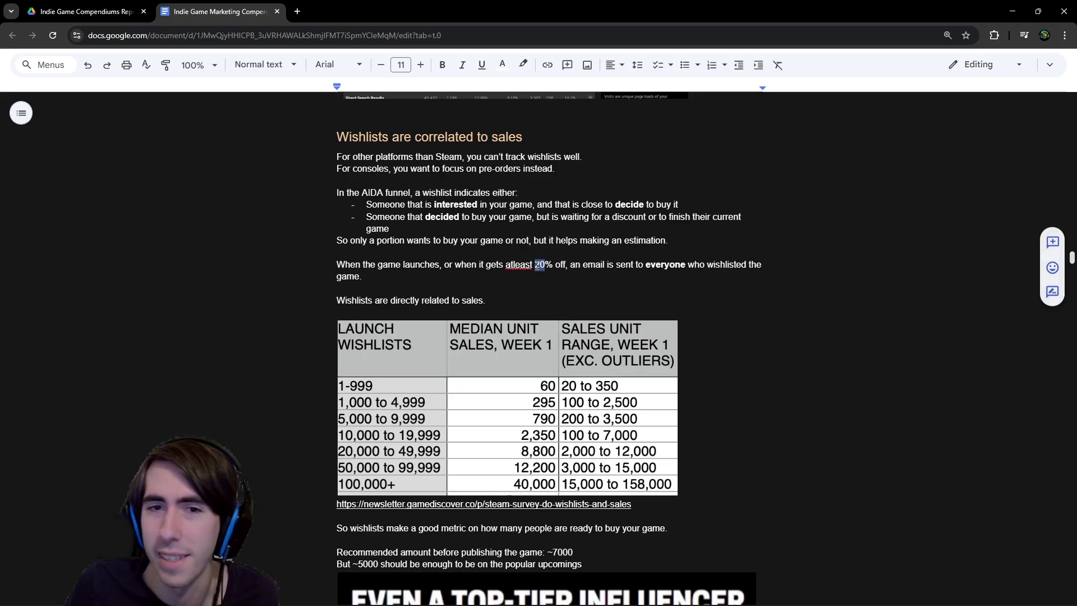
double_click(651, 266)
key(Right)
mouse_move(637, 267)
mouse_down()
mouse_move(755, 269)
mouse_move(701, 279)
mouse_up()
click(701, 279)
double_click(601, 266)
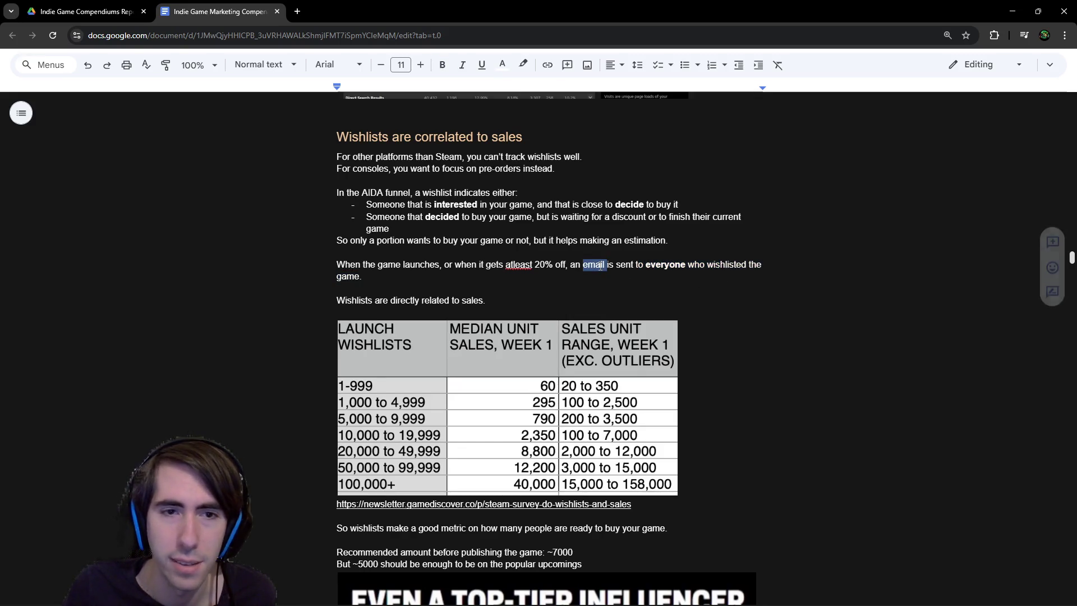
scroll(463, 248, down, 4)
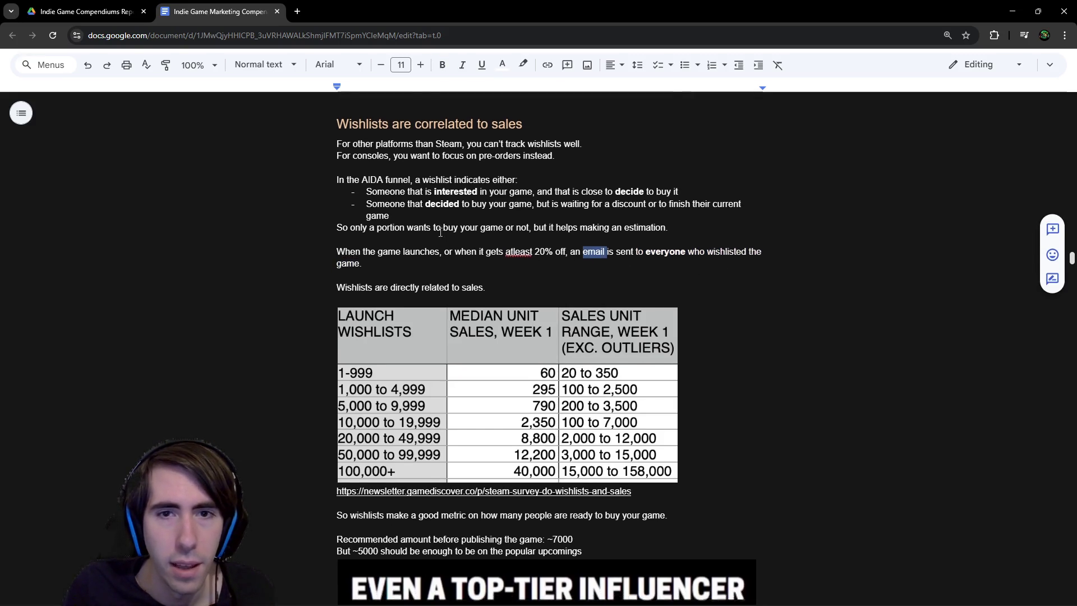
scroll(460, 399, down, 1)
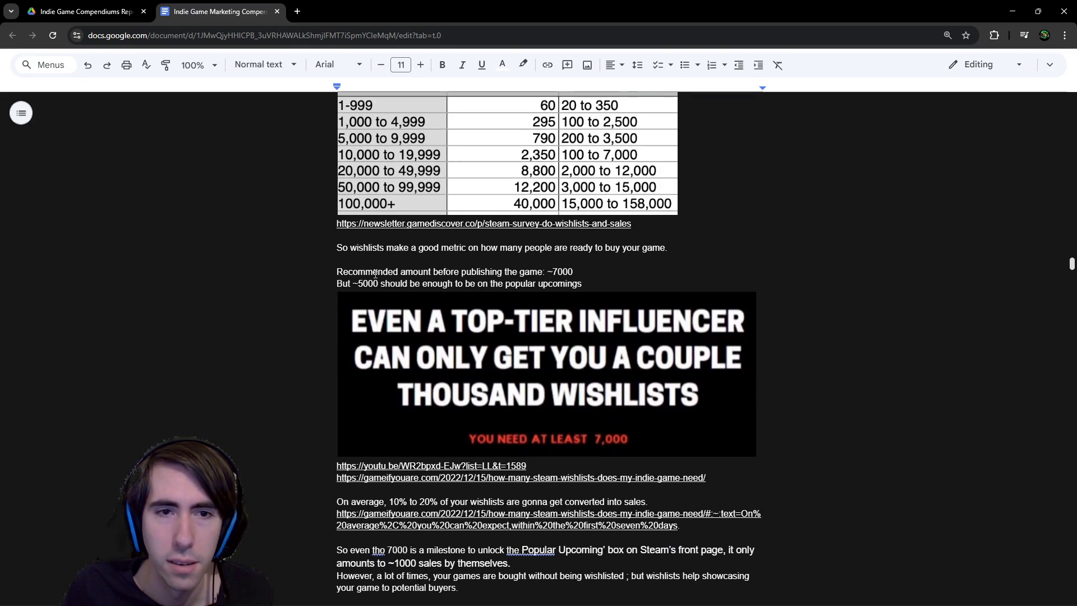
triple_click(474, 285)
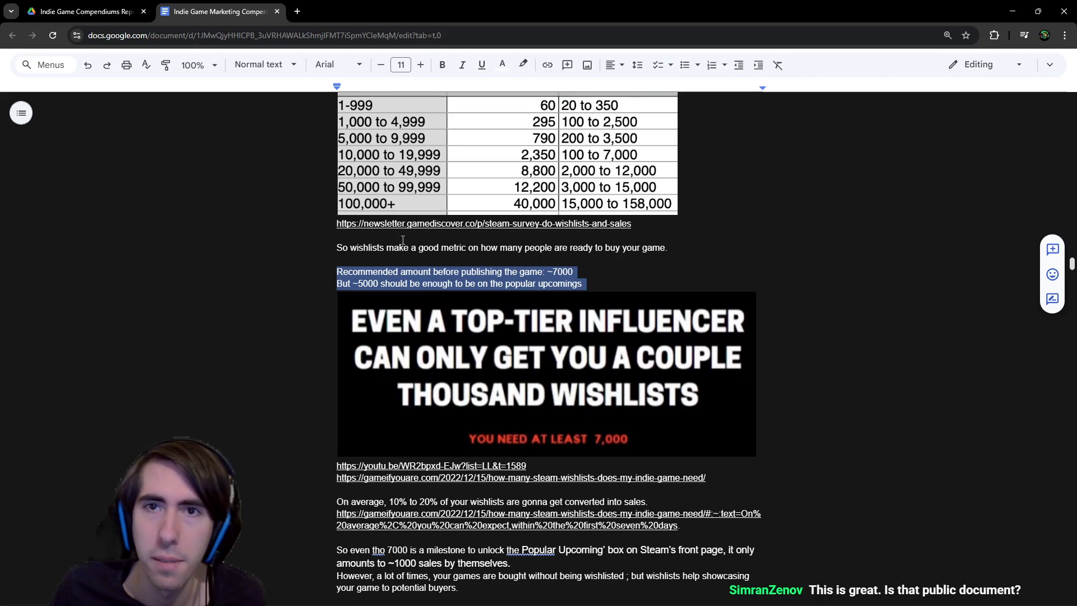
- Pass through the Steam events window to the incognito window showing the compendium's title page
key(alt+Tab)
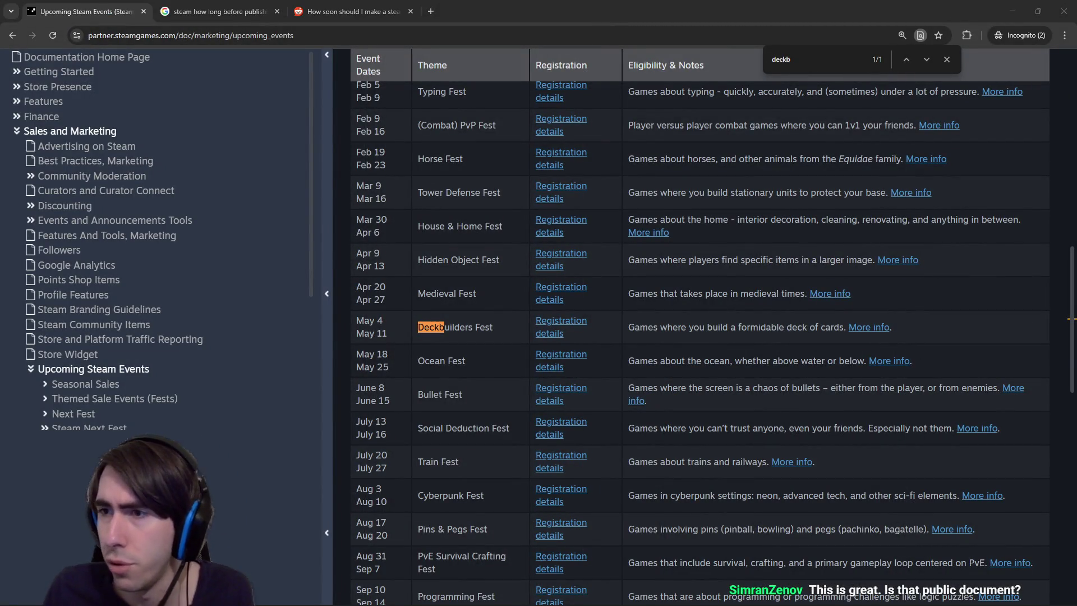
key(alt+Tab)
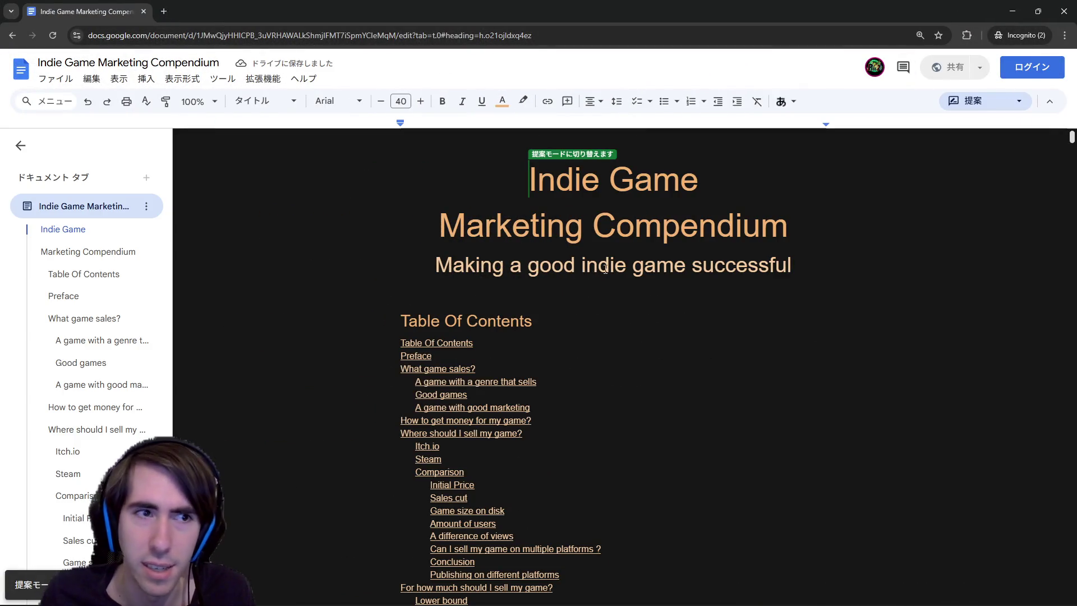
- Scroll down the compendium and select the line about other compendiums
scroll(666, 380, down, 20)
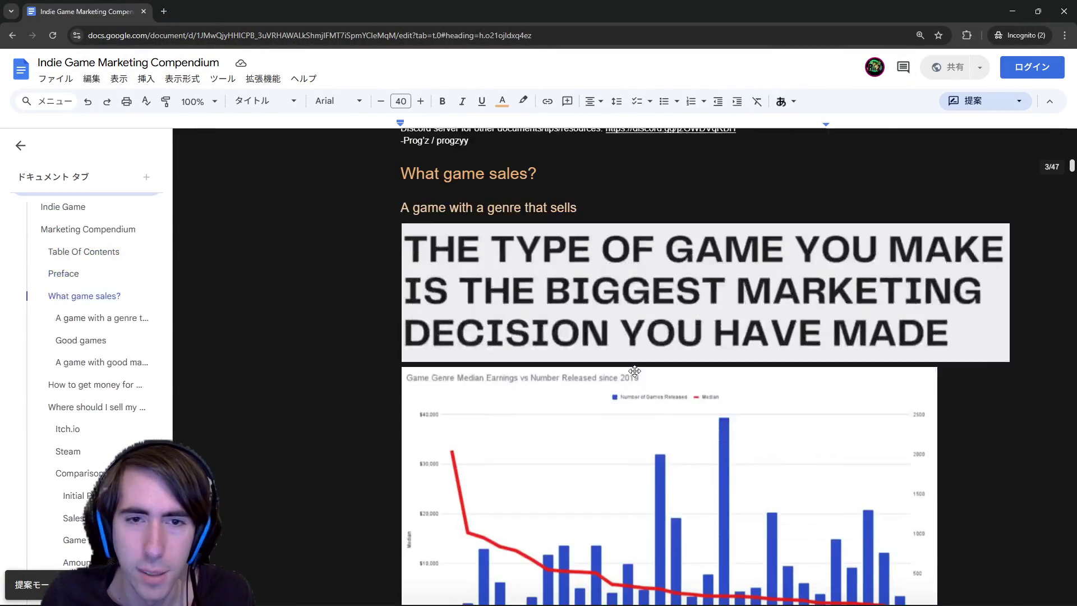
scroll(635, 371, down, 10)
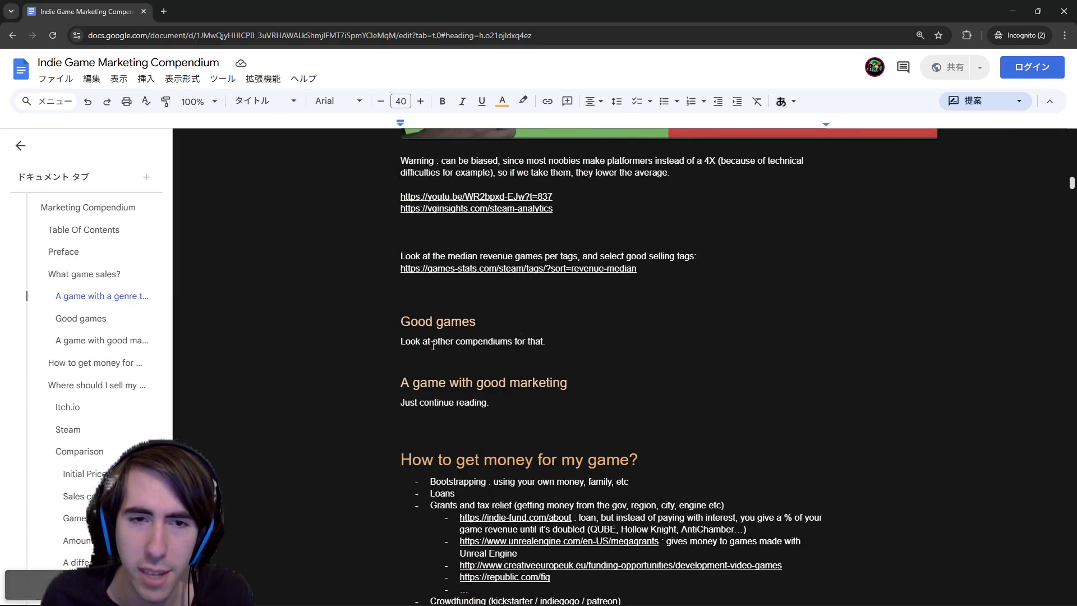
drag(432, 341, 434, 349)
click(434, 350)
- Suggest replacing 'Sony PSN store' in the store list with 'THIS IS BULLSHIT'
scroll(423, 349, down, 15)
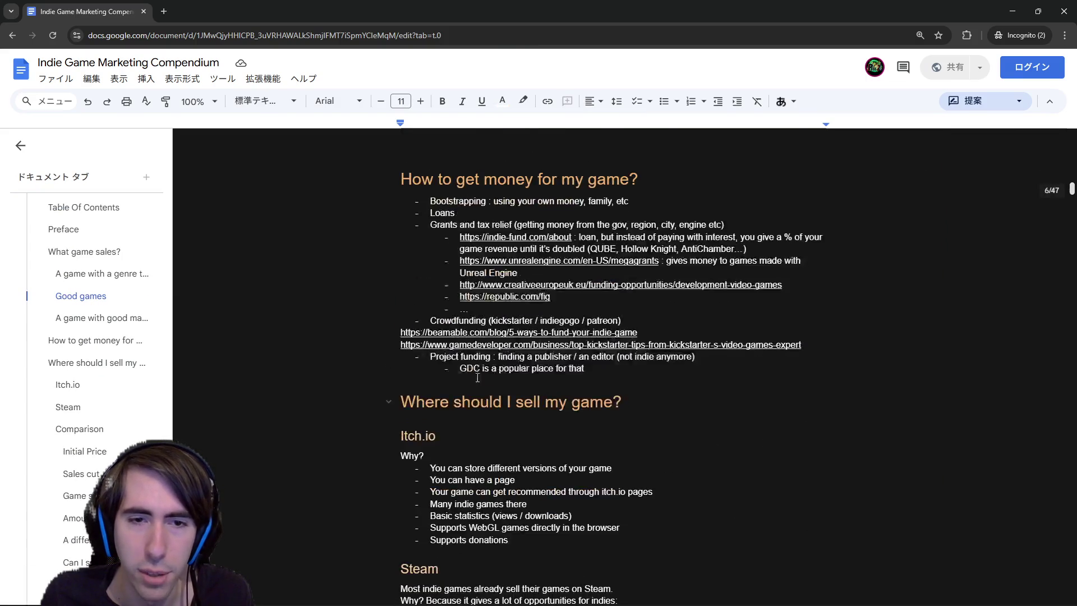
scroll(491, 403, down, 10)
scroll(489, 336, up, 8)
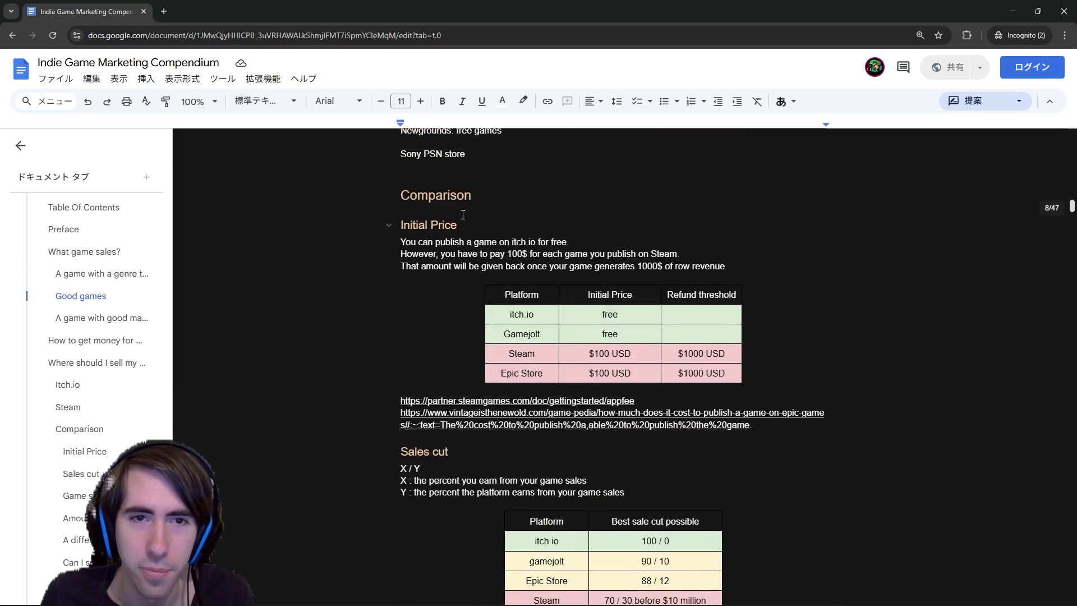
click(503, 274)
drag(503, 274, 372, 267)
text(THIS I)
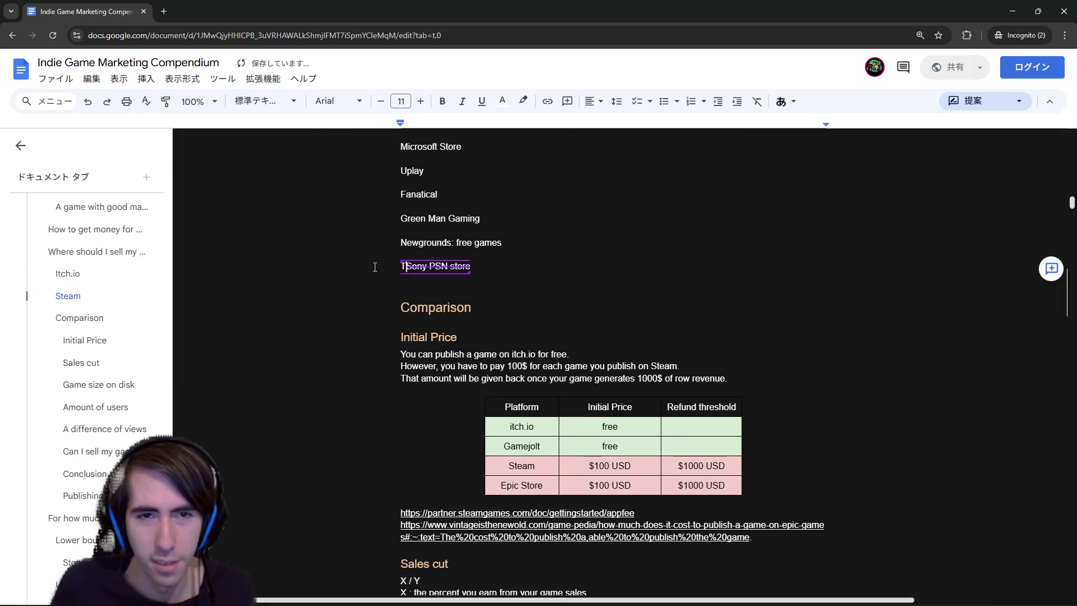
text(S BULLSHIT)
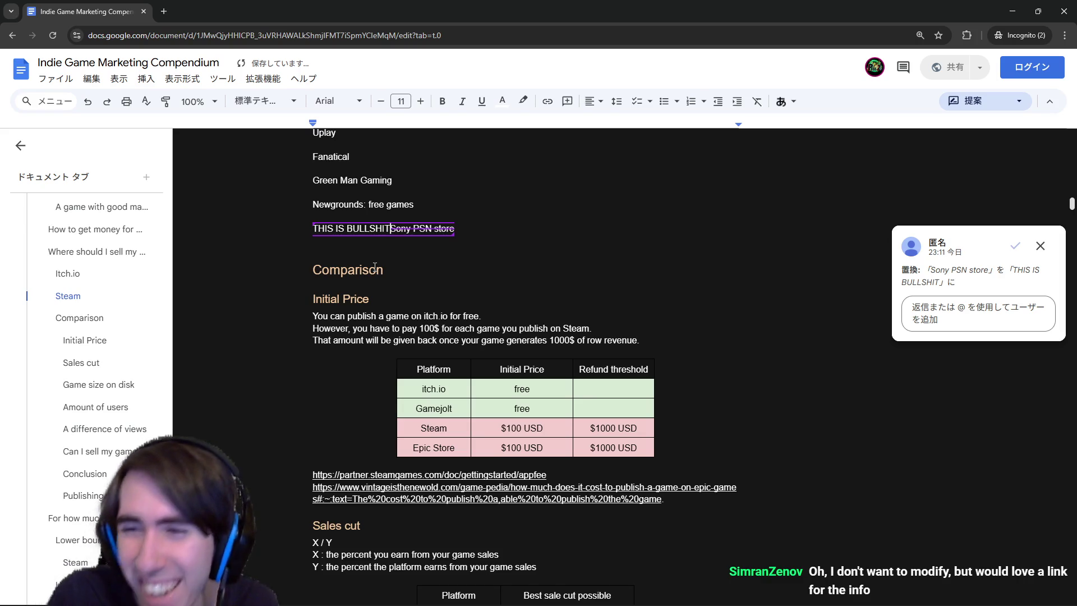
- In the owner's document window, reject the suggested replacement on the Sony PSN store line
key(alt+Tab)
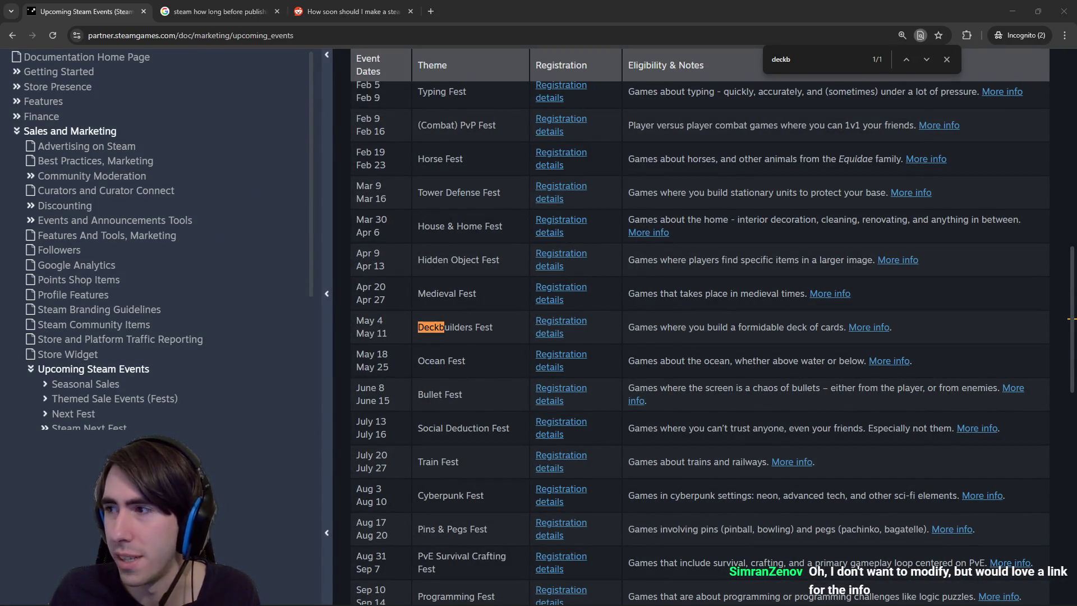
key(alt+Tab)
scroll(840, 320, up, 10)
scroll(840, 320, up, 20)
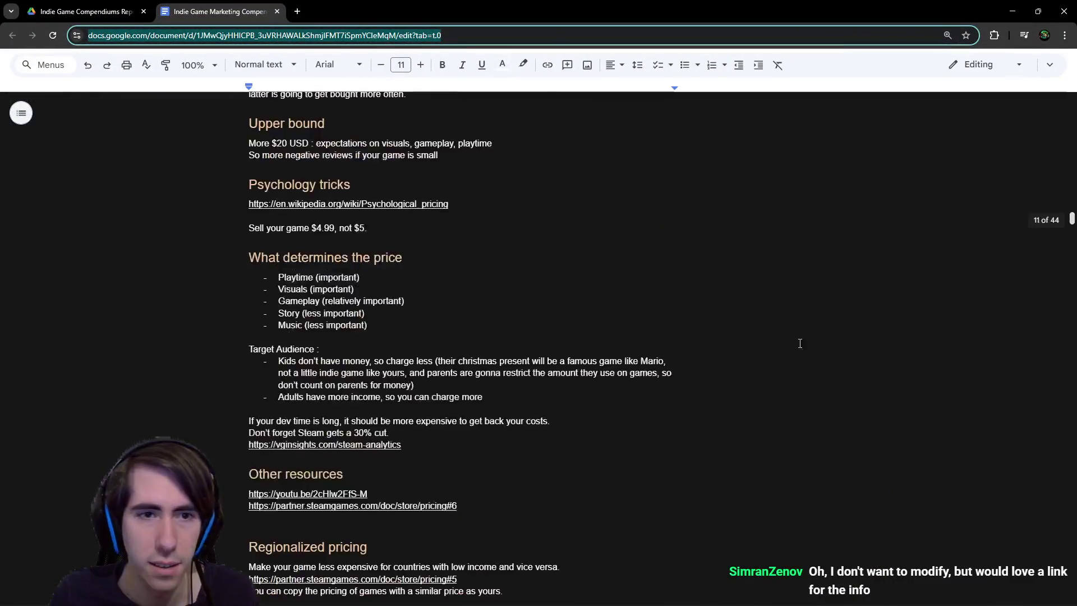
scroll(726, 319, up, 9)
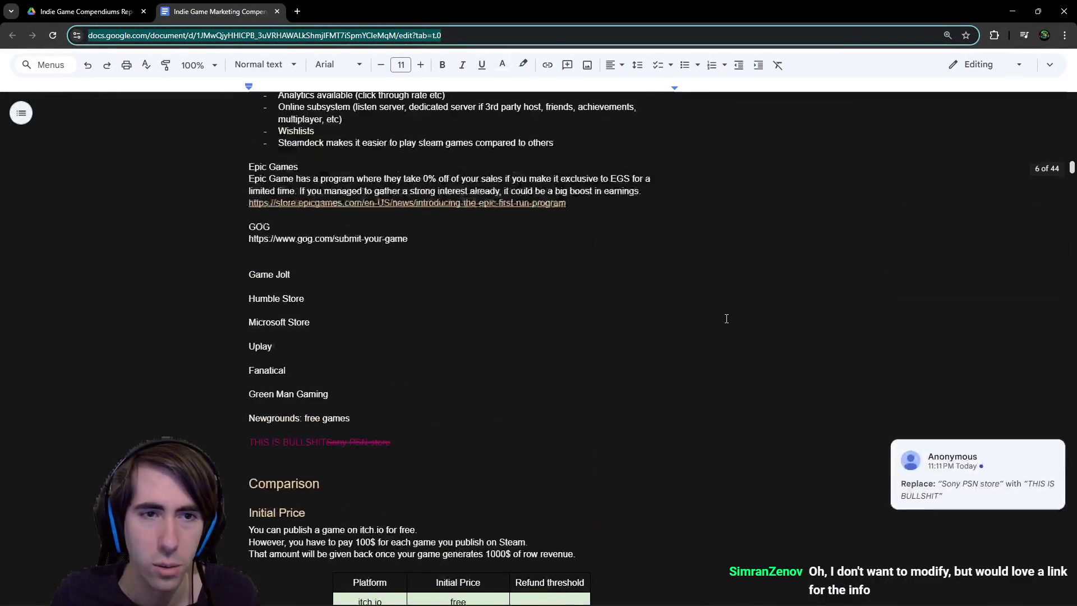
scroll(726, 318, down, 2)
click(339, 335)
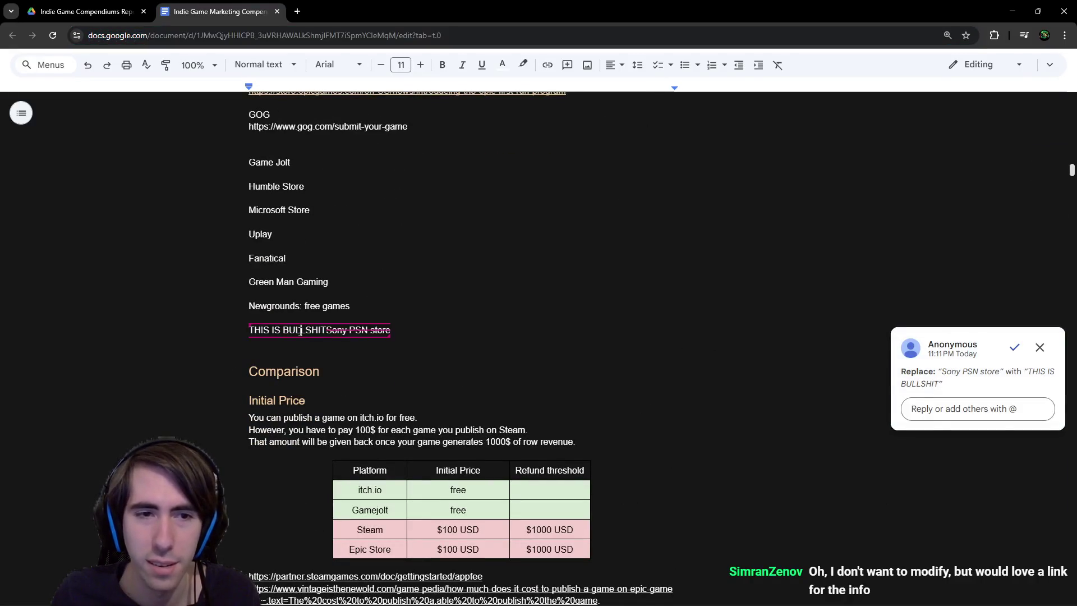
click(1042, 348)
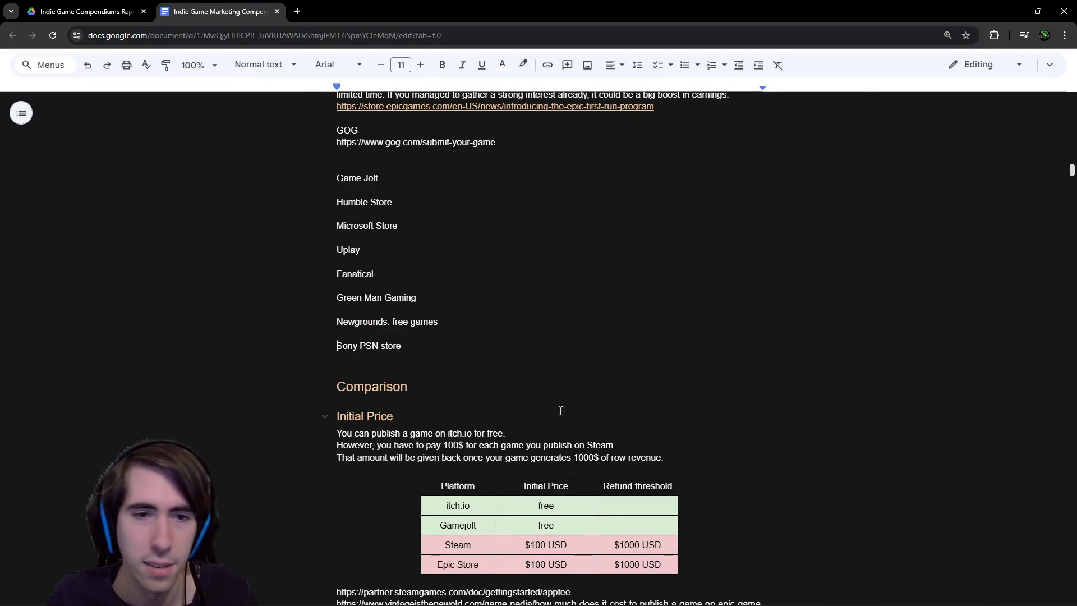
scroll(561, 411, down, 7)
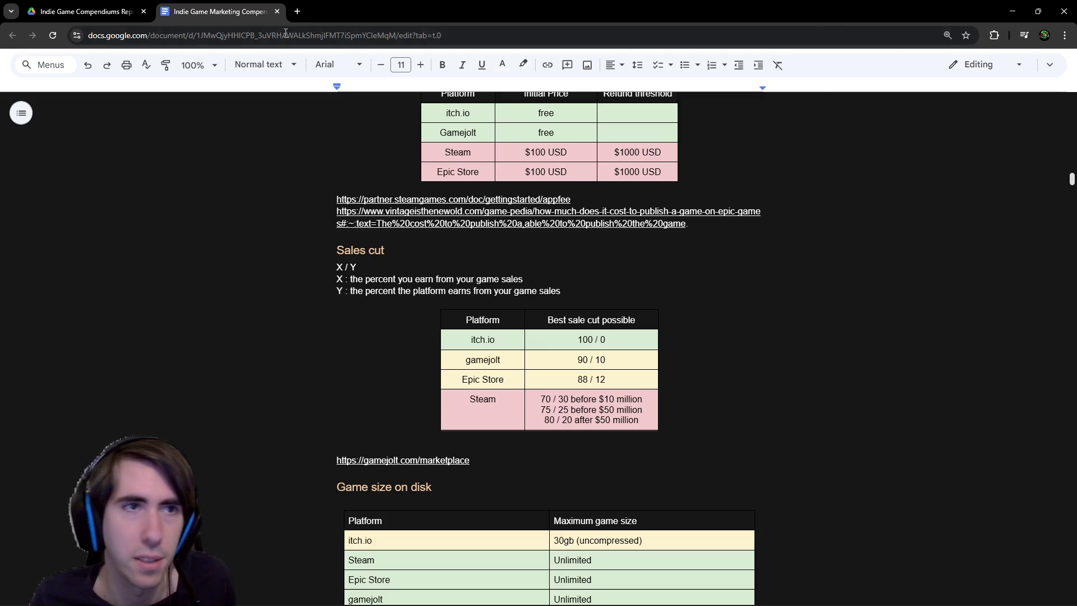
- Return to the compendium folder in Drive and open the Puzzles document
click(84, 11)
click(216, 11)
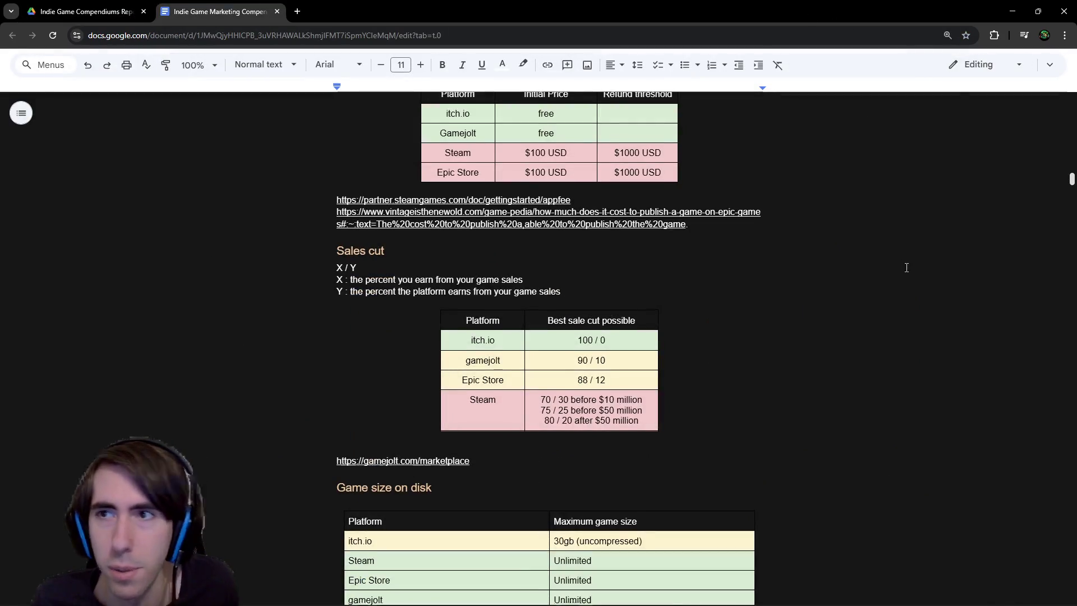
scroll(907, 268, up, 5)
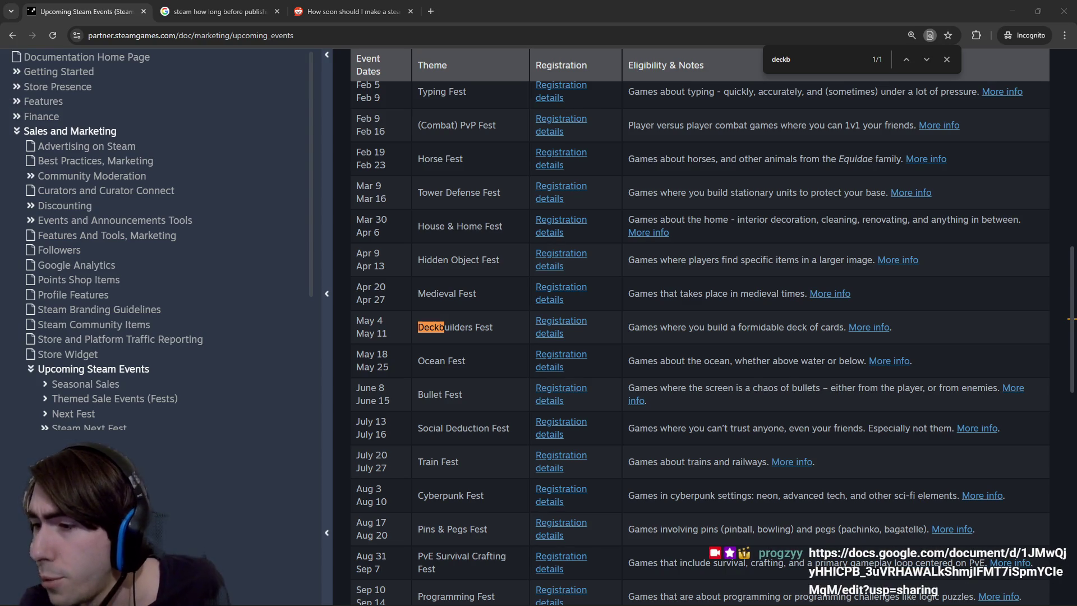
key(alt+Tab)
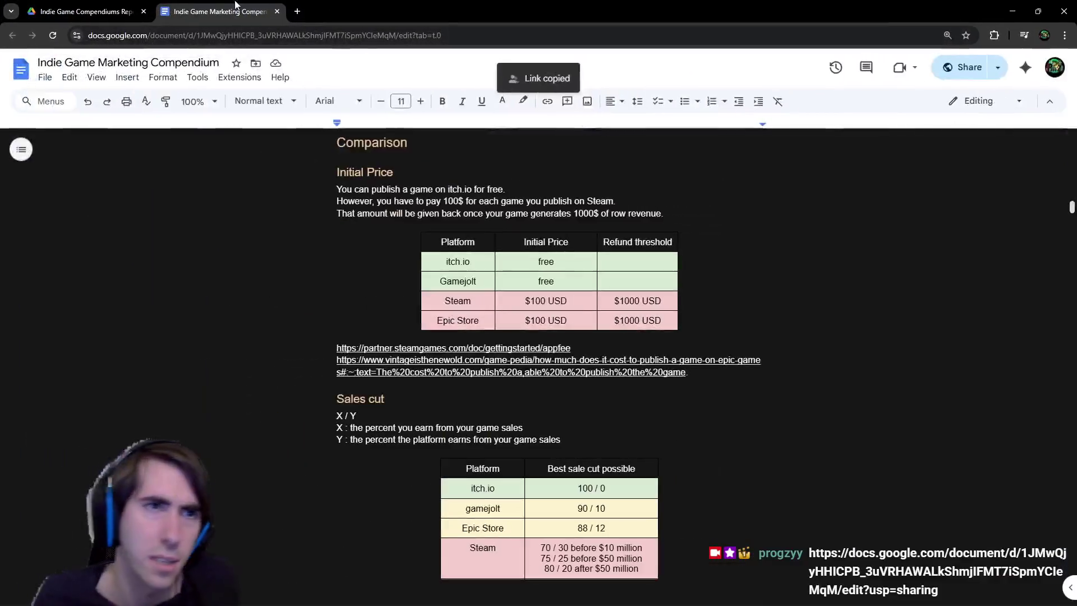
click(85, 11)
double_click(780, 447)
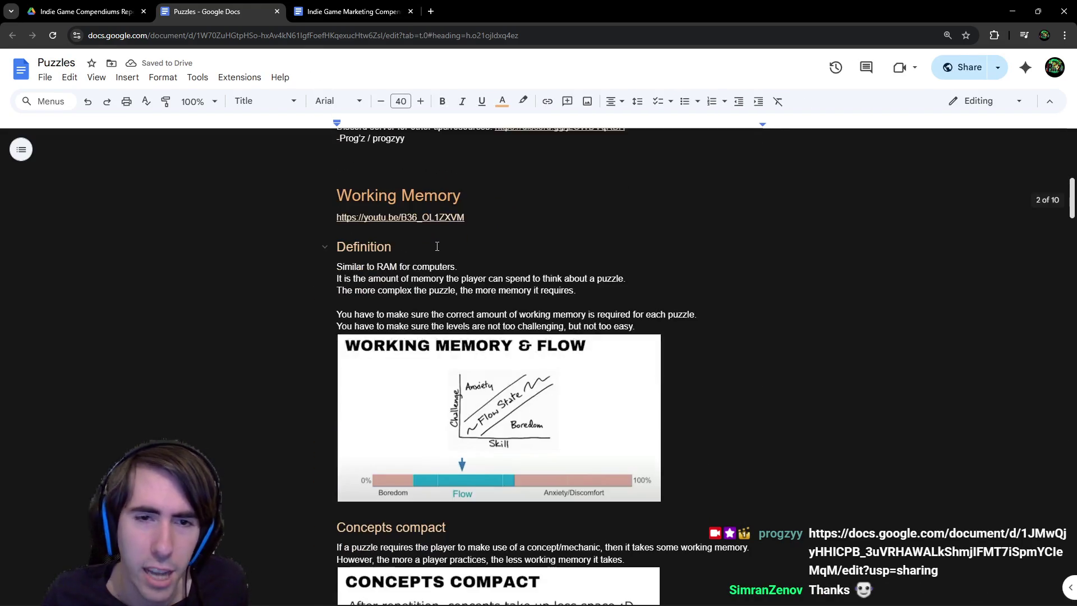
- Preview the Double take, Lateral thinking and 2 types of novelties links, then return to Drive
scroll(442, 245, down, 15)
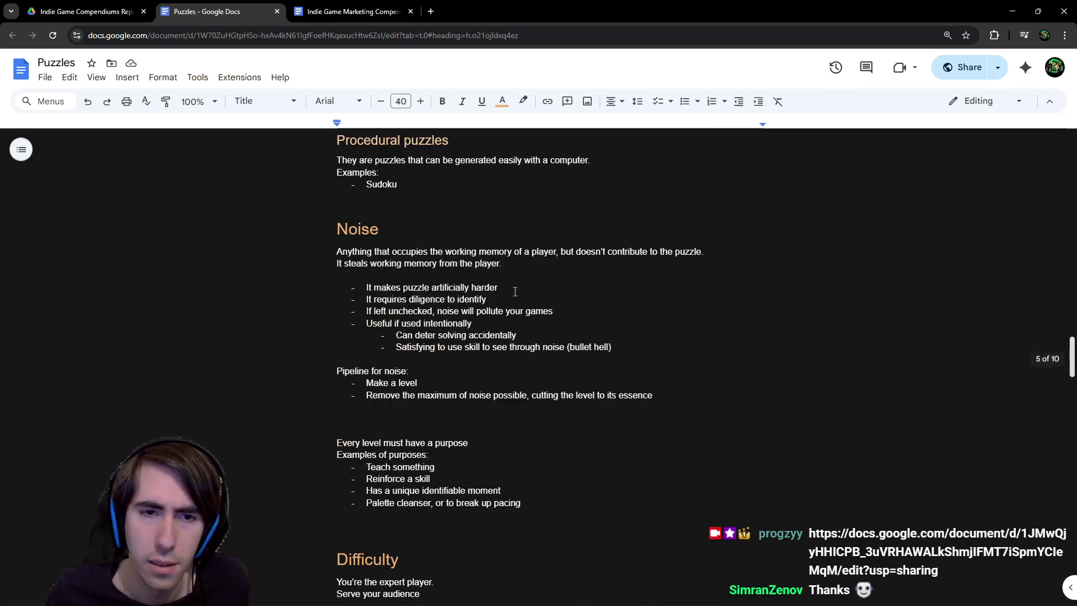
scroll(515, 291, down, 20)
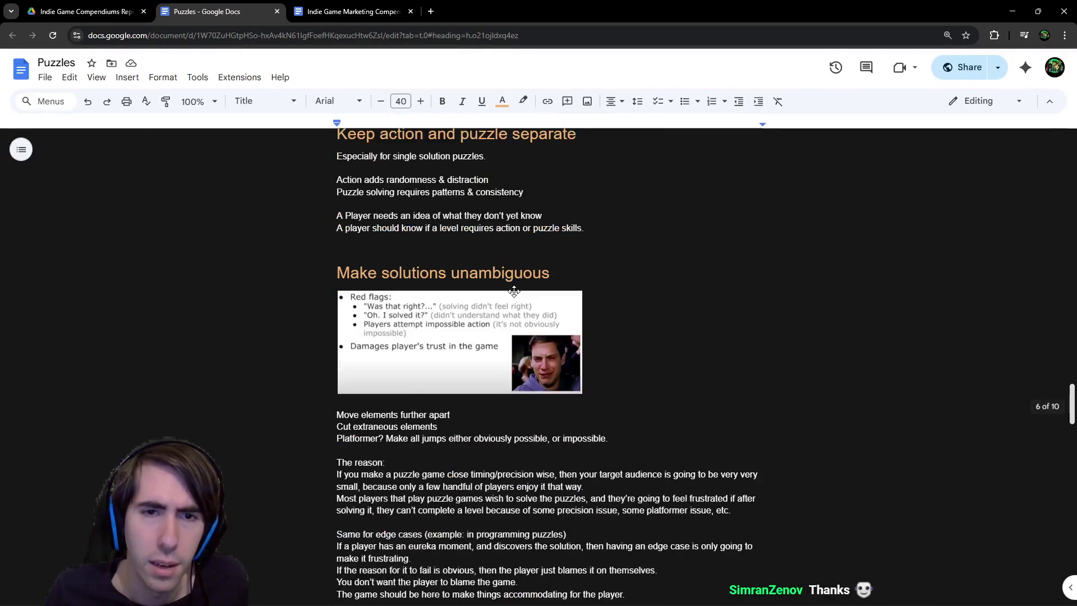
scroll(445, 417, down, 20)
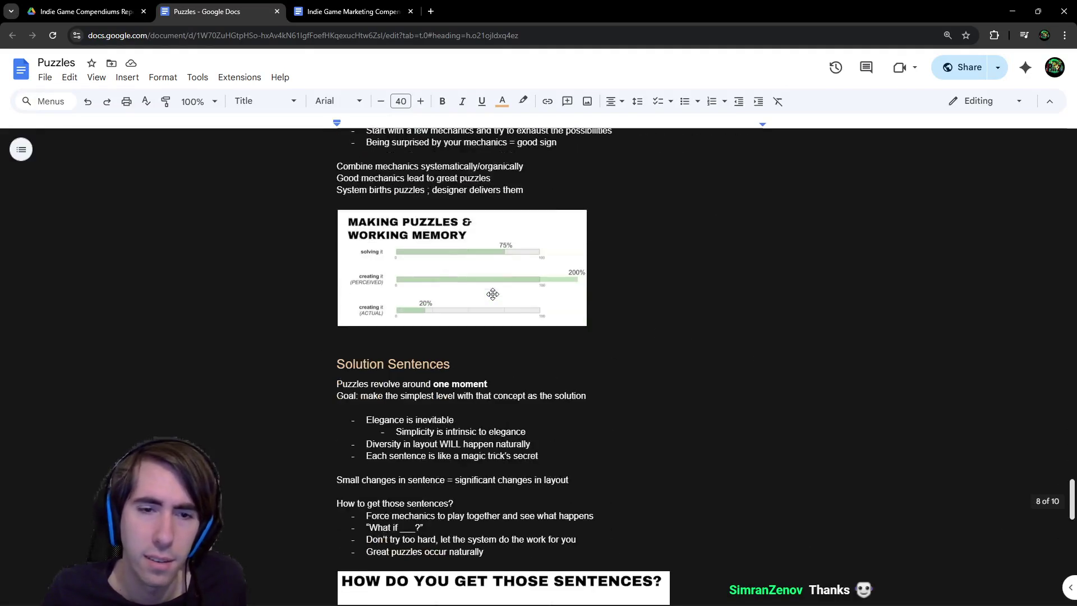
scroll(510, 369, down, 3)
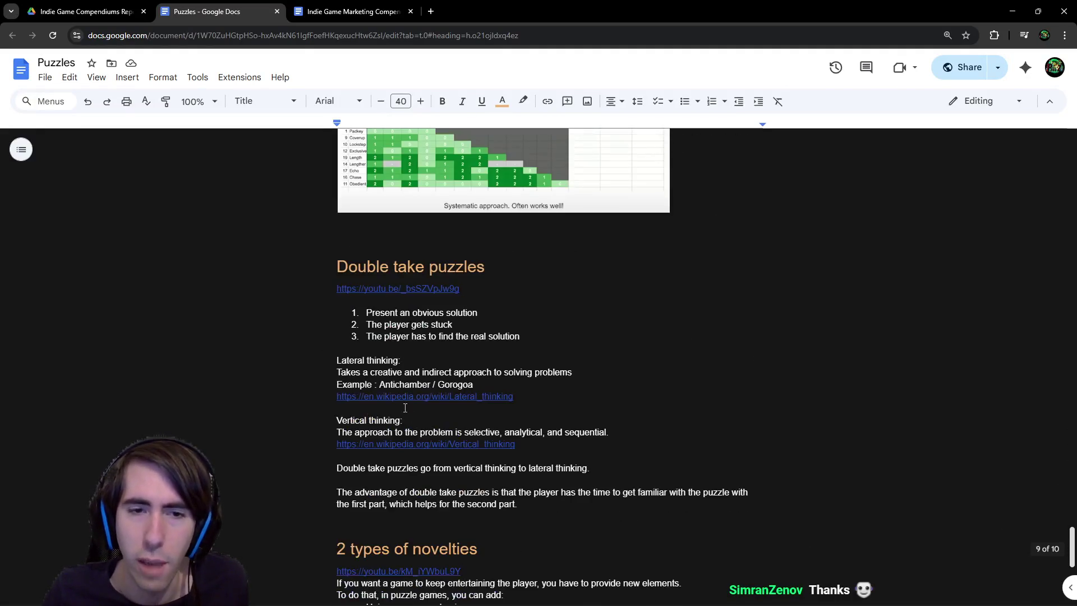
click(408, 288)
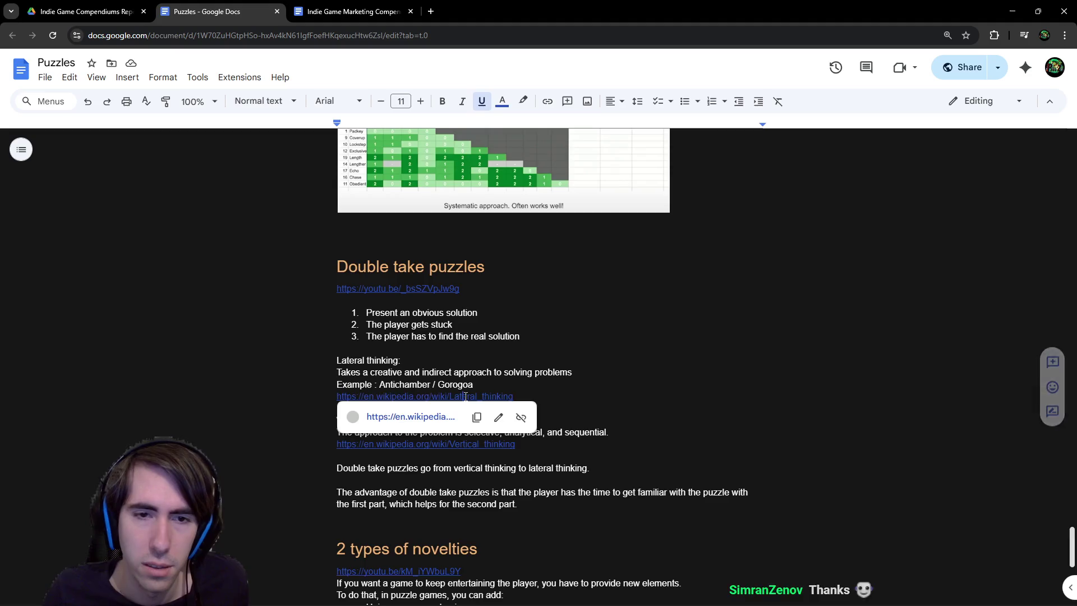
scroll(505, 393, down, 4)
click(507, 370)
click(460, 347)
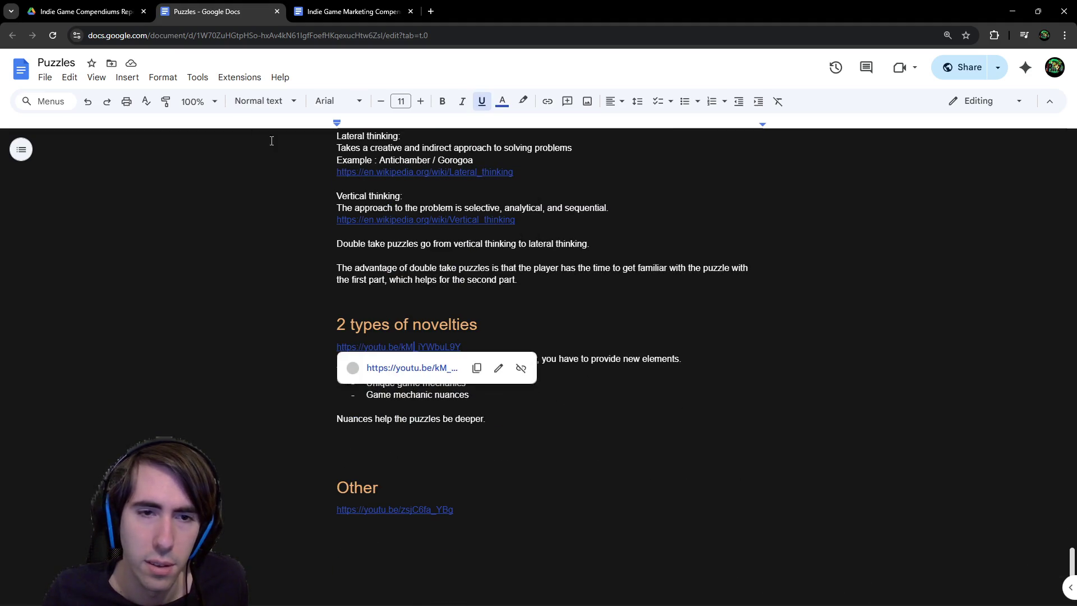
click(483, 208)
key(ctrl+shift+Tab)
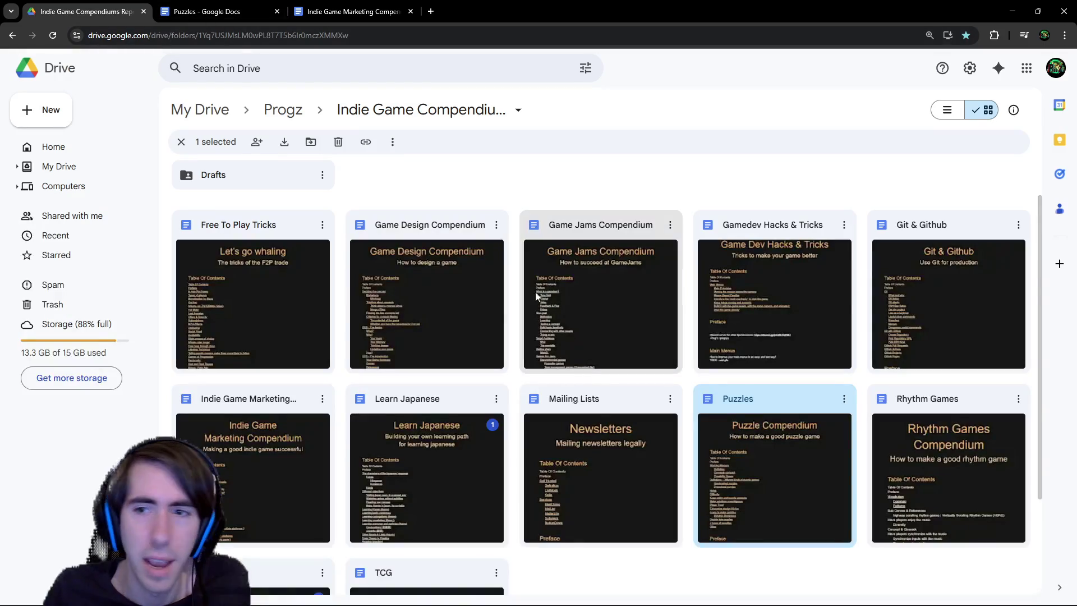
- Open the TCG compendium document in a new tab and return to the Drive folder
scroll(564, 321, down, 2)
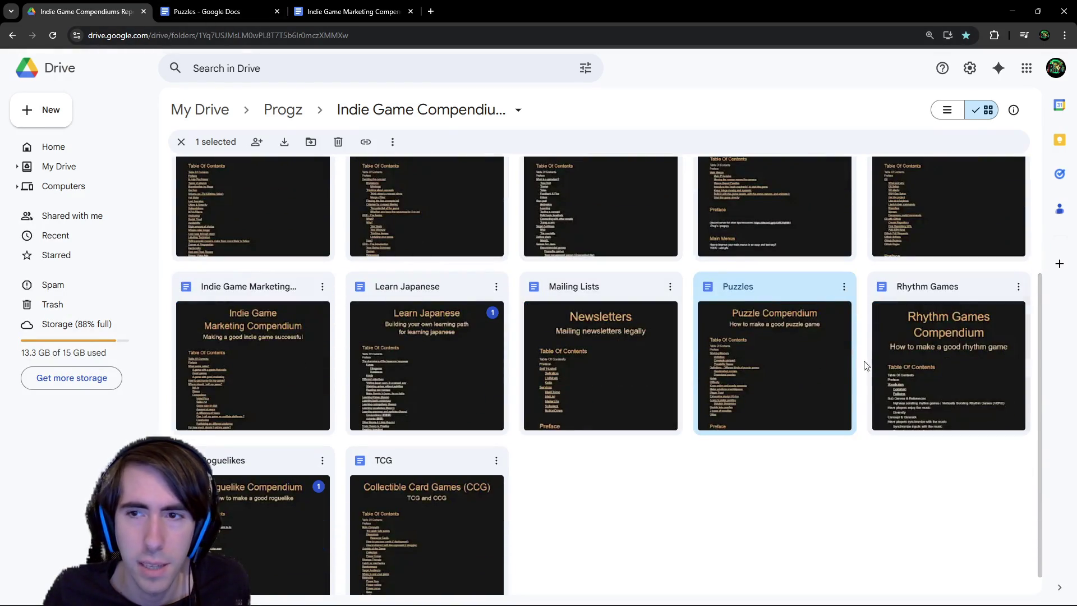
click(954, 348)
scroll(616, 336, down, 1)
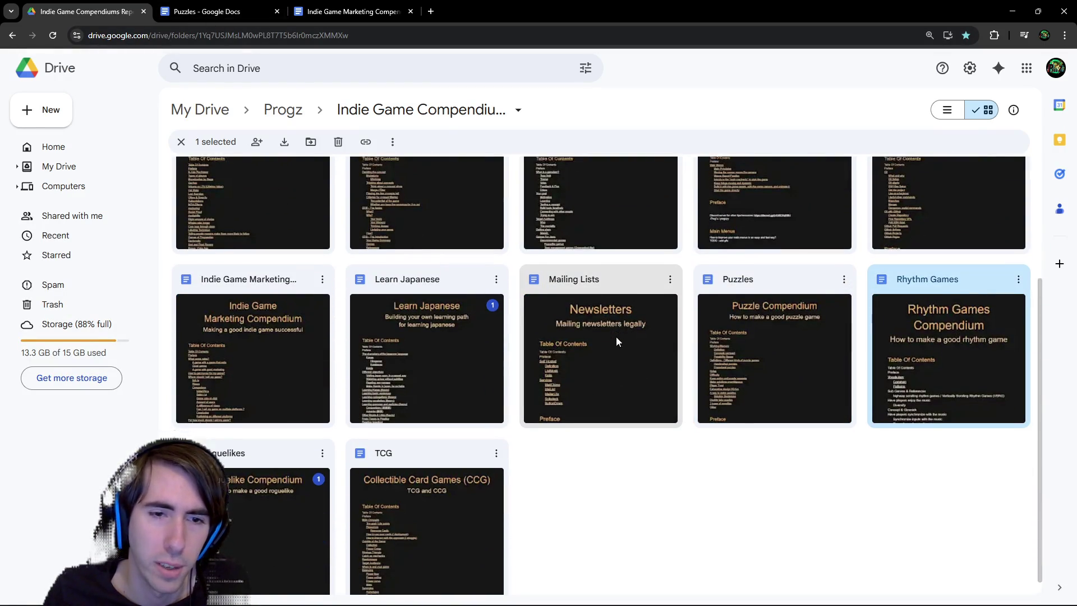
double_click(377, 459)
click(120, 10)
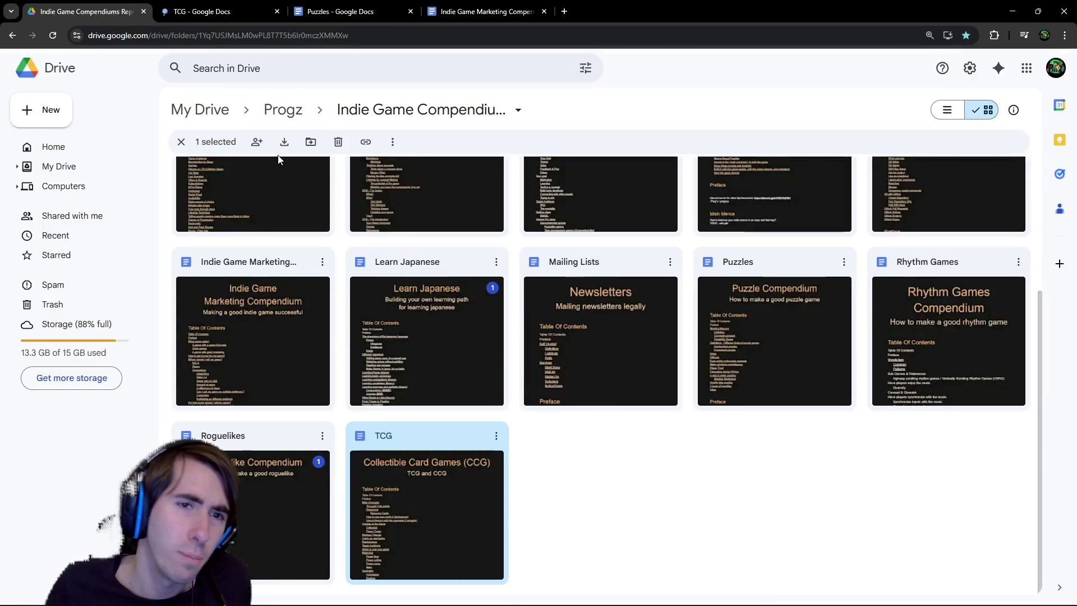
- Open the Roguelikes compendium in its own tab and bring it into view
double_click(250, 469)
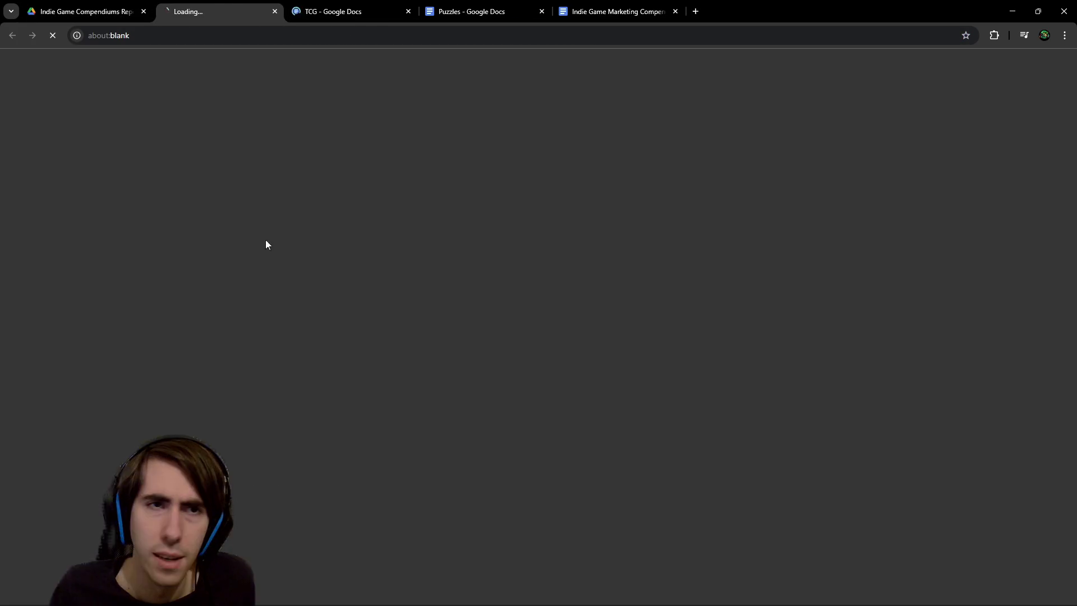
click(124, 10)
click(435, 441)
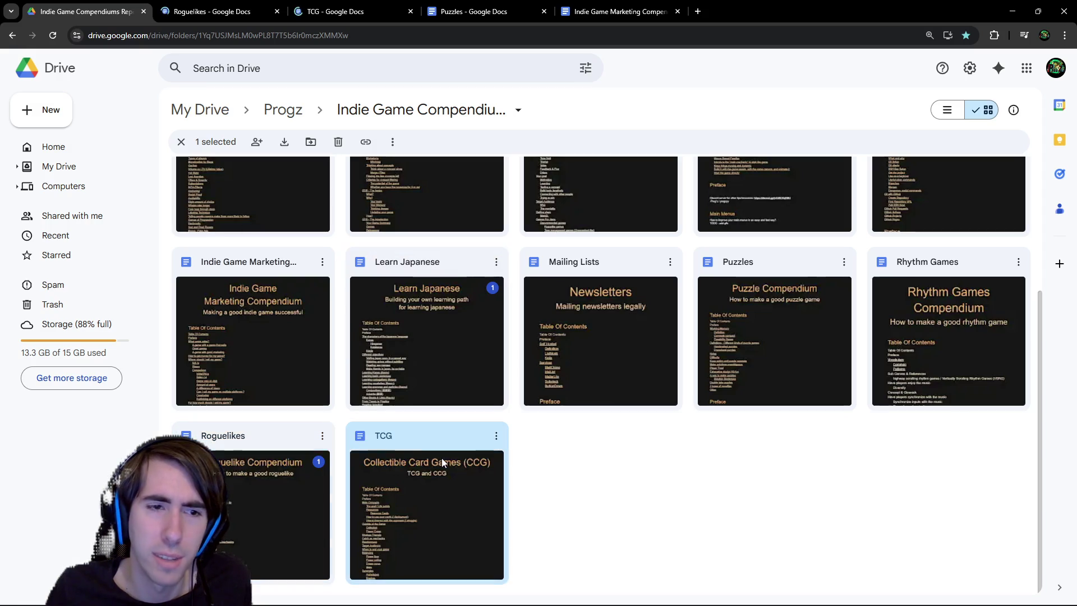
click(267, 468)
scroll(415, 450, up, 3)
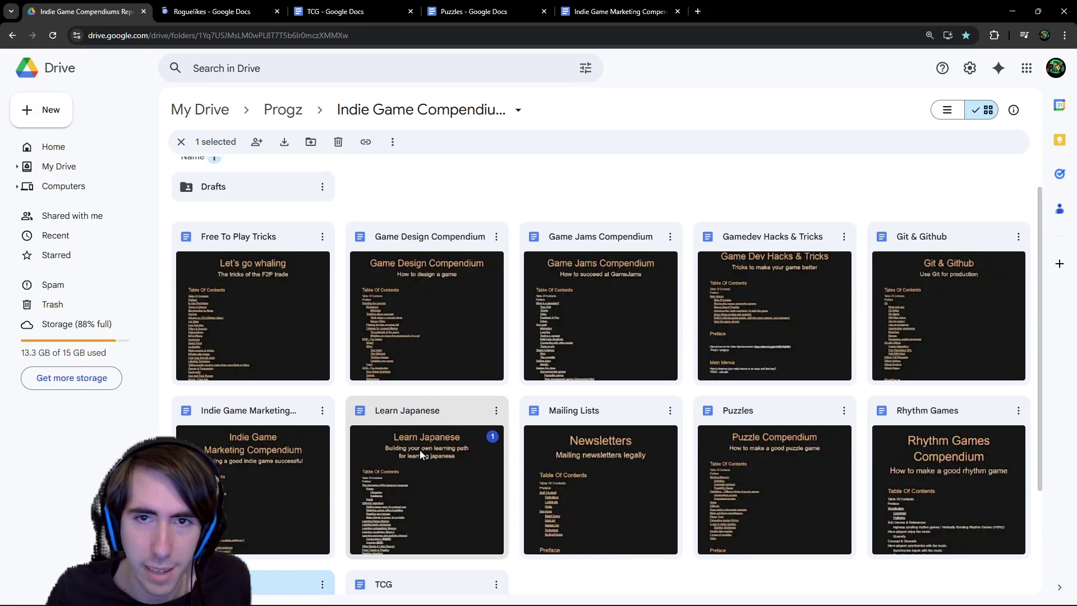
click(250, 4)
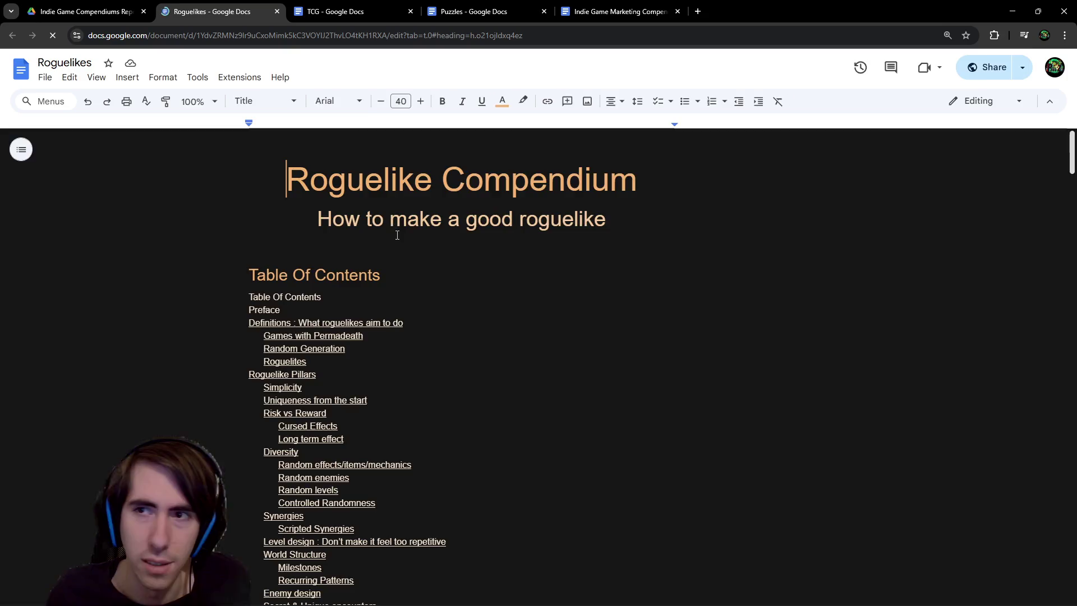
- Scroll through the Roguelike Compendium, briefly selecting and then clearing a heading
scroll(369, 337, down, 5)
scroll(370, 336, down, 20)
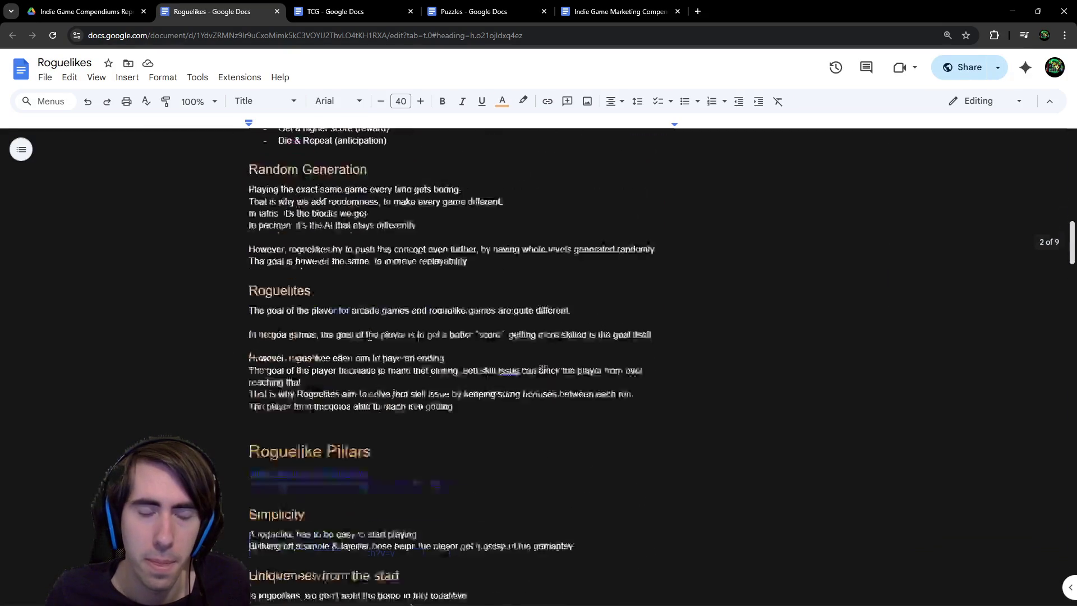
scroll(371, 329, down, 20)
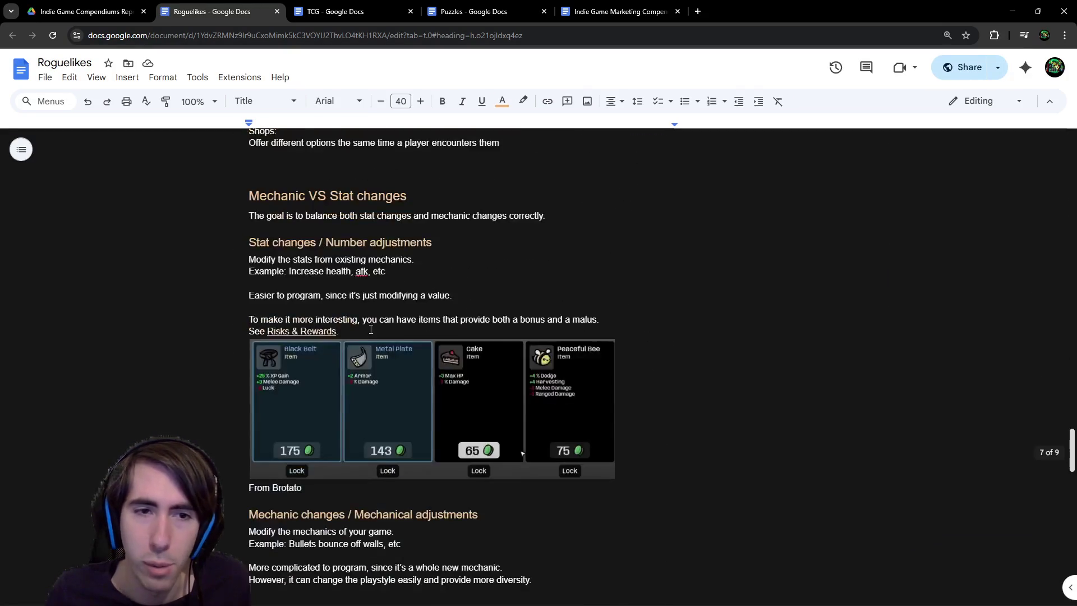
scroll(371, 329, down, 3)
drag(248, 252, 428, 253)
click(428, 252)
scroll(447, 314, down, 1)
scroll(447, 314, down, 12)
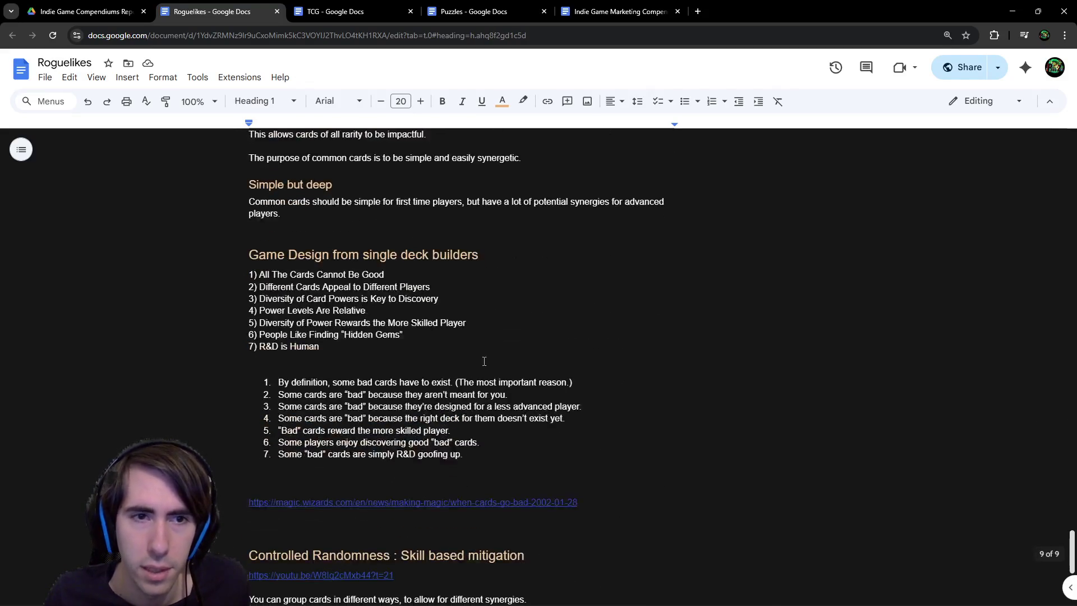
scroll(481, 377, up, 8)
scroll(503, 359, up, 20)
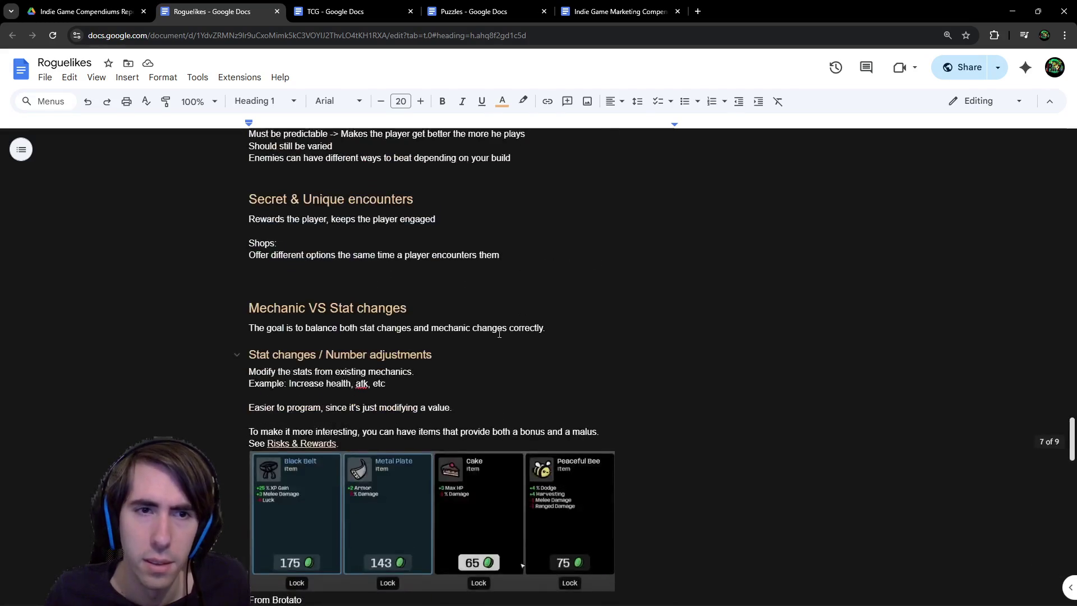
scroll(543, 305, up, 8)
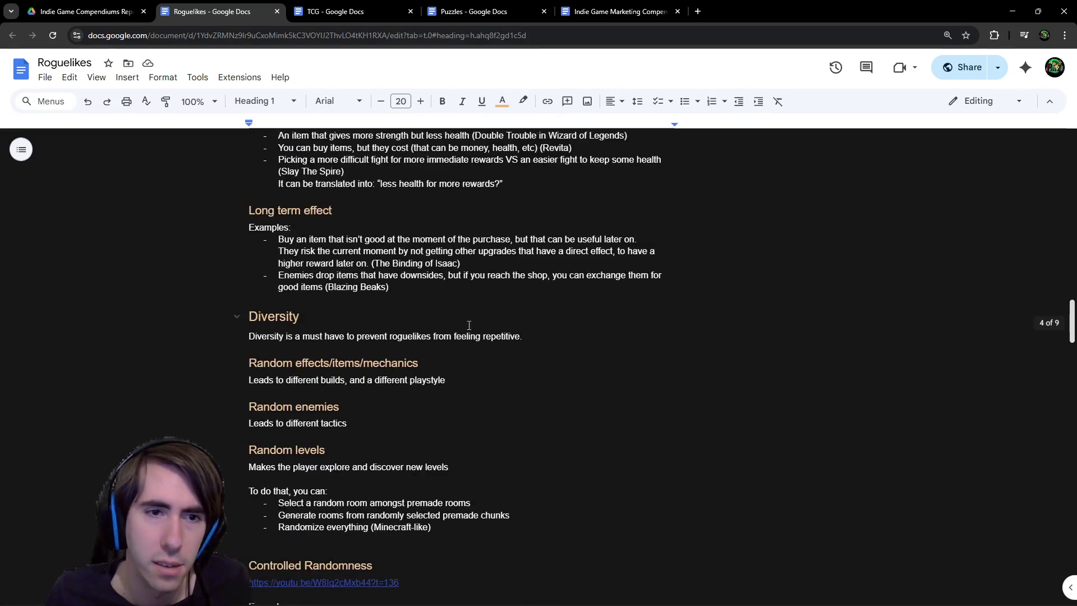
scroll(541, 314, down, 4)
- Select the Controlled Randomness and Random levels headings, then the Risk vs Reward text, before moving to TCG
click(370, 344)
triple_click(370, 343)
click(325, 226)
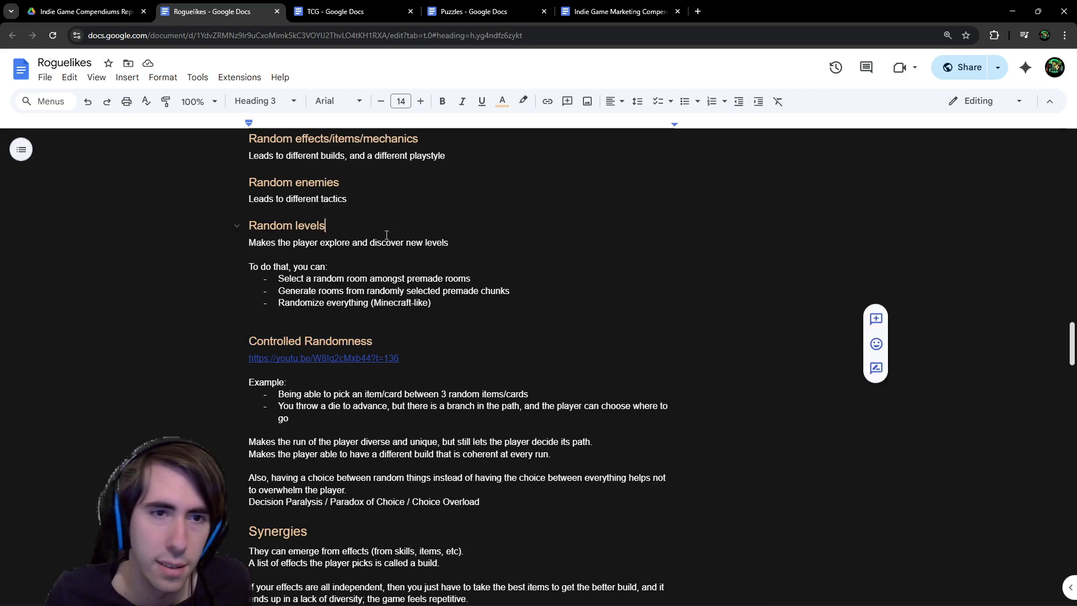
key(shift+Home)
scroll(404, 286, up, 5)
click(404, 287)
scroll(400, 235, up, 5)
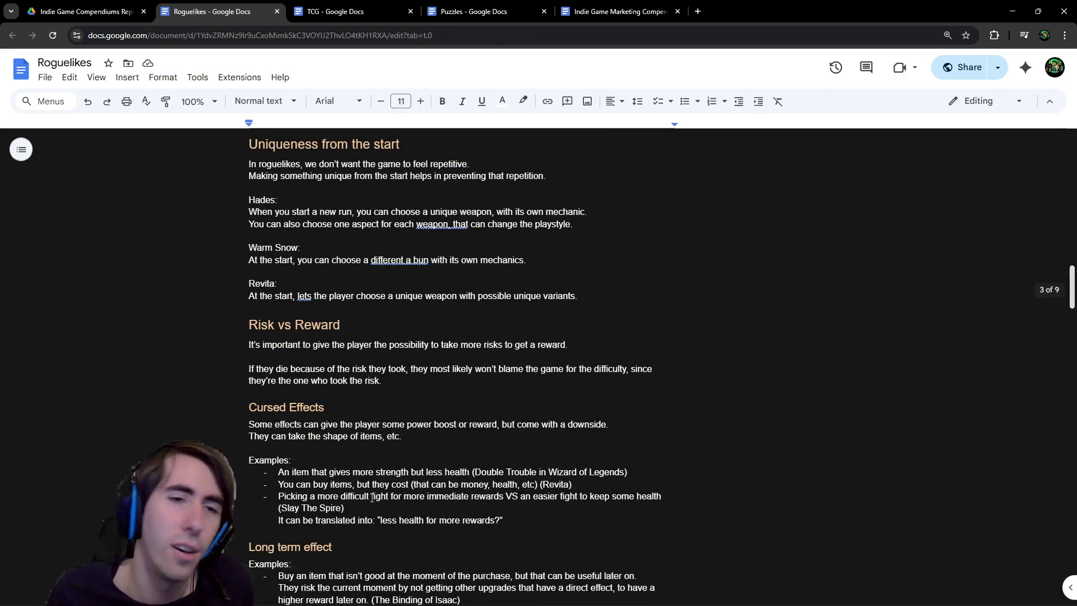
drag(264, 330, 373, 472)
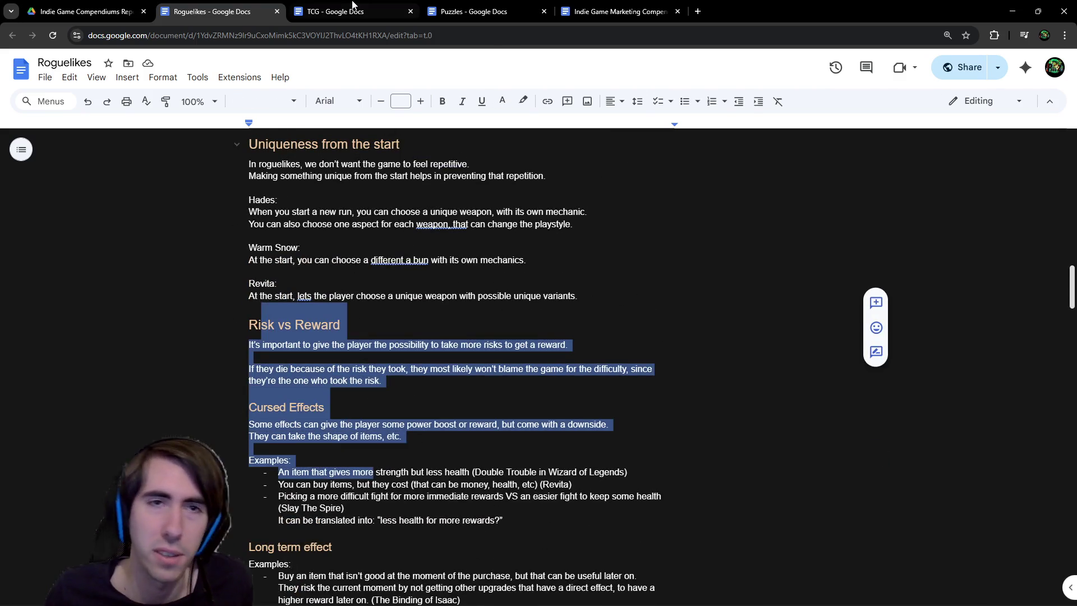
click(359, 11)
scroll(516, 248, down, 20)
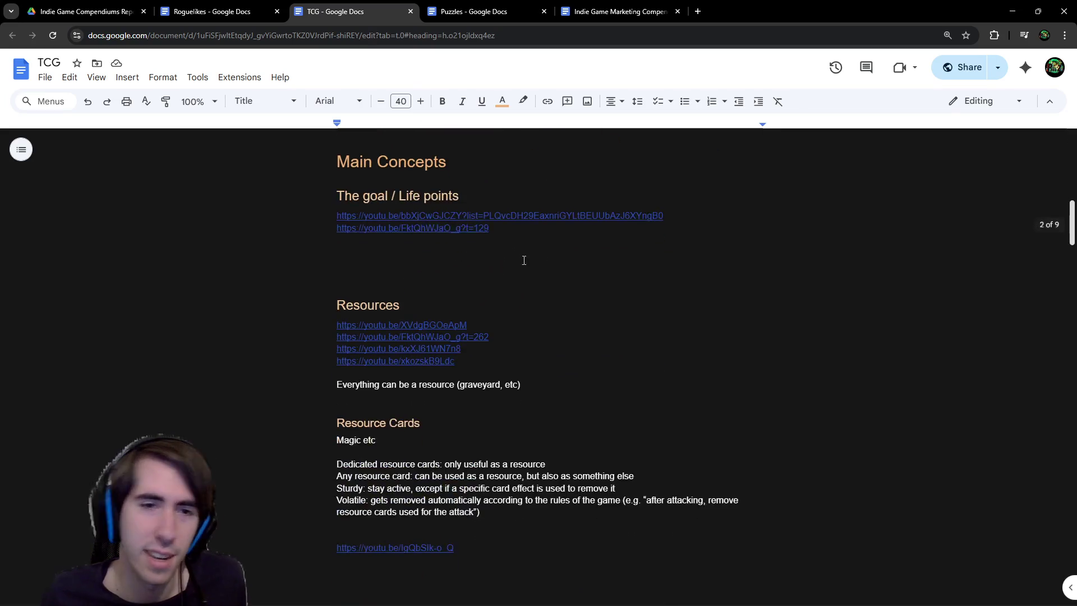
scroll(522, 234, down, 11)
scroll(516, 322, up, 9)
scroll(516, 322, down, 20)
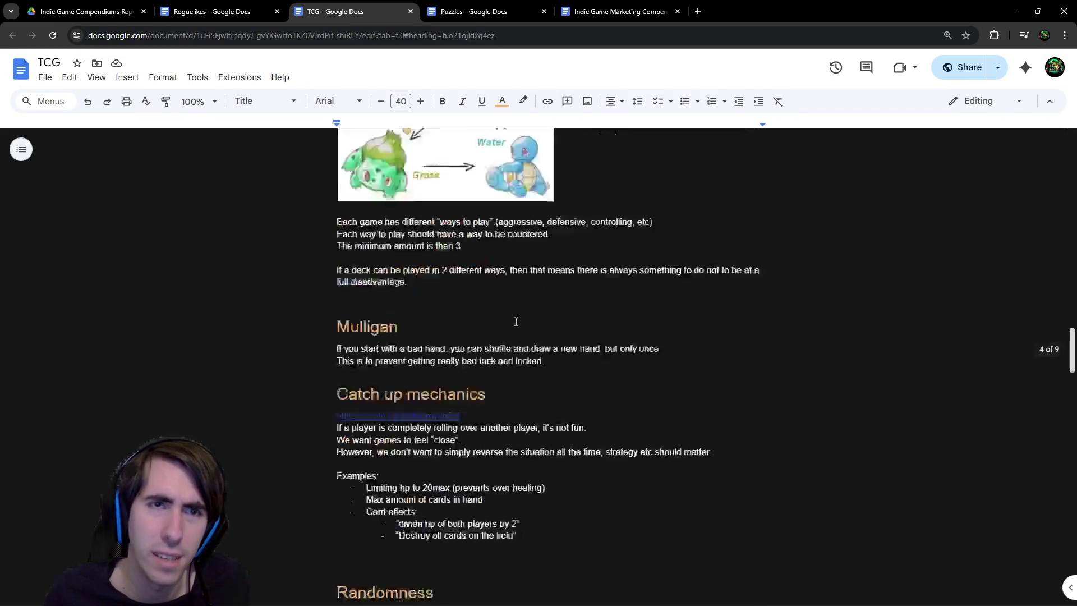
scroll(438, 315, up, 1)
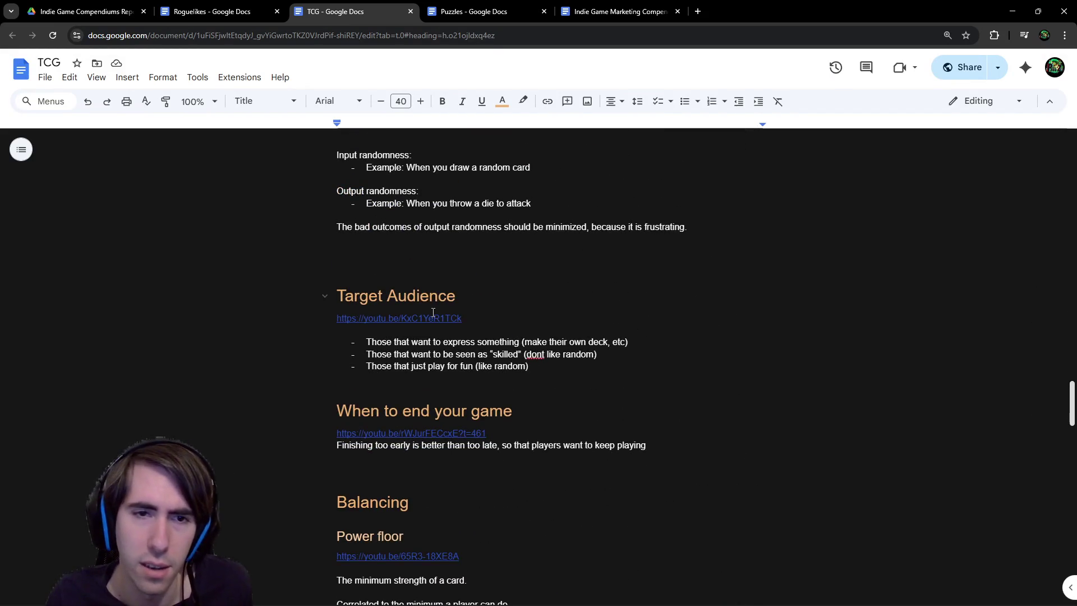
scroll(486, 333, down, 18)
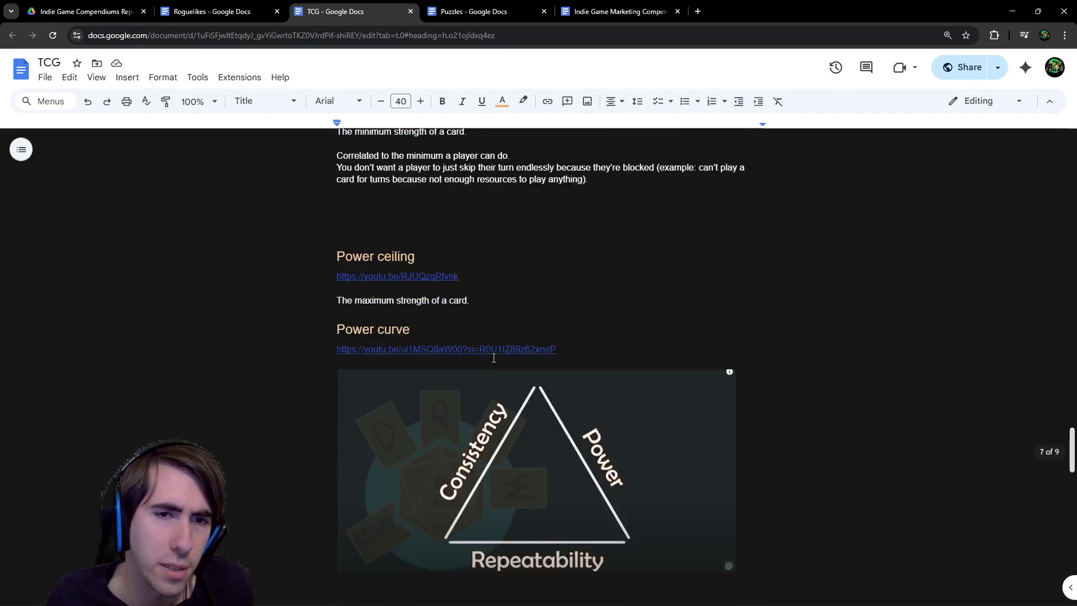
scroll(494, 354, down, 2)
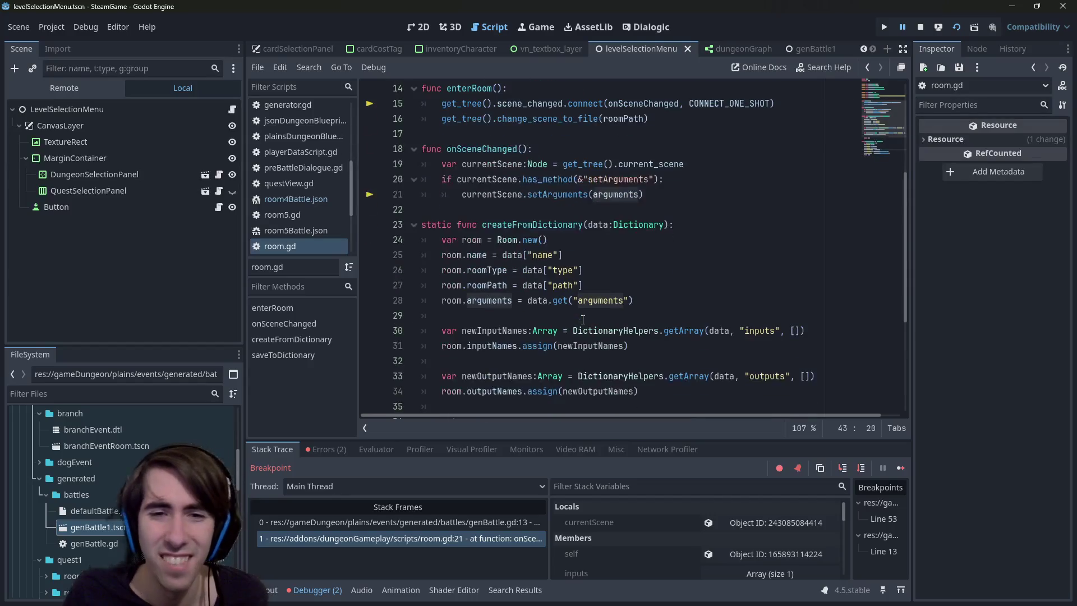
scroll(592, 304, down, 8)
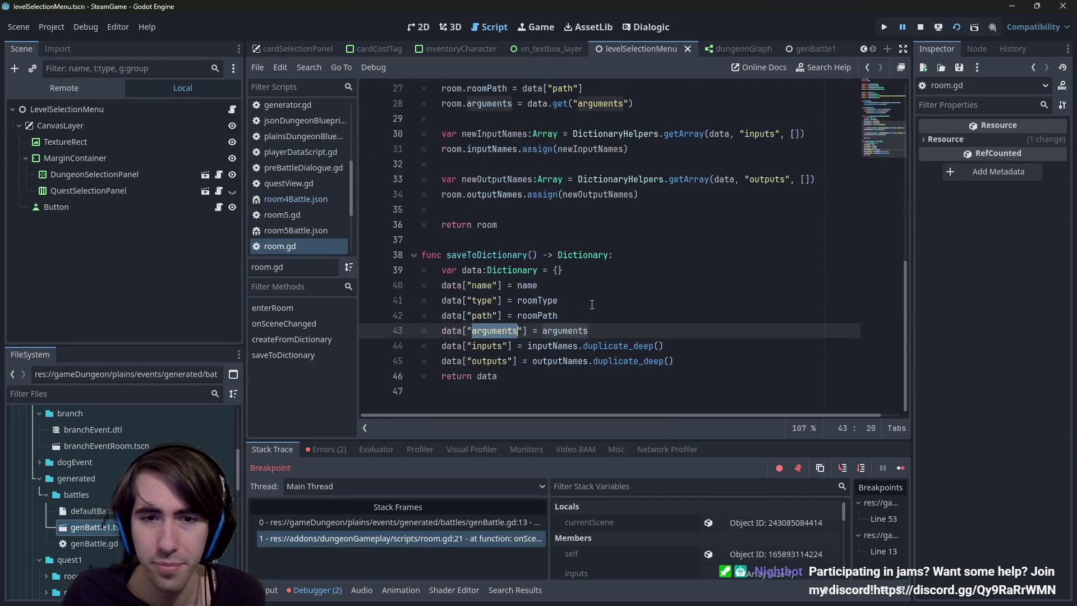
drag(658, 340, 355, 339)
scroll(562, 305, up, 5)
click(565, 300)
scroll(566, 308, up, 4)
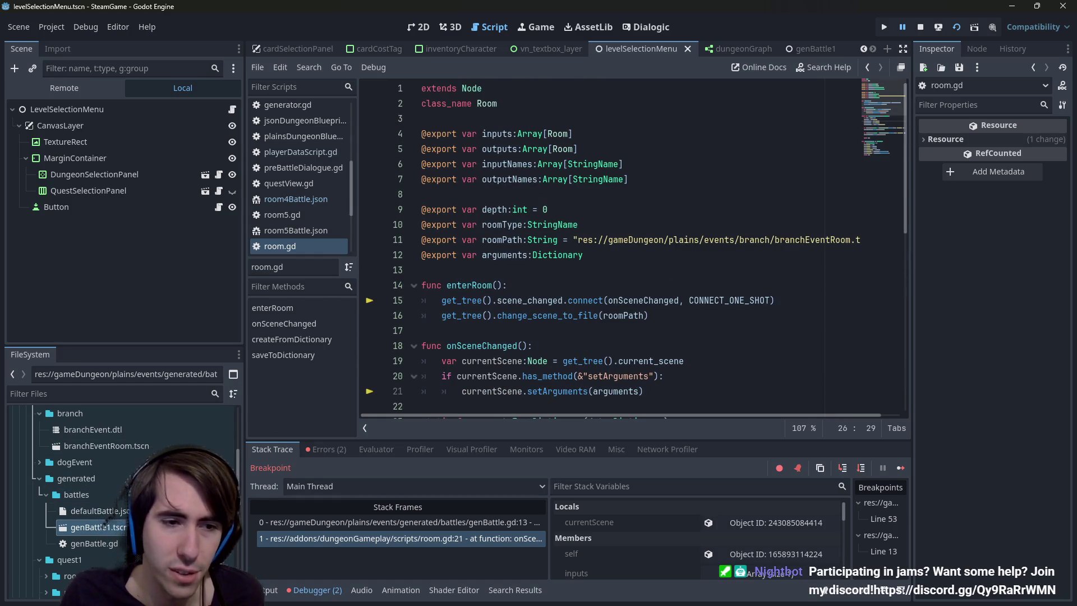
scroll(121, 494, down, 10)
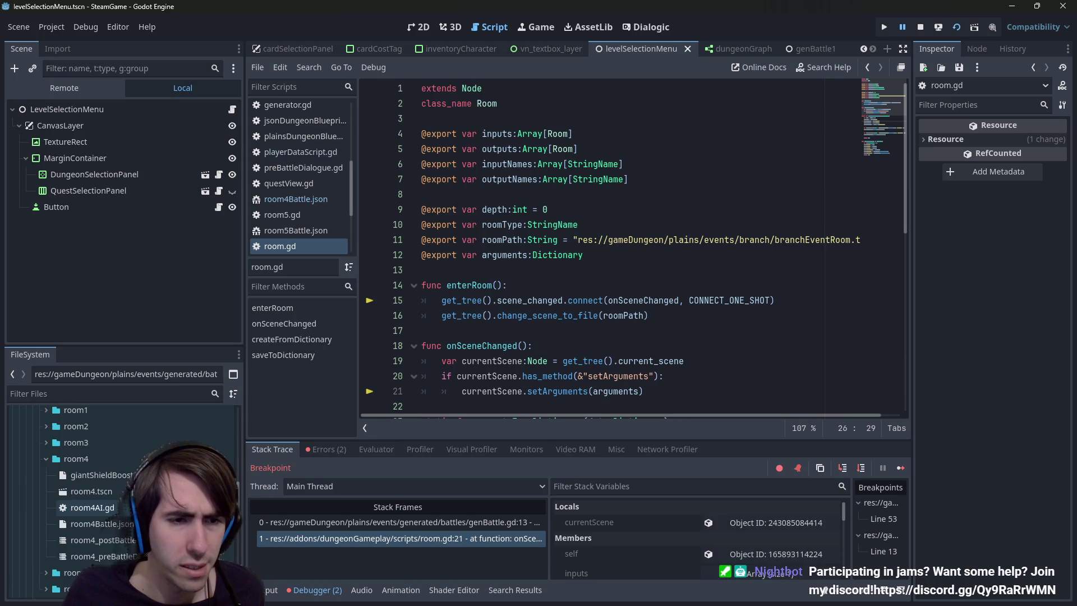
double_click(78, 496)
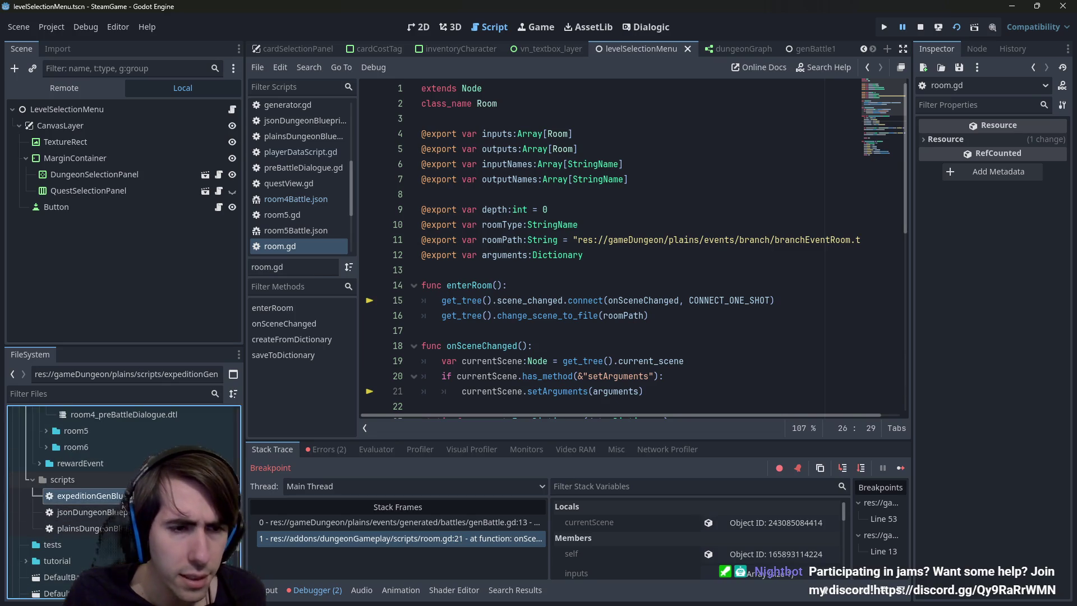
- Add a new genRoom.room.arguments line below line 41 in createBattleRoom
scroll(632, 283, down, 5)
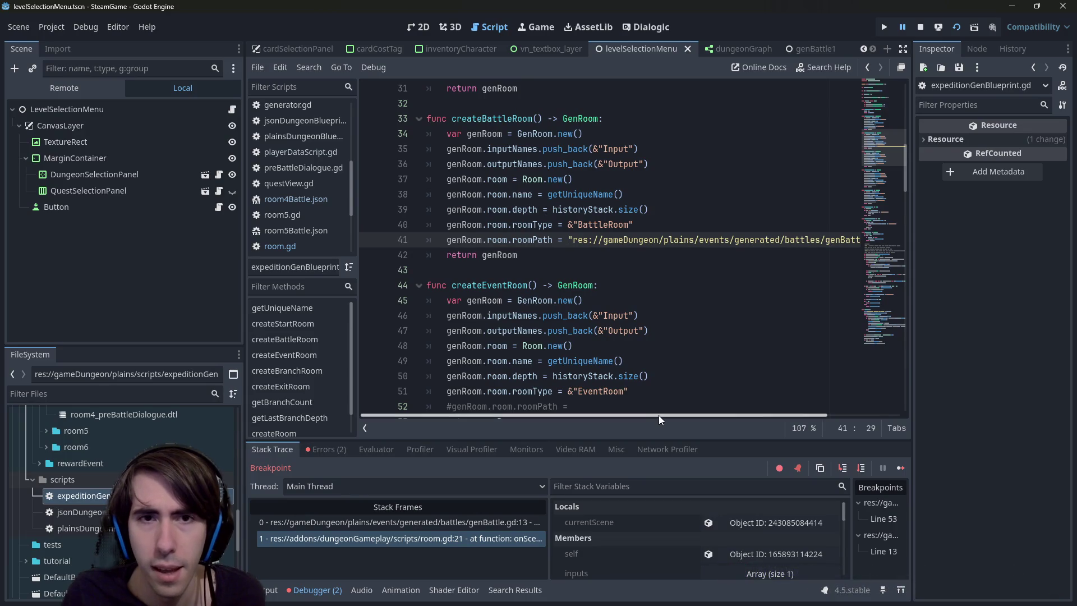
drag(447, 240, 508, 242)
key(ctrl+c)
key(End)
key(Return)
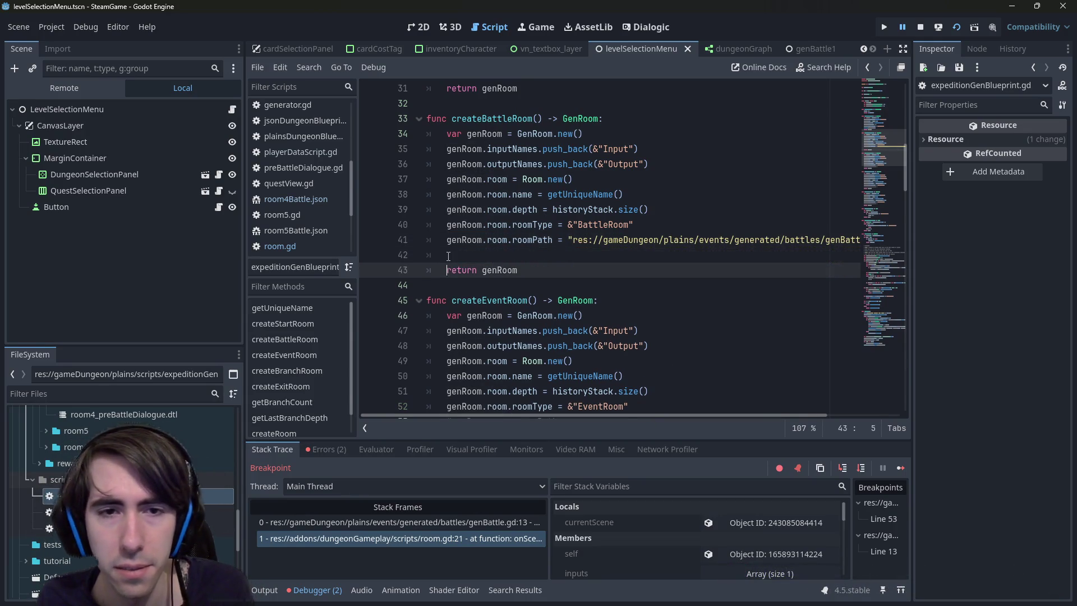
key(ctrl+v)
text(.a)
key(Return)
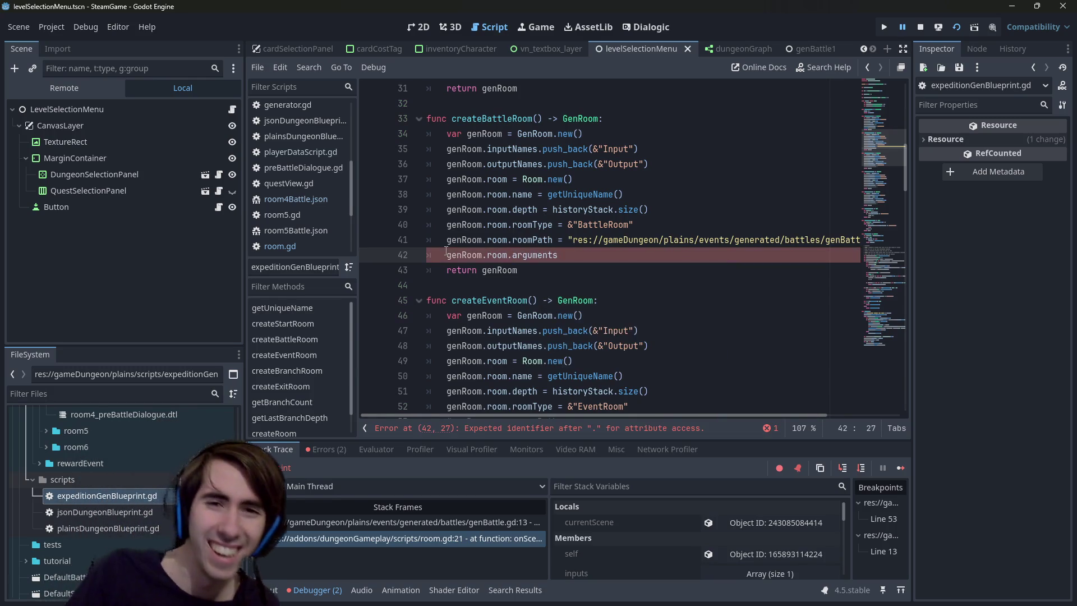
key(BackSpace)
text(=)
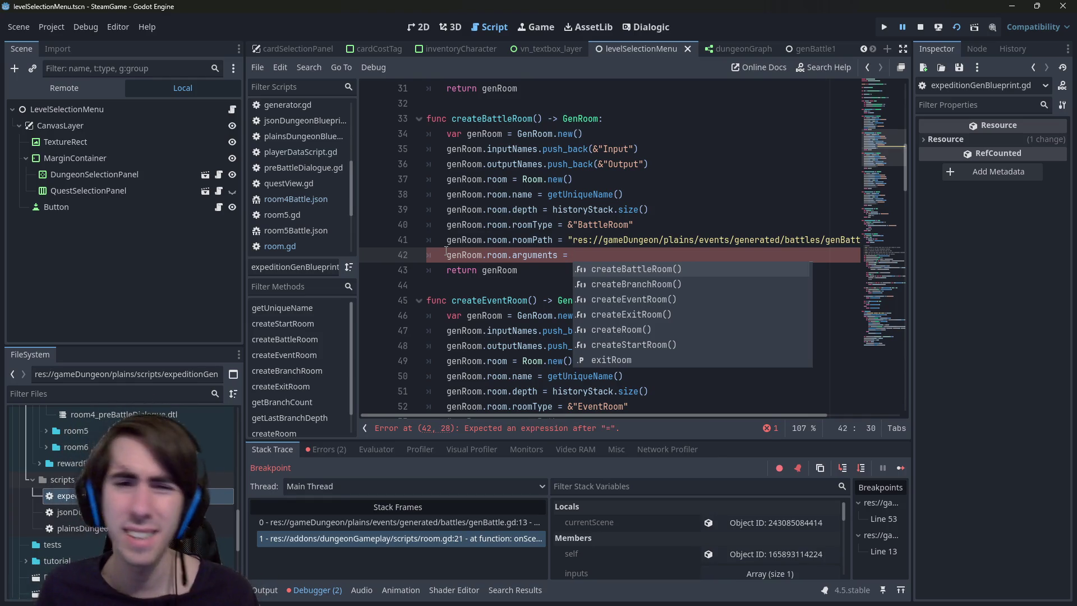
- Check the Room script's arguments declaration, then bring up the genBattle1 scene
ctrl+click(520, 258)
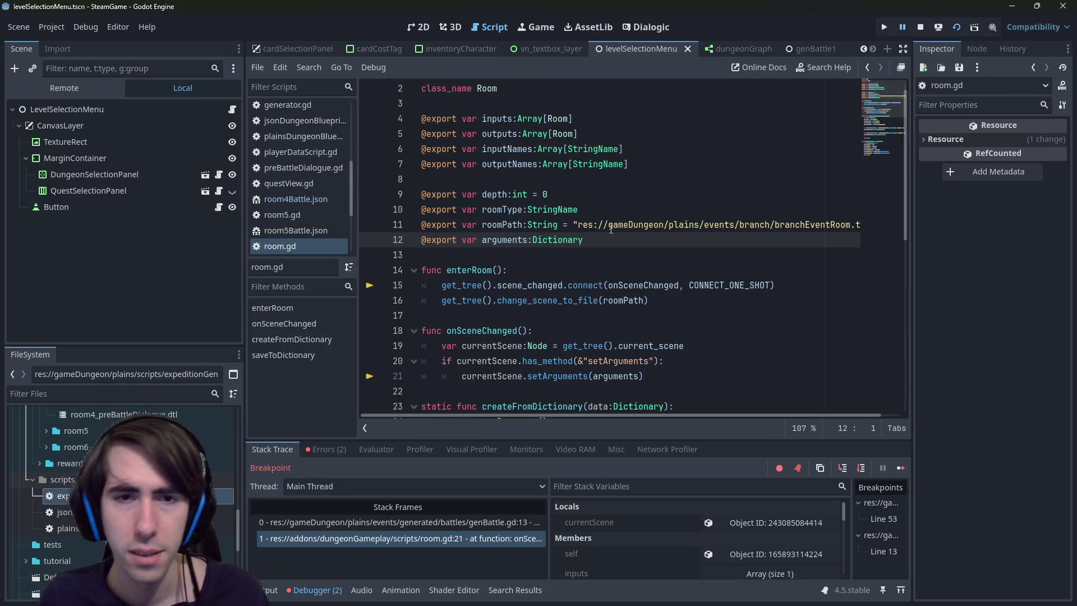
key(alt+Left)
key(alt+Left)
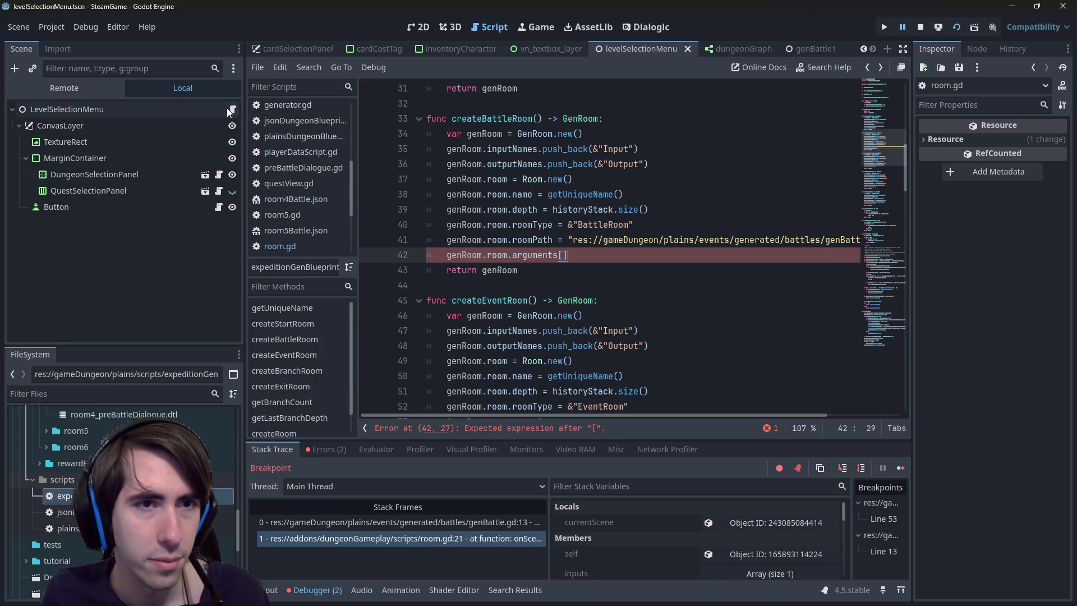
click(796, 48)
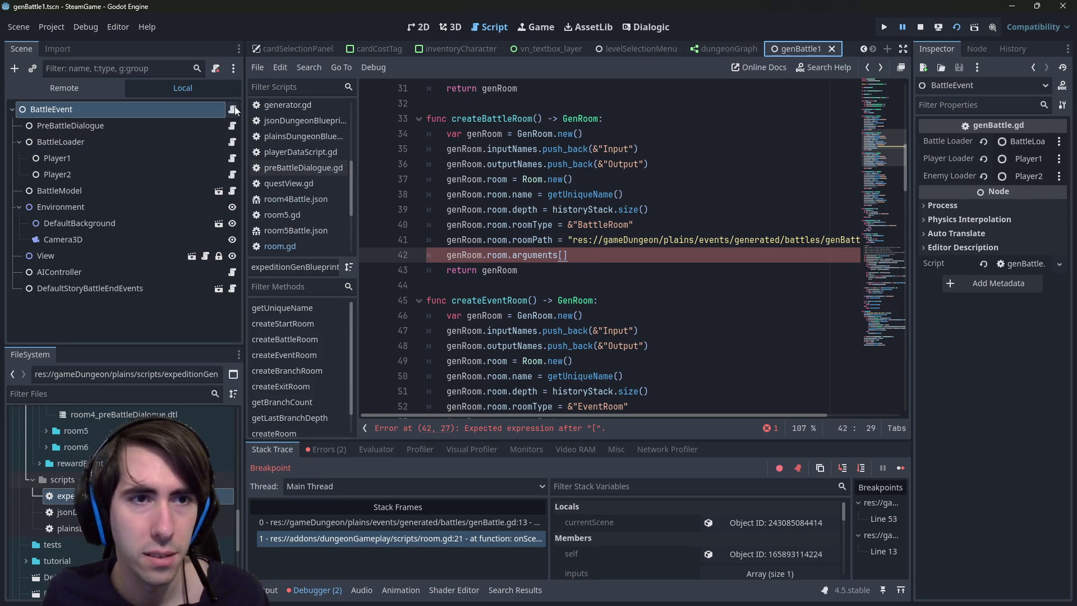
- Look up the BattleData key in the BattleEvent node's script and return to the blueprint
click(233, 109)
double_click(671, 272)
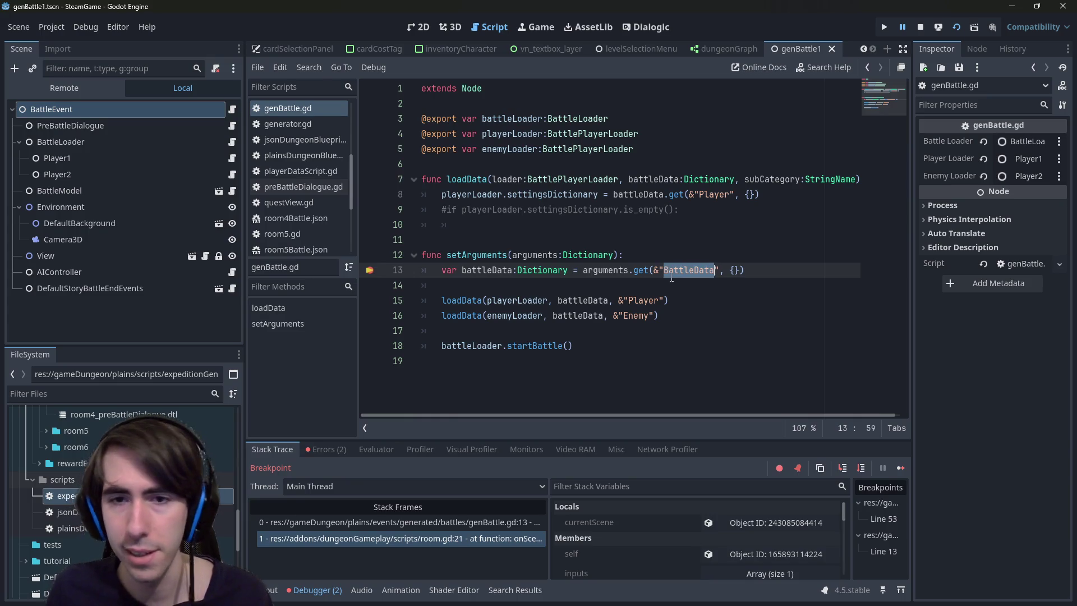
key(alt+Left)
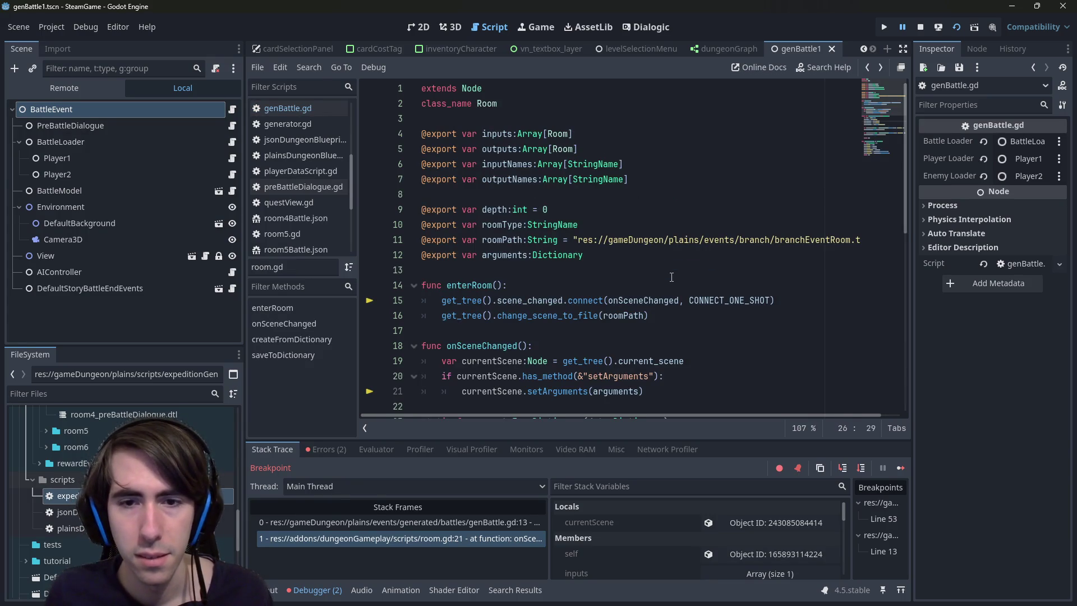
key(alt+Left)
key(alt+Left)
key(alt+Left)
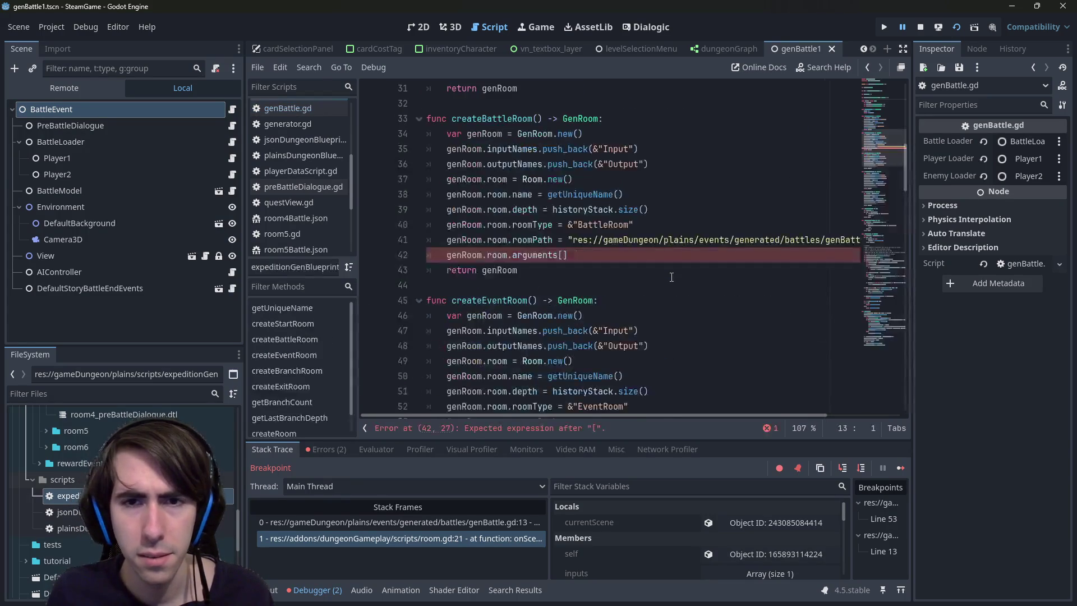
- Key line 42's arguments by "BattleData" and insert blank lines above it
click(618, 257)
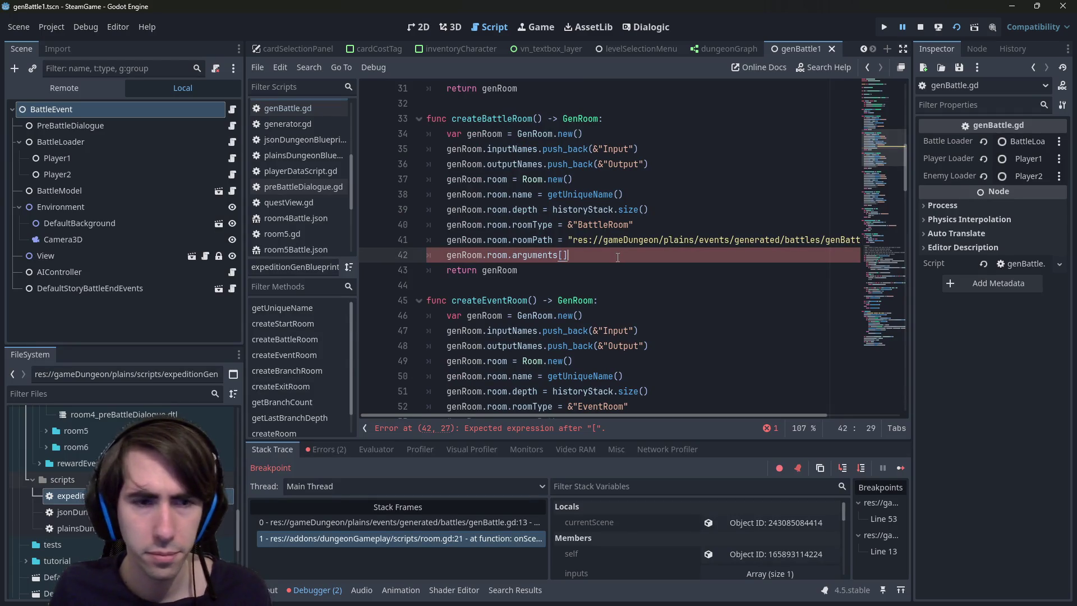
text(BattleData)
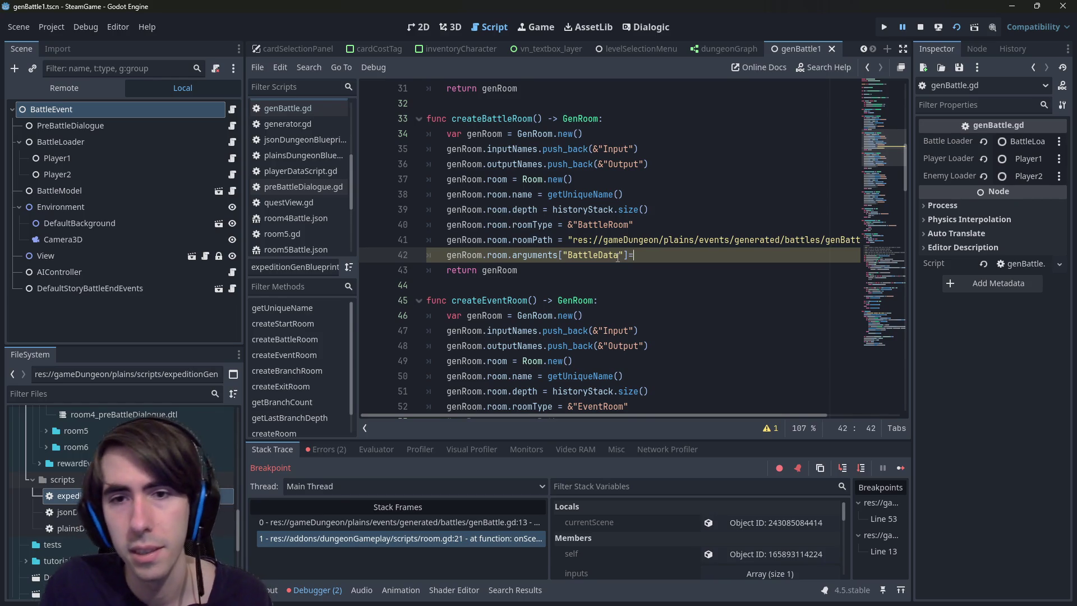
key(Return)
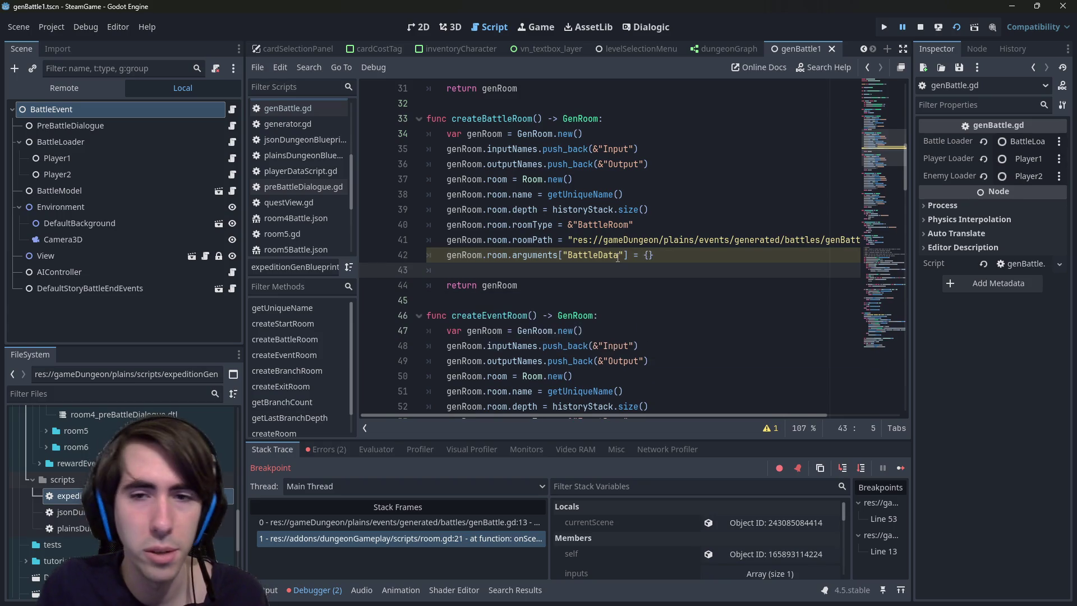
key(ctrl+z)
key(ctrl+z)
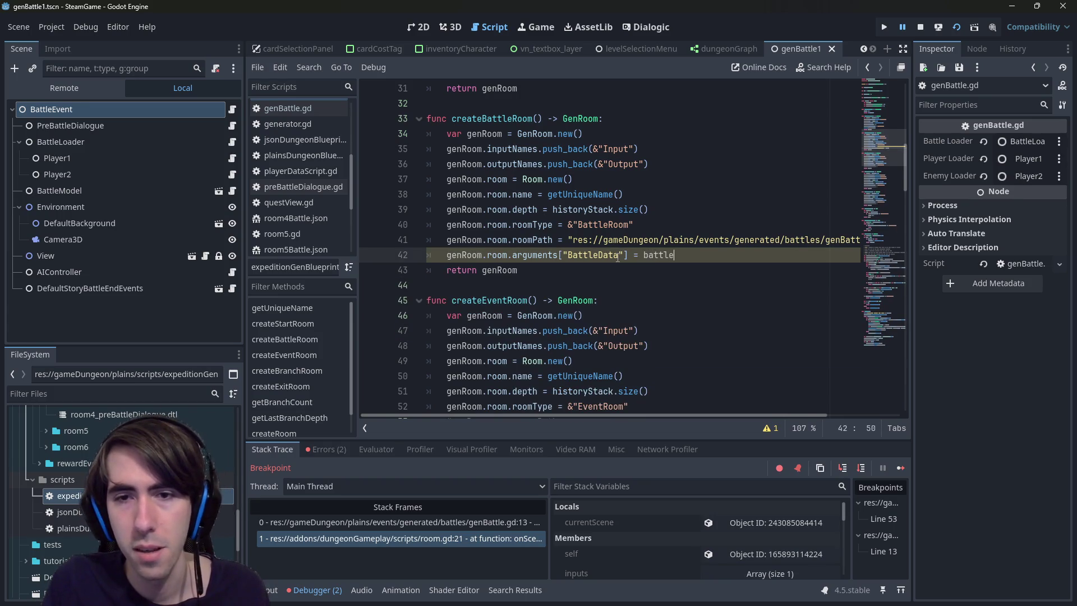
key(Home)
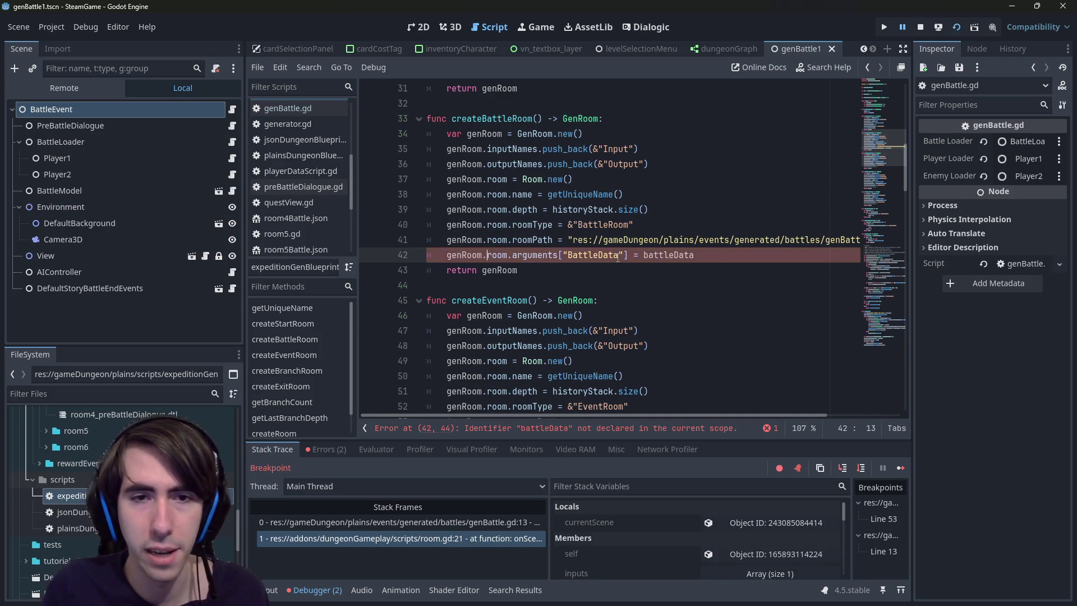
key(Return)
key(Return)
key(Return)
key(Up)
key(Up)
key(ctrl+v)
key(ctrl+z)
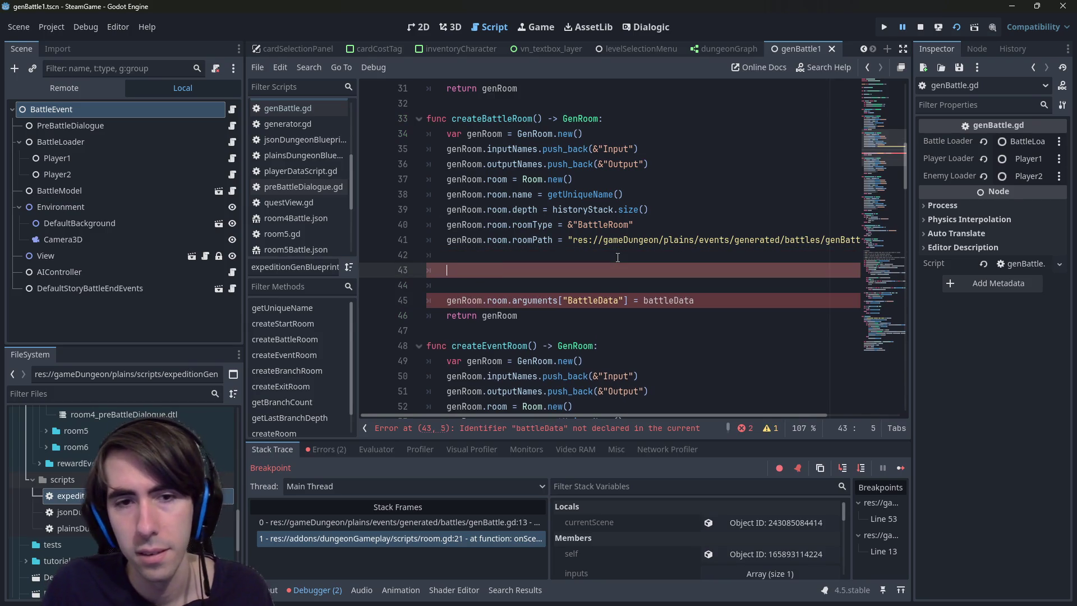
- Declare var battleData:Dictionary = {} on line 43
text(iction)
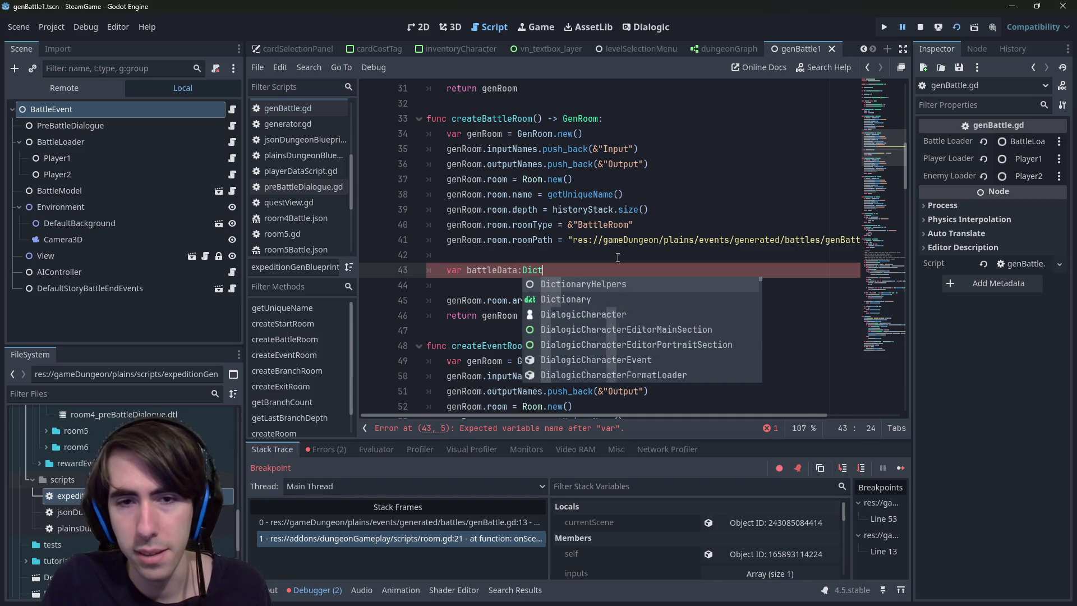
key(Return)
text({})
key(Down)
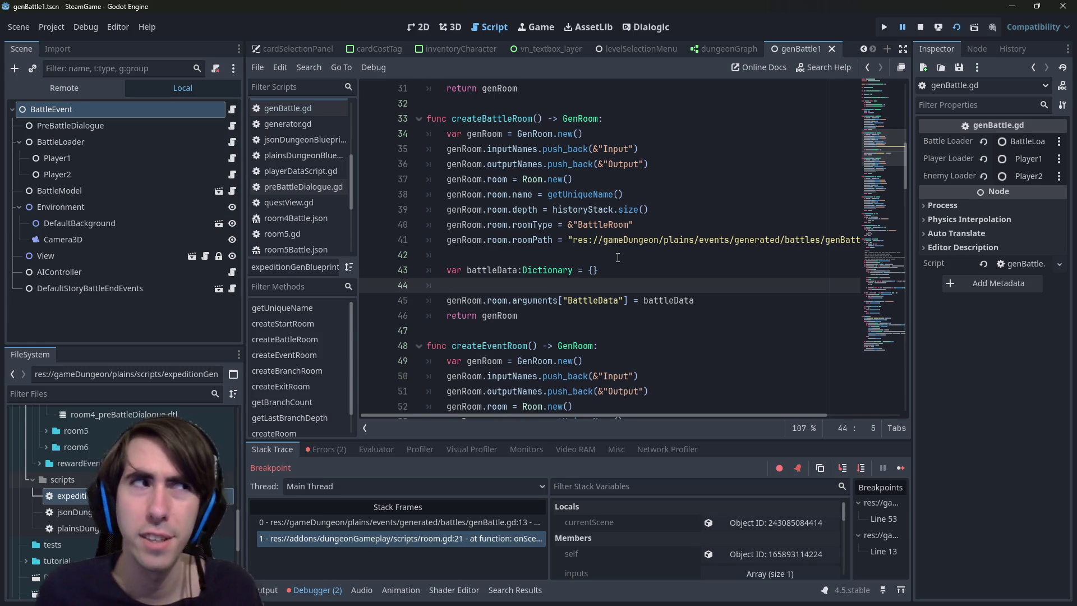
key(Return)
key(Up)
- Start a battleData line below it and open BattleEvent's genBattle.gd script
text(battleData)
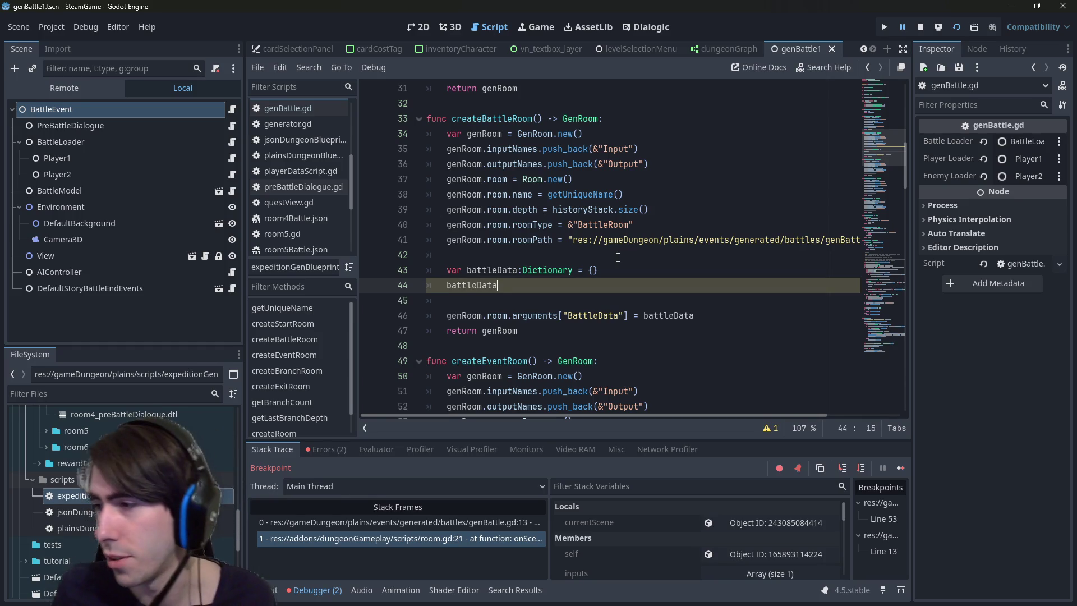
key(Down)
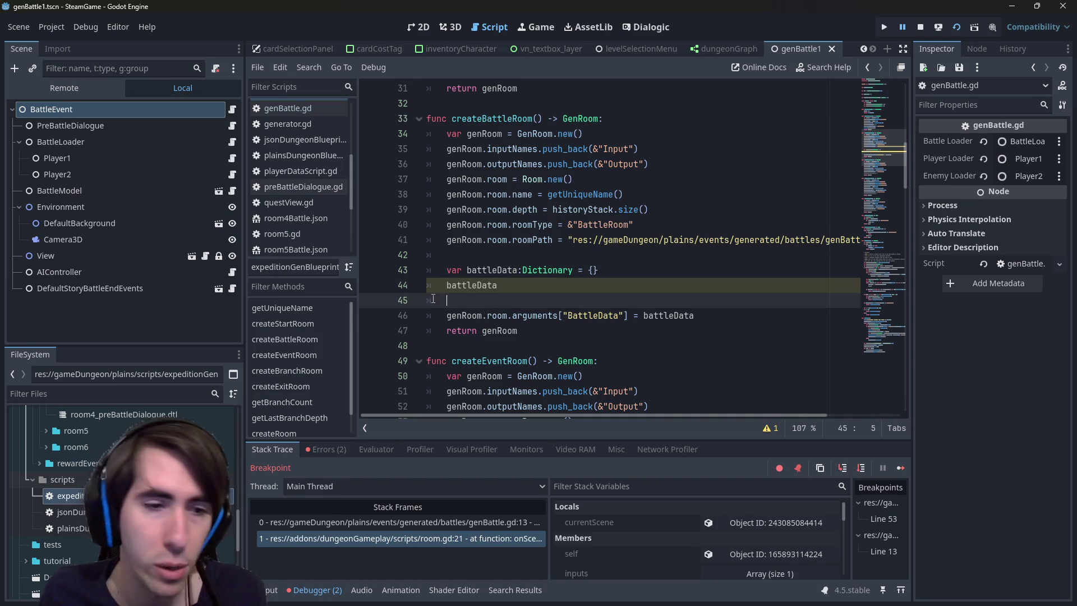
key(shift+Home)
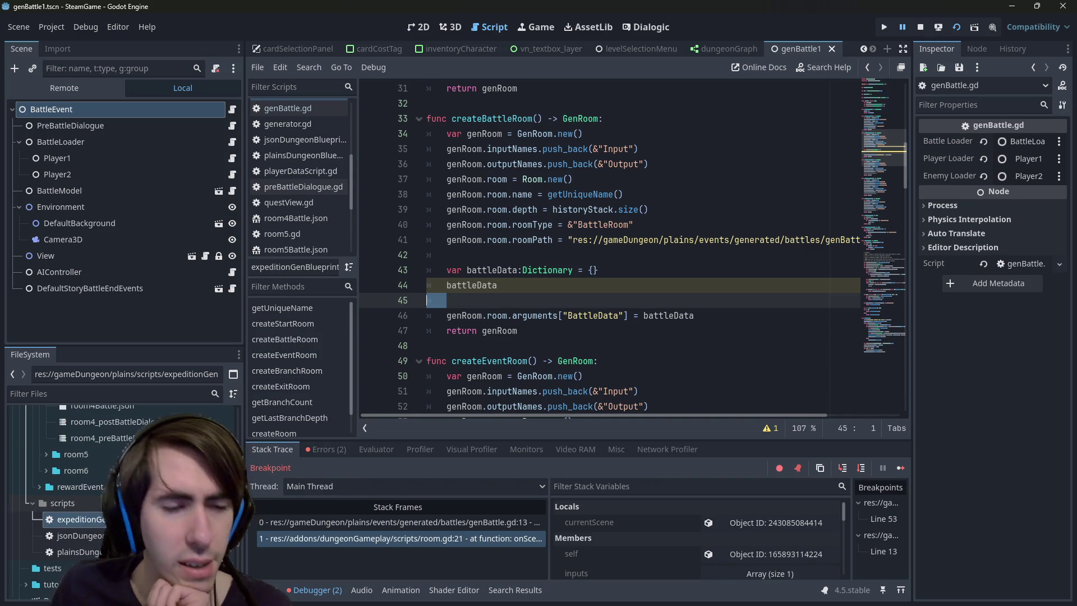
click(232, 110)
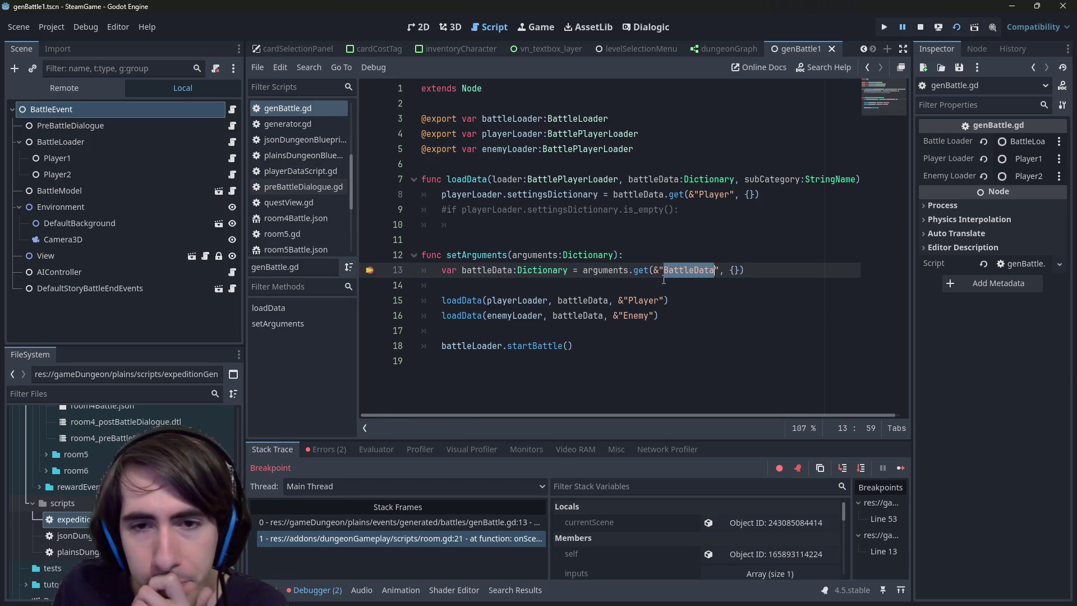
- Uncomment the empty-settings check on line 9 of loadData
double_click(608, 270)
click(684, 212)
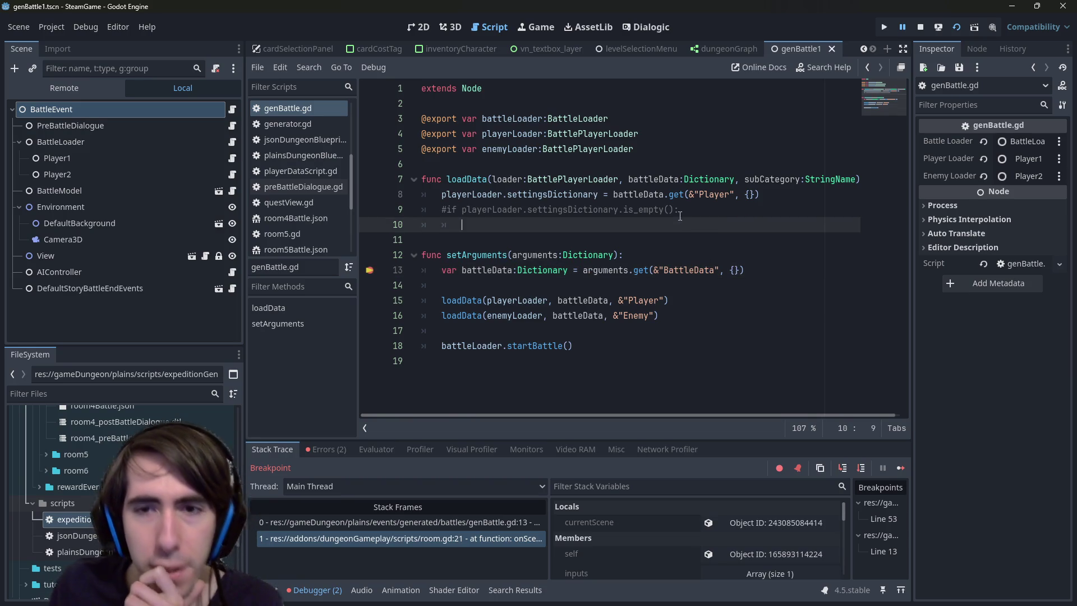
key(ctrl+k)
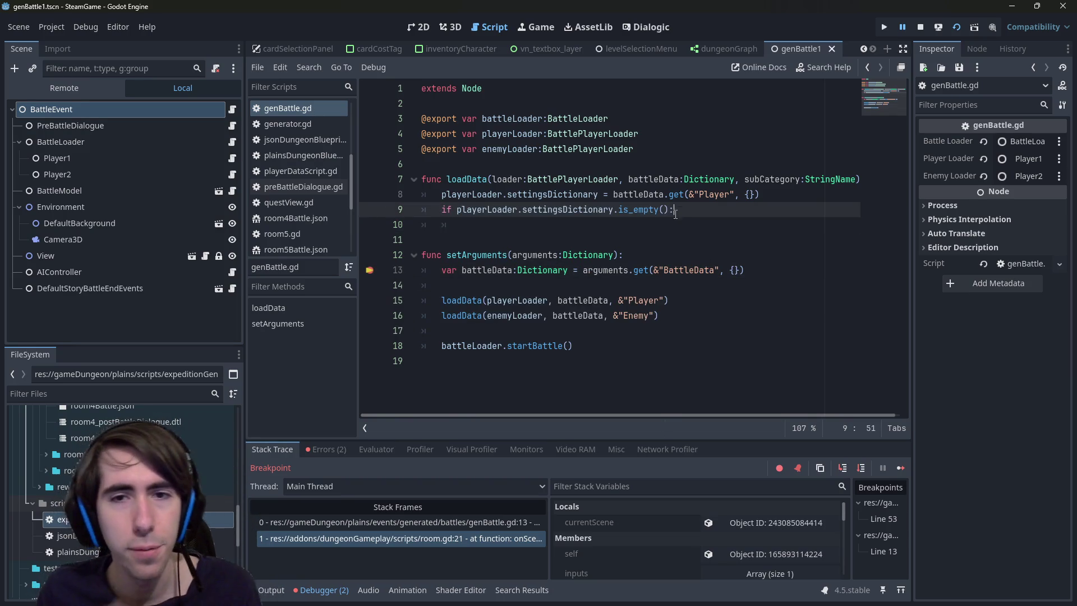
double_click(482, 211)
double_click(567, 210)
click(689, 220)
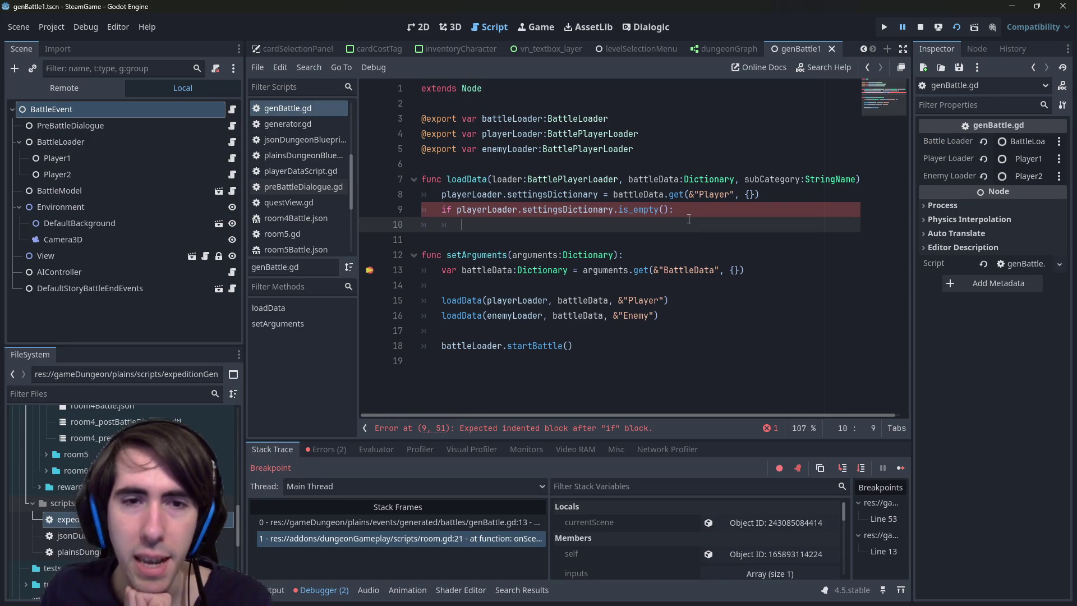
click(689, 147)
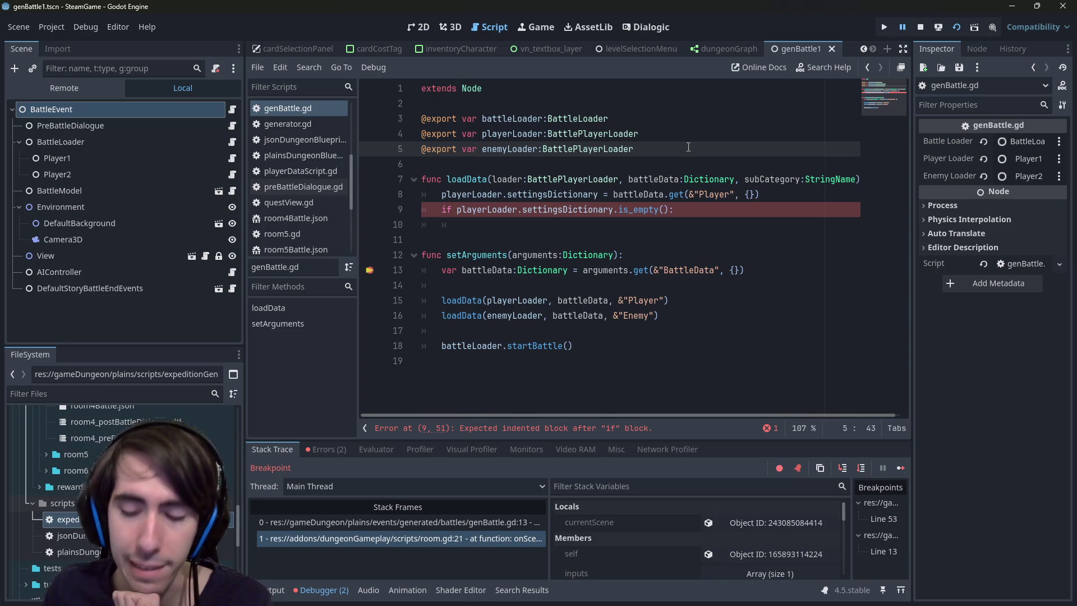
key(Return)
key(Return)
text(@export )
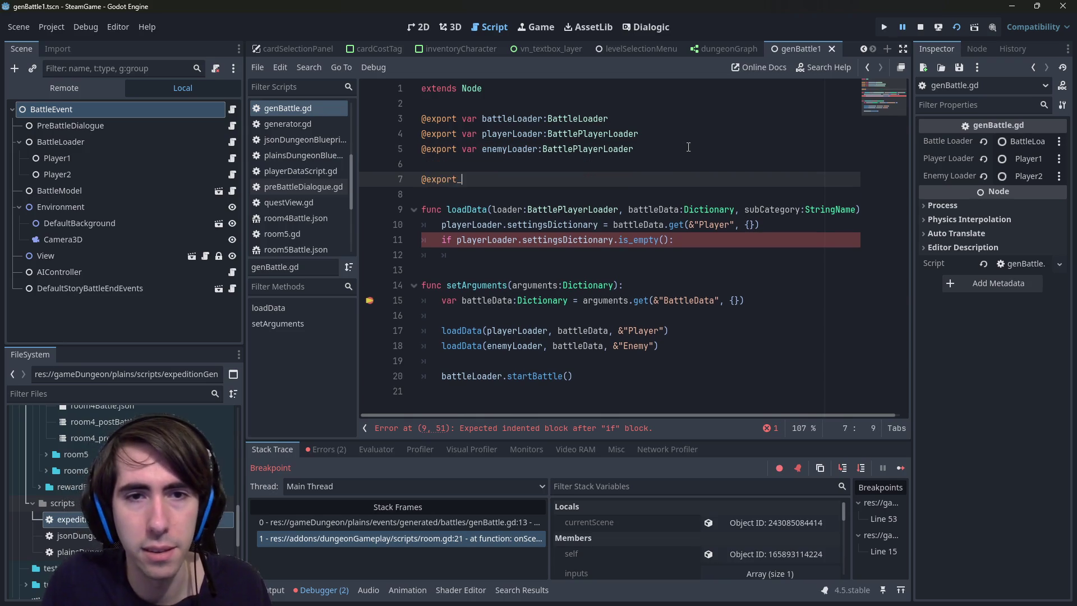
text(f)
key(Return)
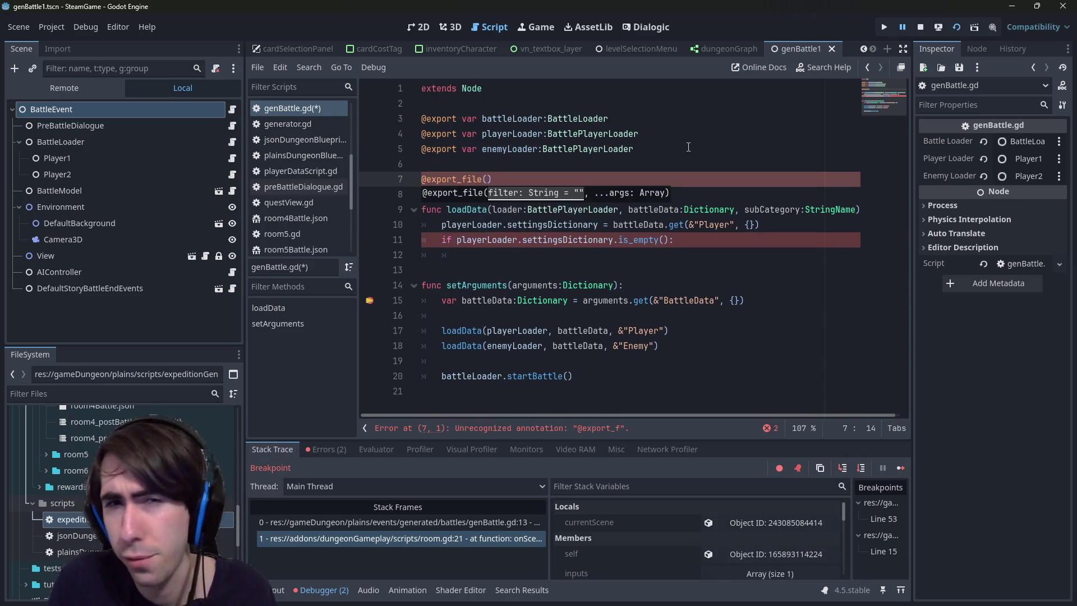
text("*)
text(.json")
key(ctrl+s)
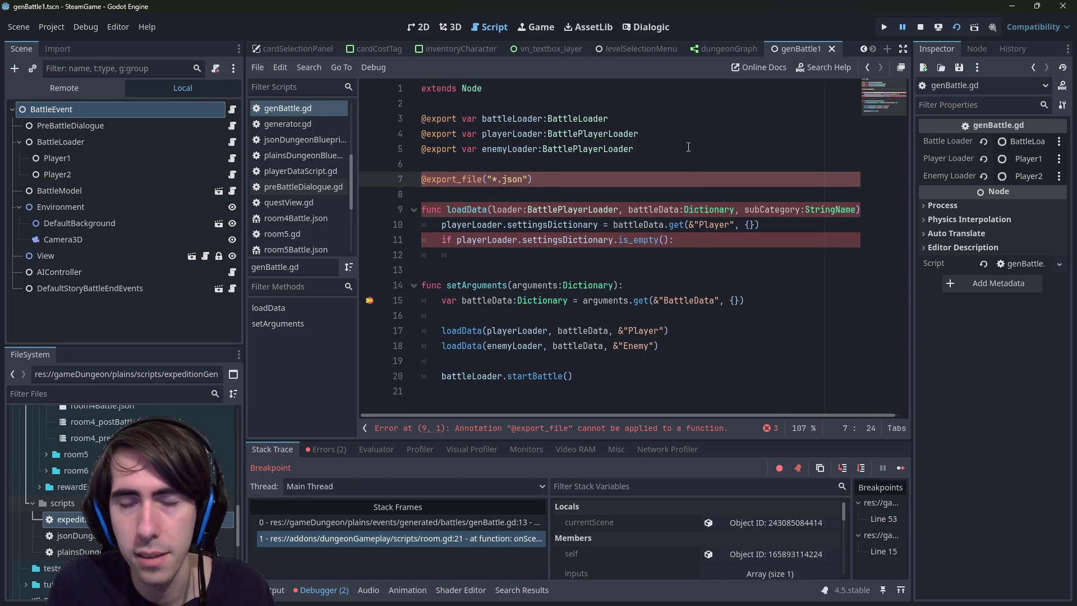
- Complete it as var defaultPlayerFile:String and save the script
text(var player)
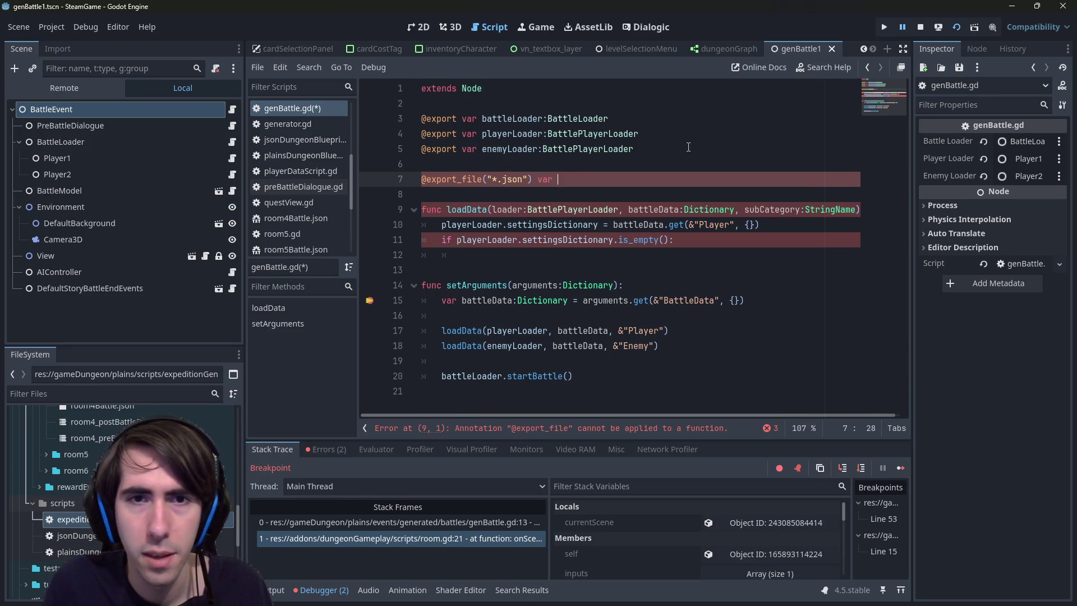
key(ctrl+BackSpace)
text(defaultPlayer)
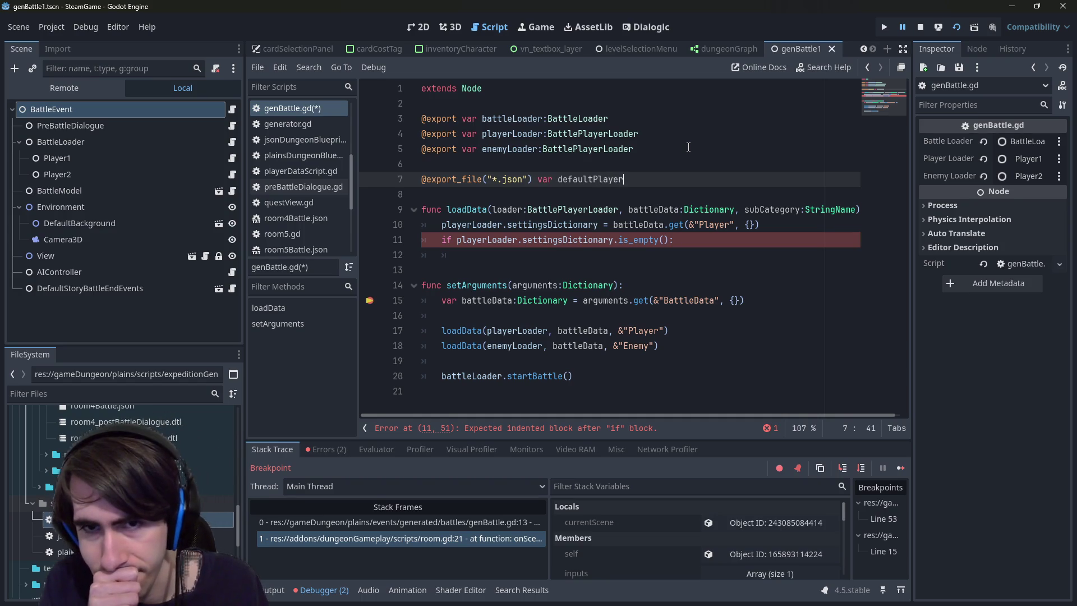
text(File)
key(ctrl+s)
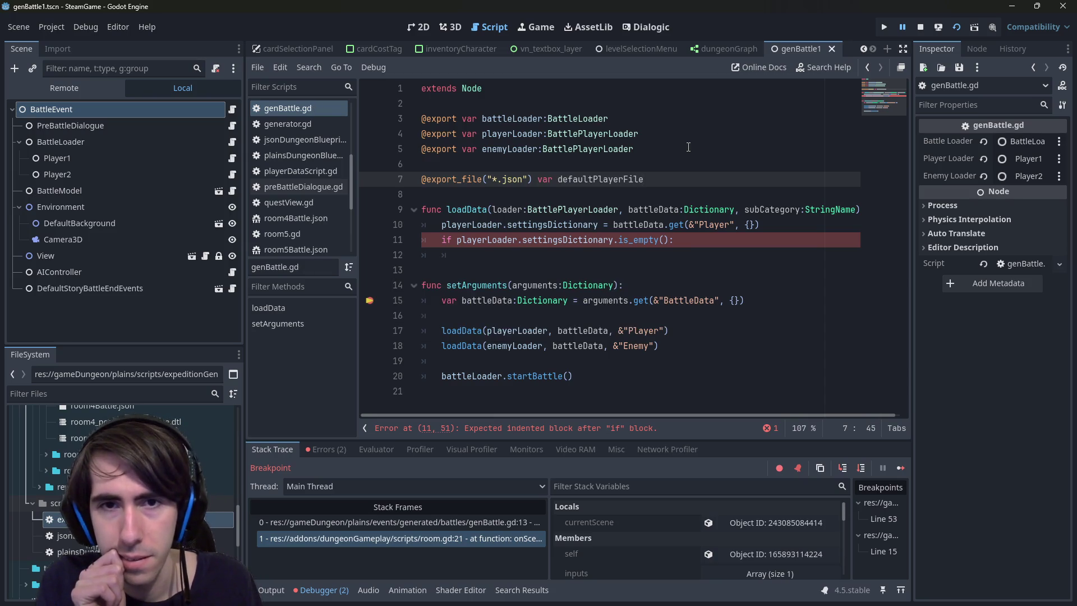
text(:String)
key(Escape)
key(ctrl+s)
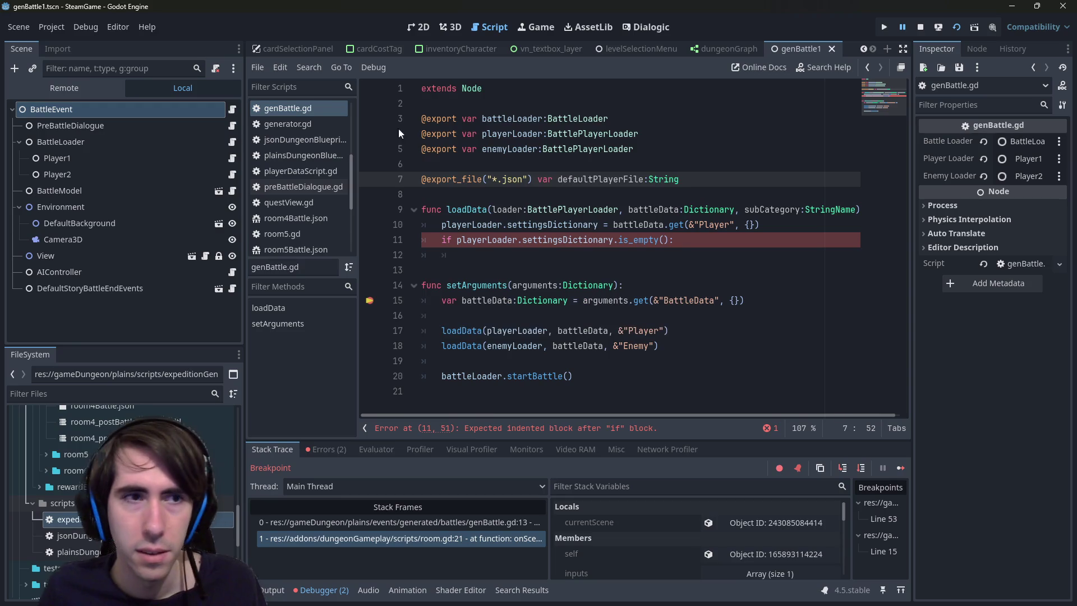
double_click(617, 179)
click(622, 254)
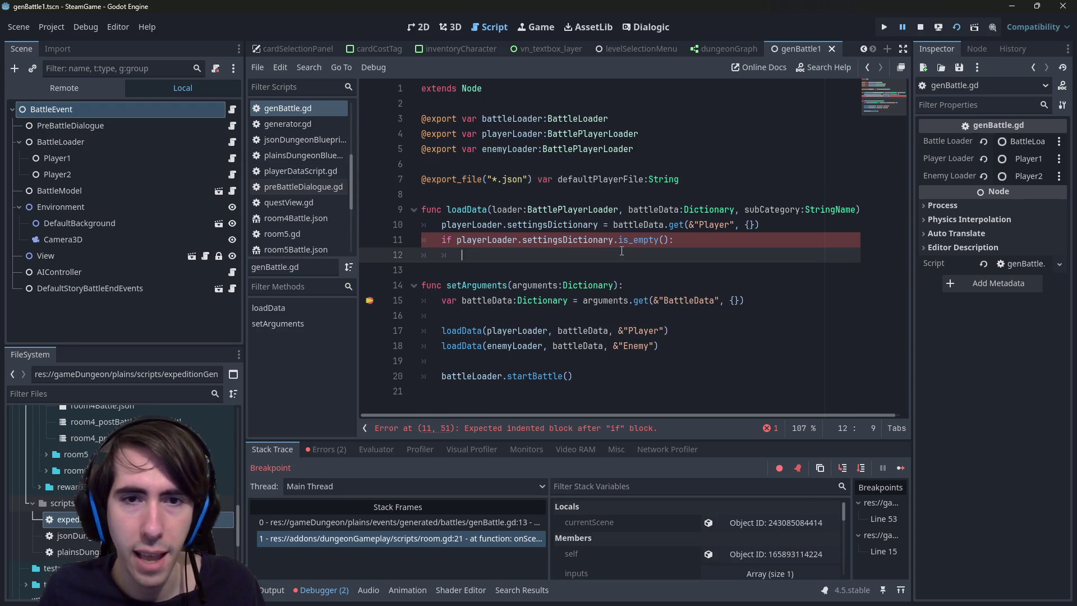
double_click(484, 225)
click(512, 211)
- Rename playerLoader to loader on lines 10–11 and save
double_click(472, 225)
key(ctrl+d)
text(loader)
key(ctrl+s)
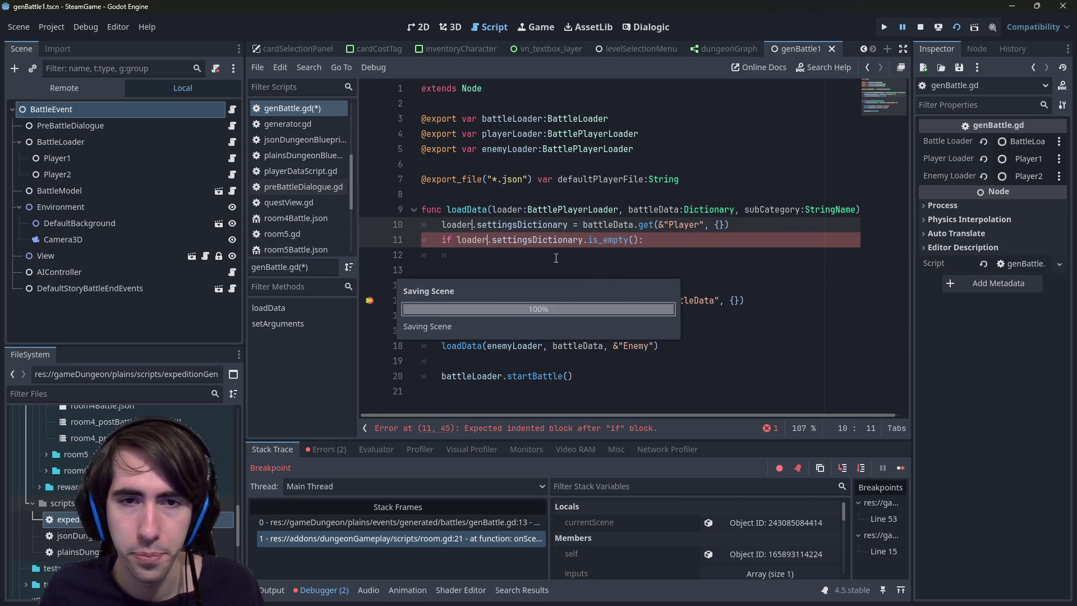
- Inside the if block, assign loader.settingsFile = defaultPlayerFile
click(556, 258)
text(loader.file)
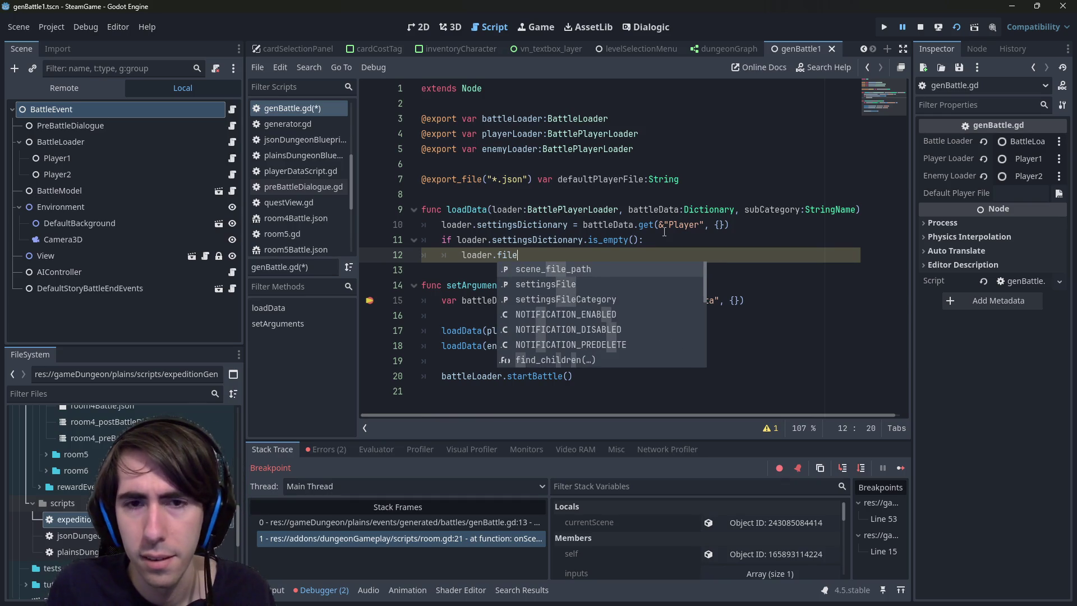
key(Down)
key(Return)
text(= loader)
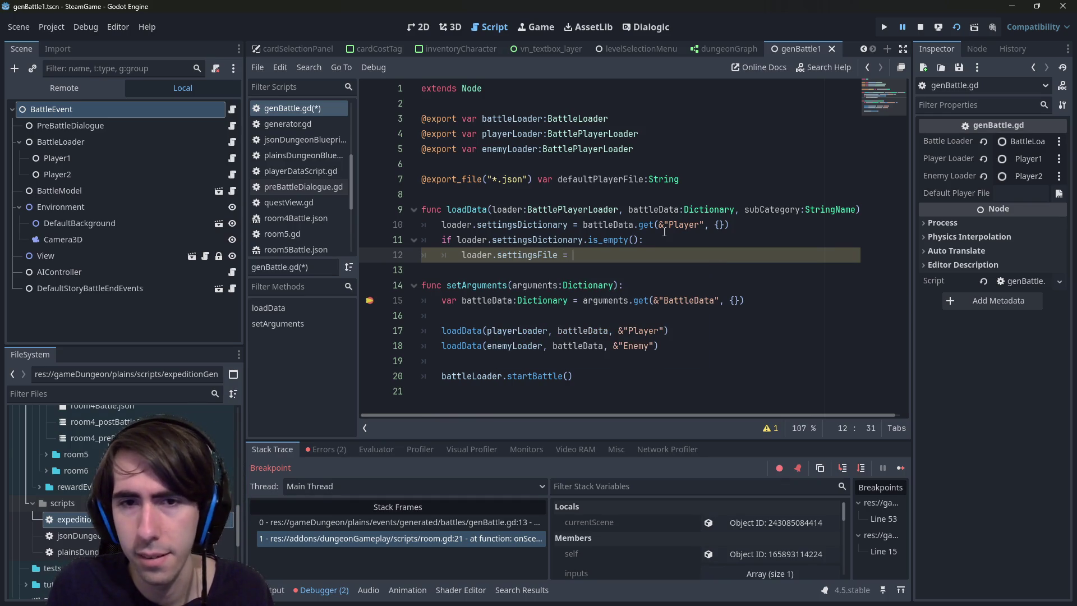
key(ctrl+BackSpace)
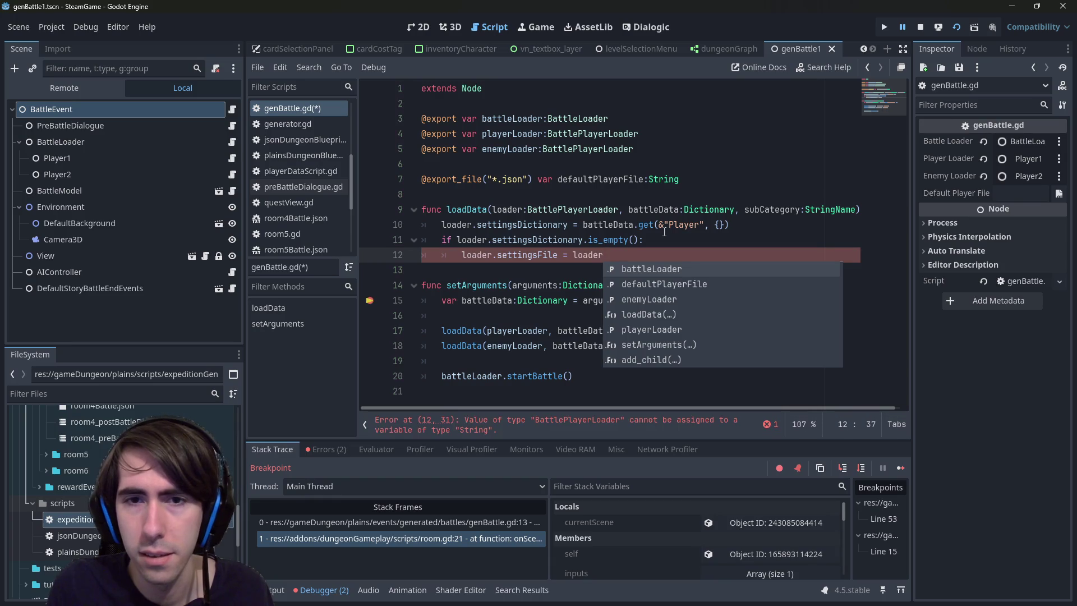
double_click(590, 180)
key(ctrl+c)
click(572, 255)
key(ctrl+v)
- Check the BattlePlayerLoader class, then select the fallback block and defaultPlayerFile export
ctrl+click(539, 255)
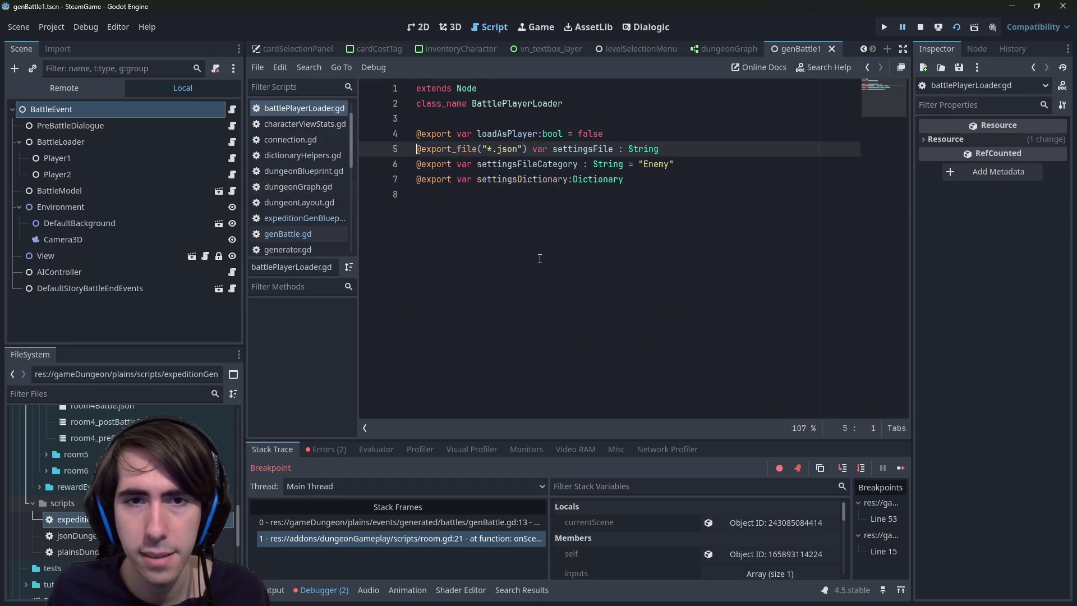
key(alt+Left)
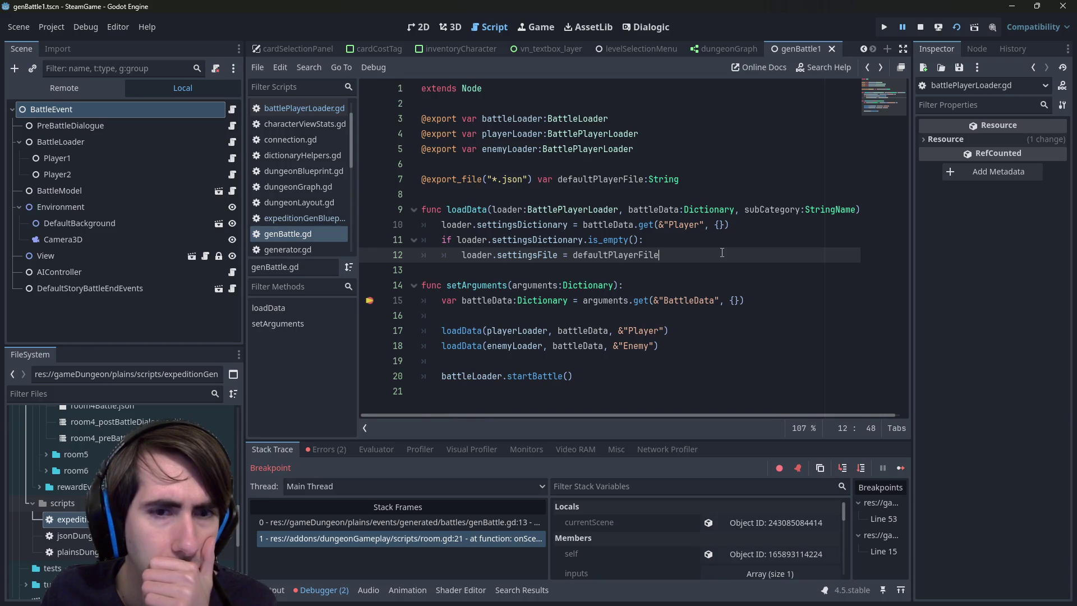
drag(722, 253, 393, 240)
drag(682, 179, 303, 187)
- Delete the defaultPlayerFile export and the fallback if block, then save genBattle.gd
key(BackSpace)
key(BackSpace)
key(BackSpace)
drag(645, 224, 729, 194)
key(BackSpace)
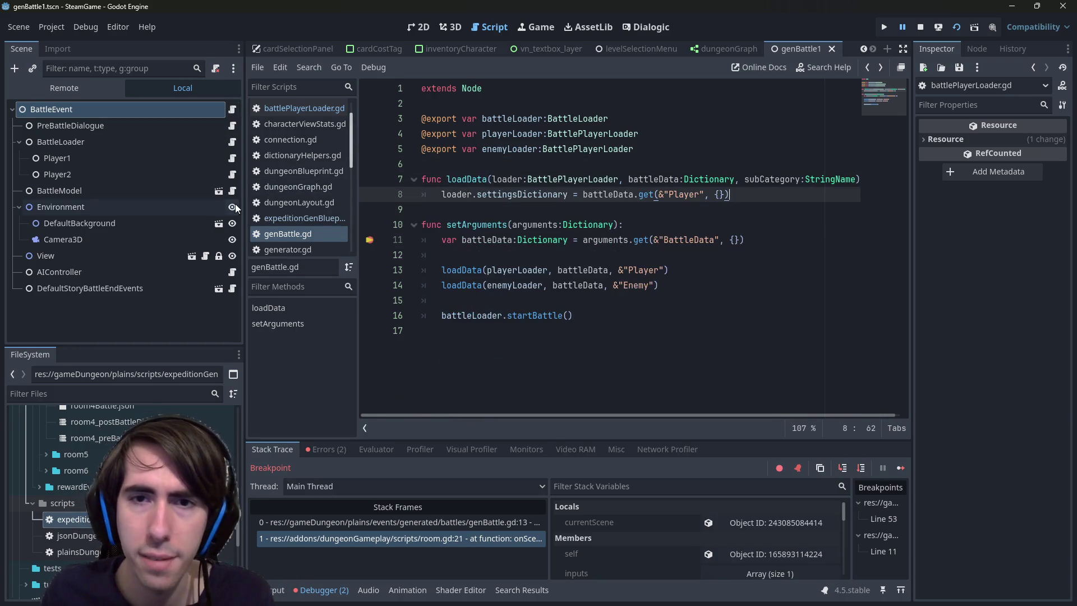
key(ctrl+s)
- Set Player1's Settings File to defaultBattle.json with category Player, save, and check Player2
click(126, 160)
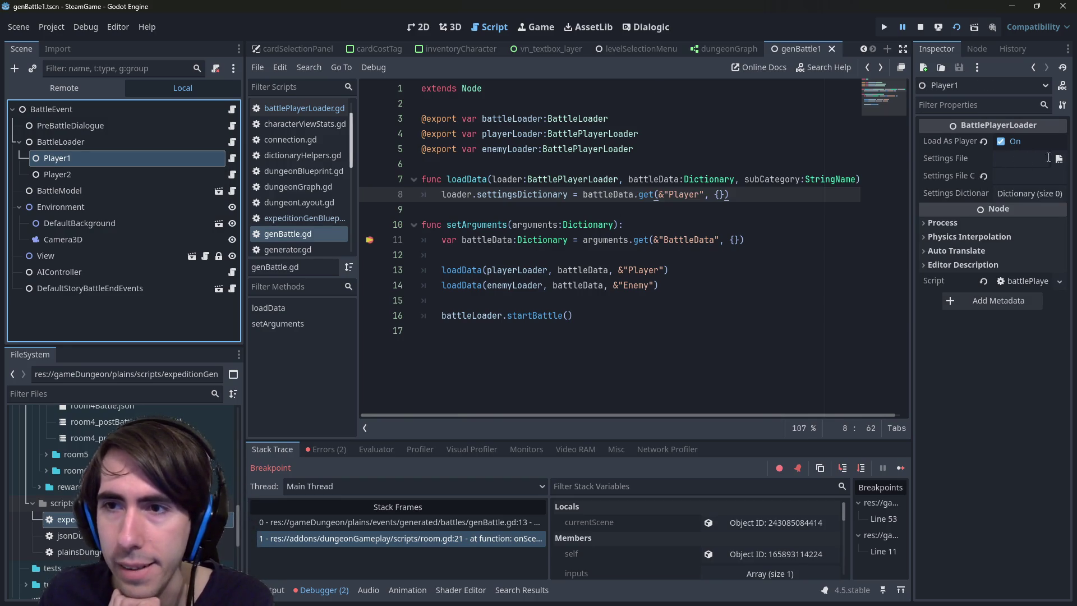
scroll(140, 488, up, 3)
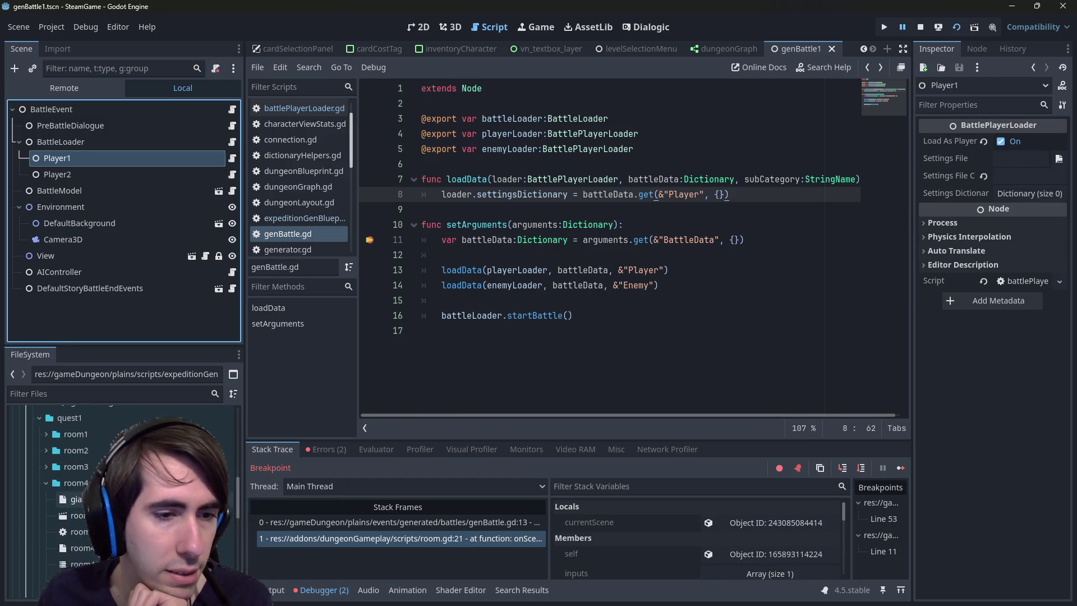
scroll(124, 488, up, 3)
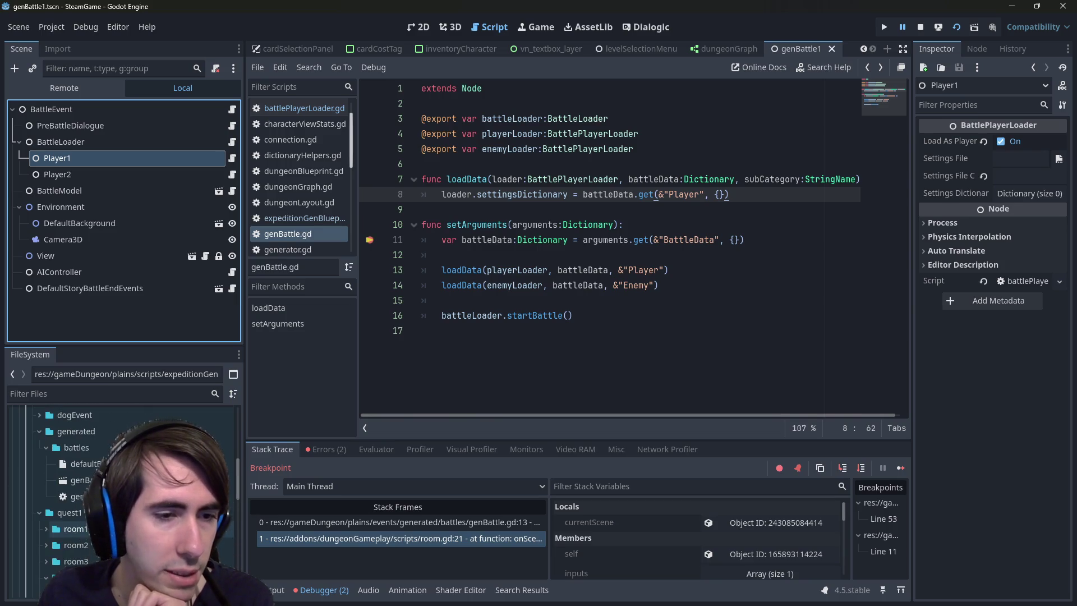
mouse_move(84, 463)
mouse_down()
mouse_move(314, 359)
mouse_move(1022, 177)
mouse_move(1020, 160)
mouse_up()
click(1008, 176)
text(Enemy)
text(Player)
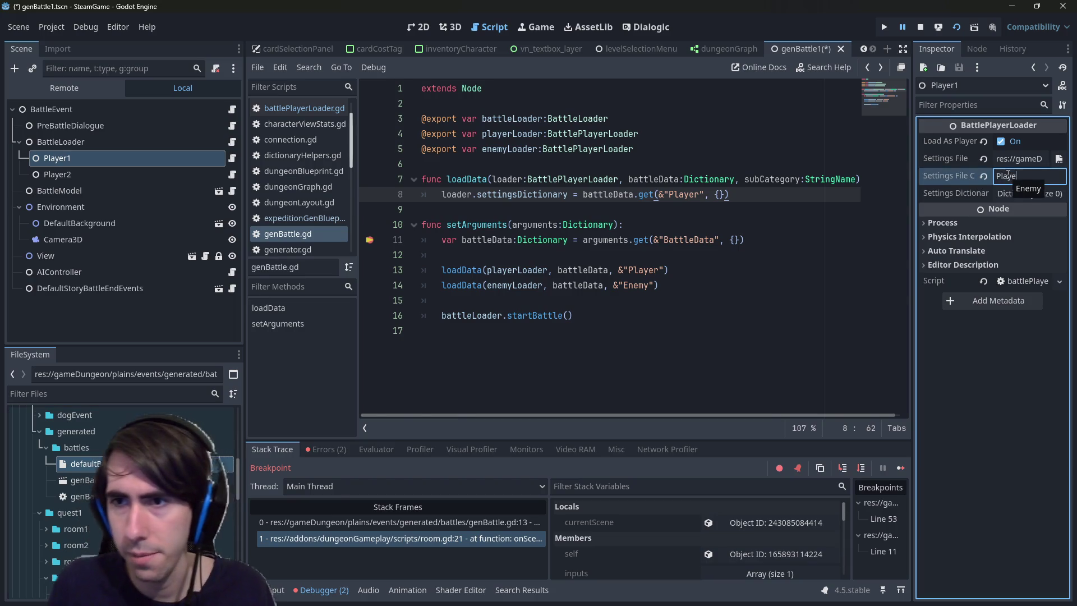
key(Return)
key(ctrl+s)
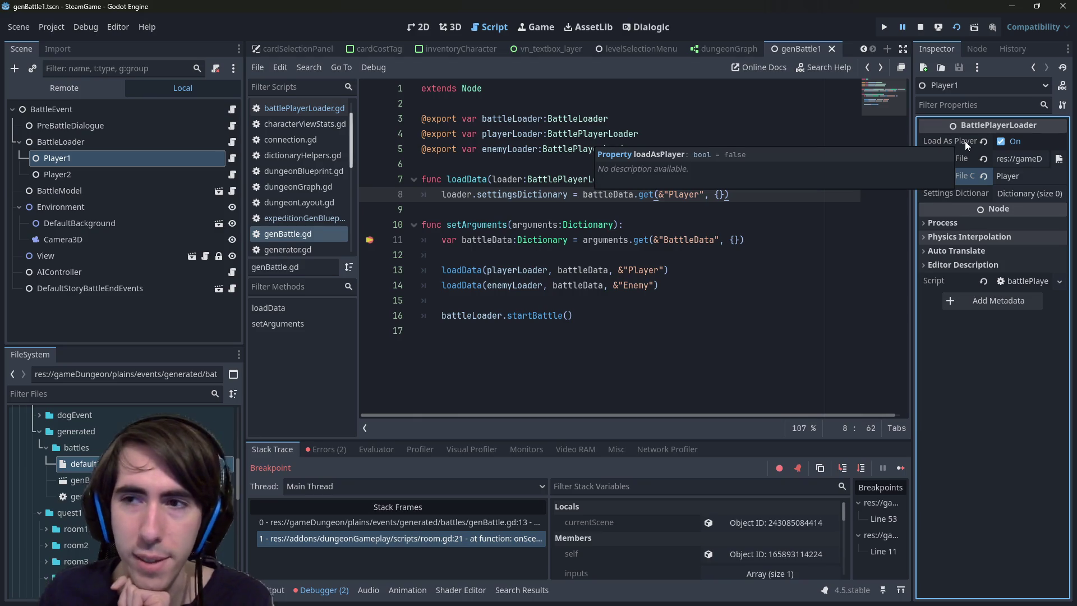
click(84, 180)
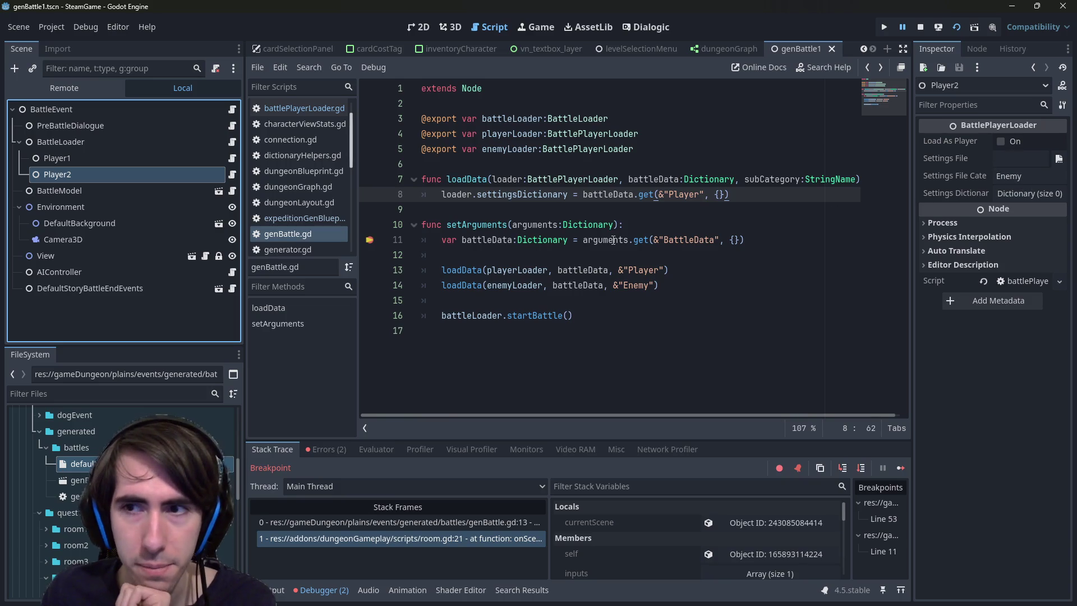
- On line 8, replace the hardcoded &"Player" key with the subCategory parameter
mouse_move(614, 240)
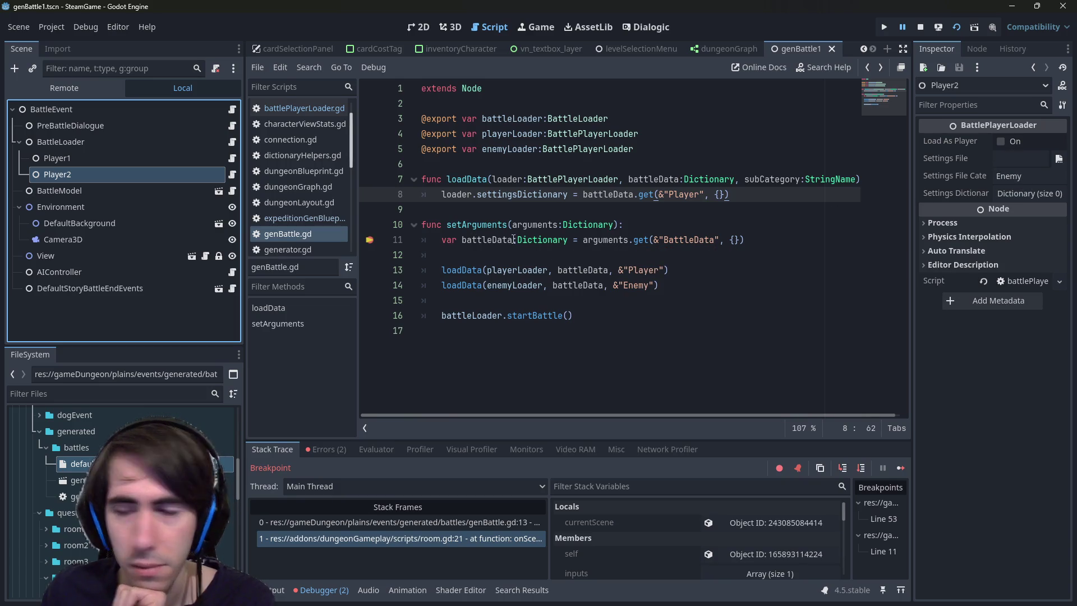
mouse_move(517, 239)
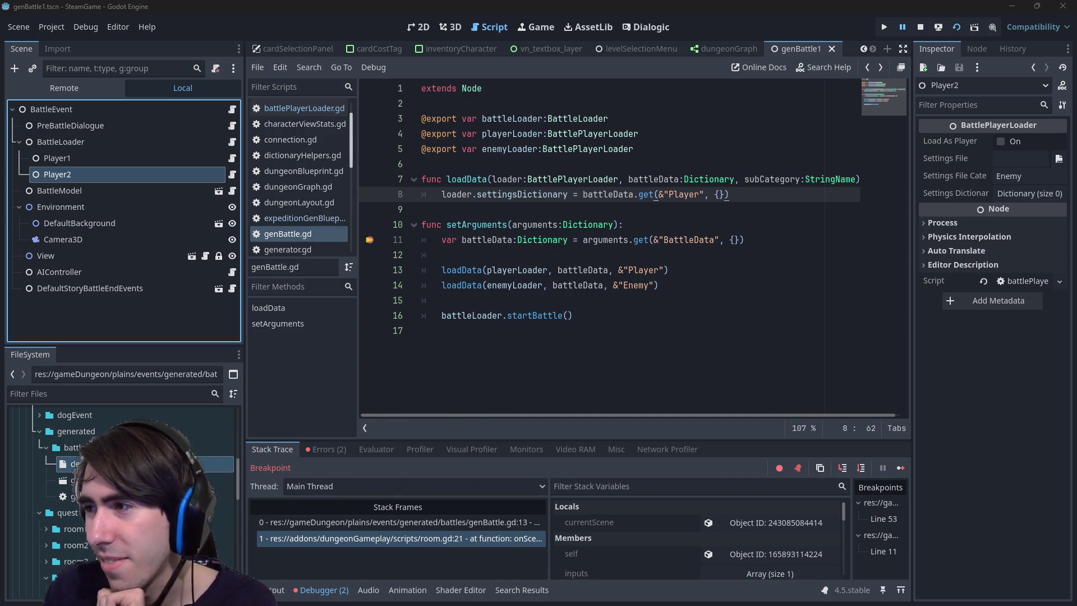
click(528, 195)
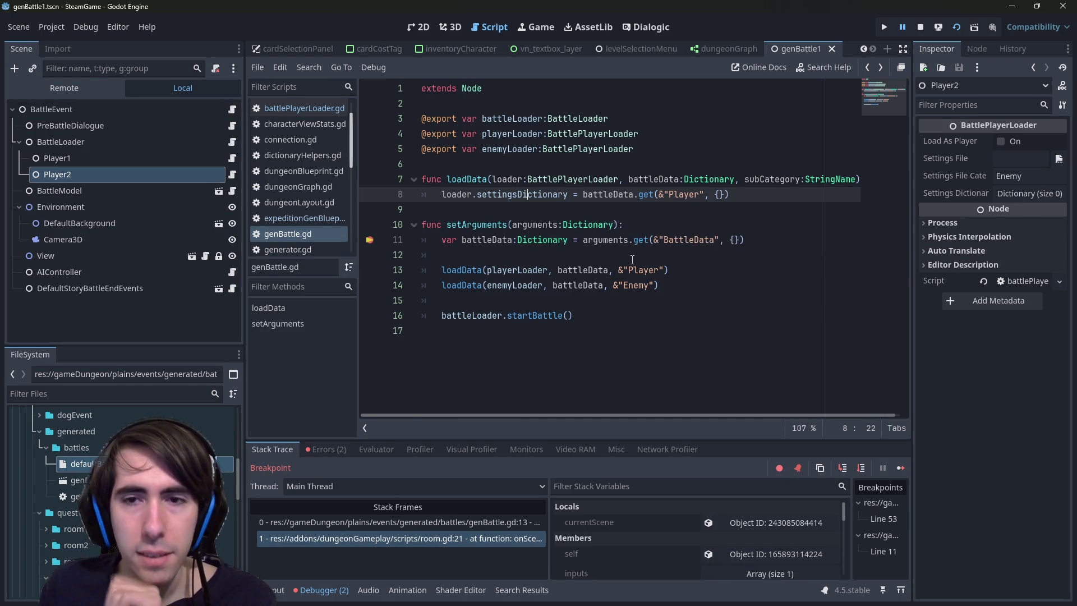
double_click(545, 195)
double_click(684, 194)
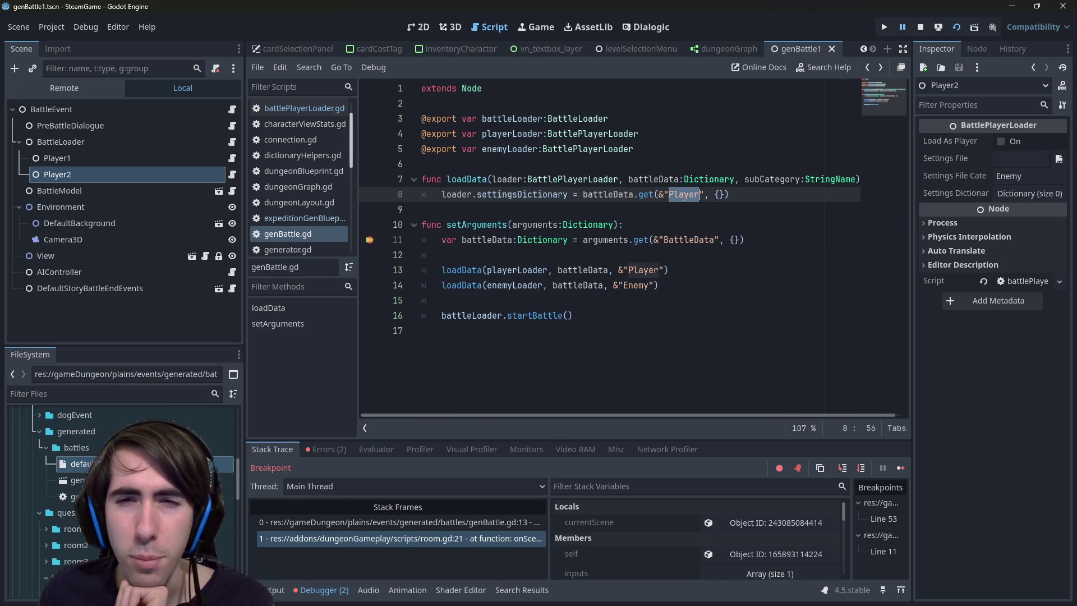
double_click(768, 180)
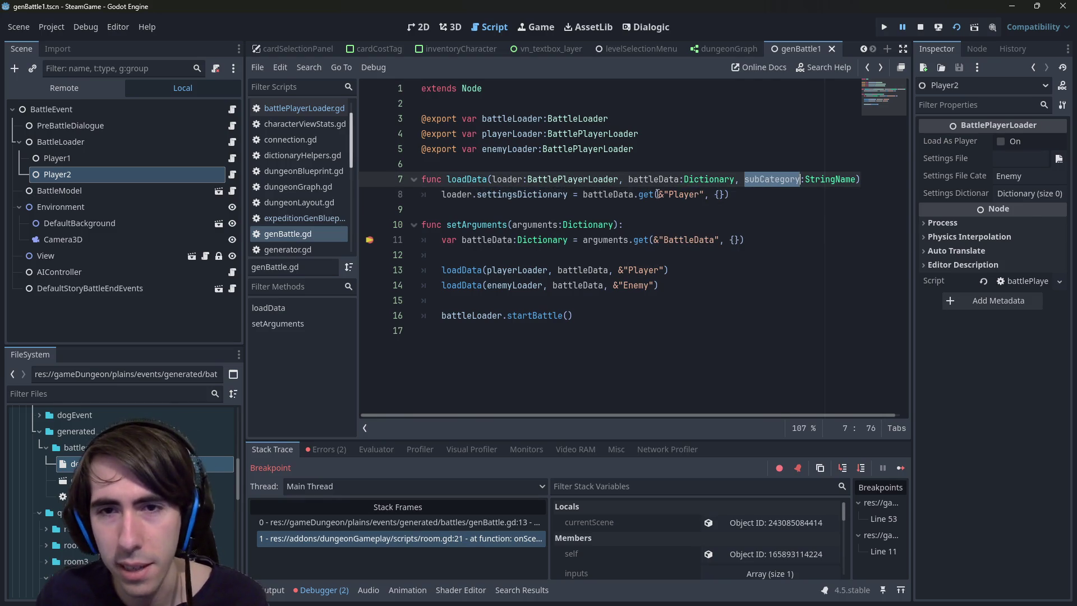
drag(658, 194, 711, 195)
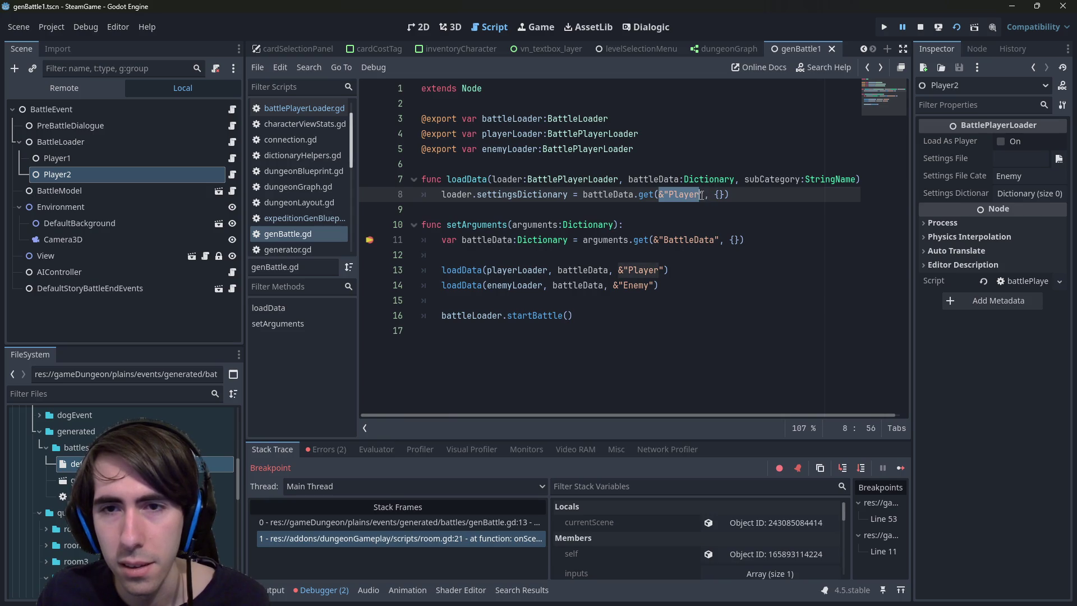
key(ctrl+v)
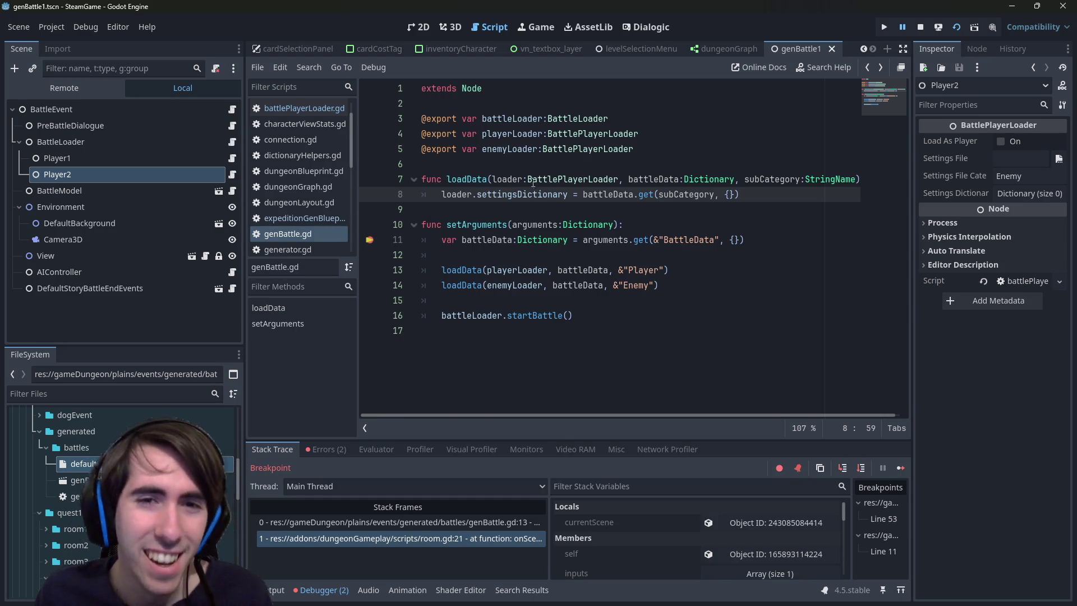
double_click(482, 178)
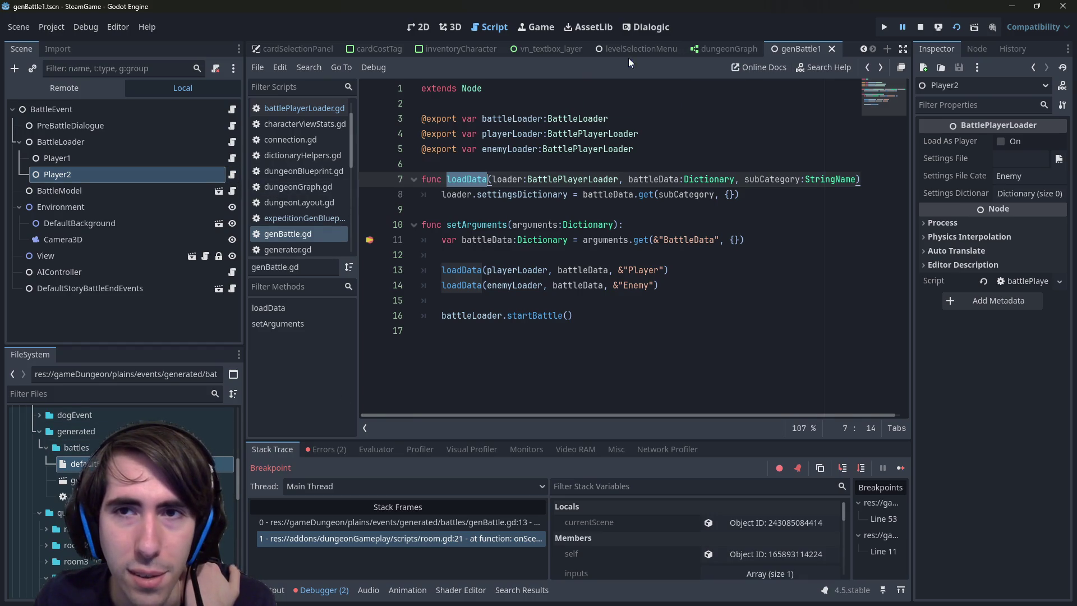
click(233, 109)
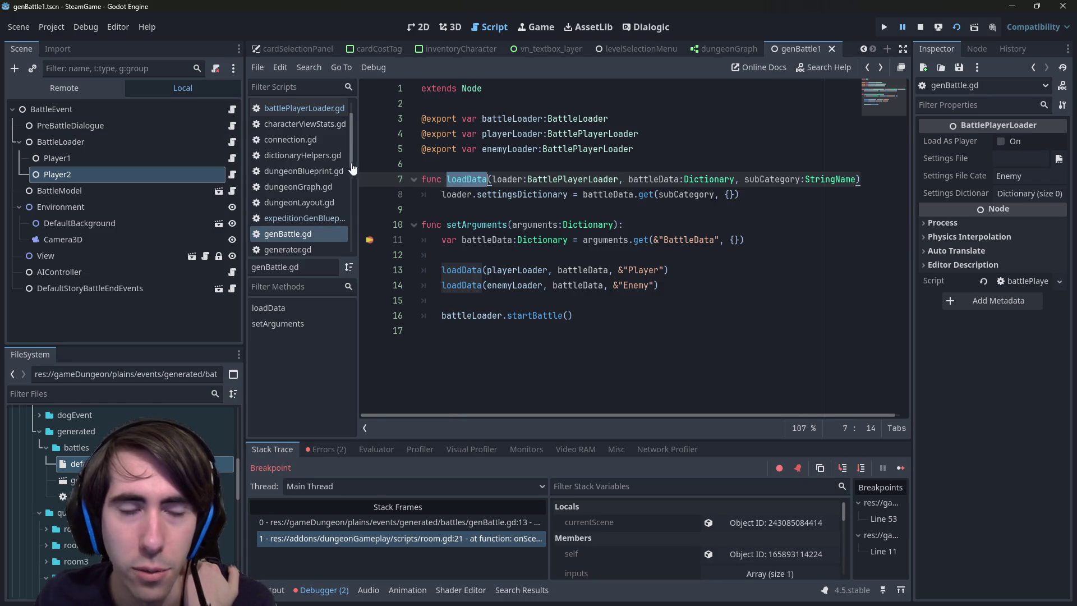
- In expeditionGenBlueprint.gd, write battleData["Enemy"] = on line 44
scroll(121, 494, down, 5)
scroll(146, 445, down, 3)
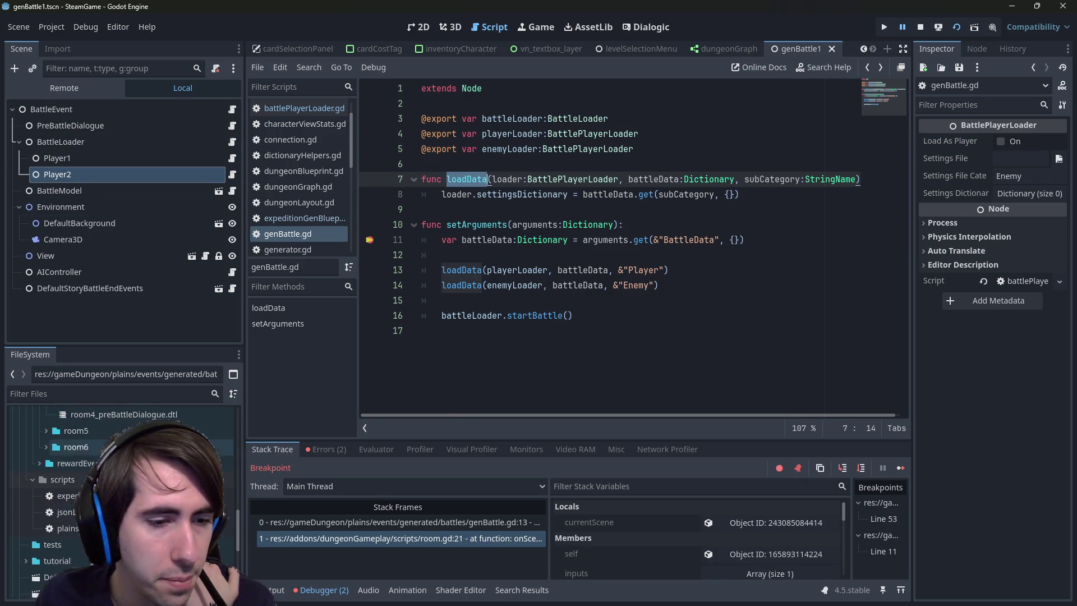
double_click(67, 496)
click(626, 283)
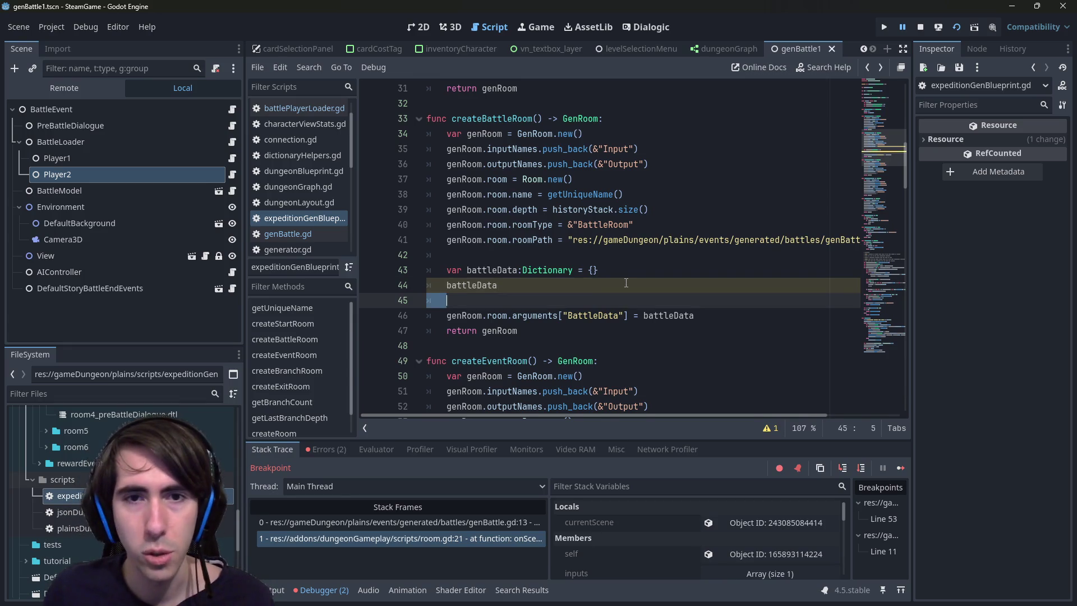
key(ctrl+z)
key(alt+Left)
key(alt+Left)
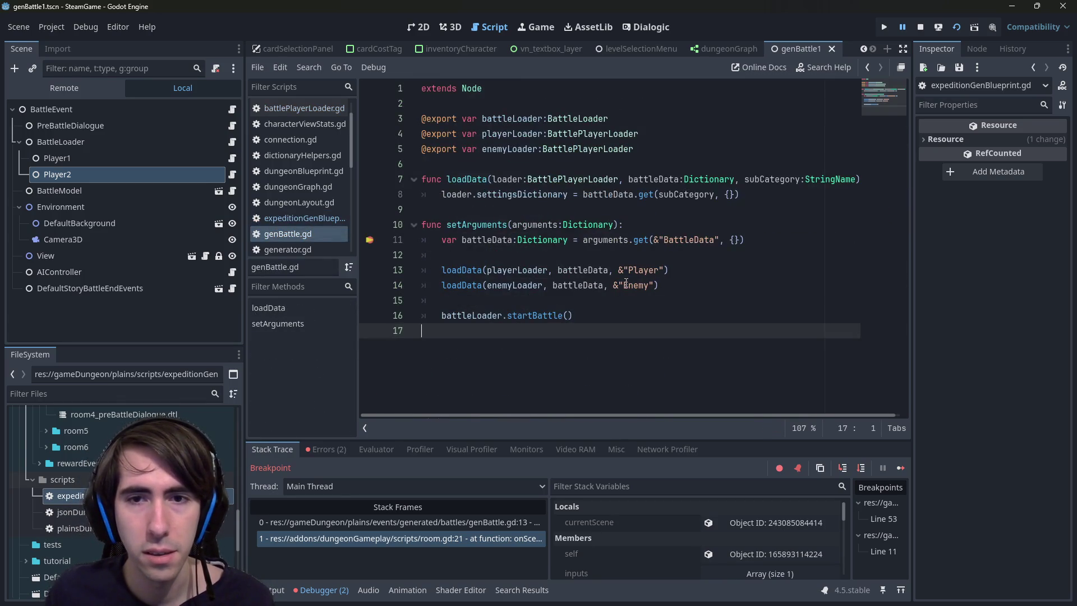
double_click(633, 284)
key(ctrl+c)
key(alt+Right)
key(alt+Right)
click(632, 283)
text([")
key(ctrl+v)
text("] =)
- Declare var enemyData:Dictionary = {} above it and assign enemyData to the Enemy key
key(Escape)
key(ctrl+shift+Return)
text(var enemyData:Dicti)
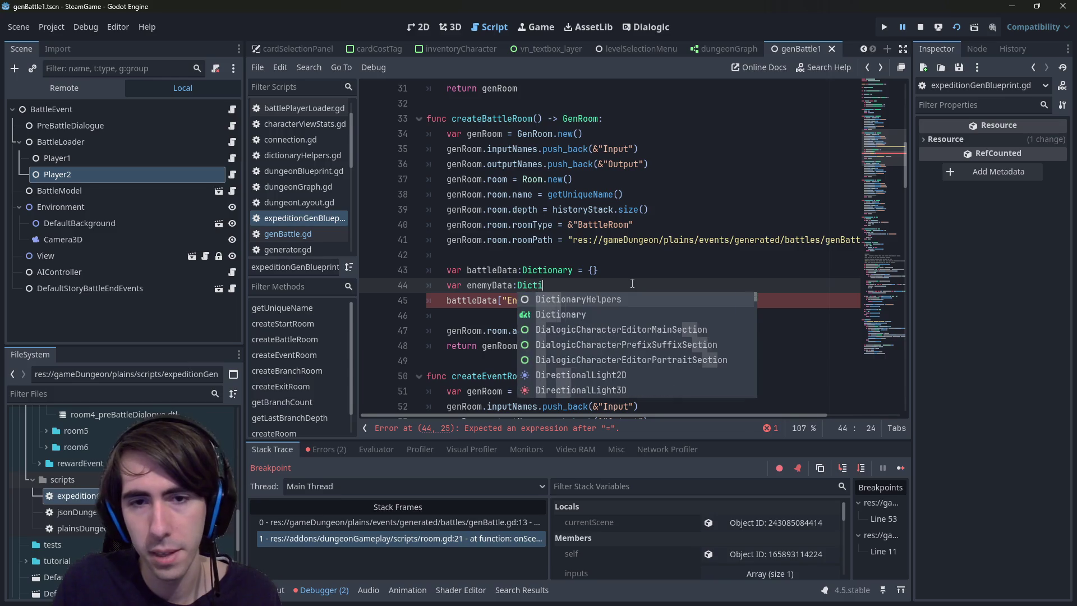
key(Down)
key(Return)
text(= {})
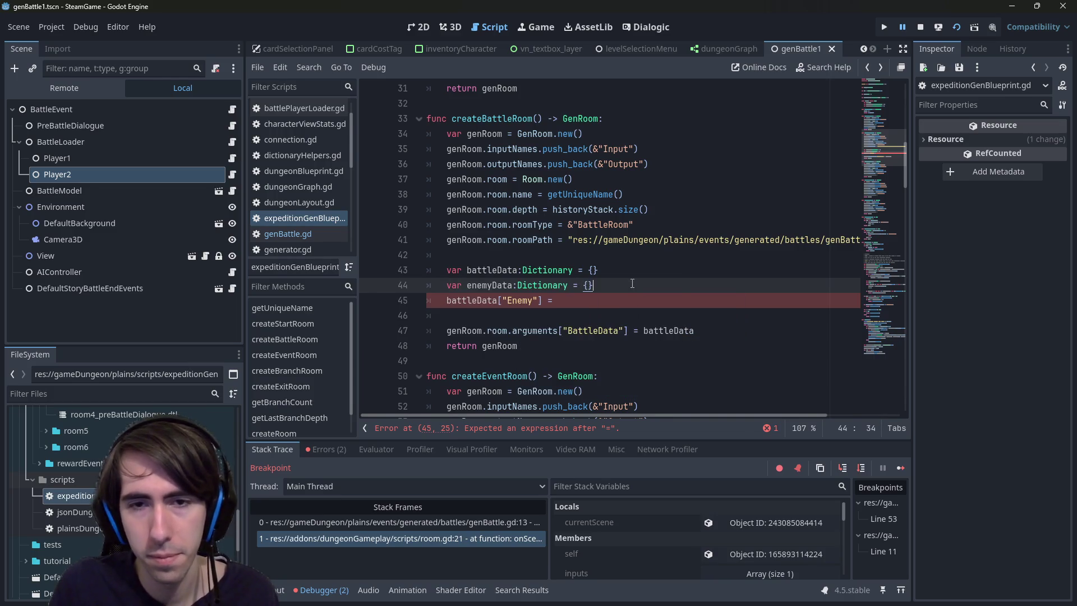
key(Down)
key(Left)
key(Left)
key(Left)
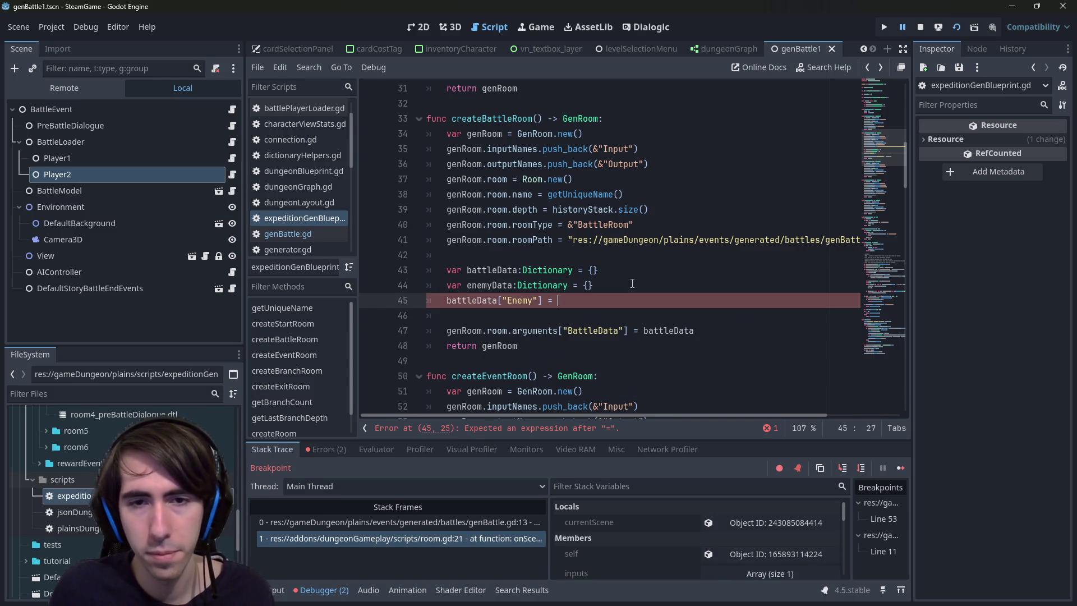
text(e)
key(Return)
click(515, 316)
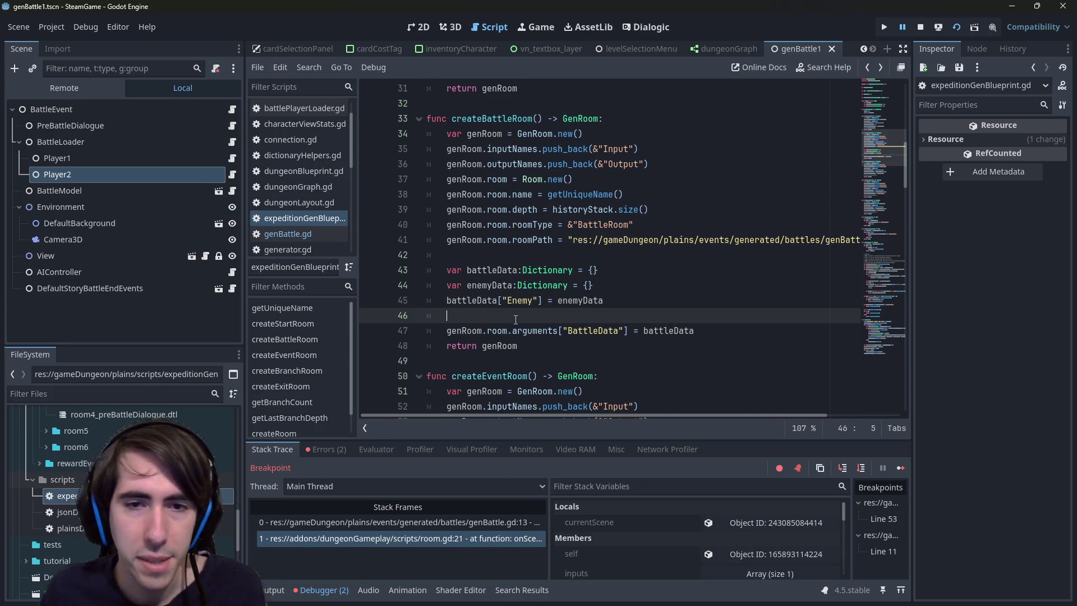
key(BackSpace)
key(BackSpace)
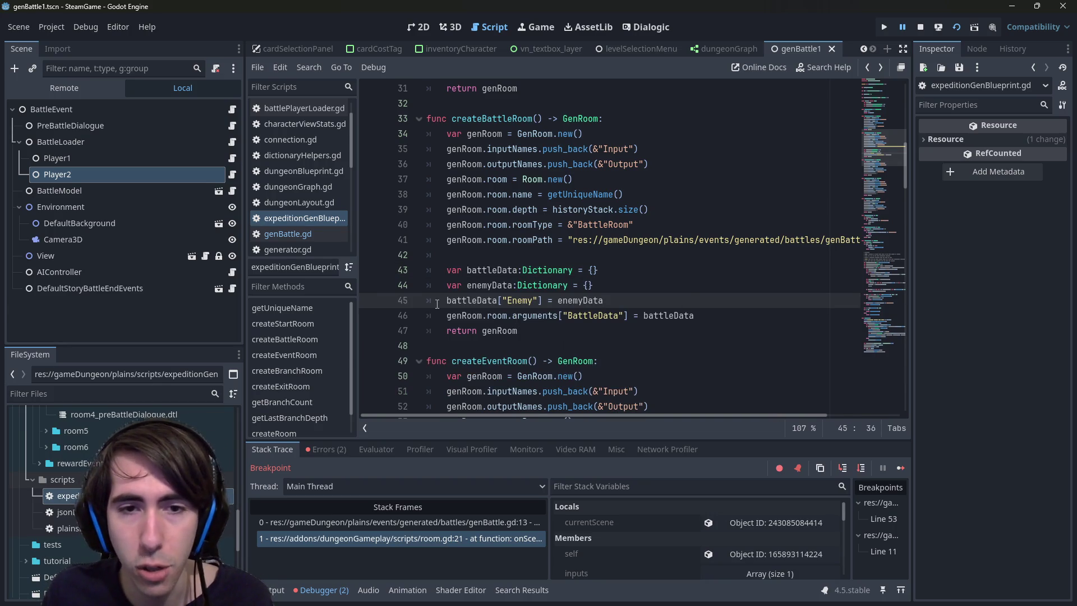
- Review the enemyData uses and open defaultBattle.json
double_click(579, 300)
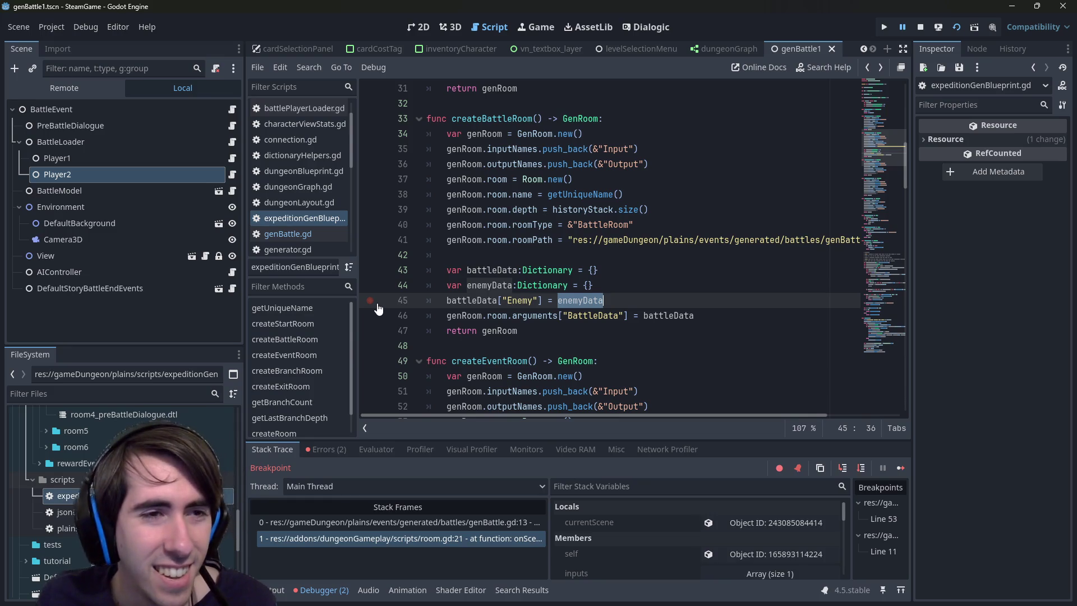
scroll(113, 494, down, 1)
scroll(112, 494, up, 5)
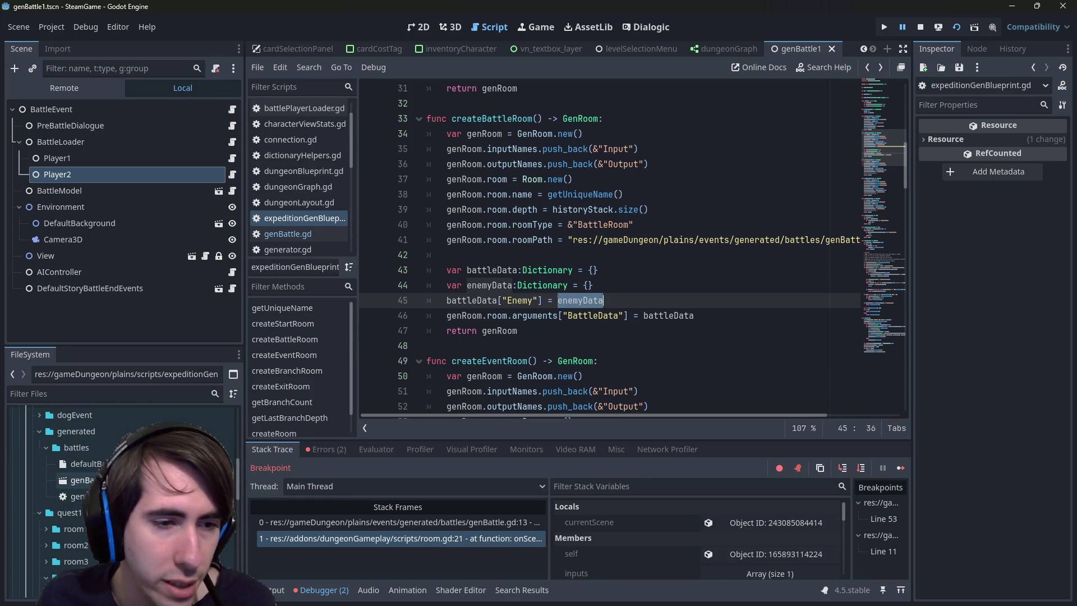
double_click(84, 463)
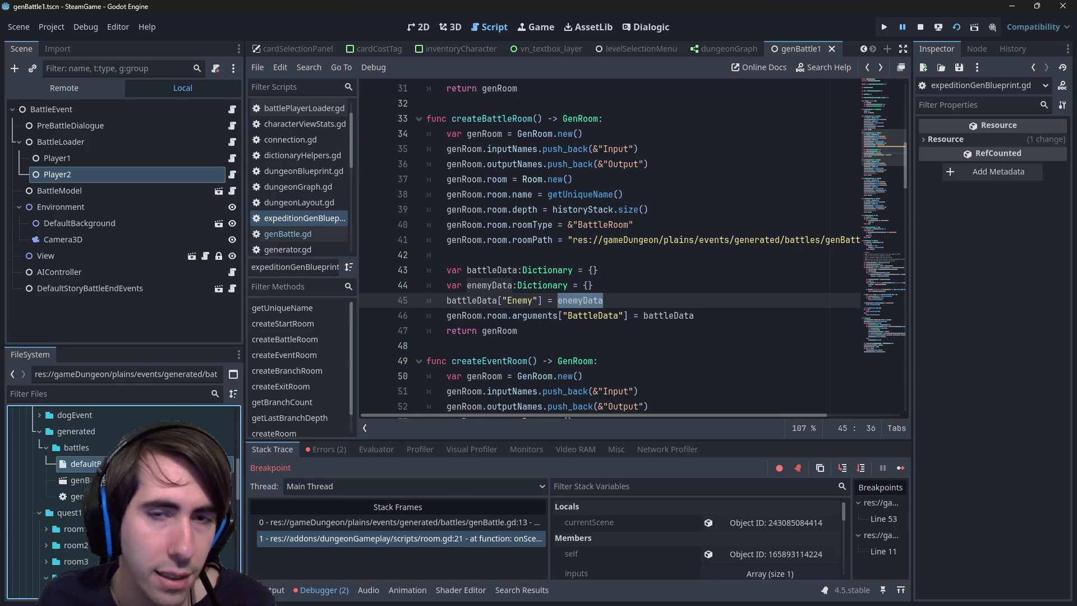
- Look over the Enemy block's battleField and cards entries in defaultBattle.json
scroll(615, 295, down, 3)
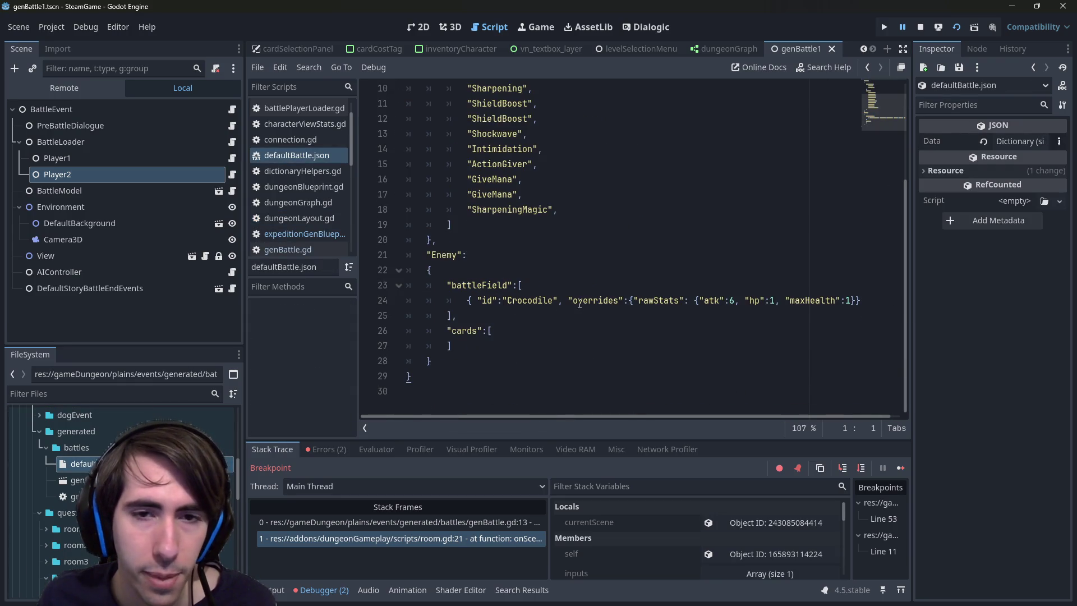
mouse_move(415, 375)
mouse_down()
mouse_move(432, 359)
mouse_move(427, 255)
mouse_up()
click(538, 267)
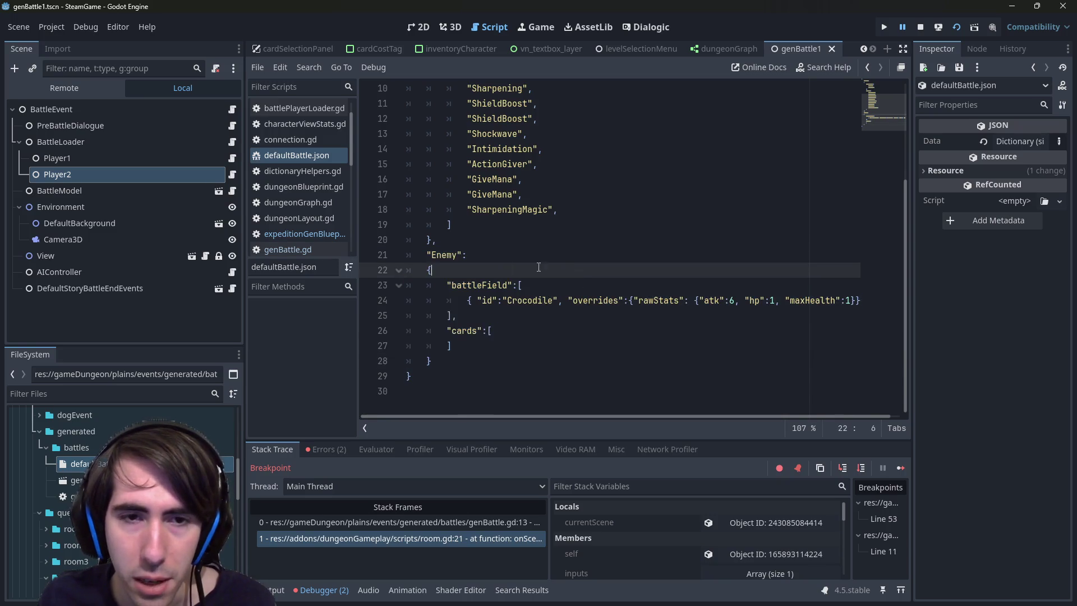
double_click(450, 255)
drag(518, 344, 375, 289)
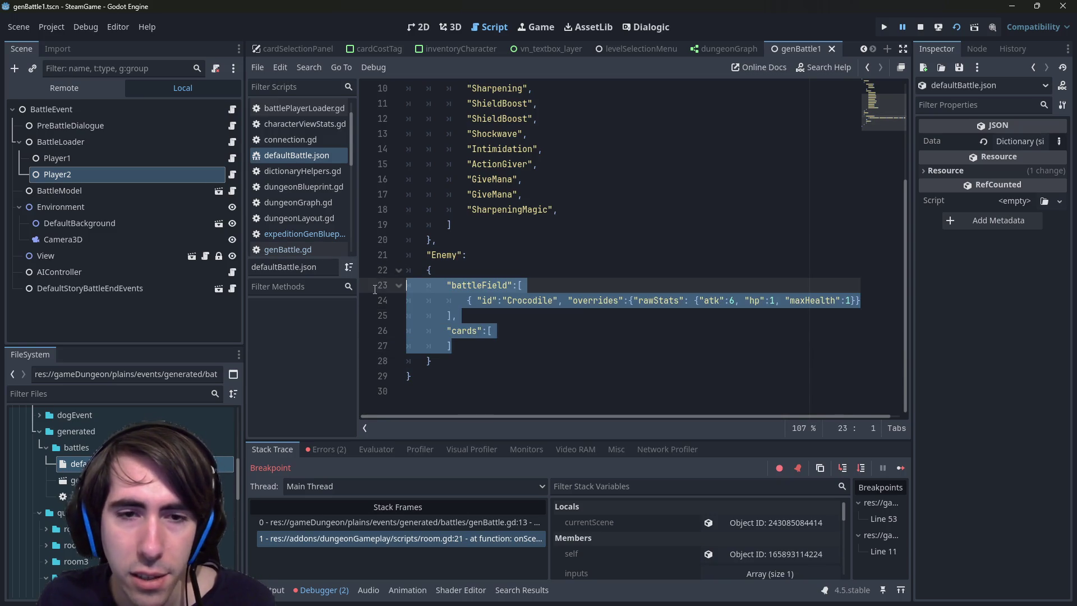
click(520, 333)
drag(511, 345, 362, 285)
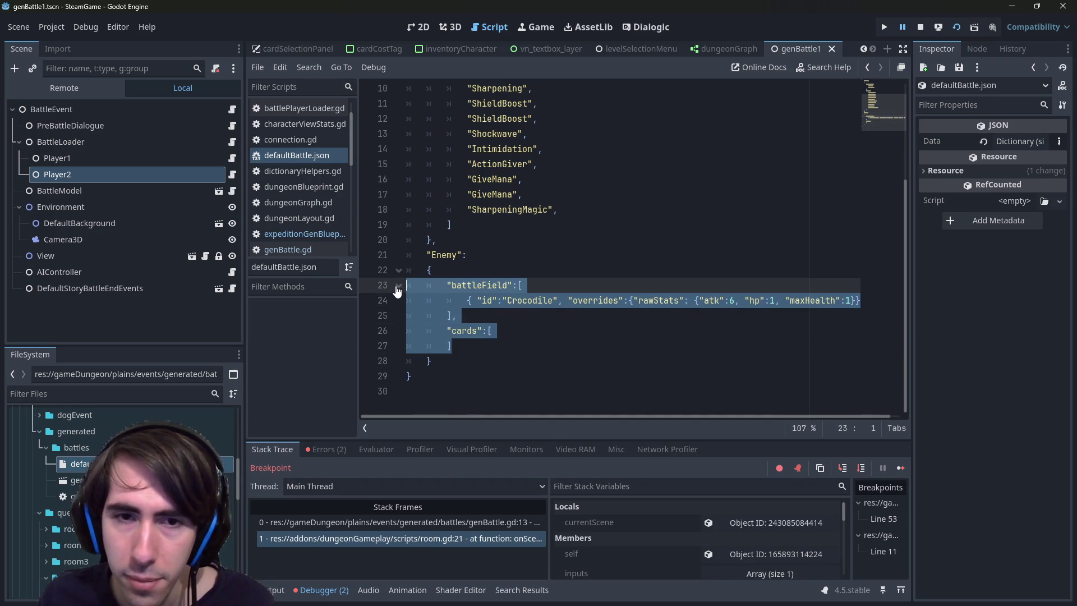
scroll(476, 316, up, 3)
scroll(496, 183, down, 2)
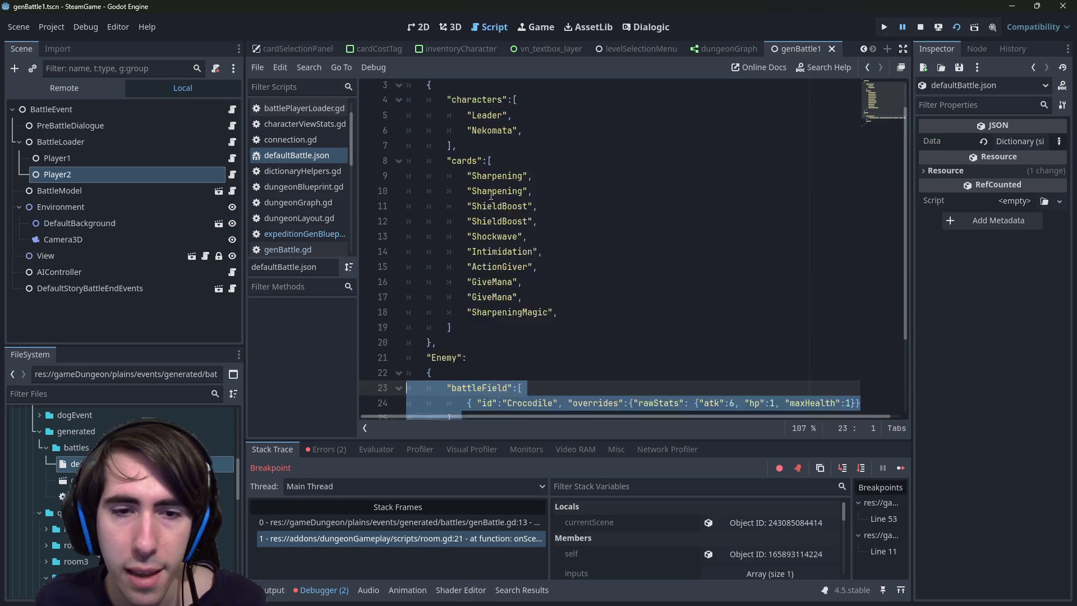
- Point out the characters key, its Leader entry, and the battleField key
click(490, 200)
scroll(490, 200, up, 2)
double_click(477, 133)
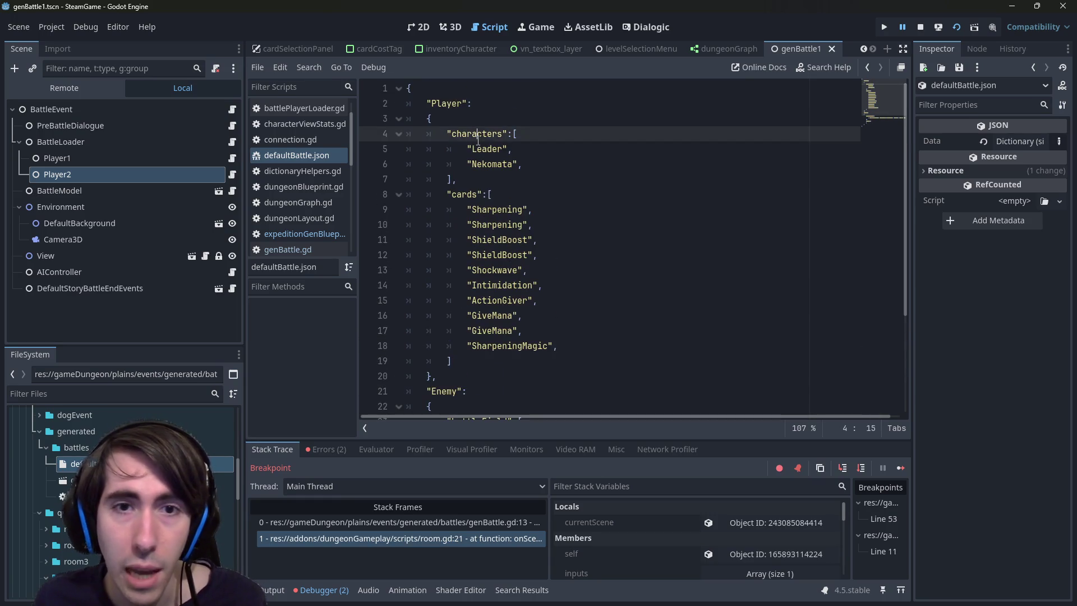
scroll(456, 210, down, 2)
scroll(455, 210, up, 2)
triple_click(491, 149)
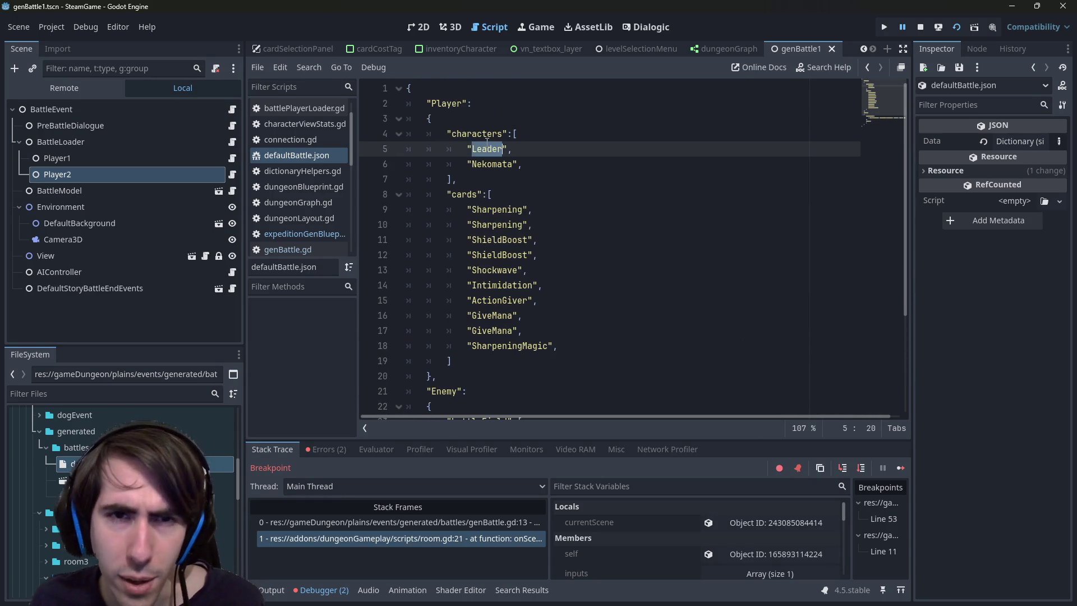
scroll(452, 218, down, 3)
double_click(481, 285)
click(494, 286)
scroll(129, 462, up, 3)
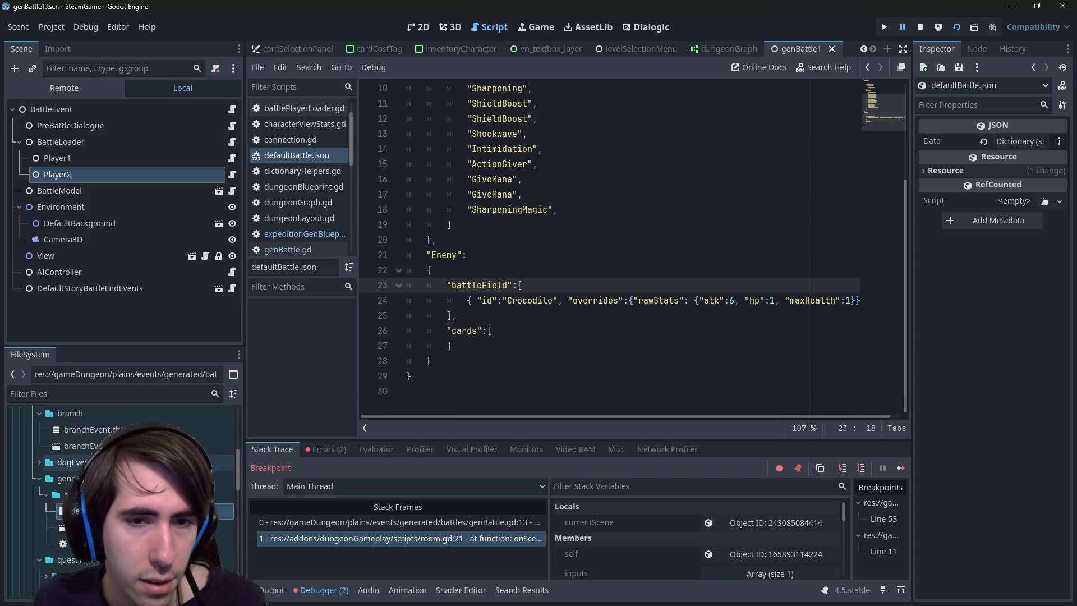
scroll(129, 461, up, 3)
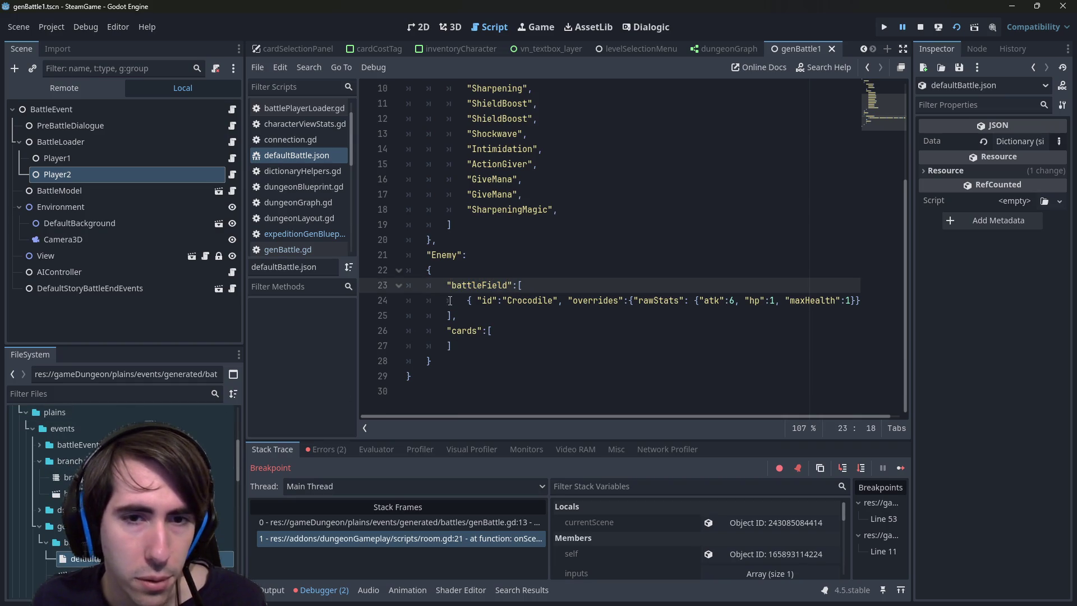
- Duplicate line 24's Crocodile entry onto line 25, indent it, and save defaultBattle.json
drag(450, 301, 861, 301)
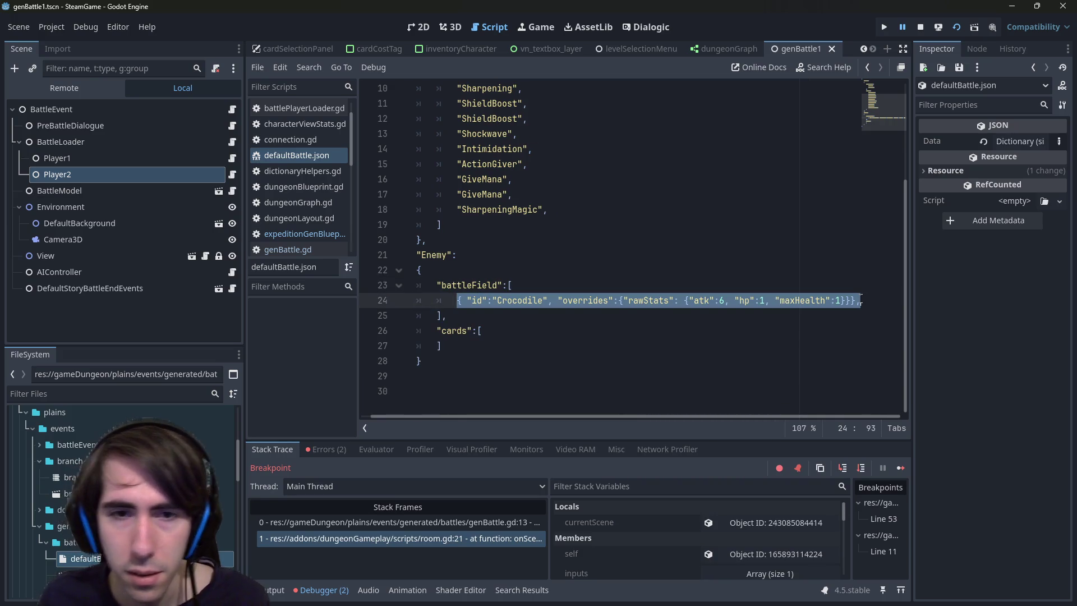
key(ctrl+c)
key(End)
key(Return)
key(ctrl+v)
key(ctrl+Left)
key(ctrl+Left)
key(ctrl+Left)
key(Tab)
key(Tab)
key(Tab)
key(ctrl+s)
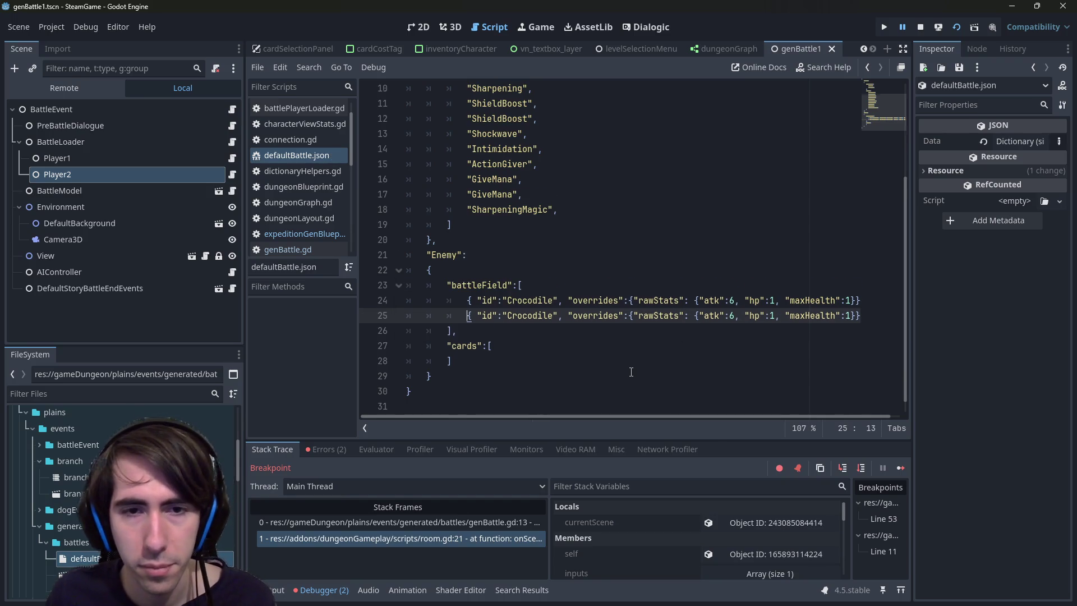
- Recheck the battleField list, then bring up the genBattle.gd script
scroll(631, 372, down, 1)
scroll(590, 365, up, 3)
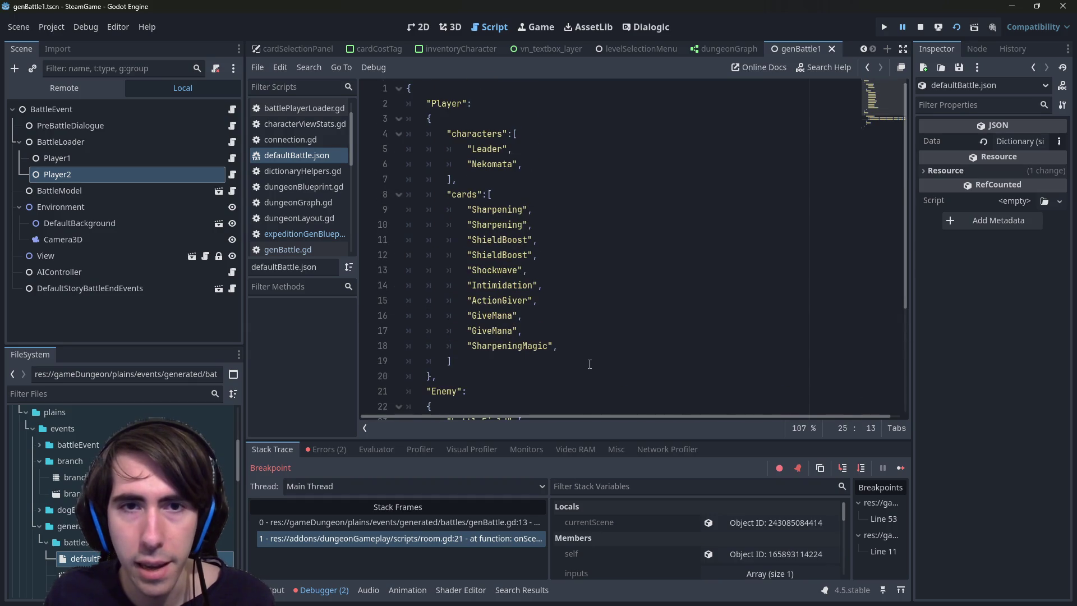
scroll(590, 364, down, 3)
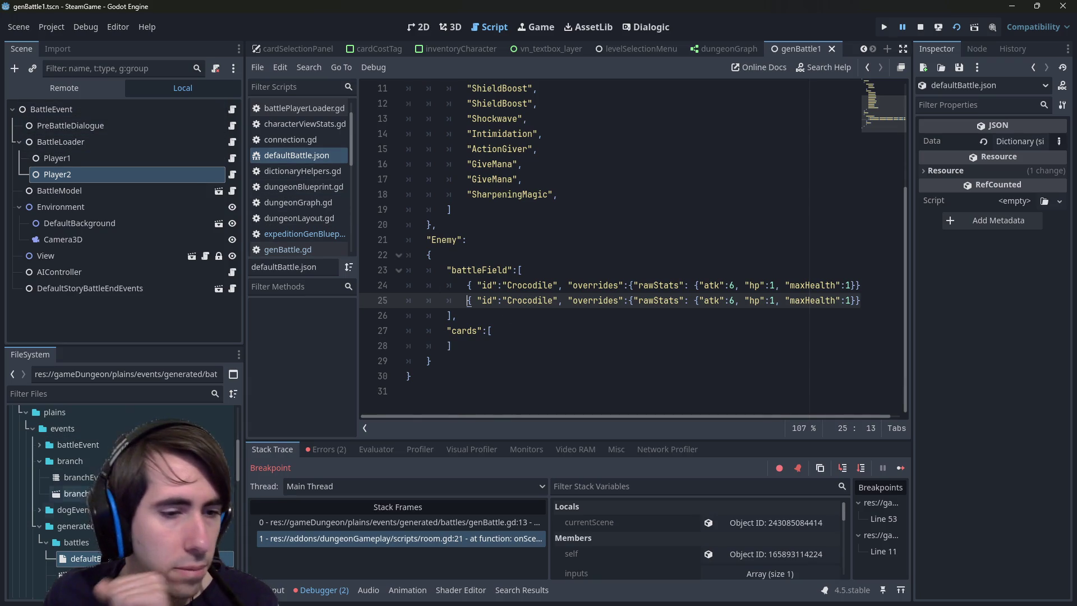
scroll(123, 477, down, 5)
scroll(123, 477, up, 2)
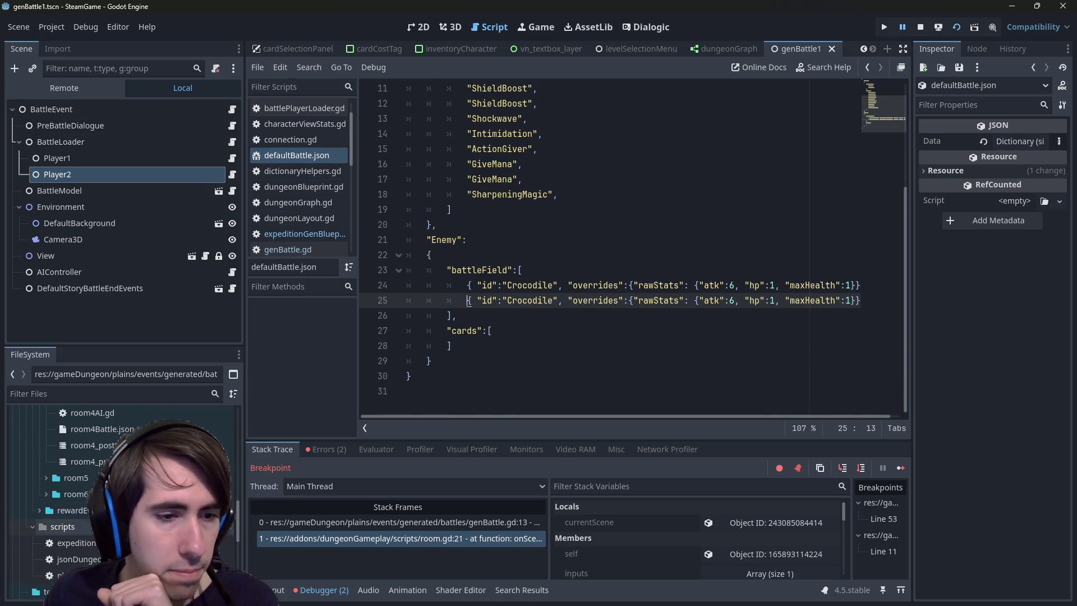
scroll(123, 477, down, 2)
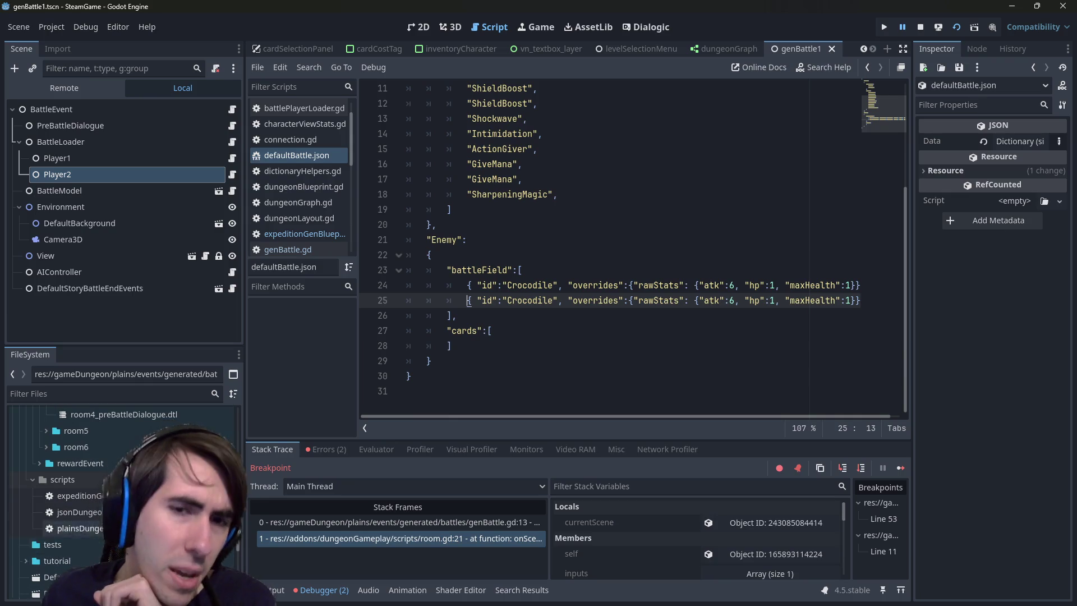
click(484, 270)
double_click(484, 270)
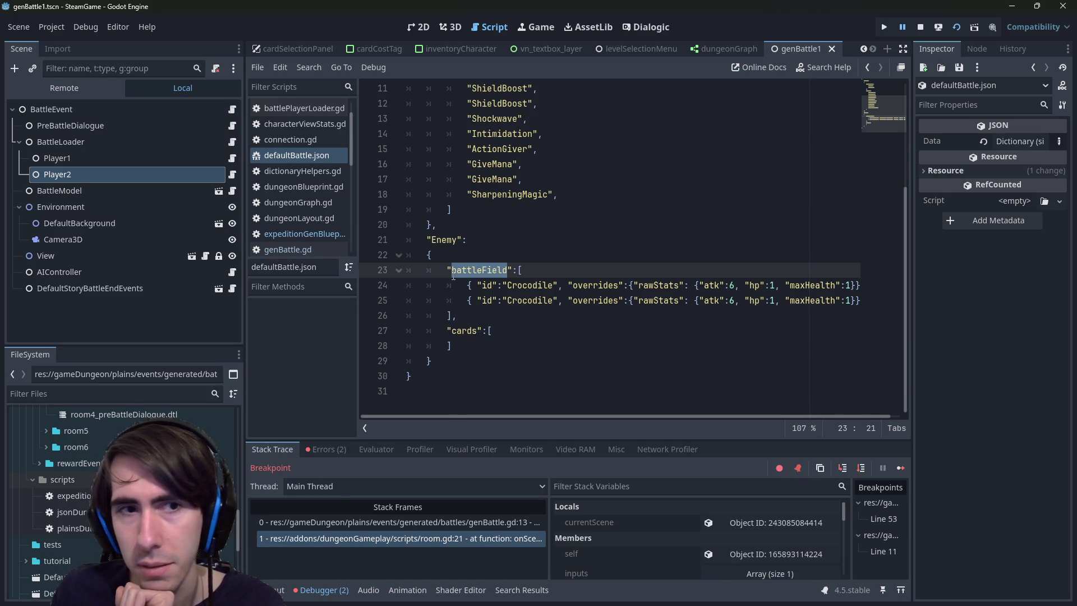
scroll(124, 477, down, 2)
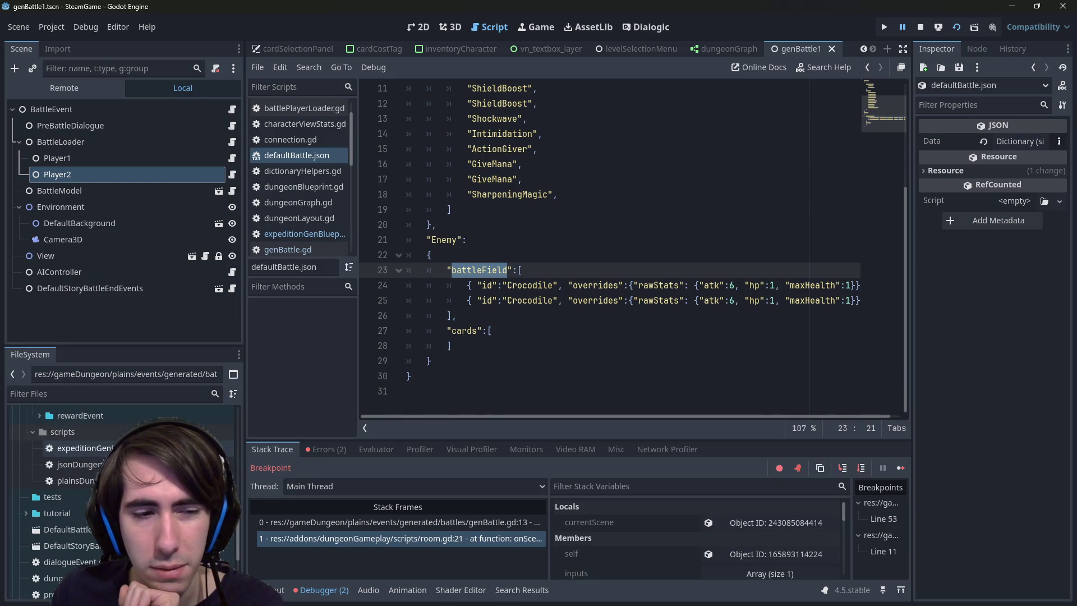
scroll(123, 477, up, 1)
scroll(124, 477, up, 3)
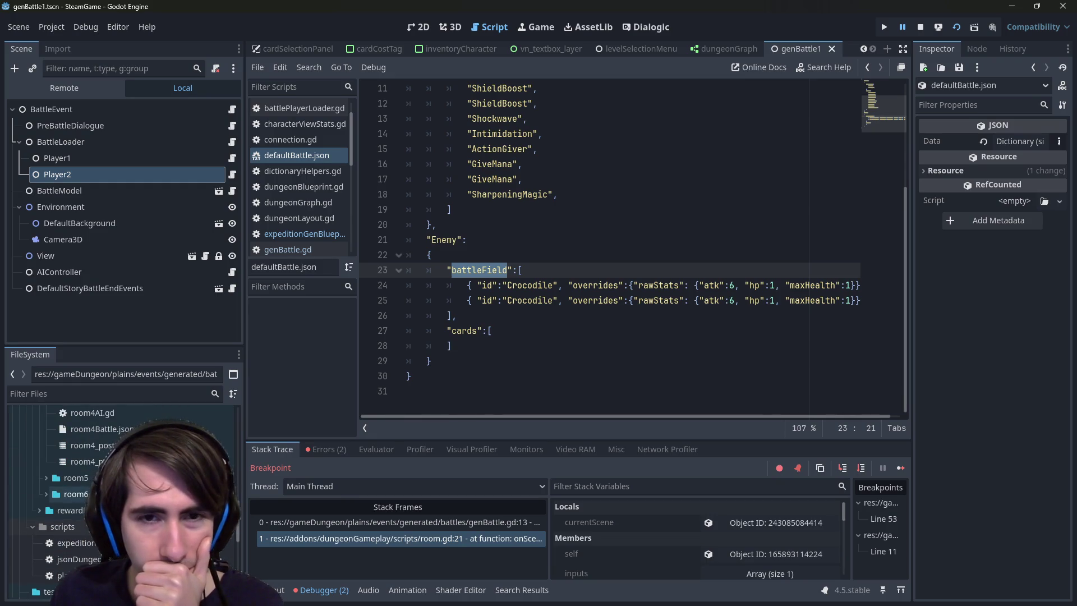
scroll(124, 477, up, 3)
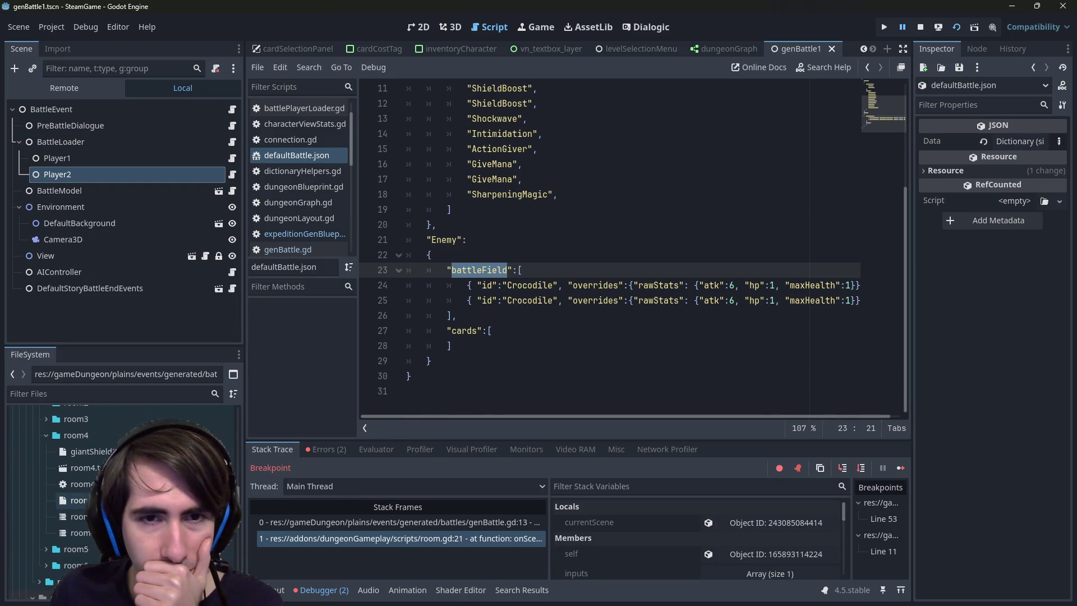
scroll(124, 477, down, 3)
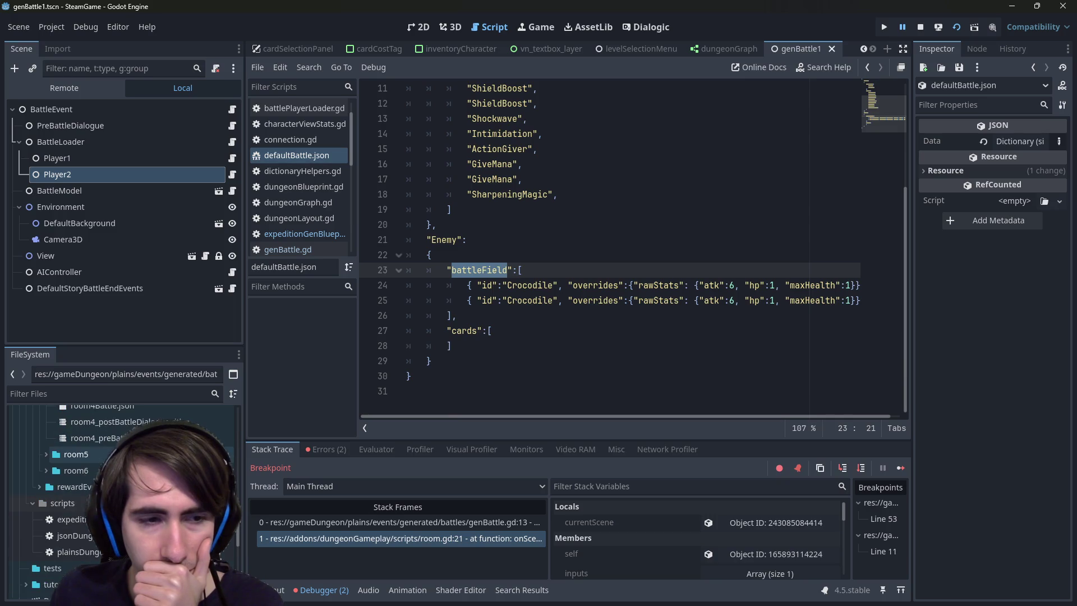
click(235, 113)
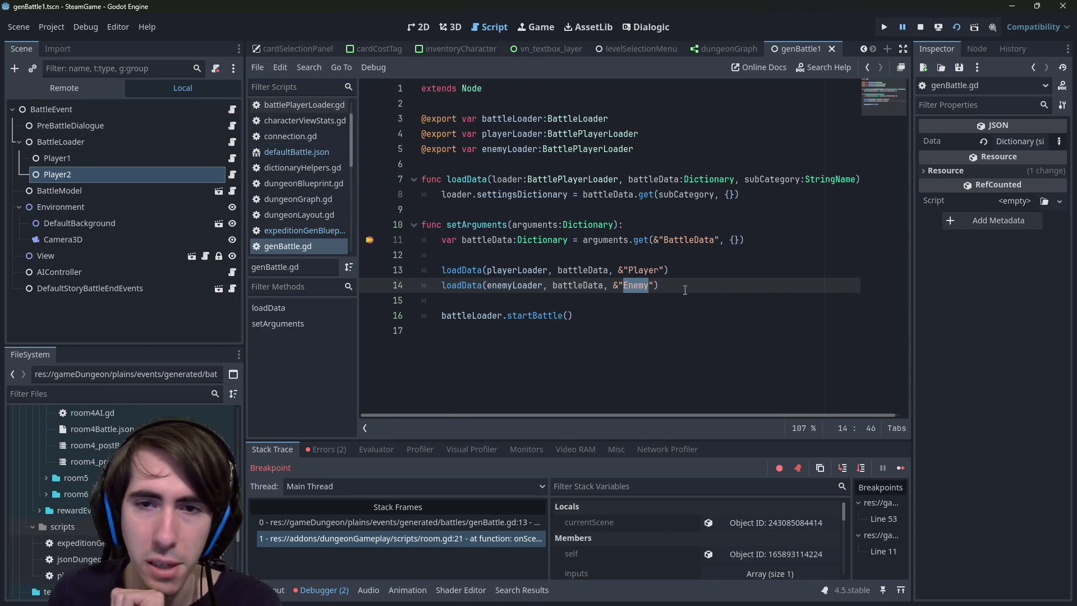
- Highlight every use of battleData in genBattle.gd
double_click(494, 239)
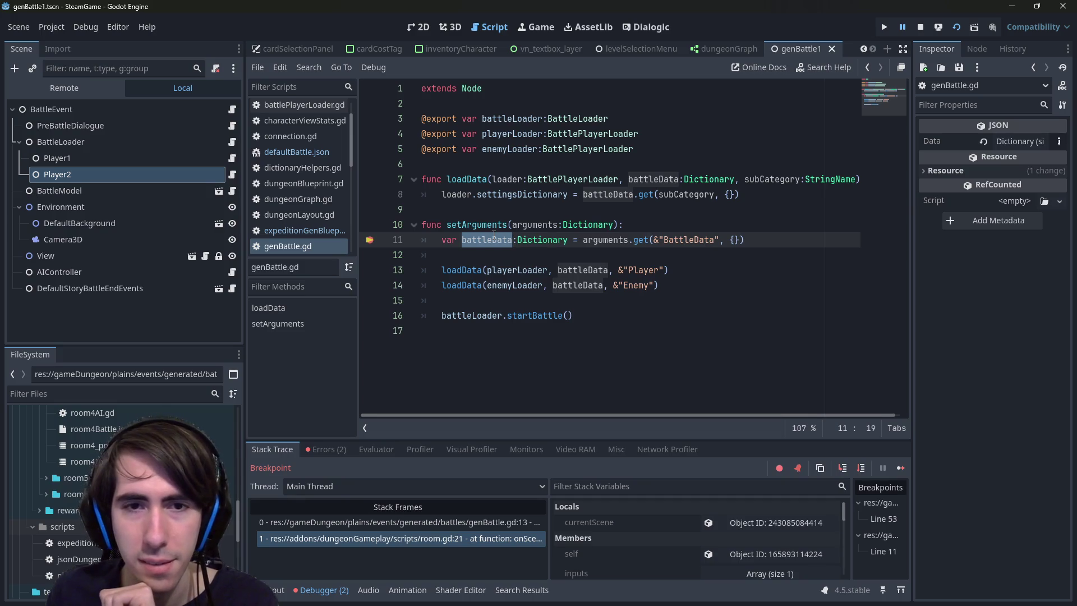
click(494, 240)
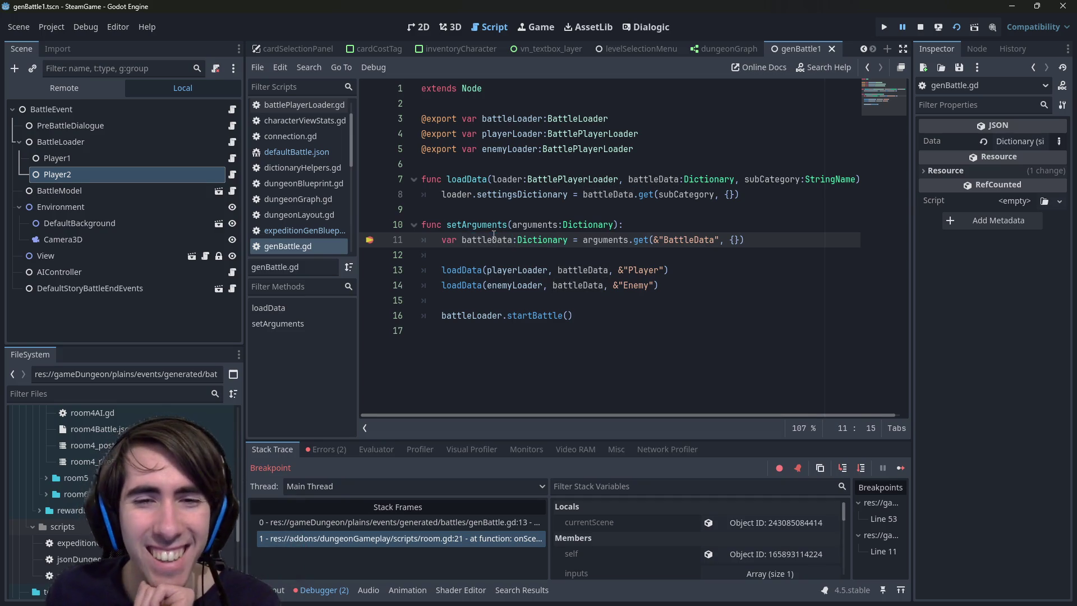
double_click(494, 239)
scroll(124, 494, down, 5)
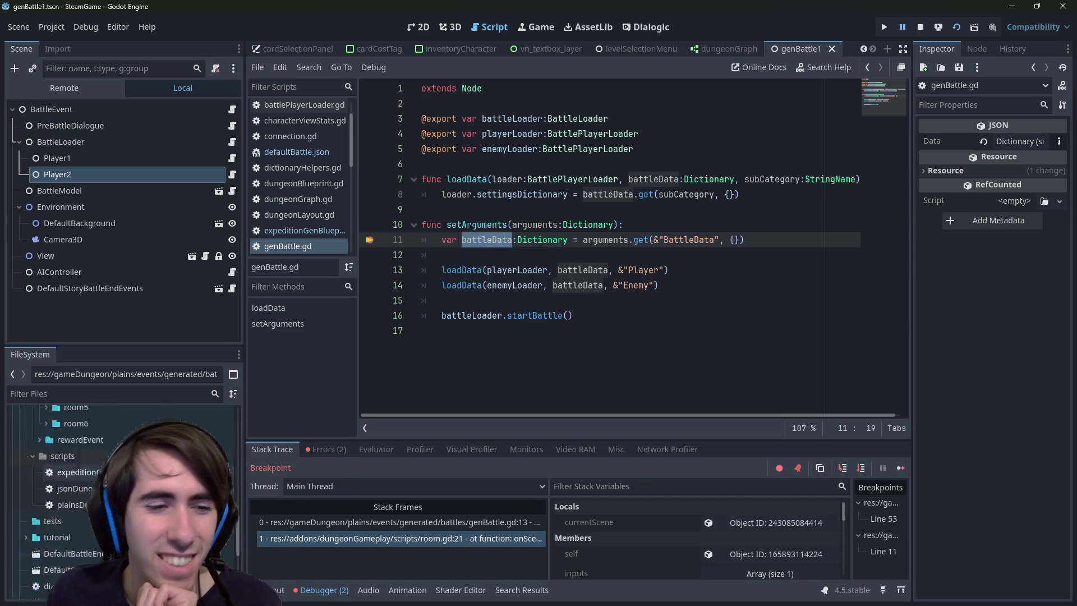
scroll(45, 477, up, 2)
click(482, 331)
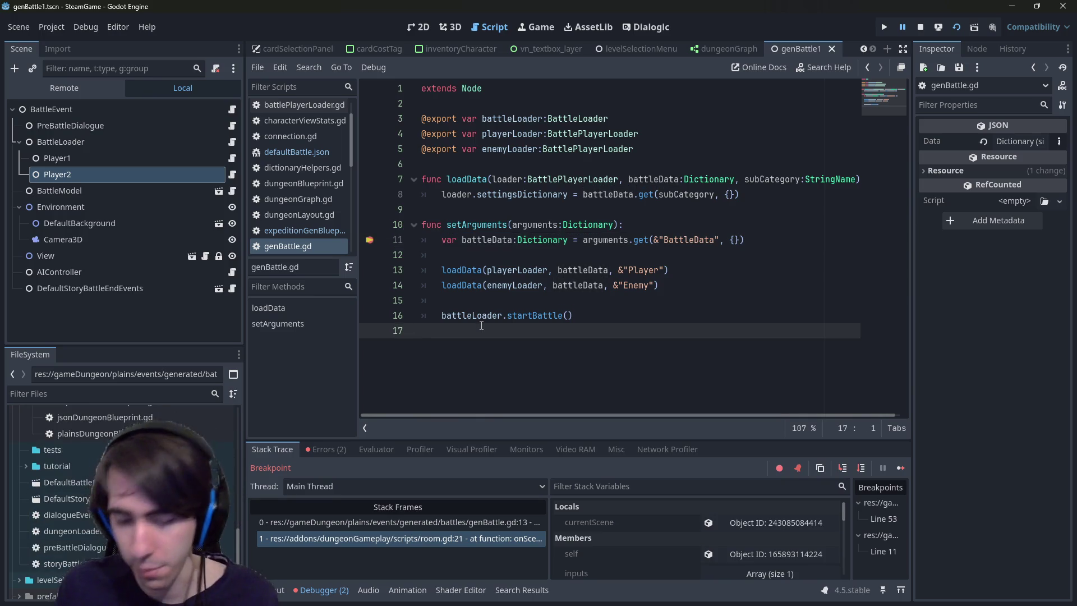
key(alt+Left)
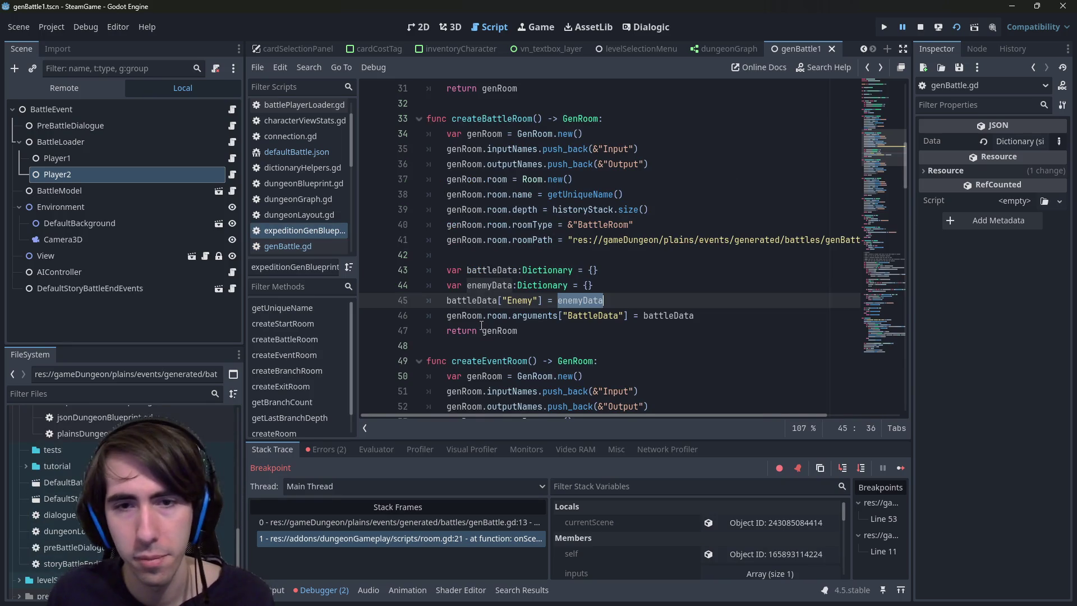
key(alt+Left)
key(alt+Left)
key(alt+Left)
key(alt+Left)
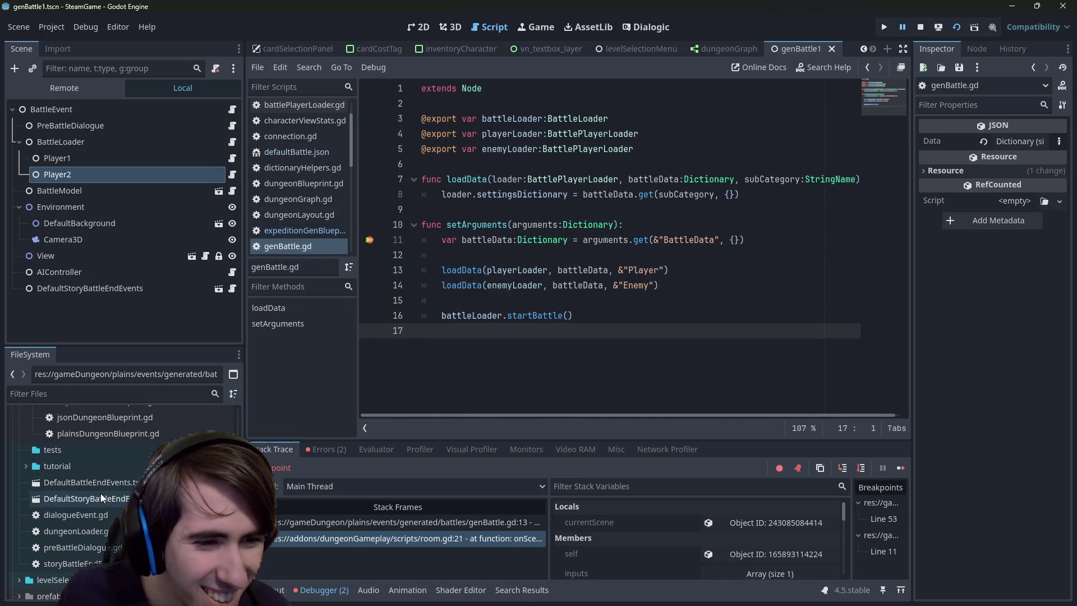
scroll(100, 493, up, 4)
- Open expeditionGenBlueprint.gd, check room4Battle.json's Enemy battleField, and return to createBattleRoom
double_click(100, 495)
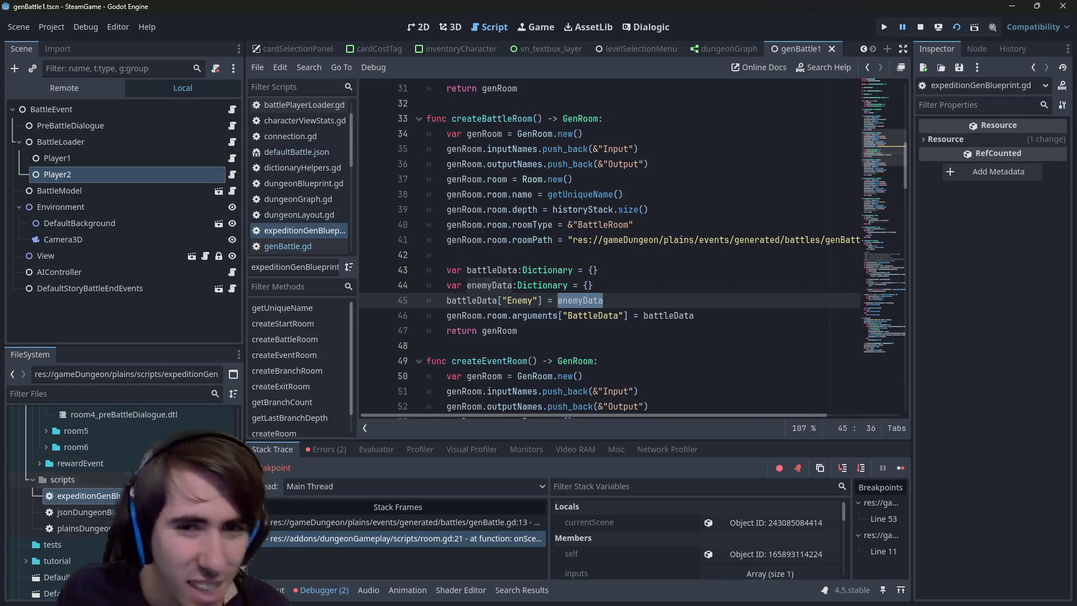
click(644, 302)
scroll(106, 493, up, 5)
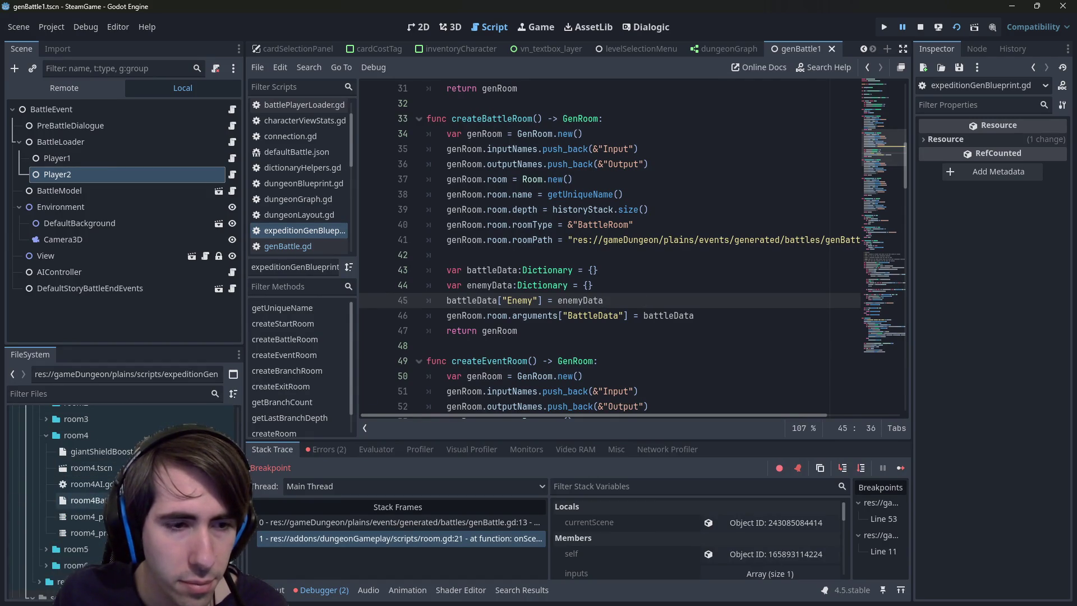
double_click(87, 500)
scroll(87, 500, down, 5)
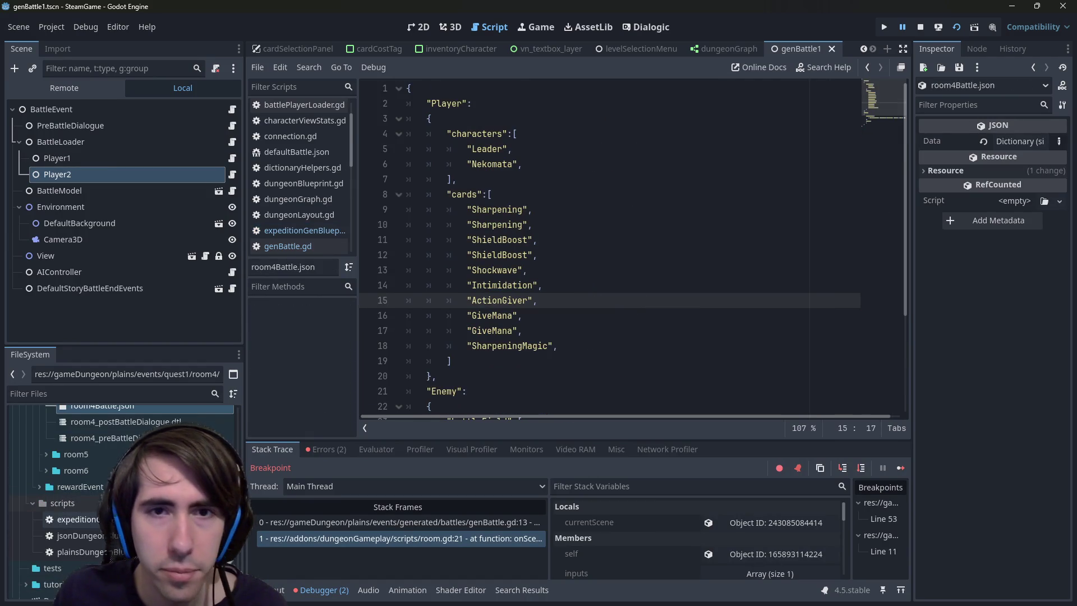
scroll(483, 281, down, 3)
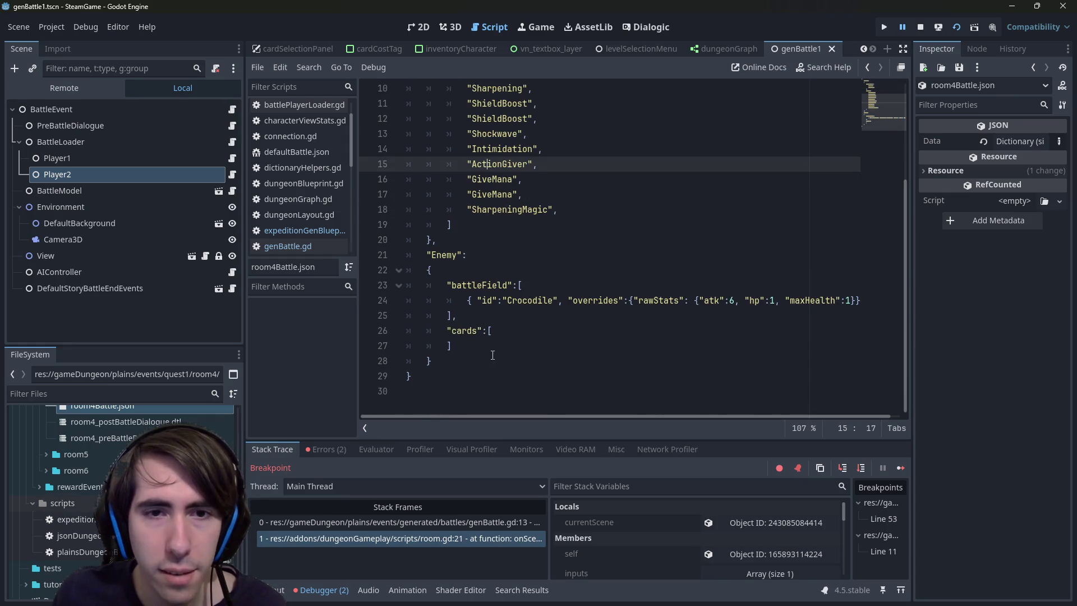
double_click(481, 286)
key(alt+Left)
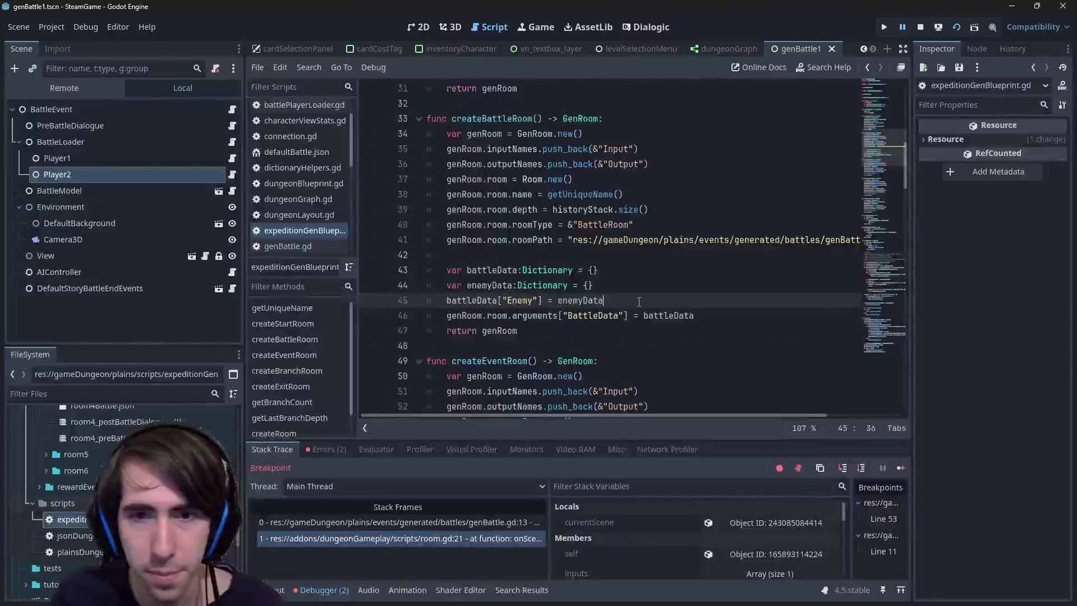
- Add enemyData["battleField"] and enemyData["cards"] lines above battleData["Enemy"]
key(Home)
key(Return)
key(Return)
key(Up)
key(Up)
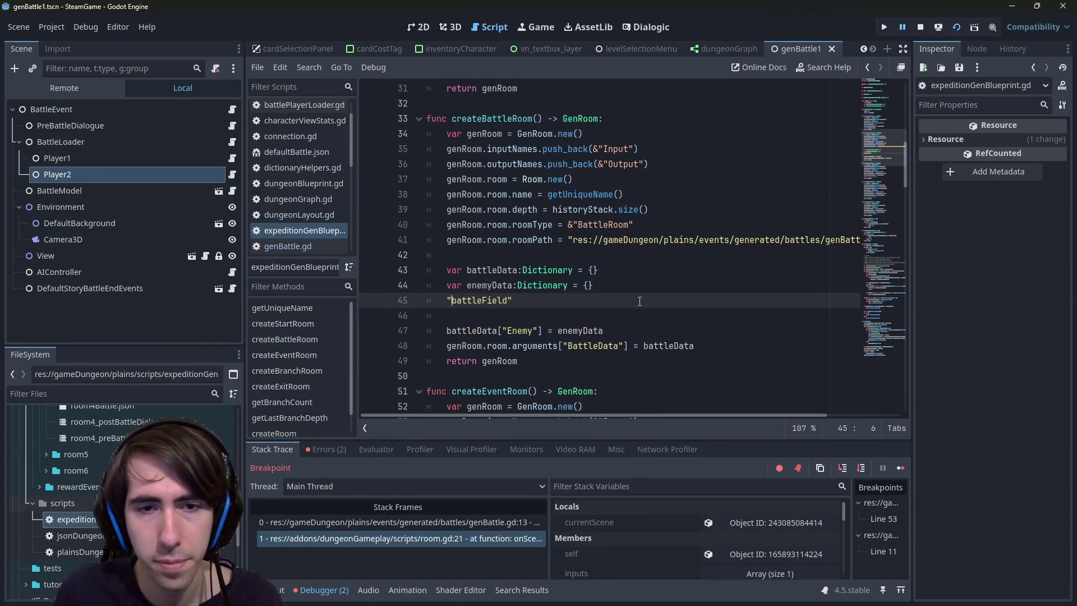
key(ctrl+v)
key(Down)
text("cards)
key(Up)
key(Up)
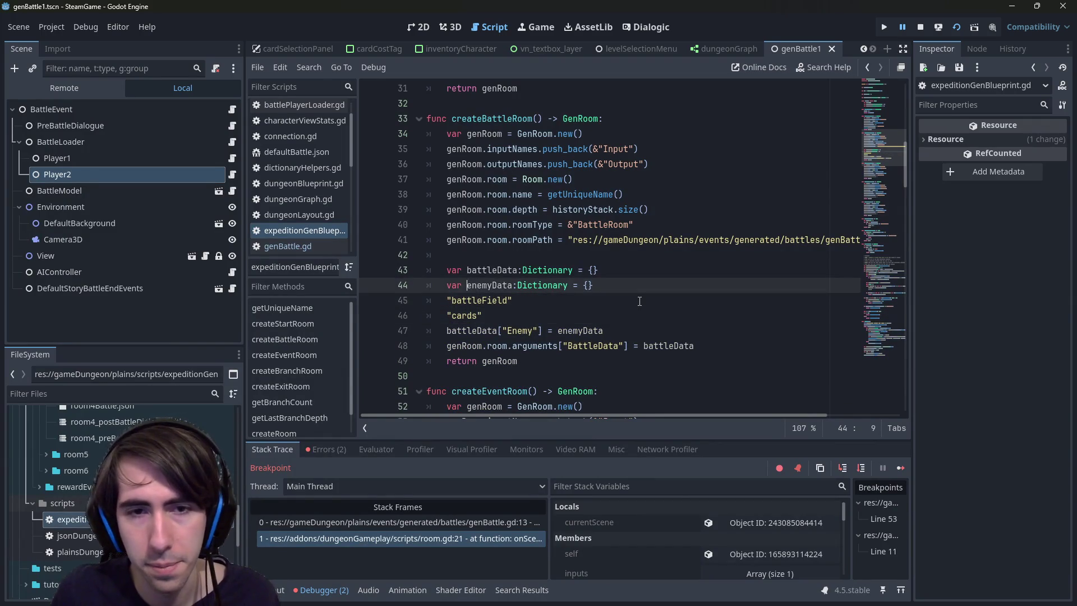
key(Home)
key(Home)
key(Down)
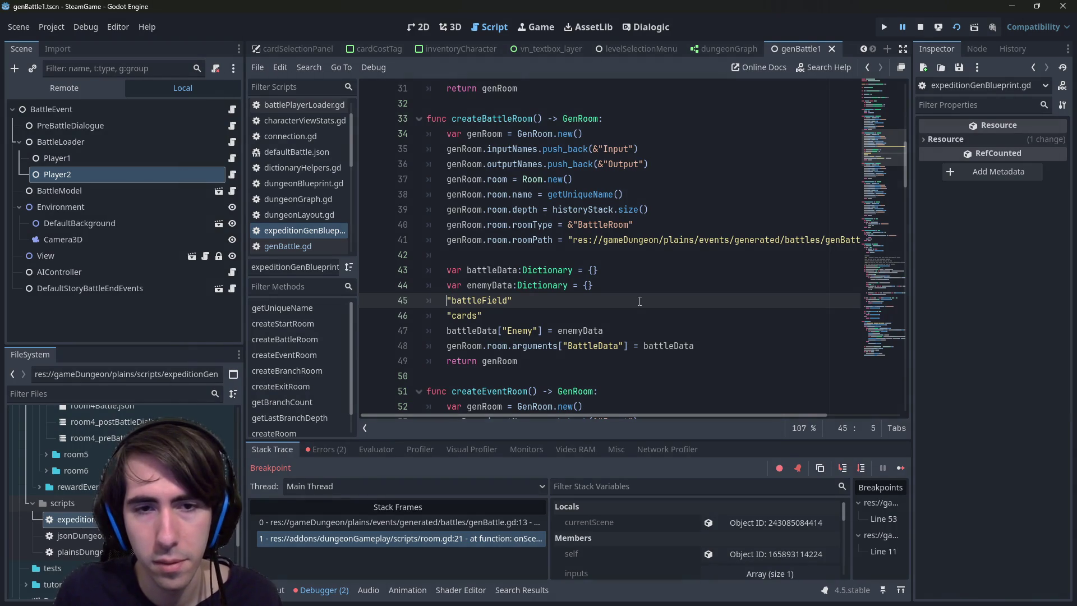
text(enemyData[)
key(BackSpace)
key(End)
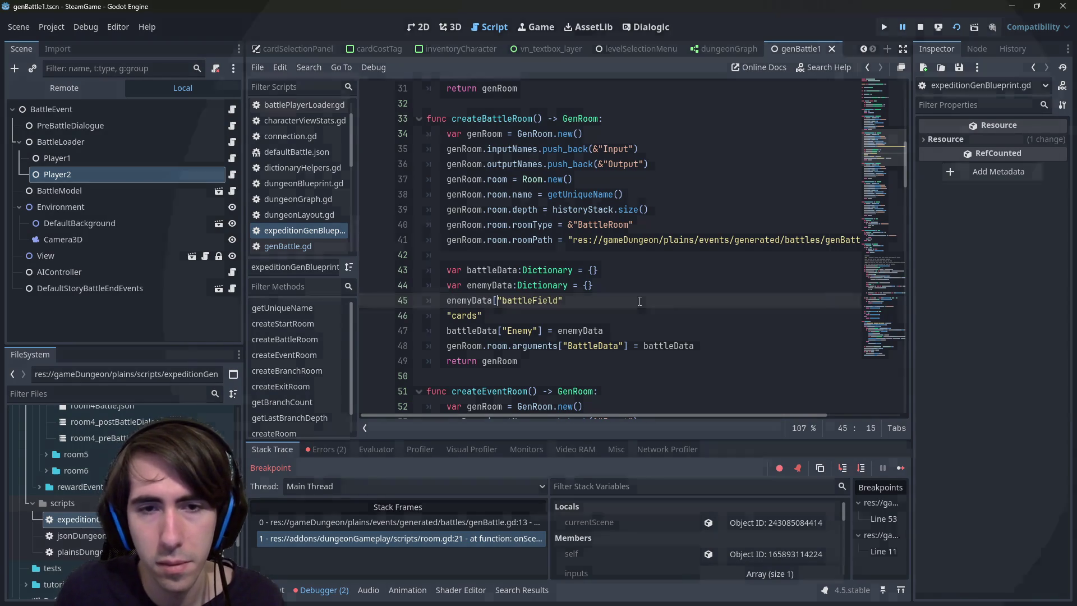
key(Down)
text(])
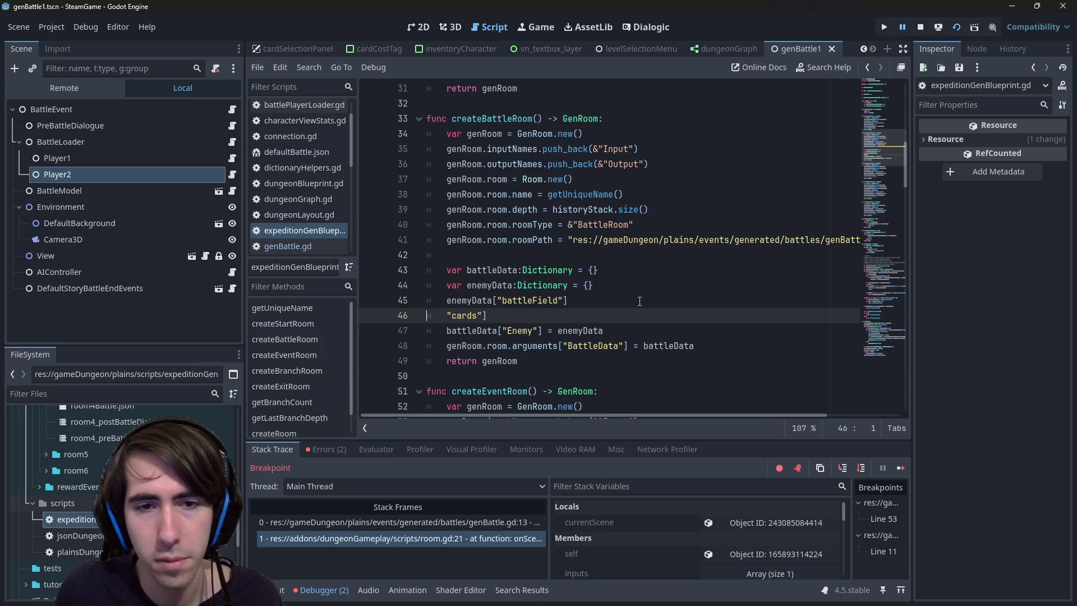
key(Home)
text(enemyData[)
- Turn both lines into unfinished "=" assignments and save the script
key(ctrl+s)
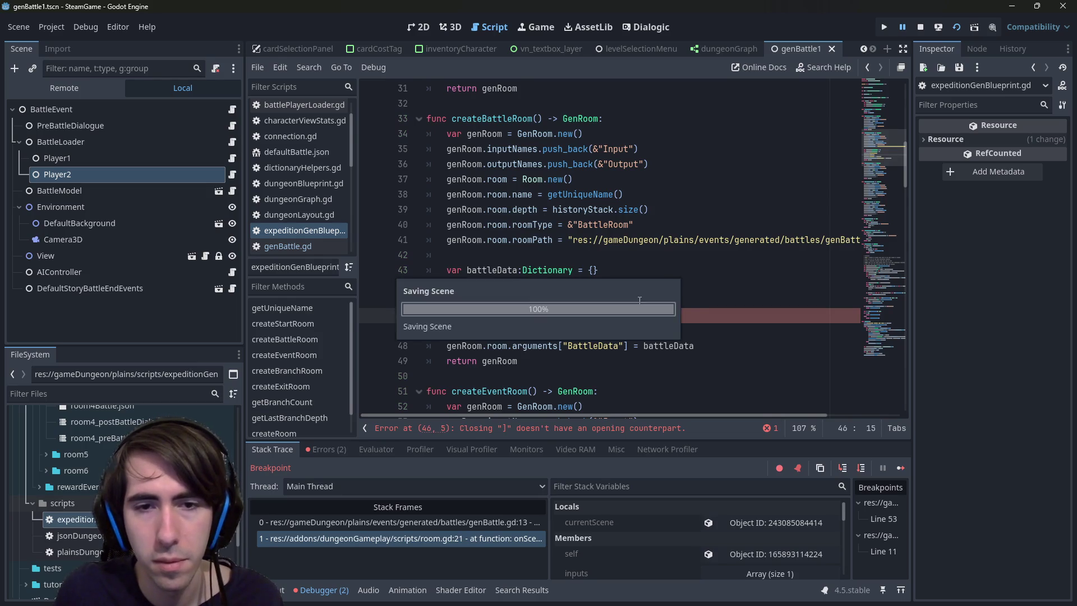
text(=)
key(Up)
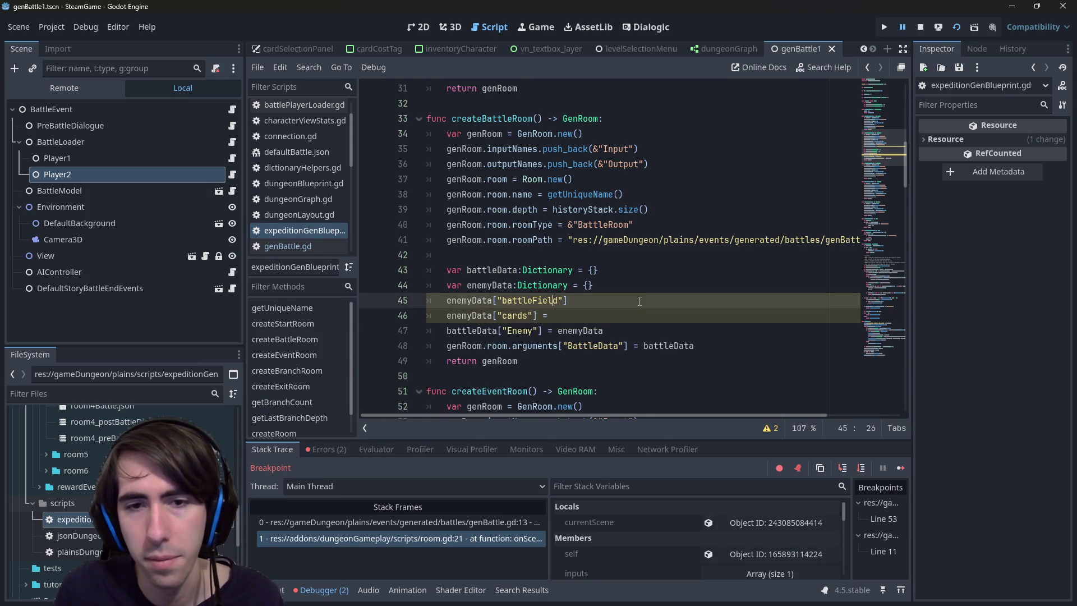
key(ctrl+s)
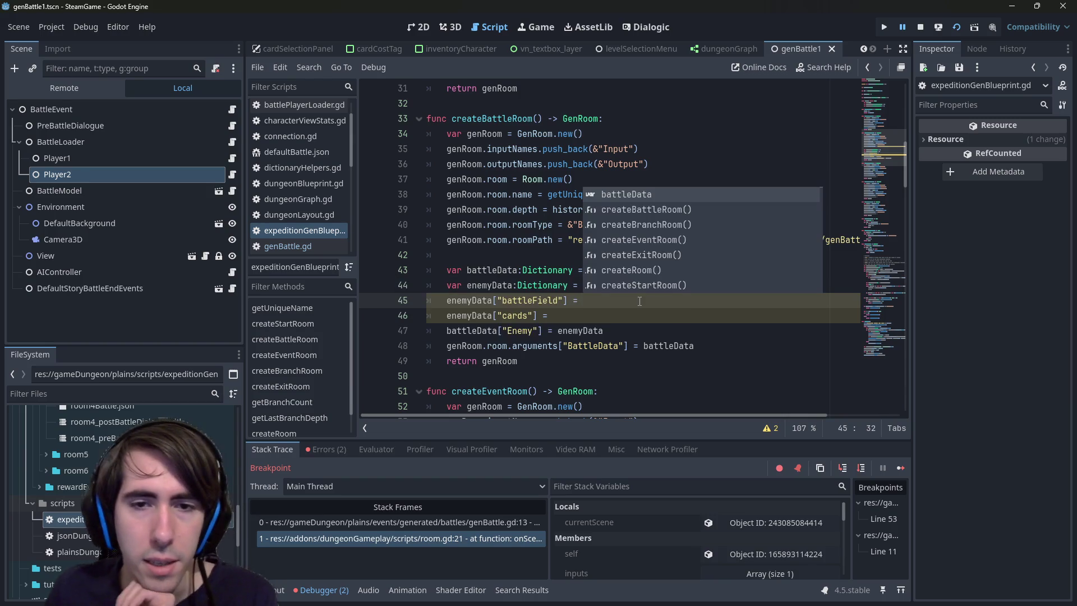
drag(554, 315, 383, 312)
key(shift+Up)
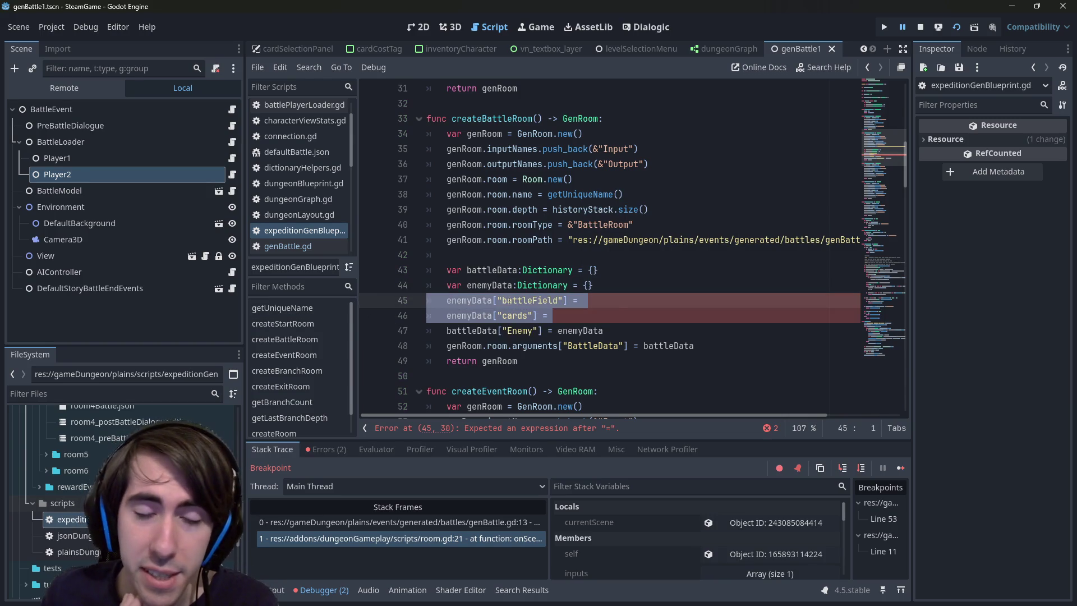
key(Escape)
key(Up)
key(Down)
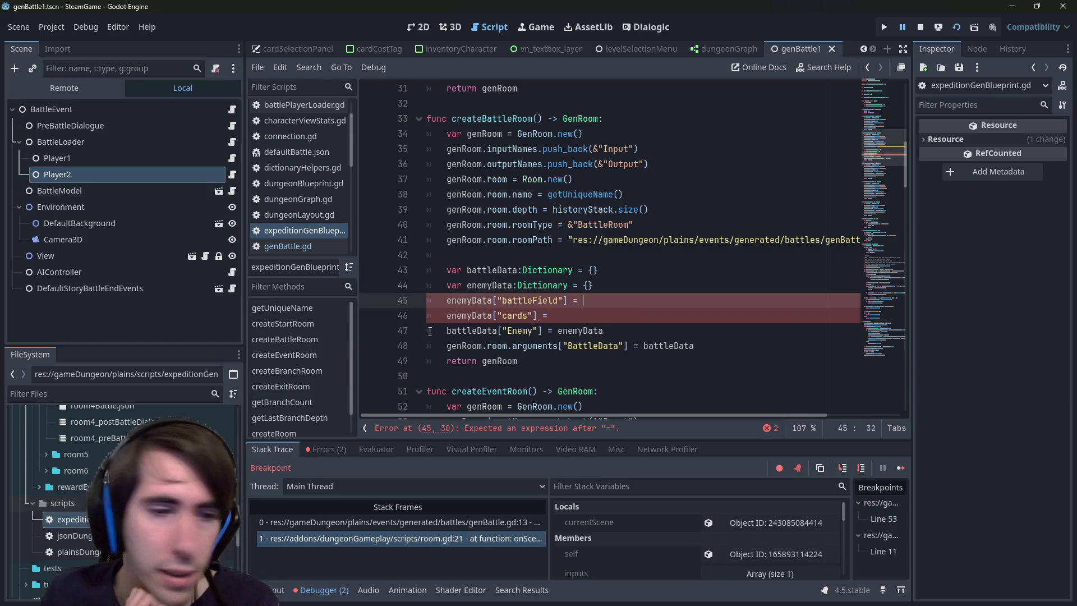
key(End)
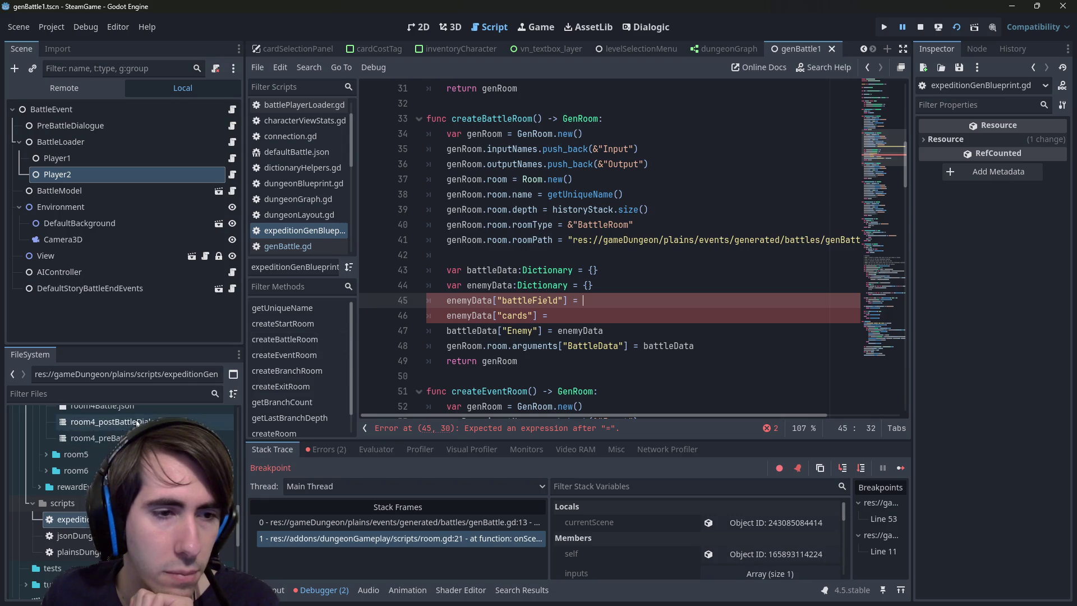
- Copy the quoted Crocodile id from room4Battle.json
scroll(84, 443, up, 1)
double_click(85, 453)
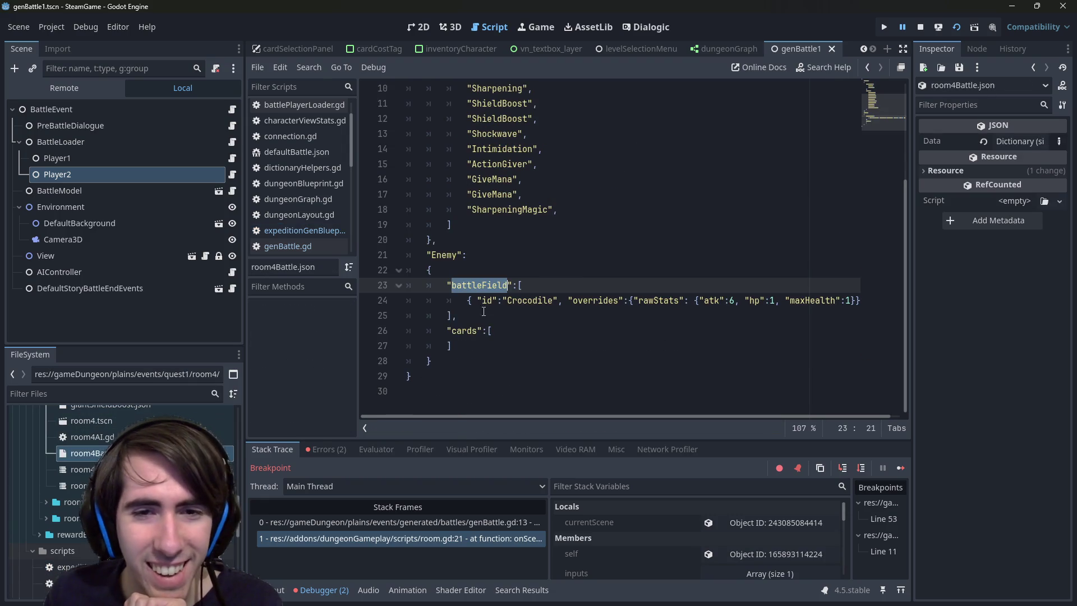
click(465, 305)
triple_click(466, 304)
drag(466, 305, 561, 306)
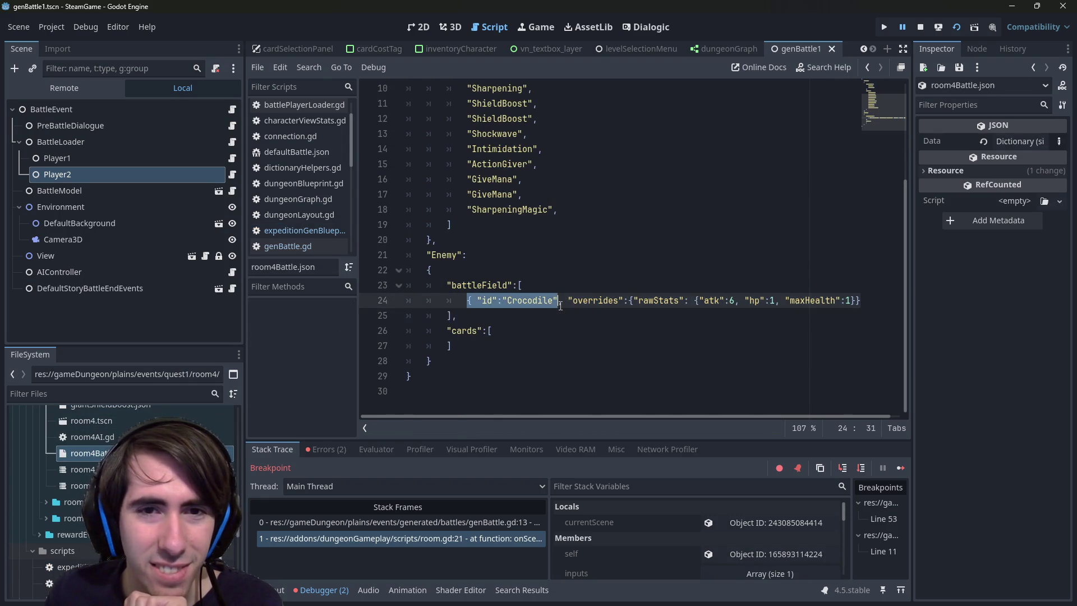
scroll(561, 306, up, 4)
scroll(561, 305, down, 2)
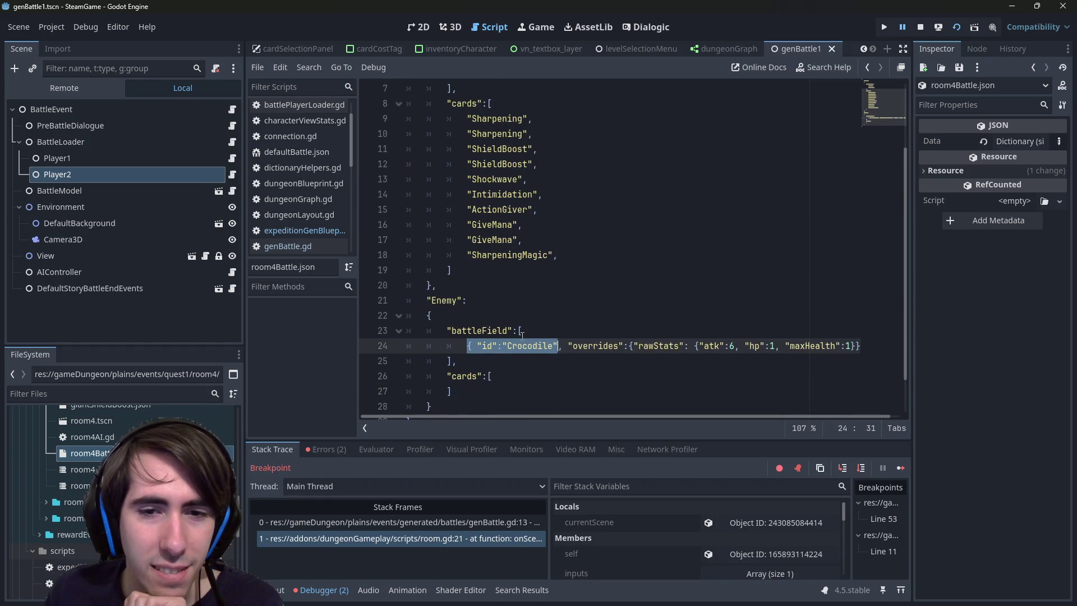
scroll(522, 335, up, 2)
scroll(513, 347, down, 2)
drag(502, 346, 559, 347)
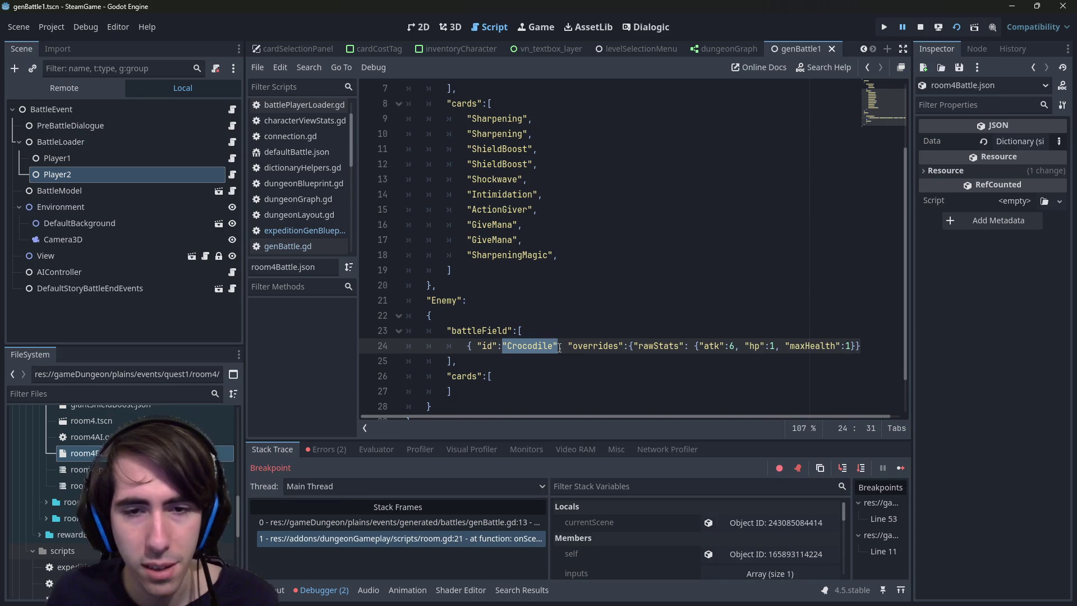
- Set enemyData's battleField to three "Crocodile" entries and save
key(alt+Left)
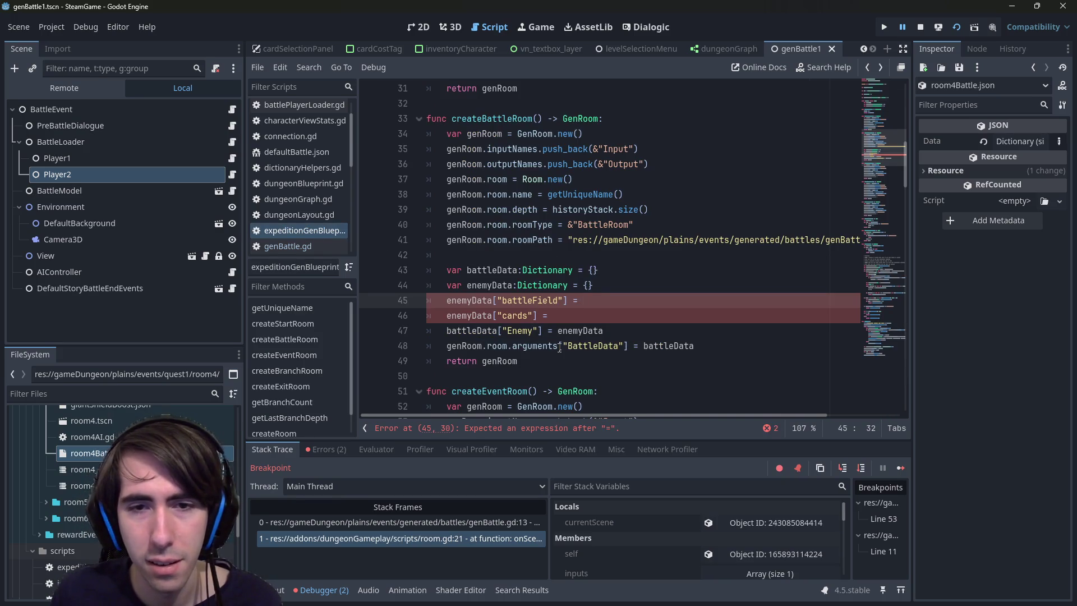
text([)
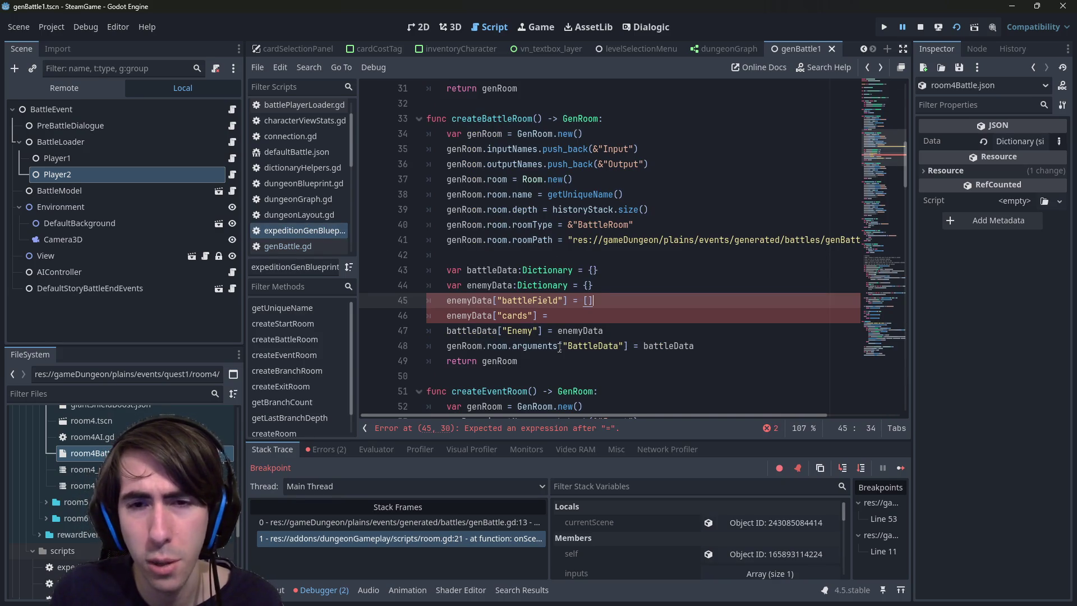
text("Crocodile")
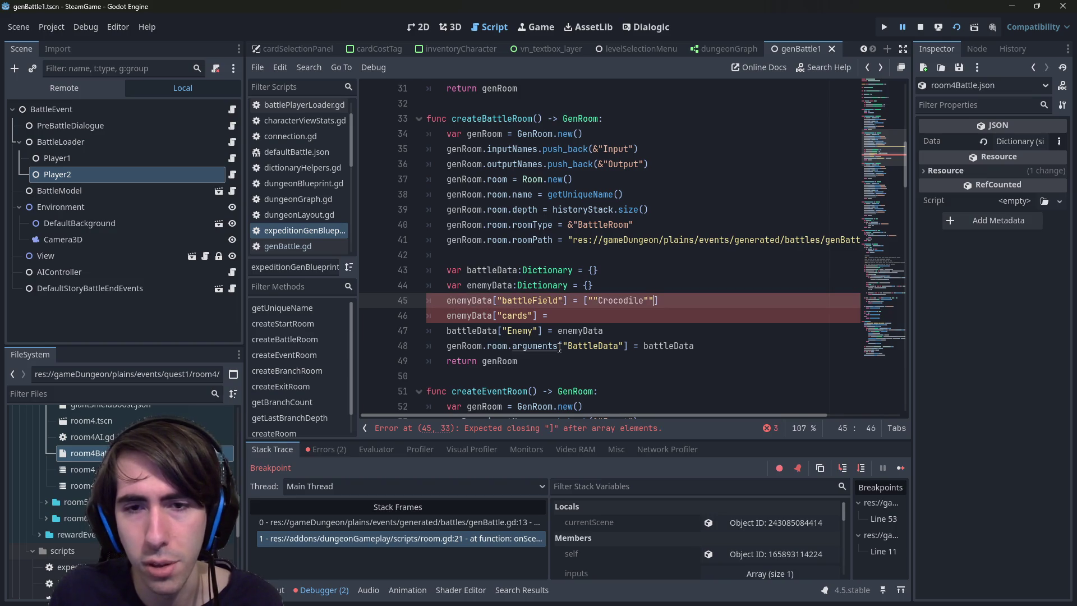
key(Right)
text(,)
text("Crocodile")
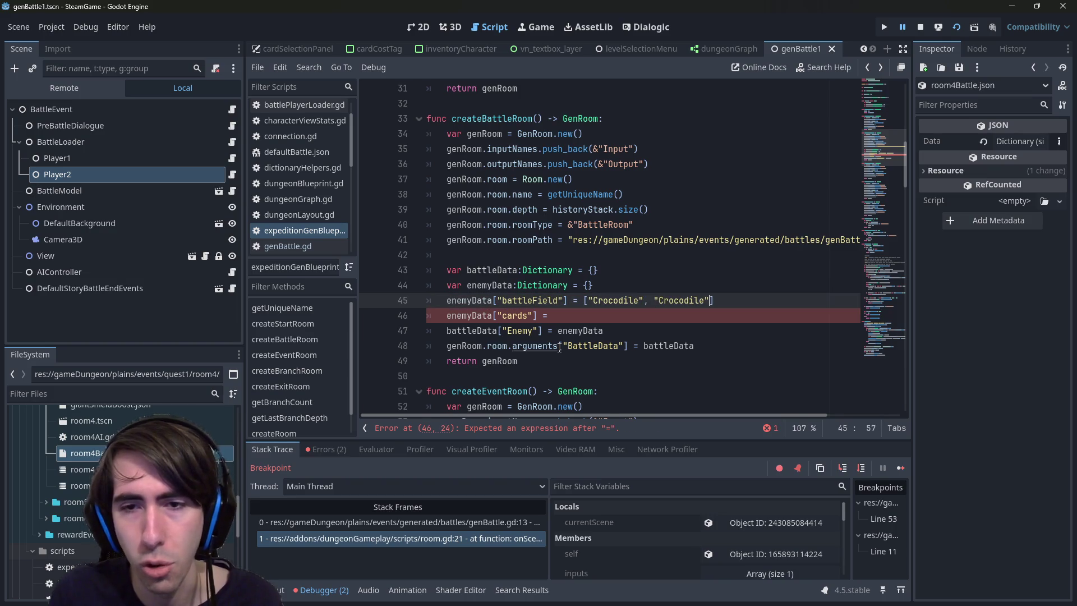
text(,)
text("Crocodile")
key(Down)
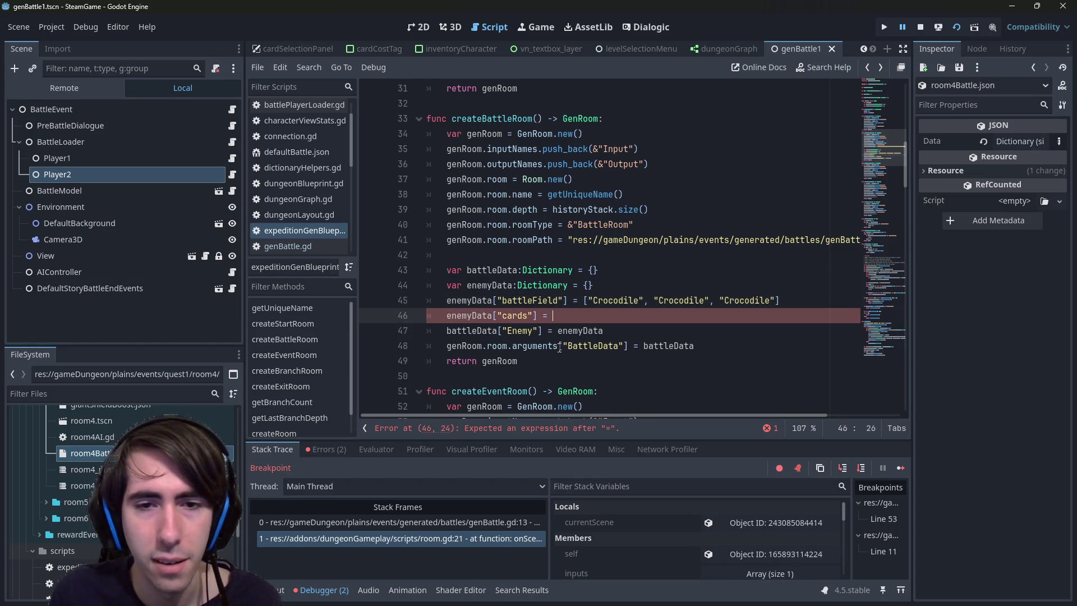
key(ctrl+s)
- Copy Sharpening from room4Battle.json and fill cards with three "Sharpening" entries
key(Left)
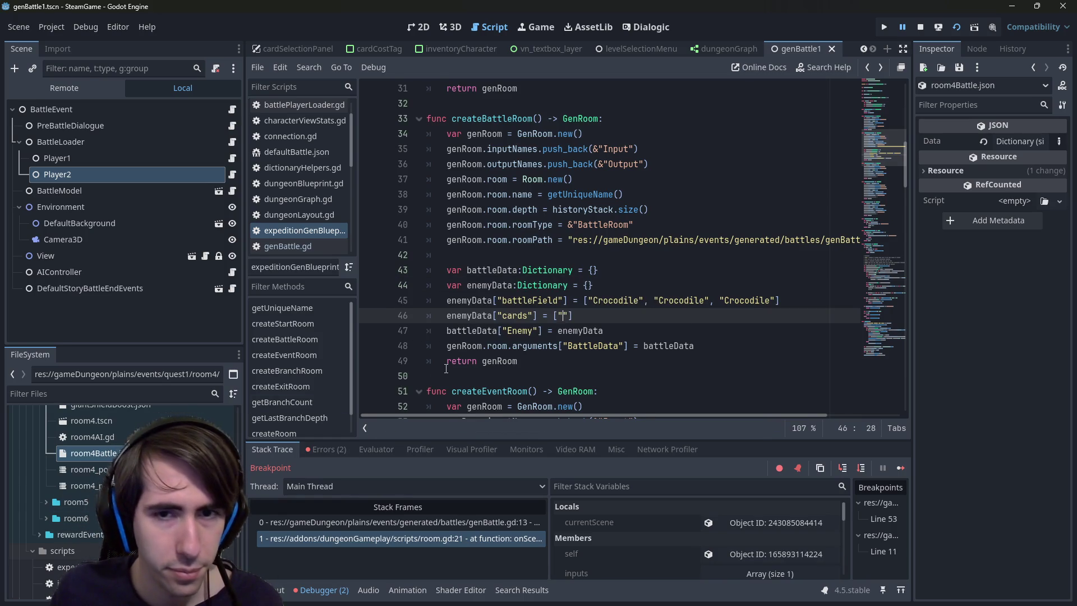
double_click(93, 454)
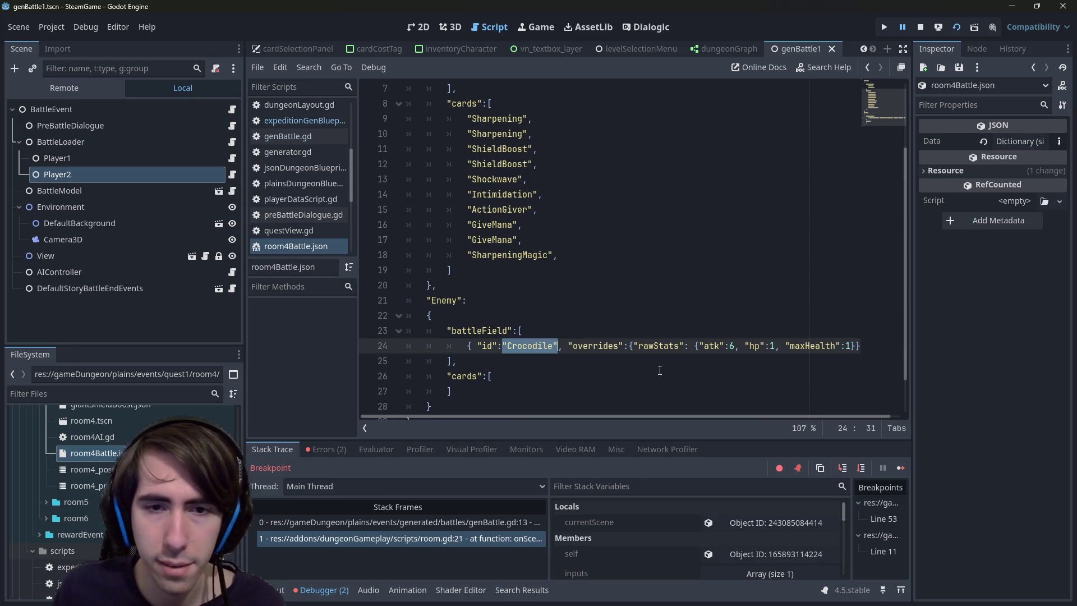
double_click(504, 119)
key(ctrl+c)
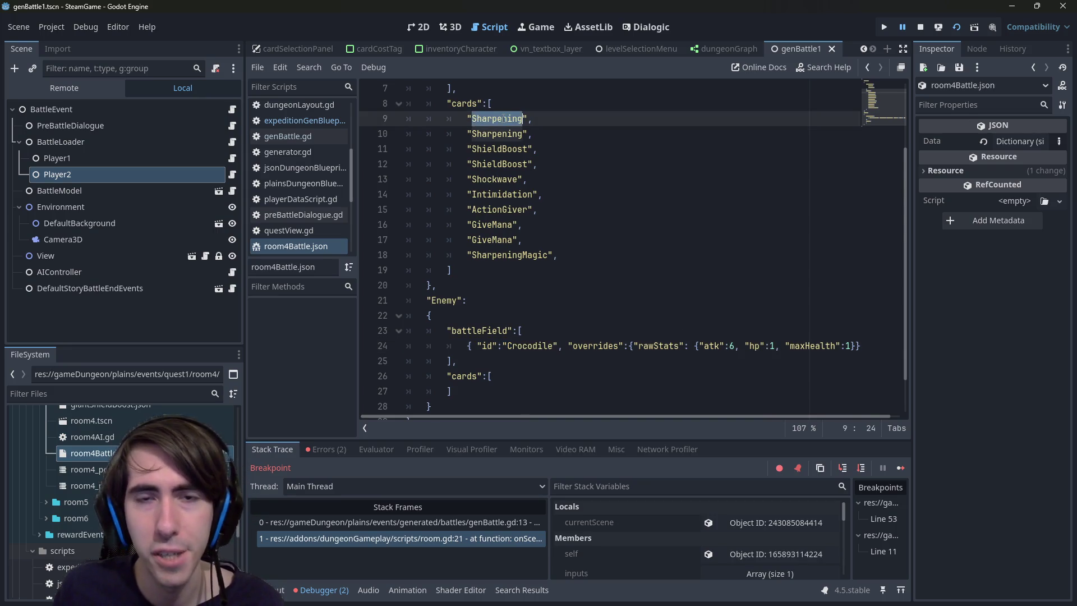
key(alt+Left)
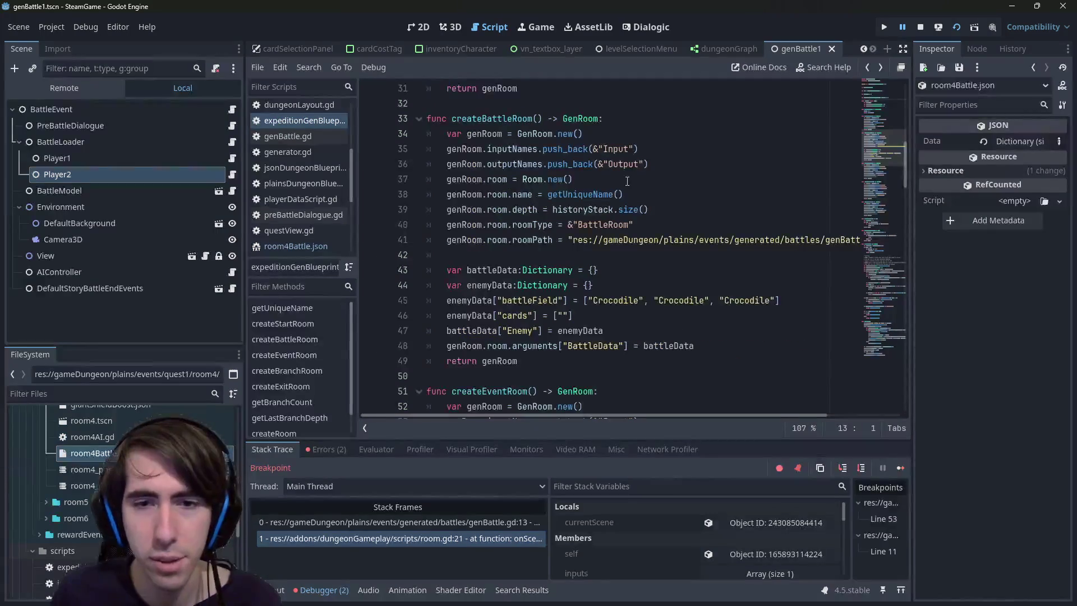
click(559, 314)
key(ctrl+v)
mouse_move(620, 315)
mouse_down()
mouse_move(502, 315)
mouse_move(620, 315)
mouse_up()
click(640, 307)
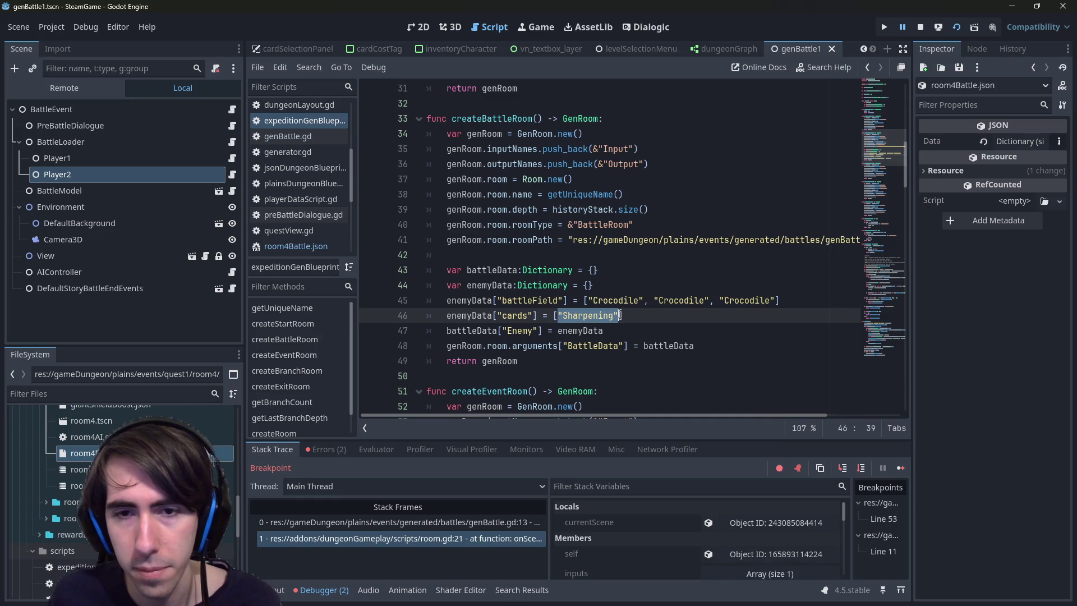
key(ctrl+c)
key(Right)
text(,)
key(ctrl+v)
text(,)
key(ctrl+v)
- Change the third card to "ShieldBoost", add a second ShieldBoost, and stop the running game
key(Left)
key(ctrl+shift+Left)
text(ShieldBoost)
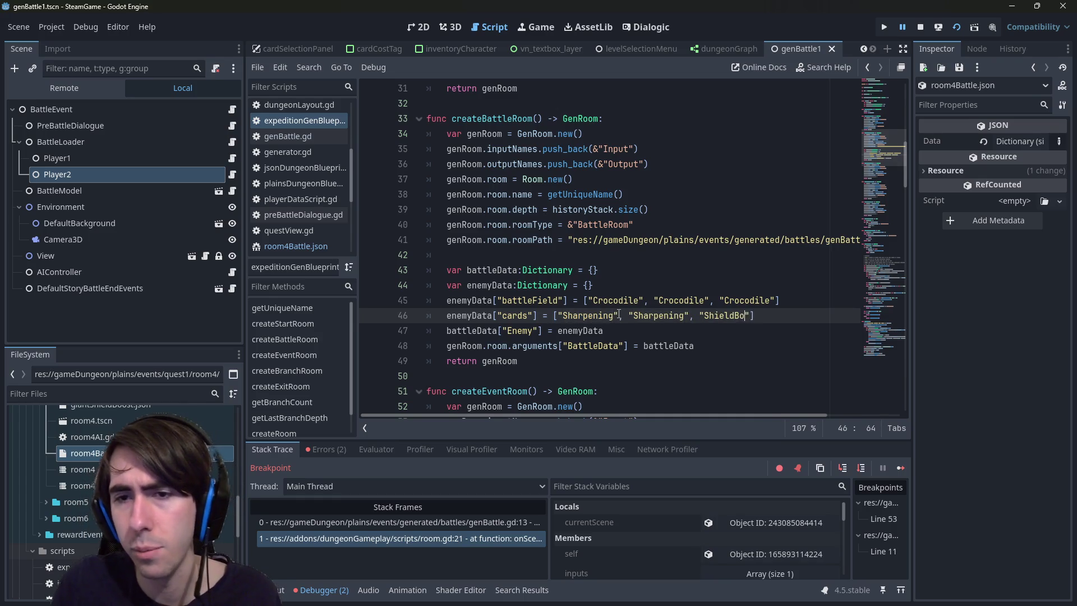
key(ctrl+shift+Left)
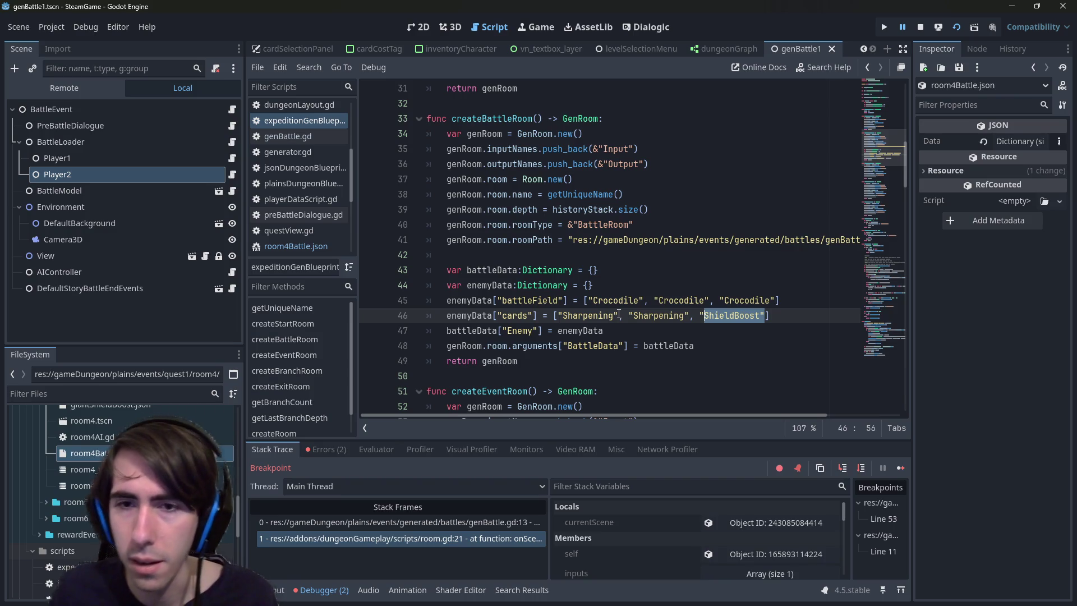
click(660, 289)
drag(701, 316, 767, 315)
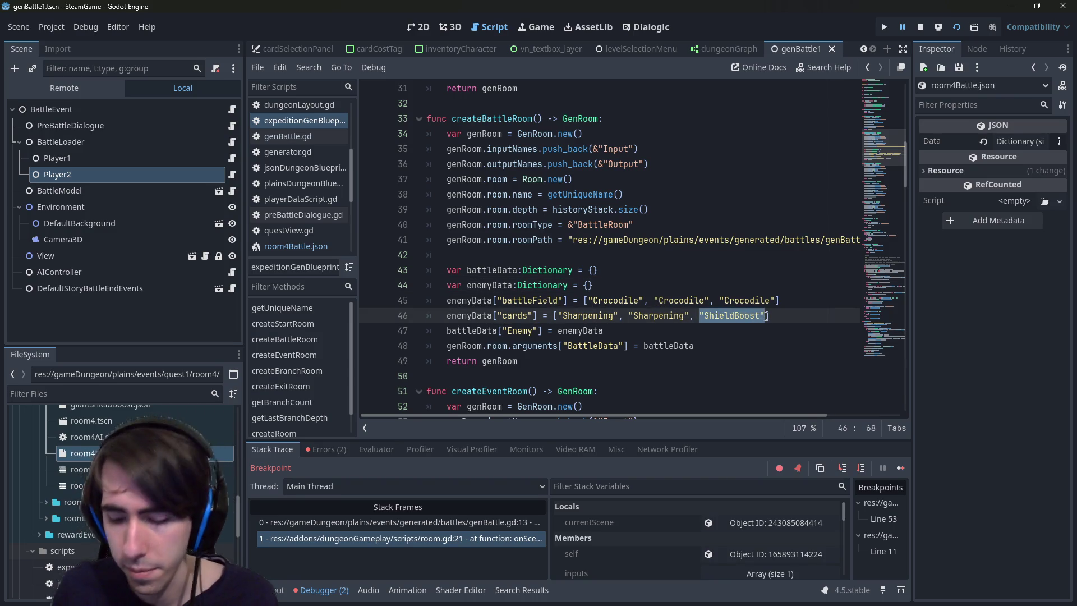
key(ctrl+c)
key(Right)
text(,)
key(ctrl+v)
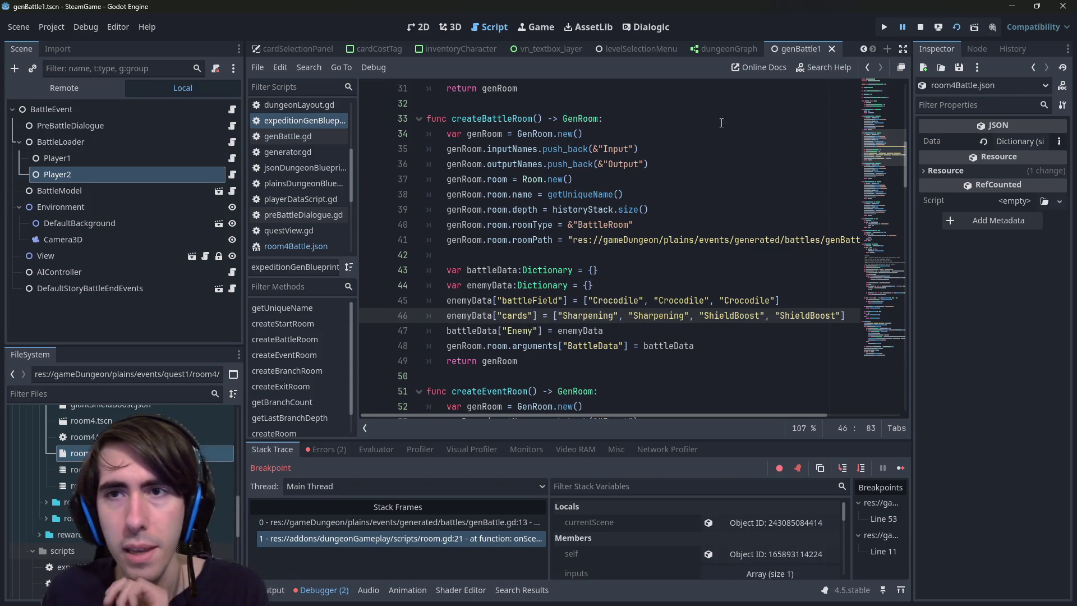
click(952, 29)
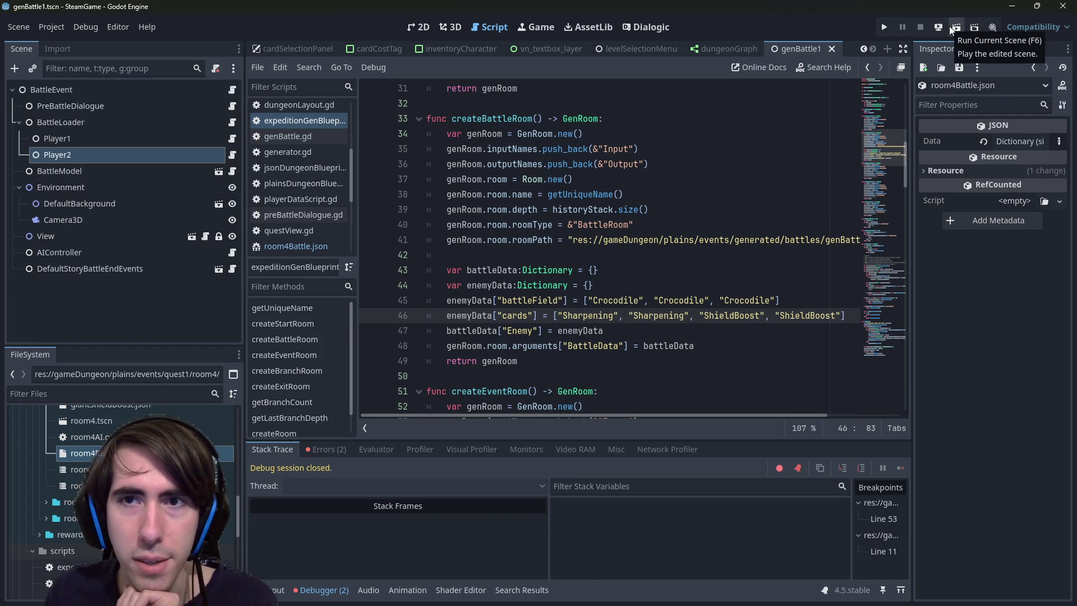
- Run levelSelectionMenu, start the third quest, and continue past the breakpoint into the three-Crocodile battle
click(636, 48)
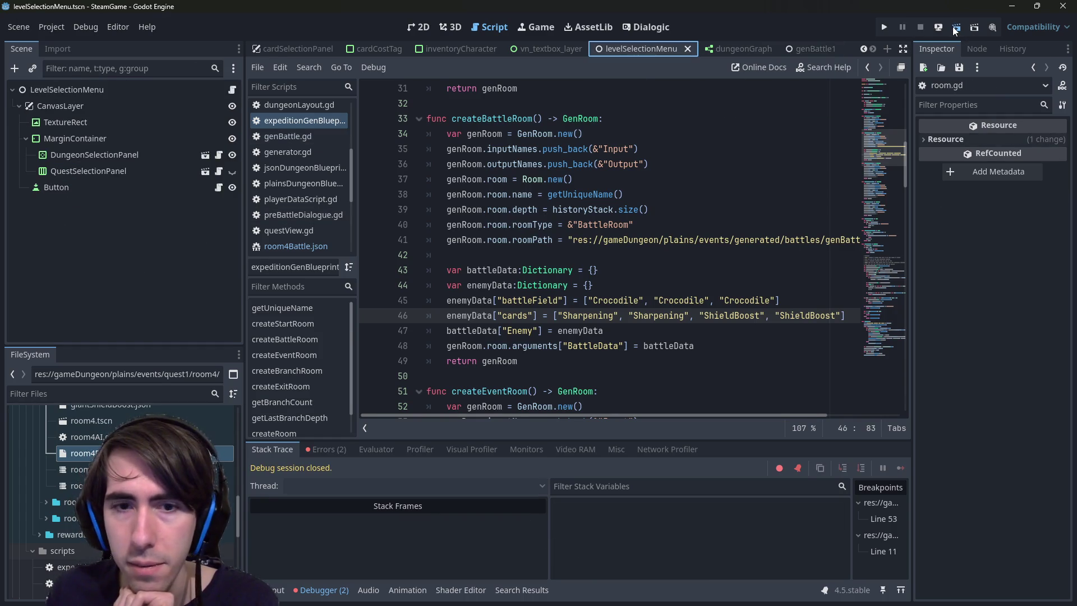
click(956, 28)
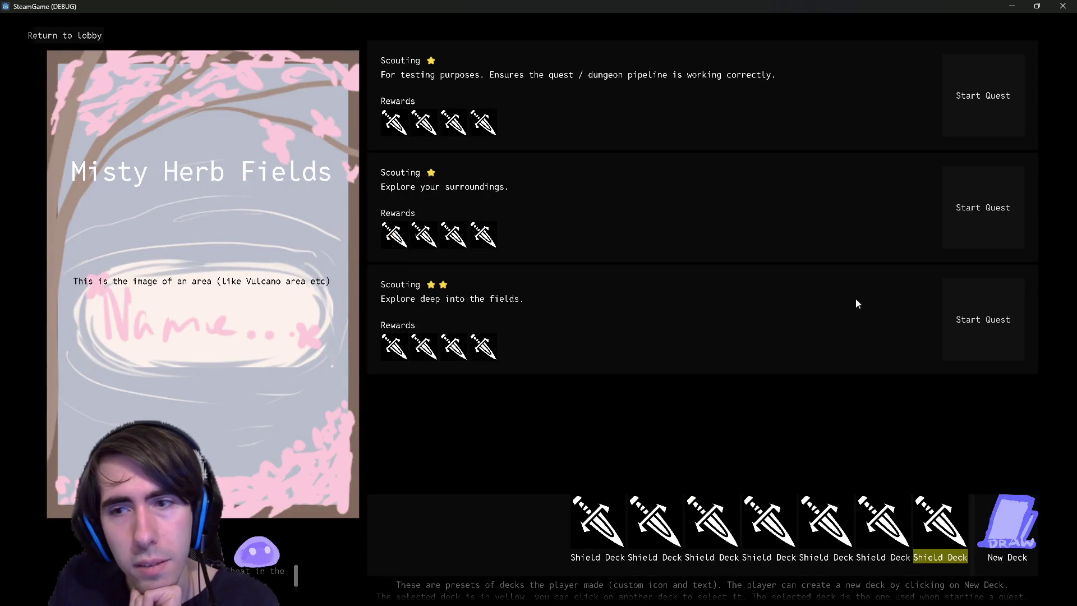
click(962, 315)
click(533, 282)
click(524, 299)
click(535, 298)
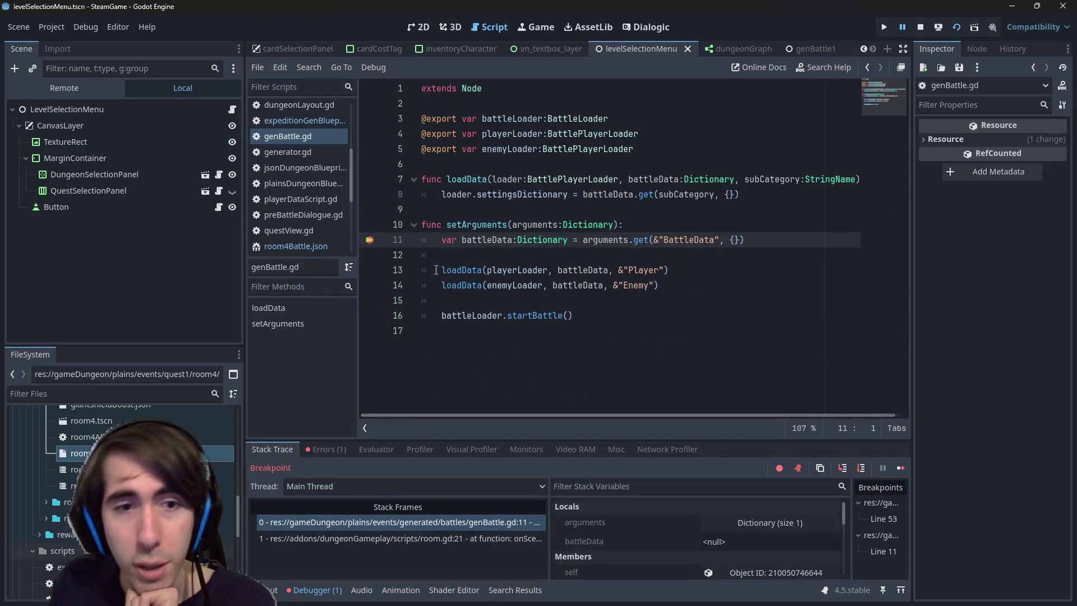
click(899, 468)
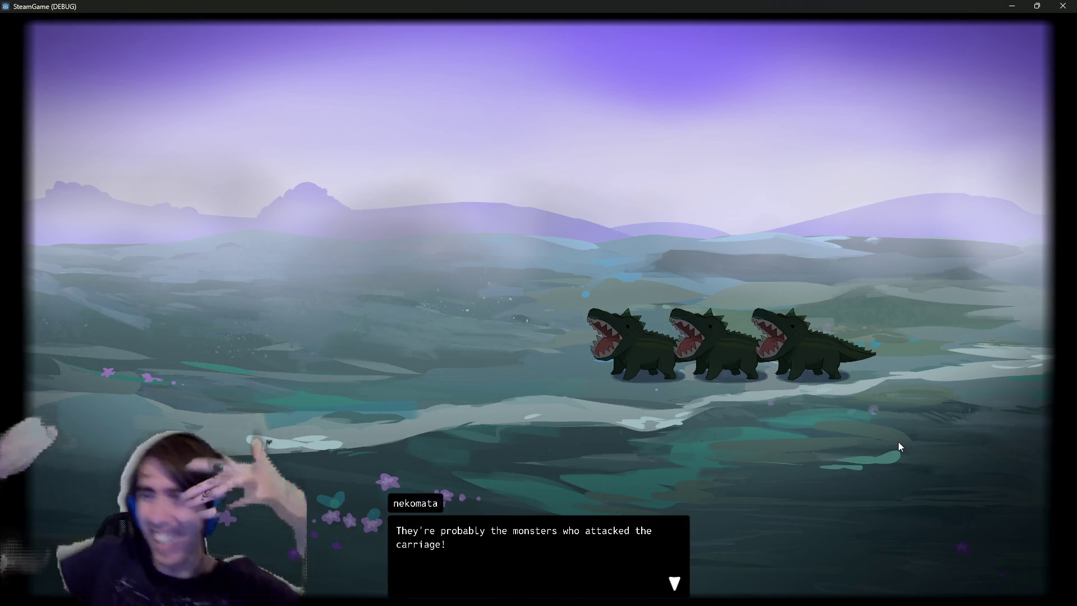
- Dismiss the nekomata dialogue and deploy both heroes against the three Crocodiles
click(522, 448)
click(522, 449)
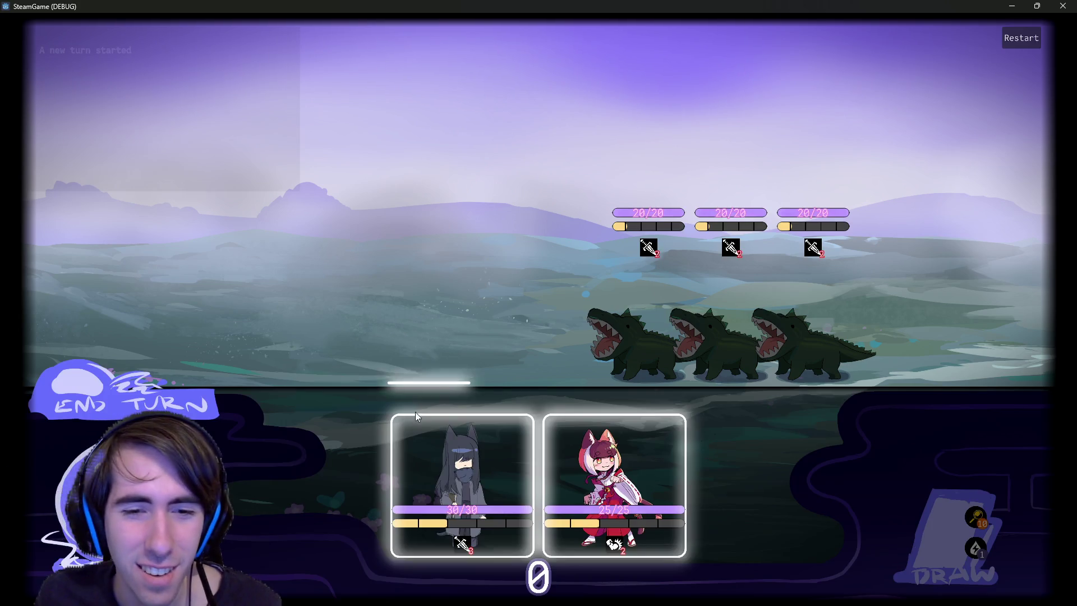
mouse_move(417, 416)
mouse_down()
mouse_move(393, 331)
mouse_move(429, 449)
mouse_move(404, 471)
mouse_up()
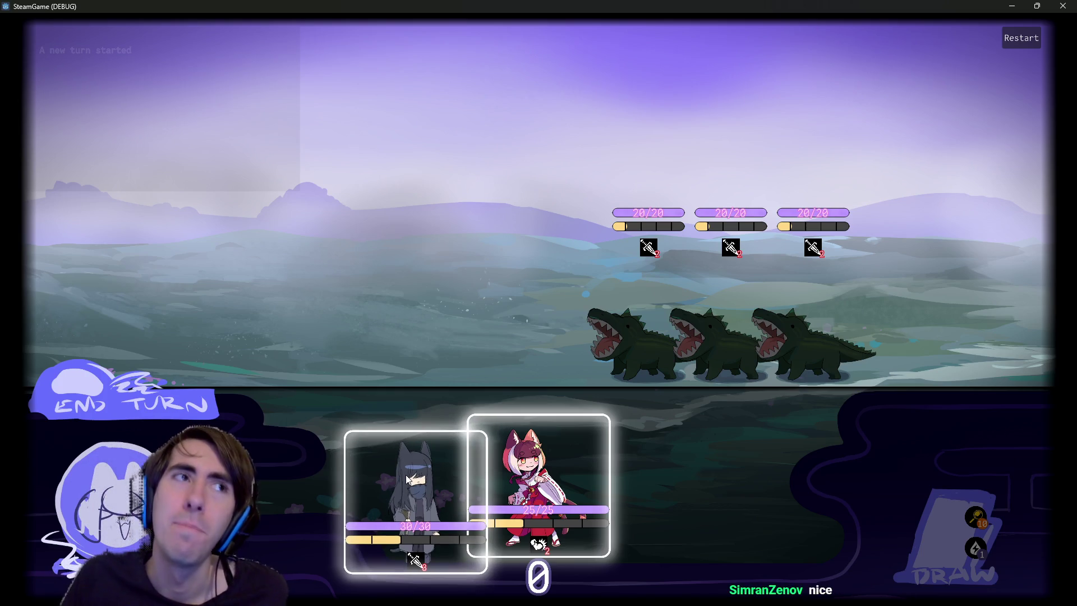
drag(406, 478, 402, 296)
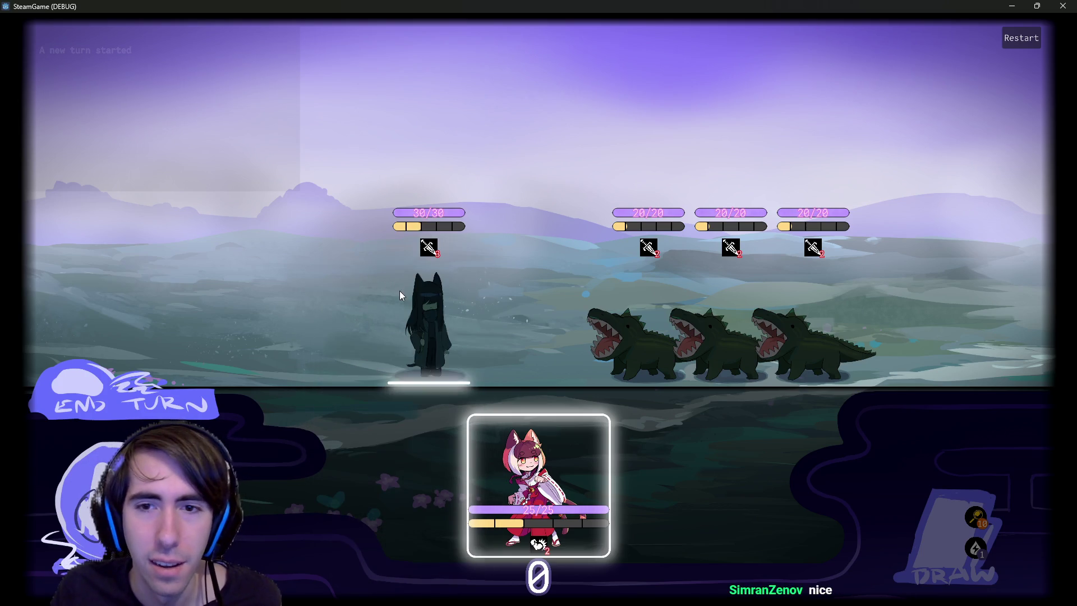
drag(573, 448, 362, 275)
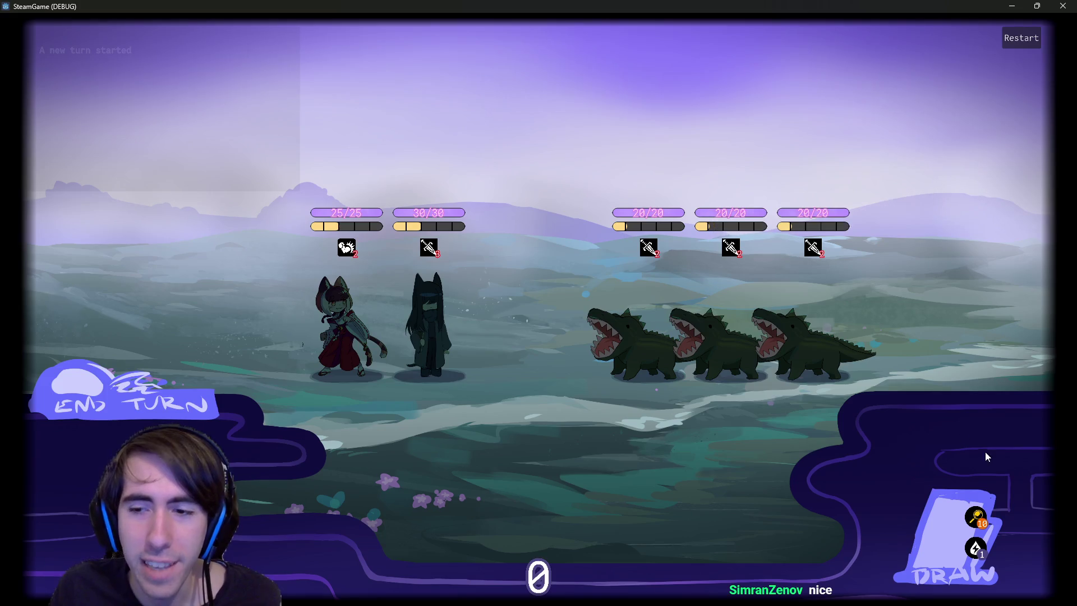
- Draw a new hand and play Sharpening and Give Mana on the dark-haired hero
click(945, 513)
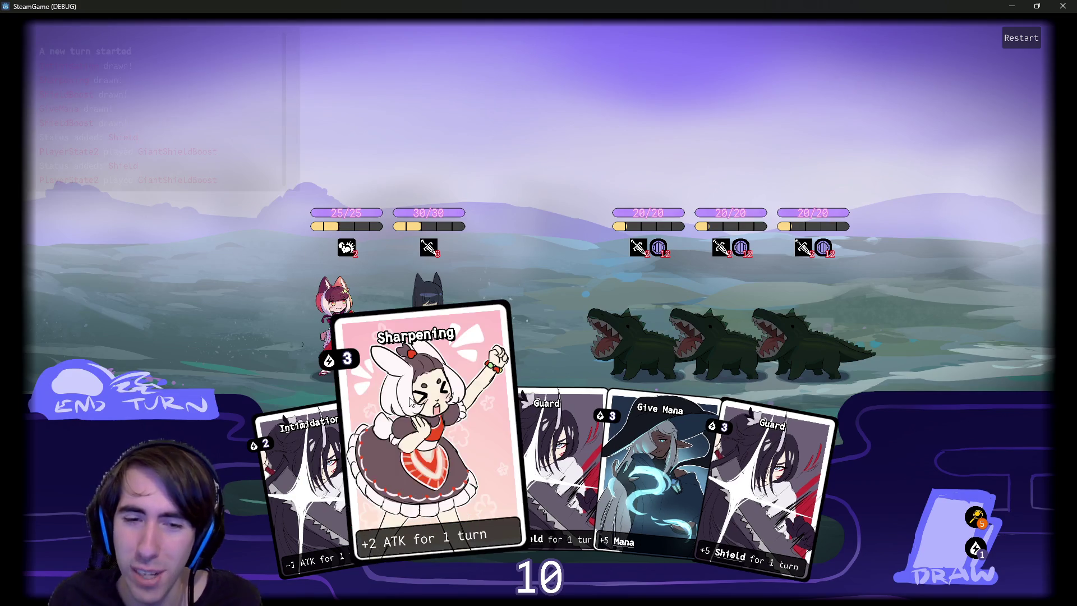
mouse_move(468, 455)
mouse_down()
mouse_move(432, 343)
mouse_move(437, 460)
mouse_move(429, 325)
mouse_up()
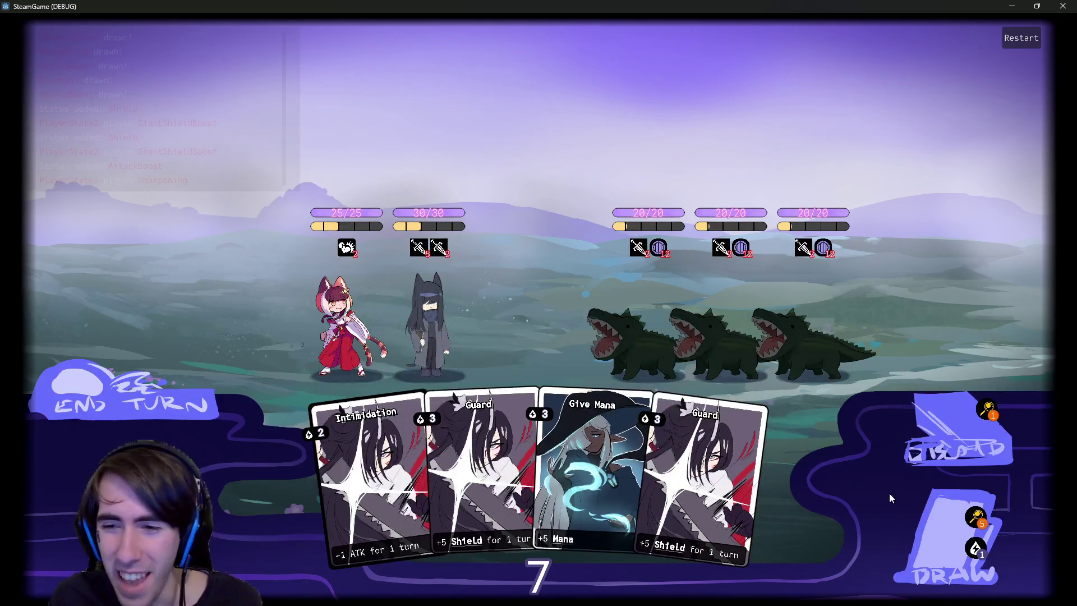
click(898, 499)
mouse_move(768, 445)
mouse_down()
mouse_move(620, 365)
mouse_move(427, 314)
mouse_up()
mouse_move(536, 477)
mouse_down()
mouse_move(536, 438)
mouse_move(426, 329)
mouse_move(618, 314)
mouse_up()
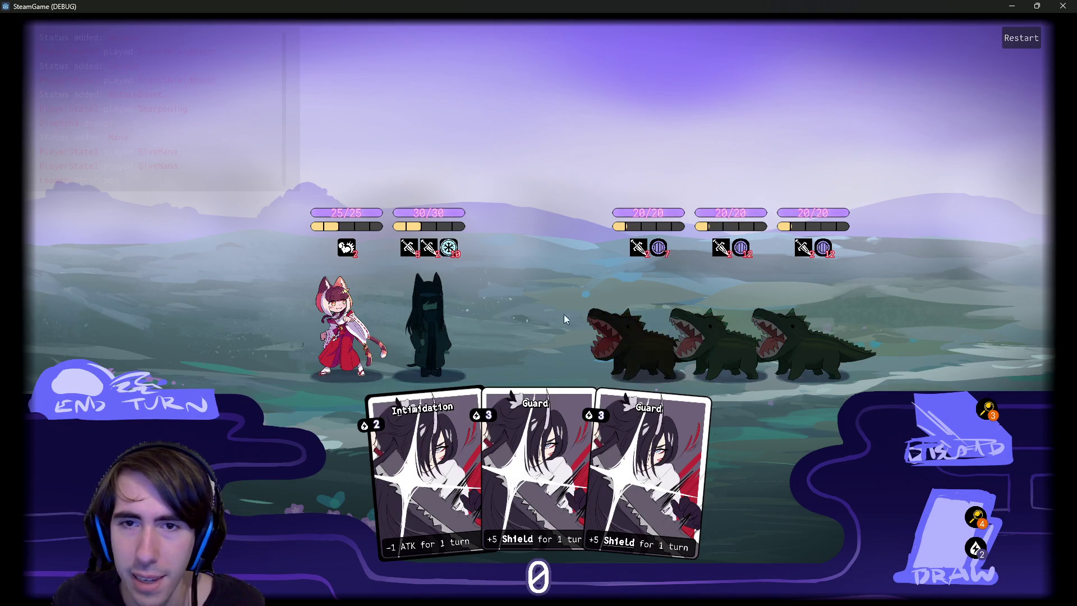
- Check the Crocodiles' new shields, then minimize the game to return to the editor
mouse_move(655, 246)
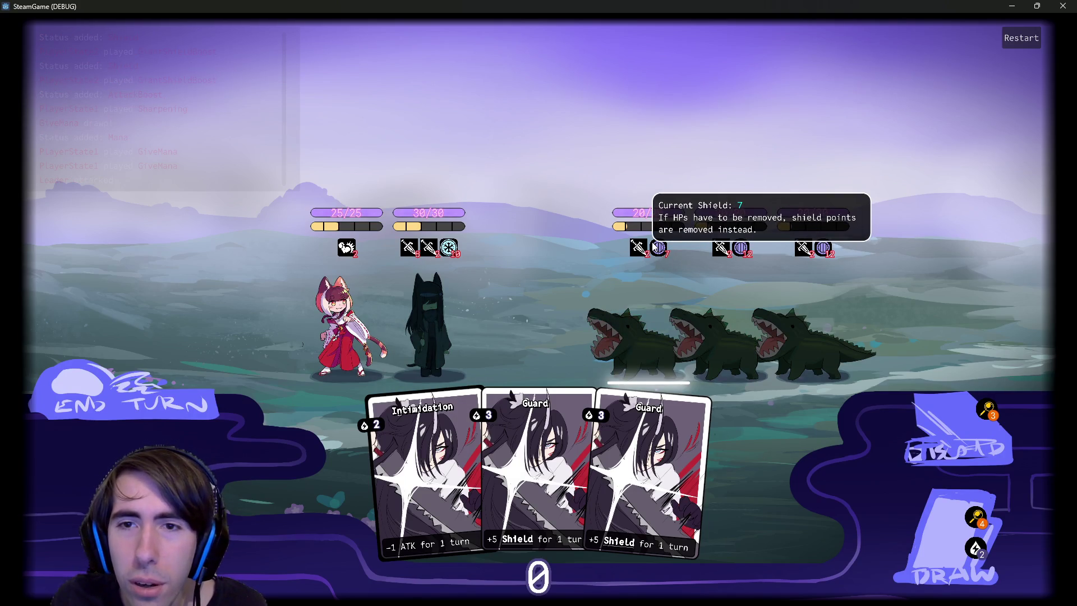
mouse_move(825, 247)
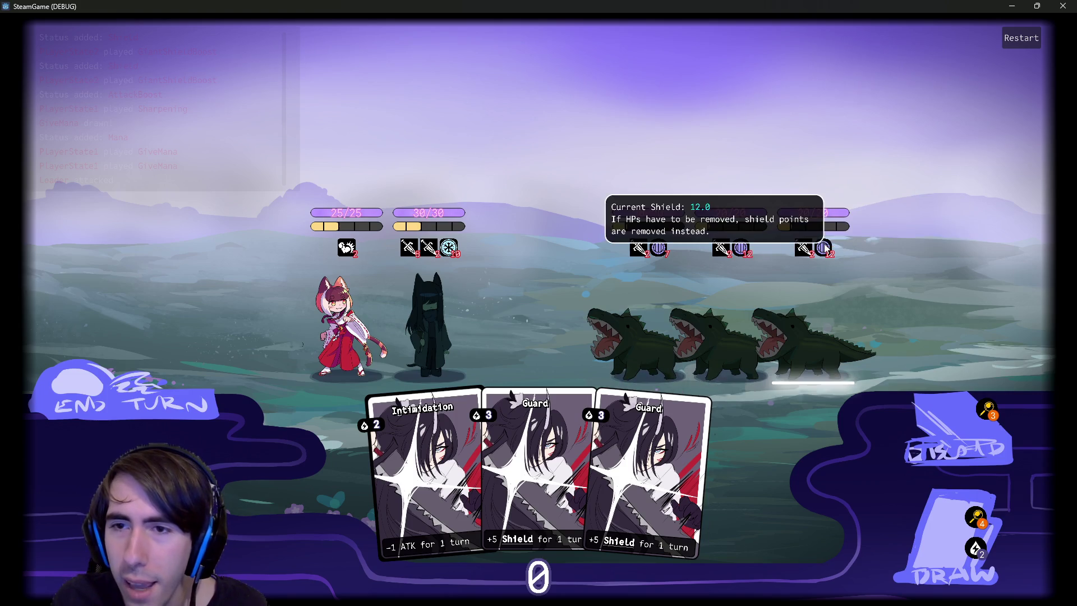
mouse_move(717, 252)
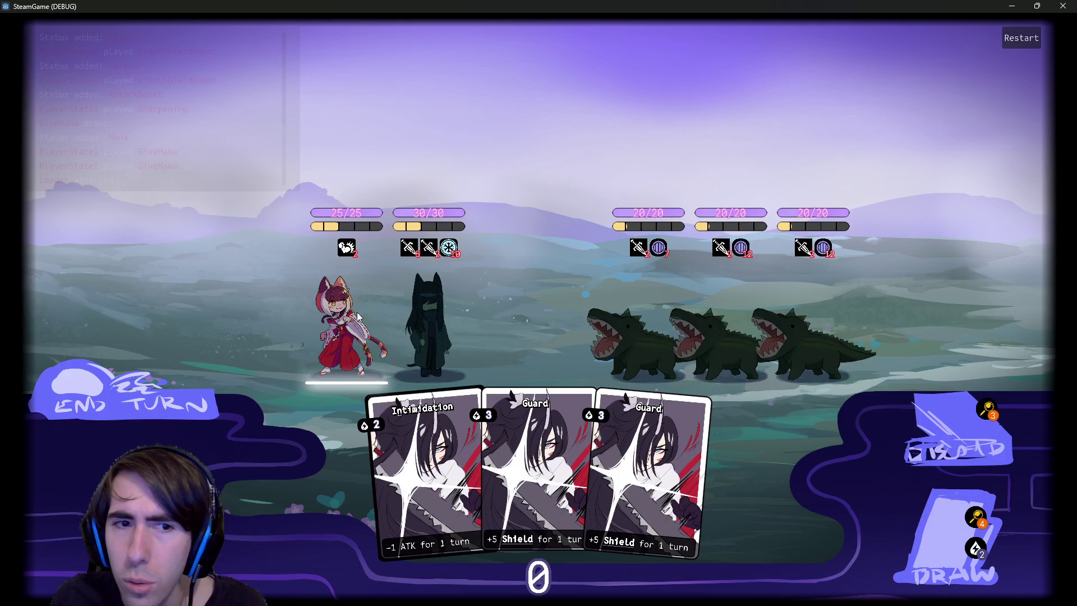
click(1007, 6)
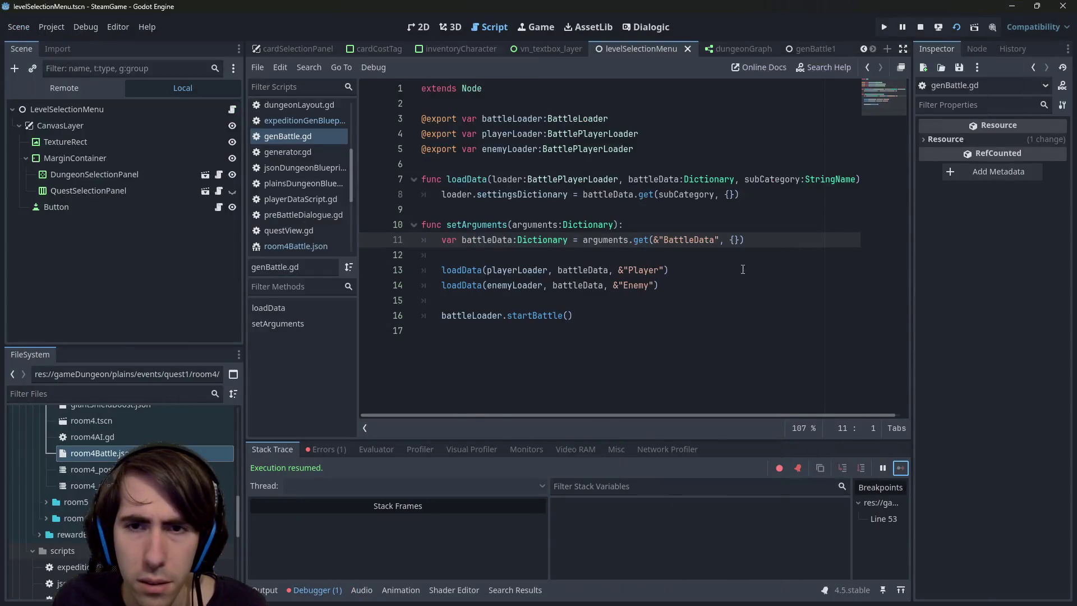
- Compare the Crocodile atk and hp overrides in room4Battle.json with the giantShieldBoost.json card
click(296, 246)
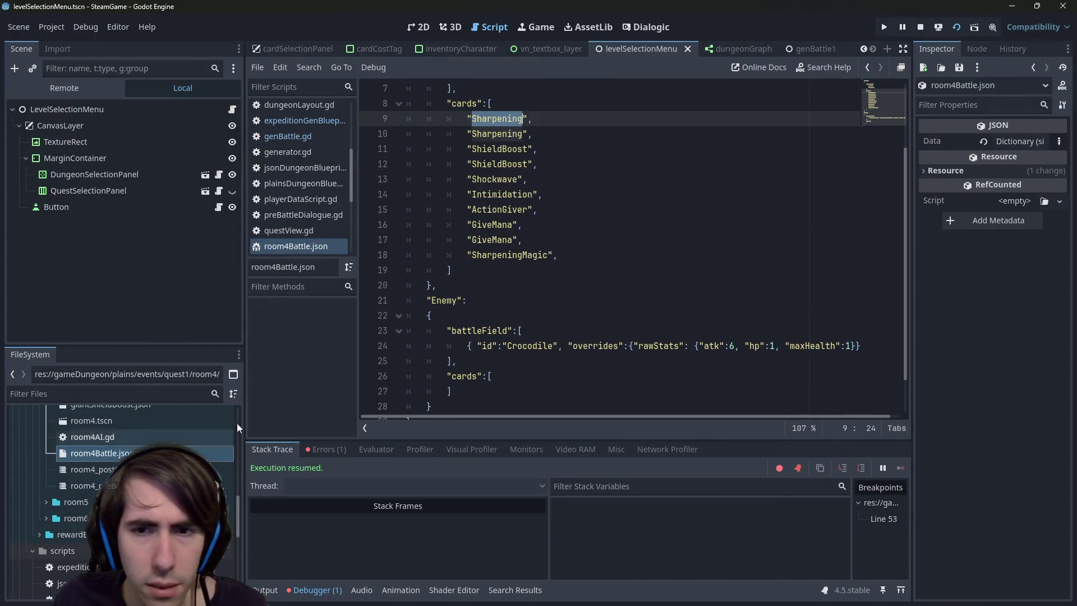
drag(705, 351, 770, 349)
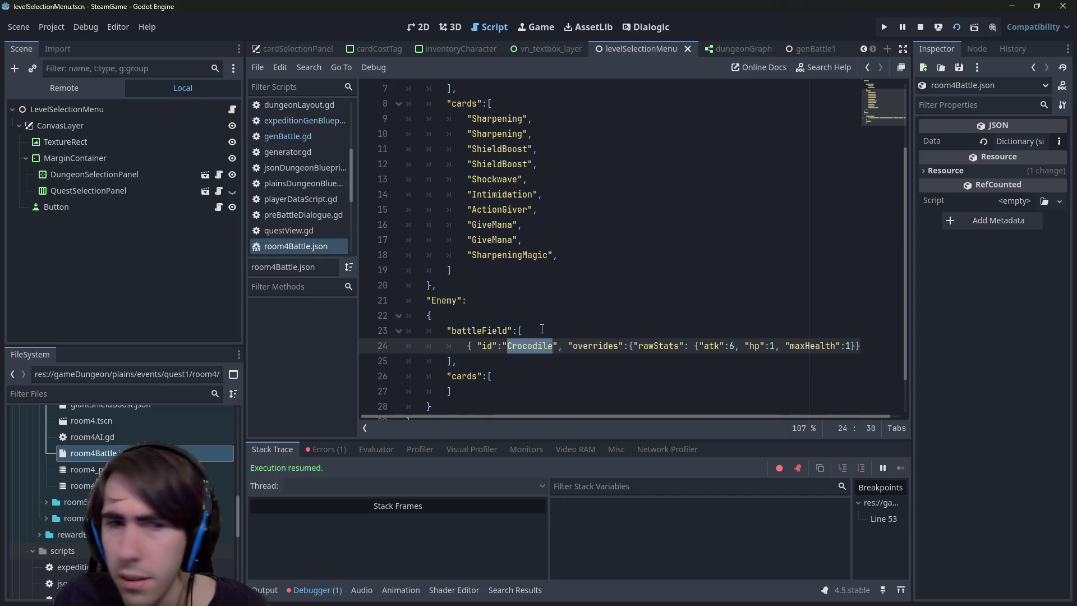
scroll(86, 473, up, 2)
double_click(129, 449)
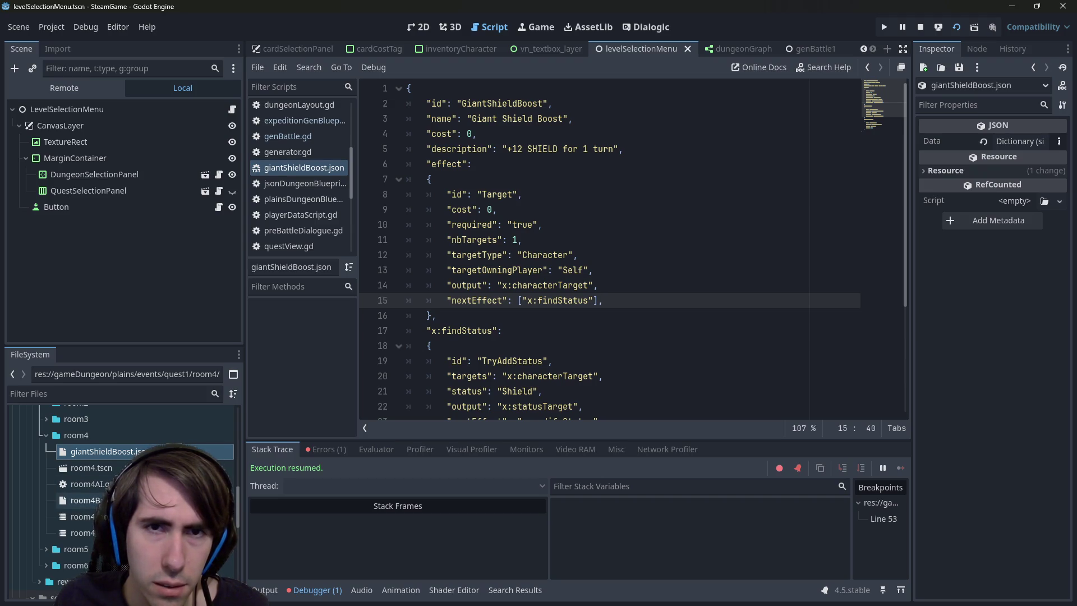
double_click(84, 501)
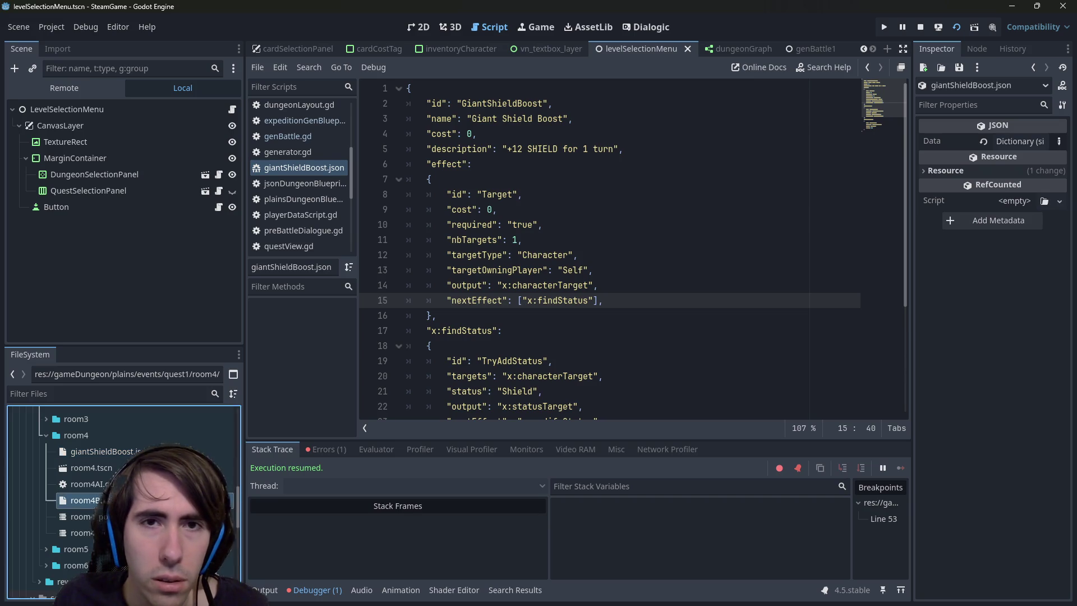
- Inspect giantShieldBoost.json's GiantShieldBoost id, cost and description, then switch to the genBattle1 scene
scroll(489, 357, up, 1)
double_click(106, 451)
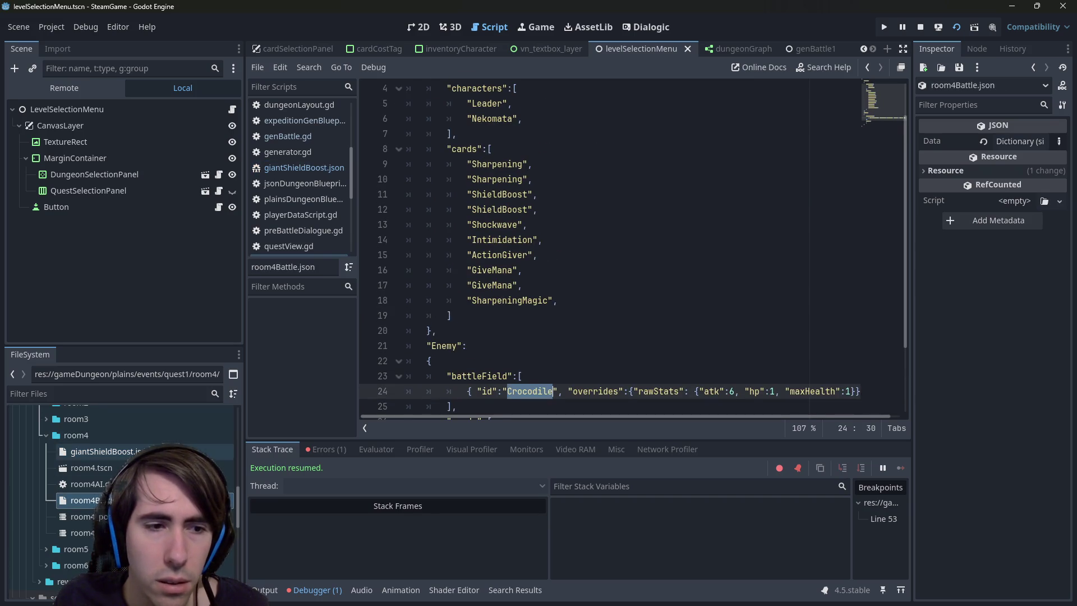
double_click(502, 103)
scroll(524, 297, down, 3)
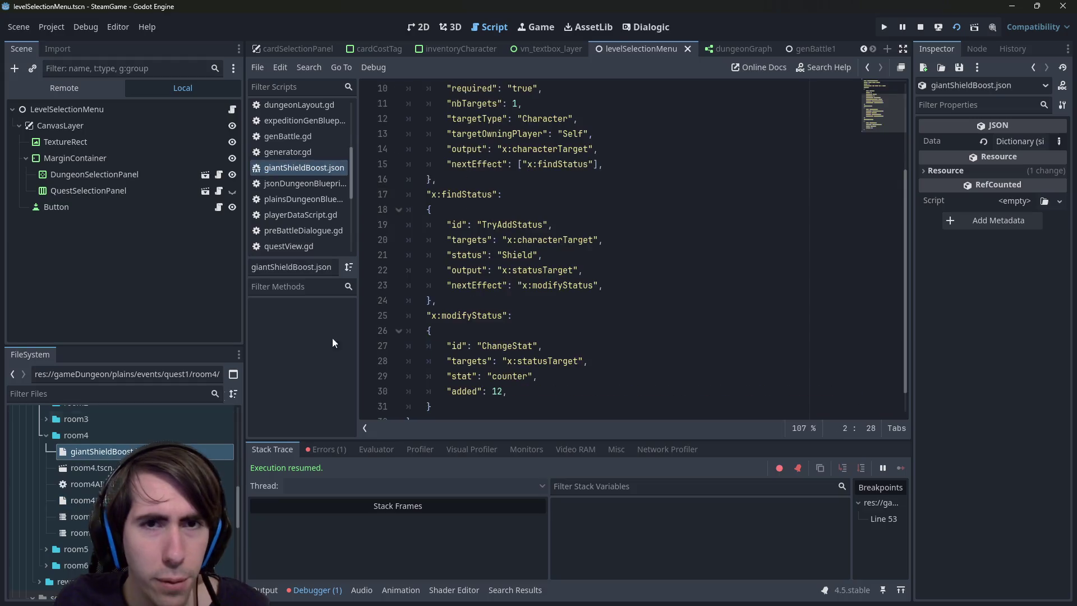
scroll(524, 298, up, 3)
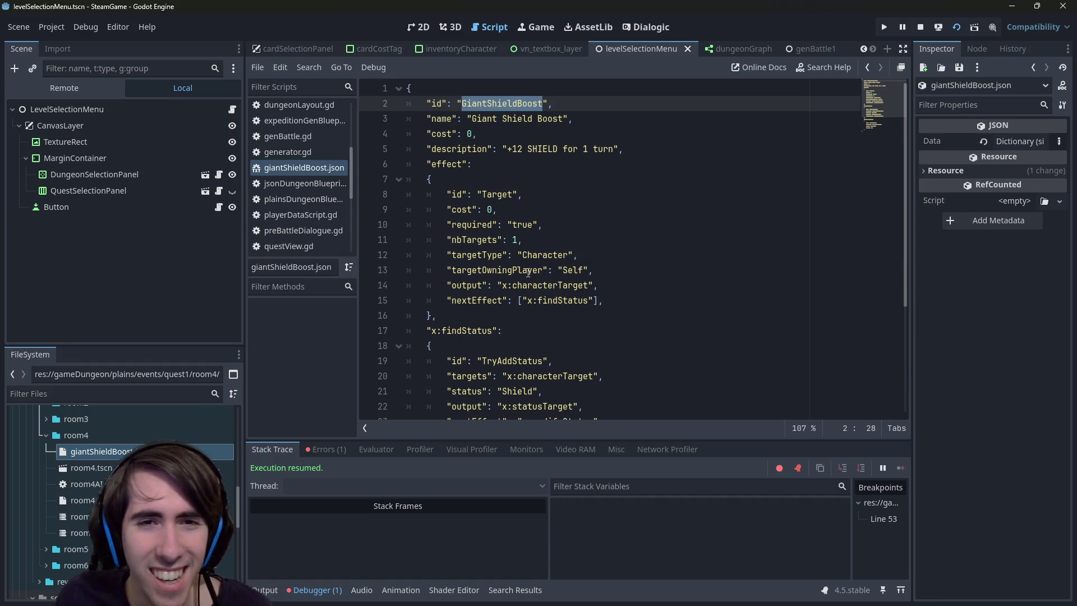
scroll(539, 292, down, 4)
scroll(528, 273, up, 1)
scroll(528, 273, up, 3)
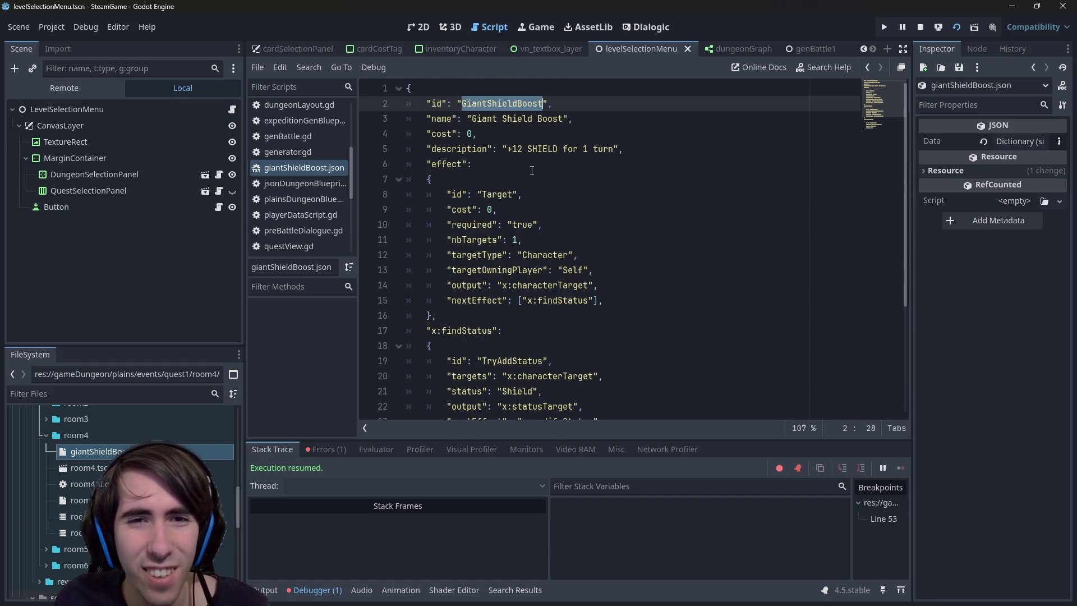
click(448, 133)
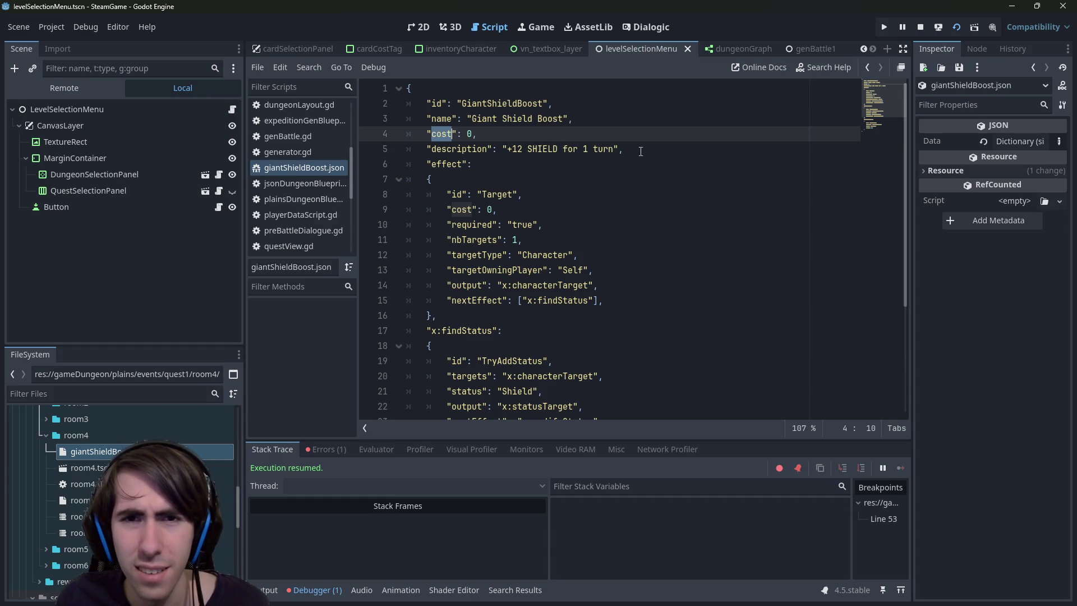
drag(641, 151, 588, 149)
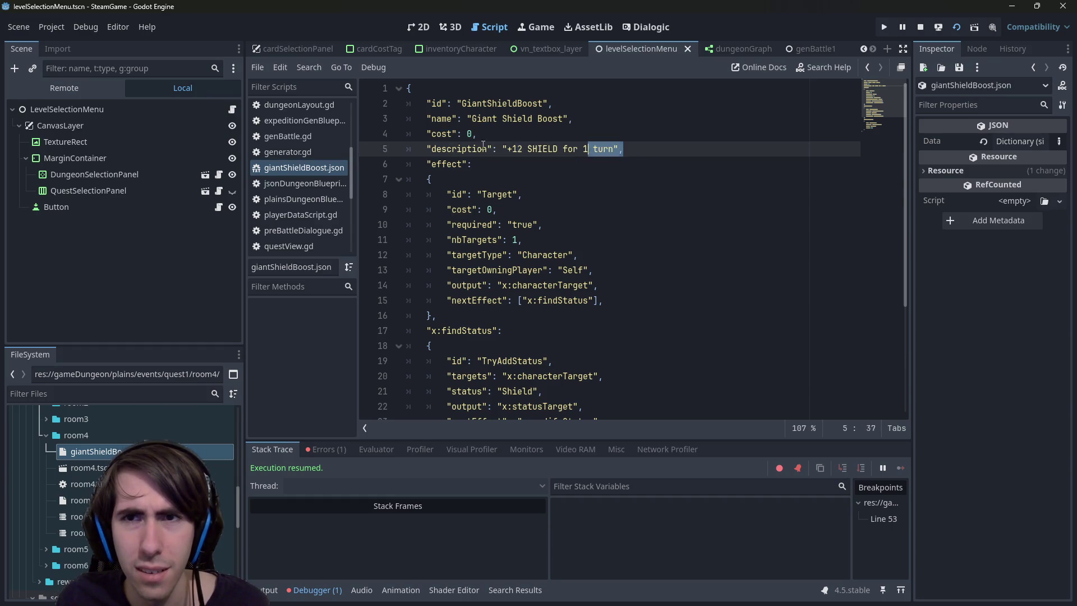
click(806, 52)
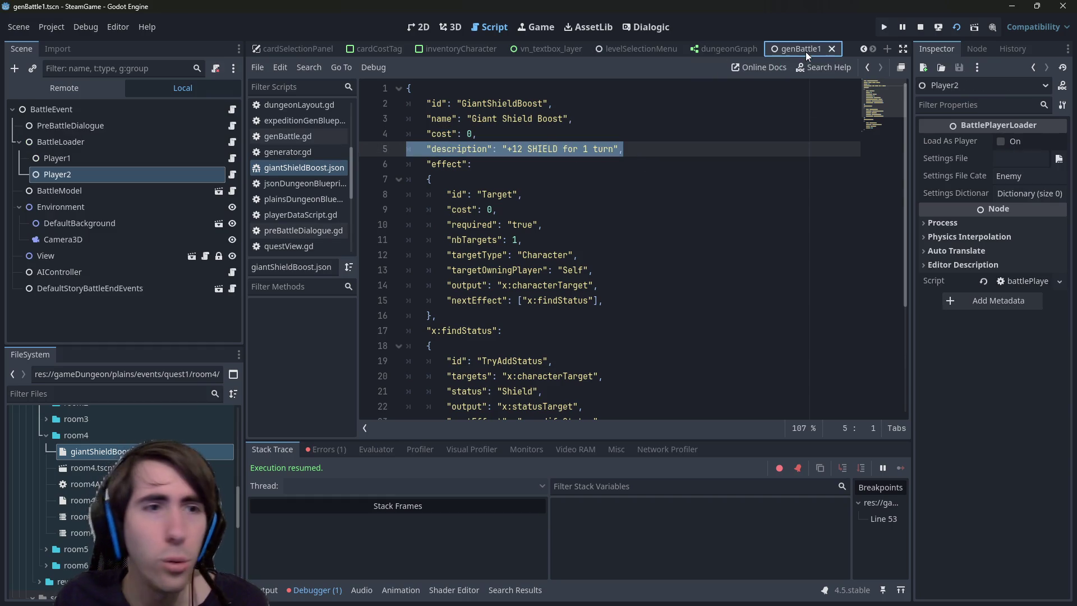
- Search all project files for GiantShieldBoost, finding no references
click(138, 287)
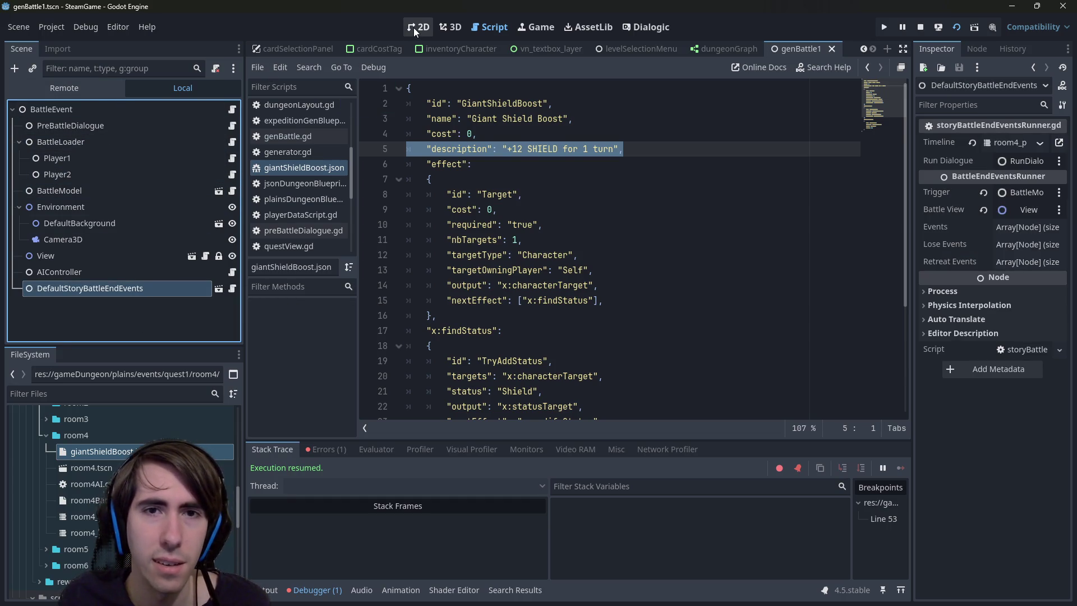
double_click(505, 103)
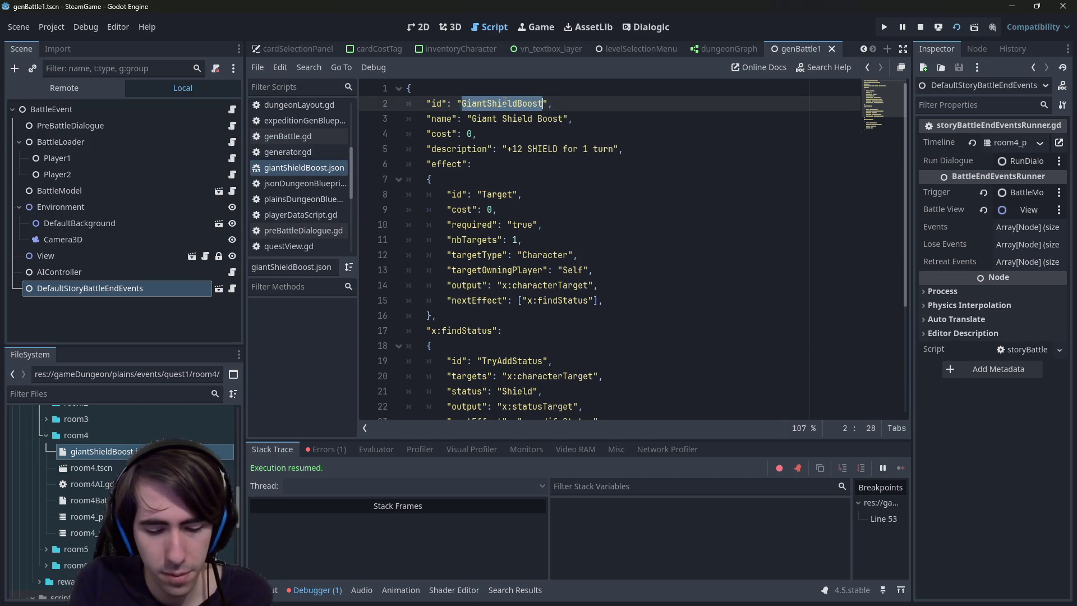
key(ctrl+shift+f)
key(Return)
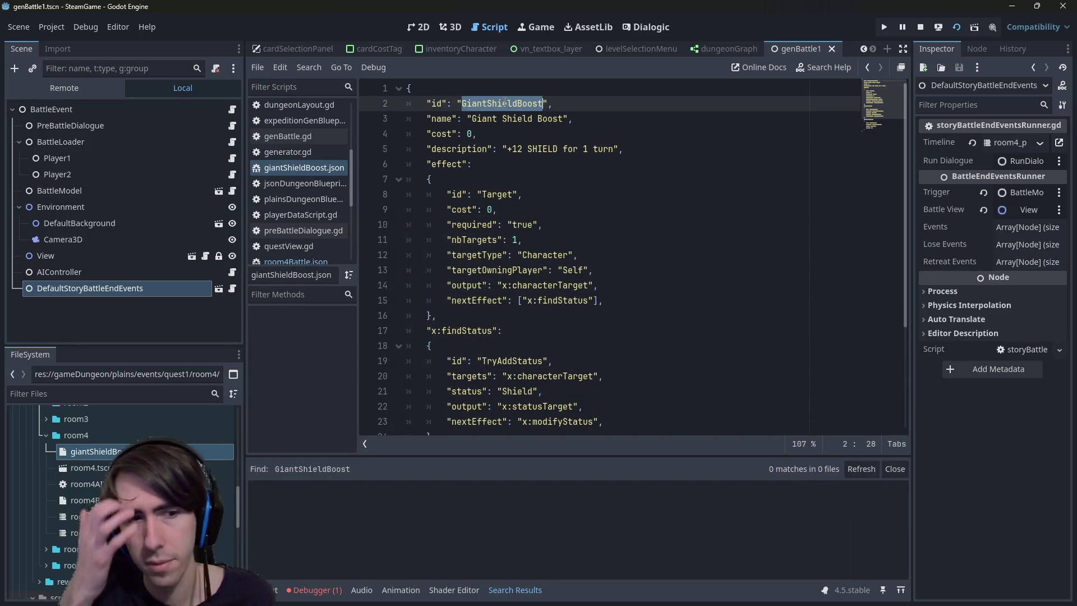
click(164, 449)
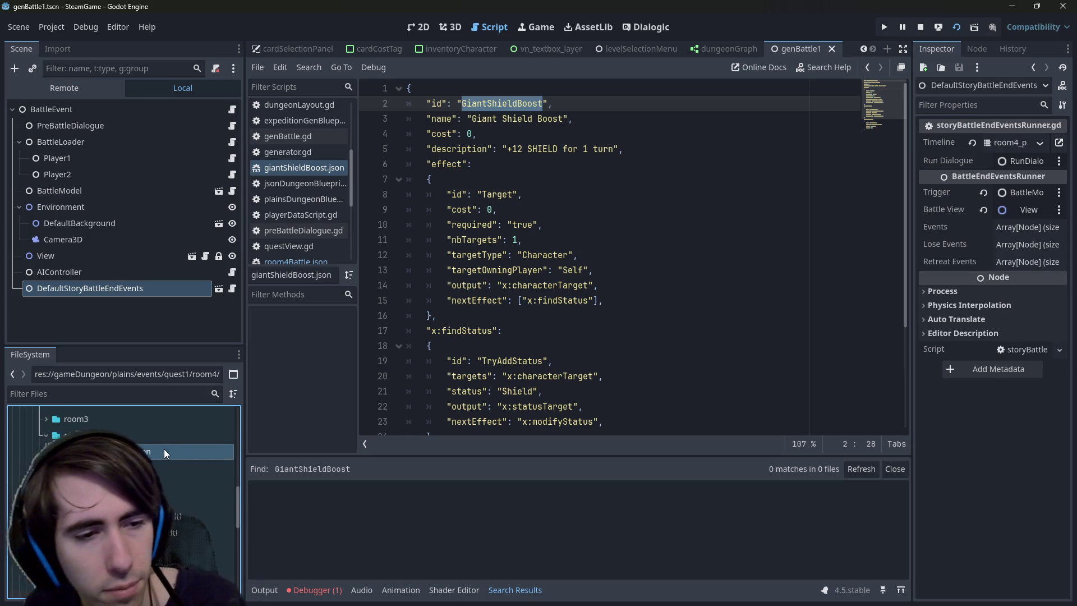
click(600, 304)
- Search for giantShieldBoost.json, review the Errors list, then collapse the Debugger panel
key(ctrl+shift+f)
text(giantShieldBoost.json)
key(Return)
click(314, 590)
click(325, 449)
click(501, 285)
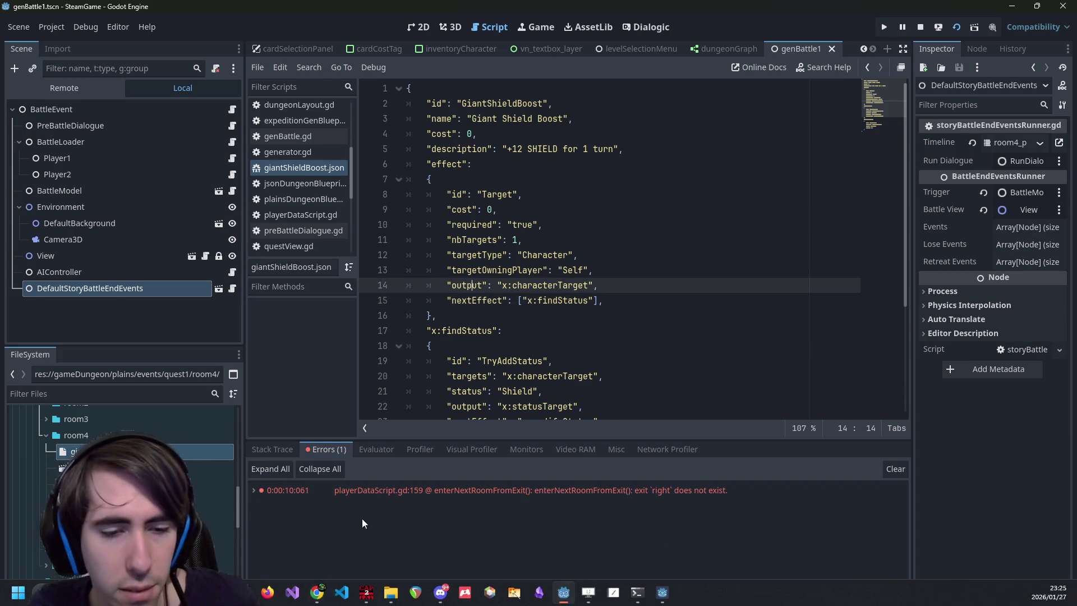
click(317, 590)
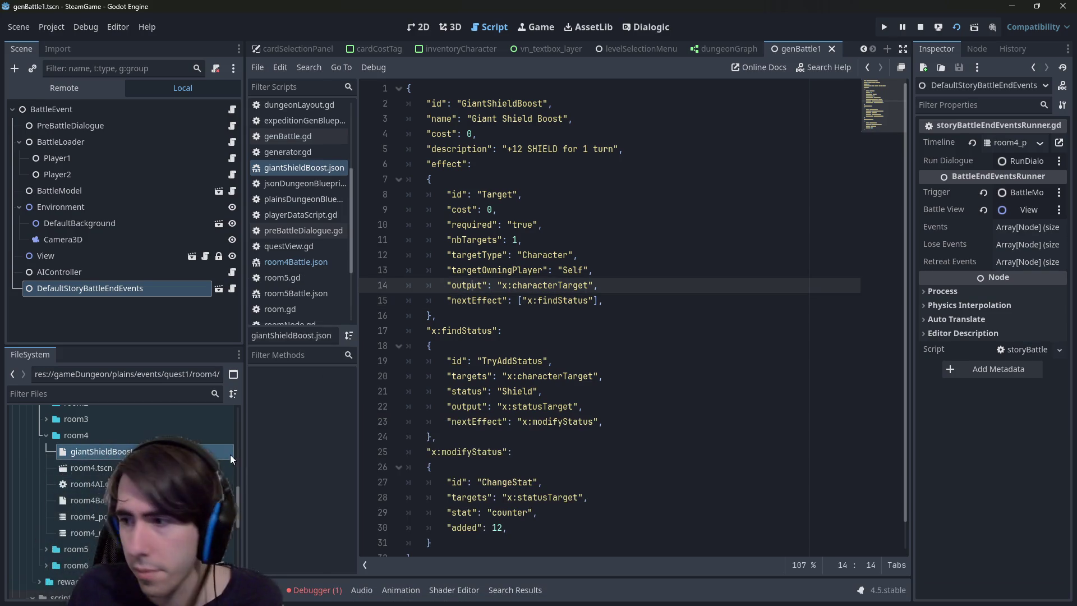
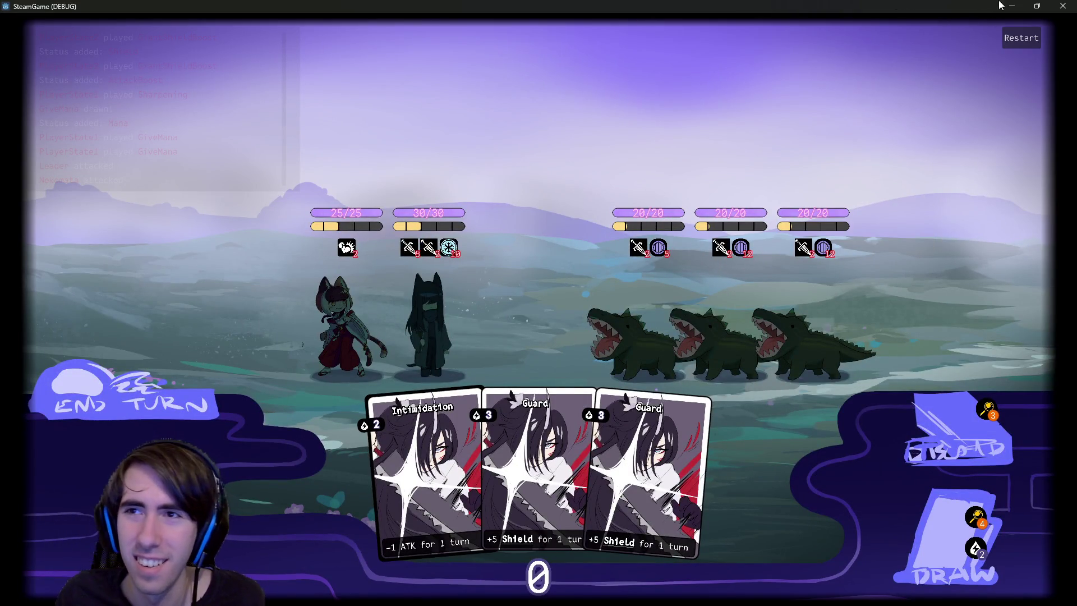
- Run the battle scene with F6 to test it, then close the game window
click(1012, 5)
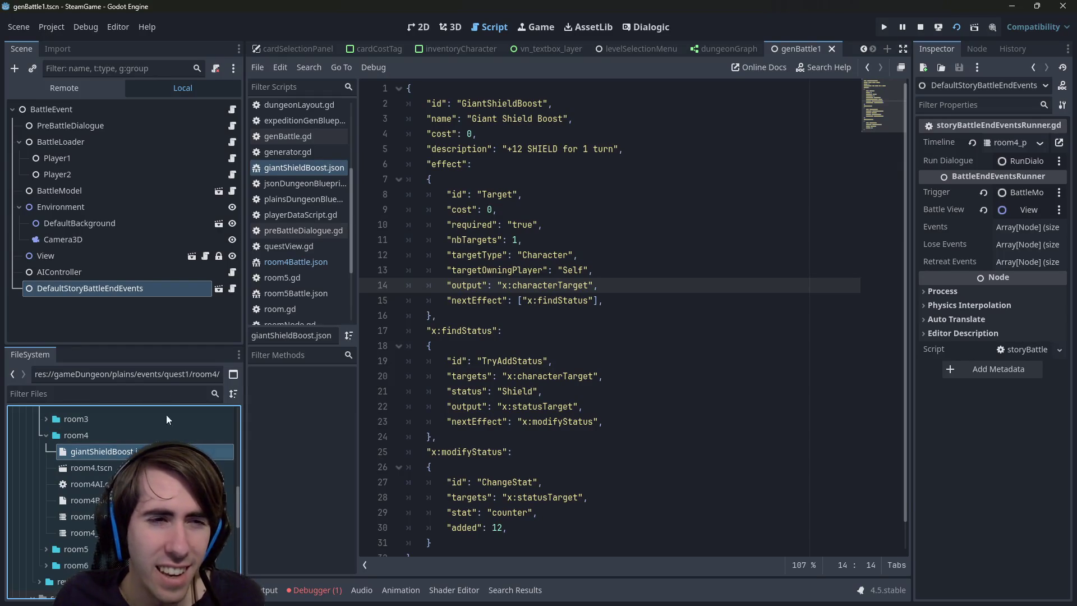
click(139, 288)
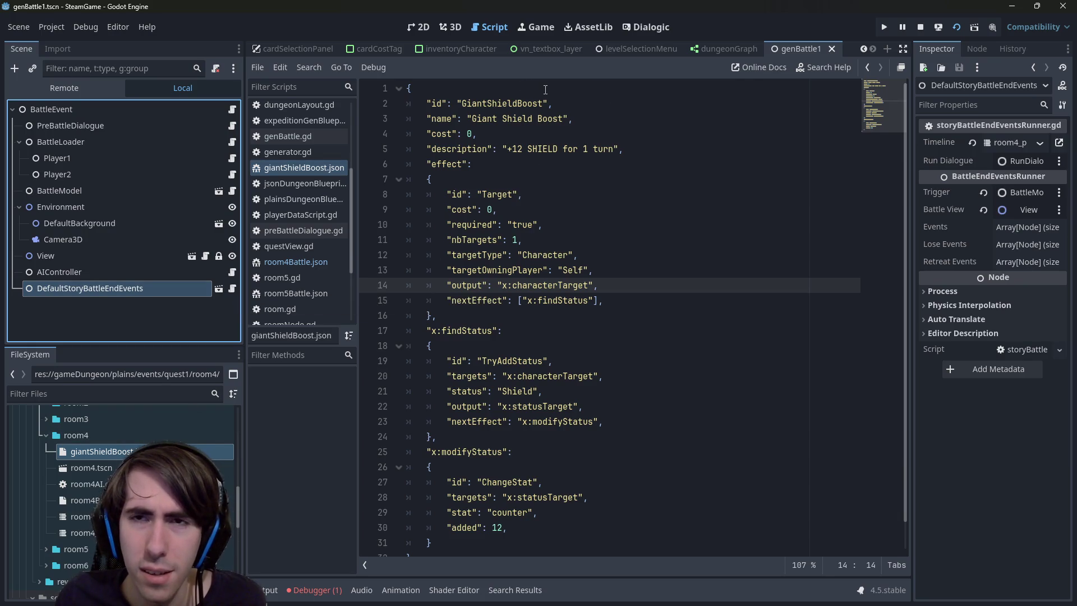
key(F6)
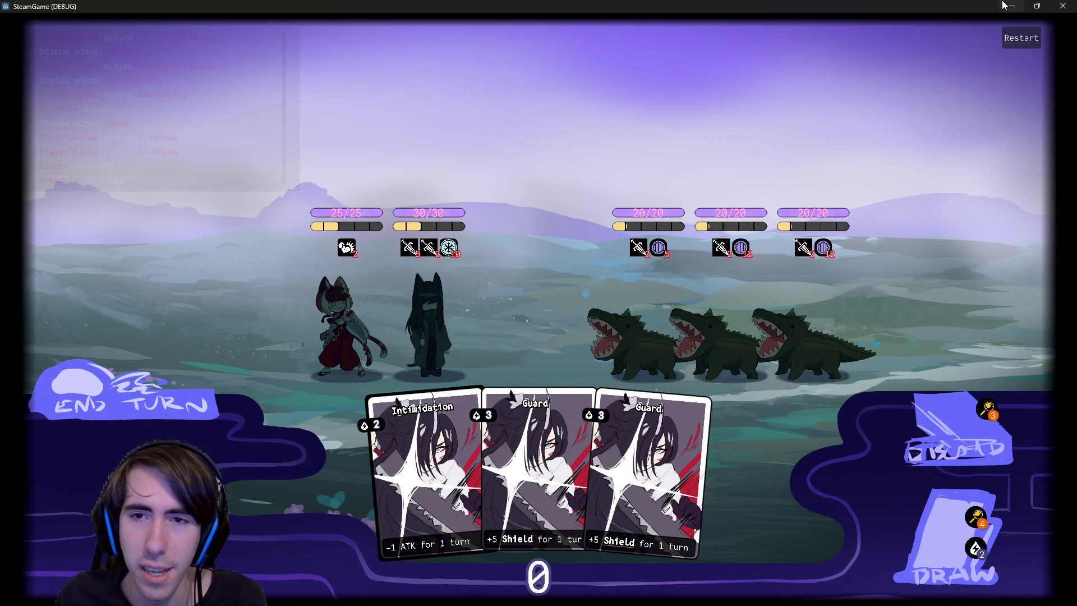
click(1063, 6)
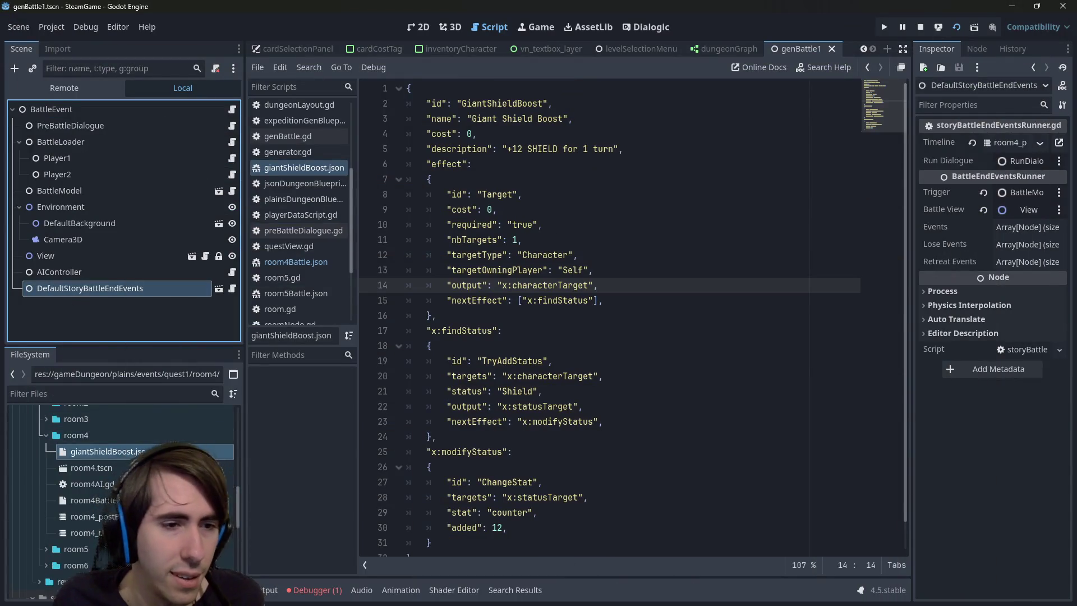
- Open defaultBattle.json, which lists two Crocodile enemies overridden to atk 6, hp 1
scroll(168, 472, down, 5)
scroll(140, 472, up, 5)
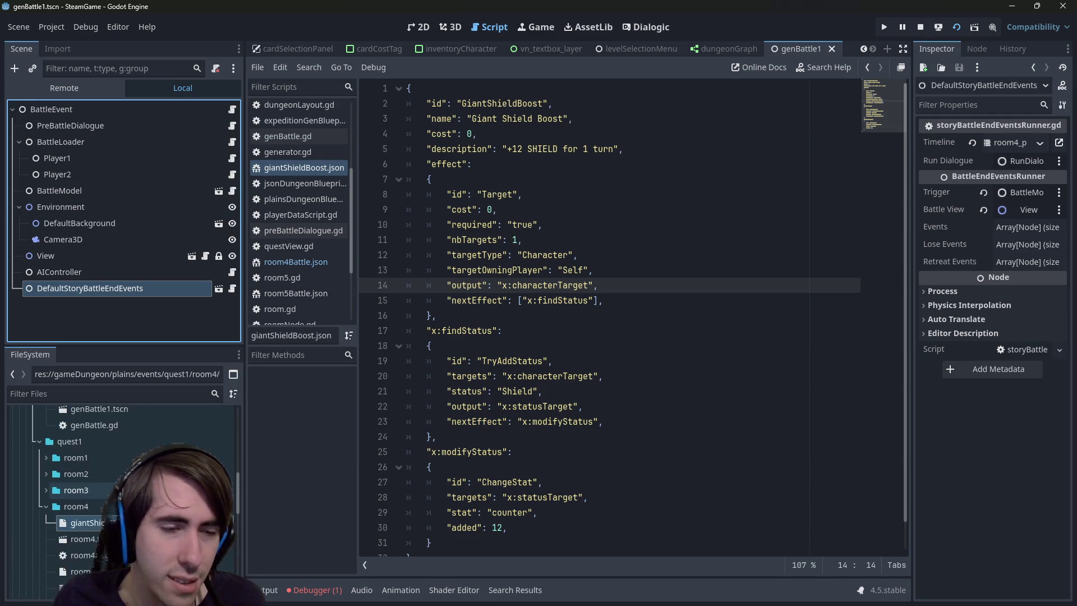
double_click(117, 467)
mouse_move(623, 483)
mouse_down()
mouse_move(505, 258)
mouse_move(623, 483)
mouse_up()
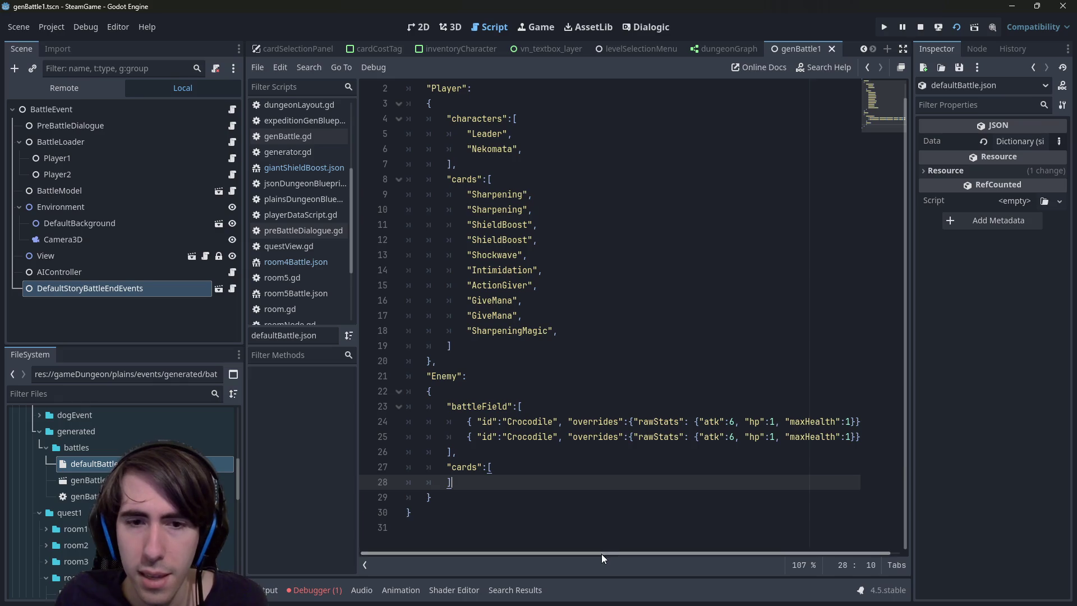
- Select the two Crocodile enemy entries in defaultBattle.json, then clear the selection
drag(602, 554, 612, 554)
drag(706, 422, 739, 421)
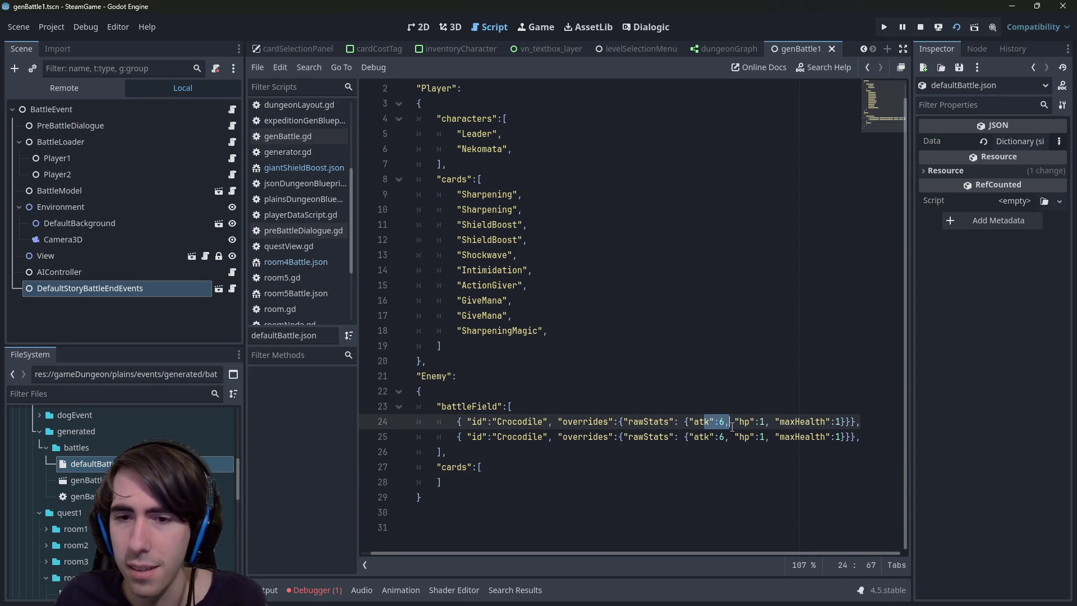
click(728, 421)
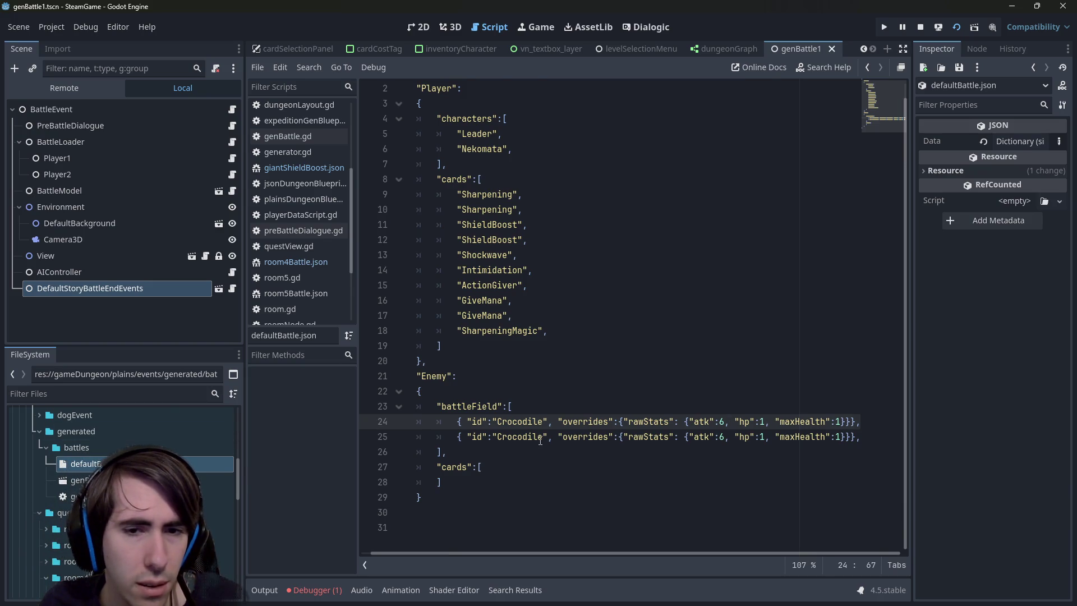
drag(448, 422, 862, 436)
click(578, 436)
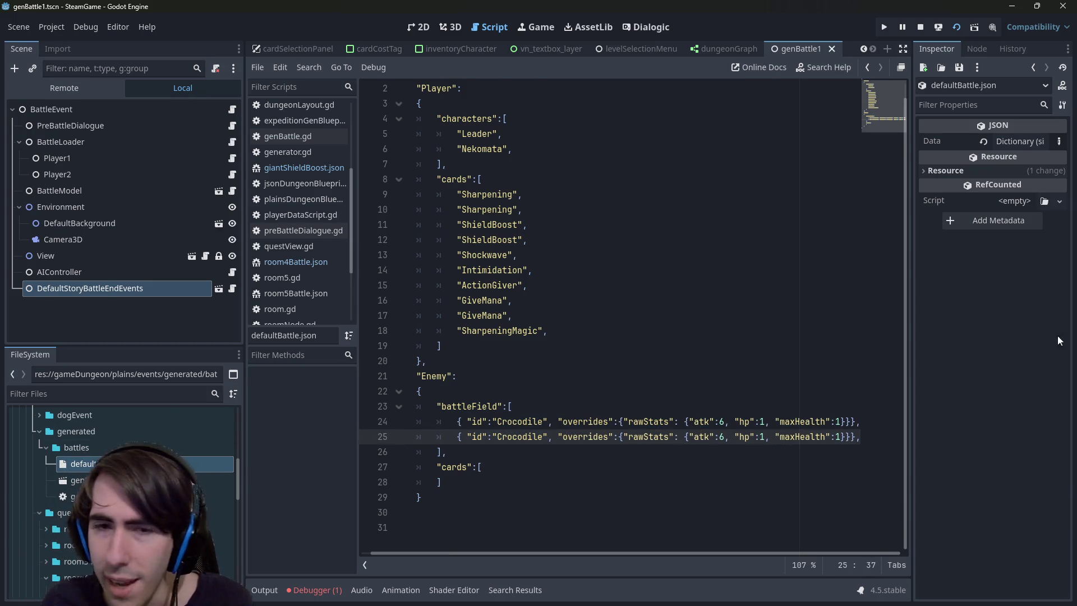
- Inspect the BattleEvent, Player1 and Player2 nodes, then switch to the dungeonGraph scene
click(110, 109)
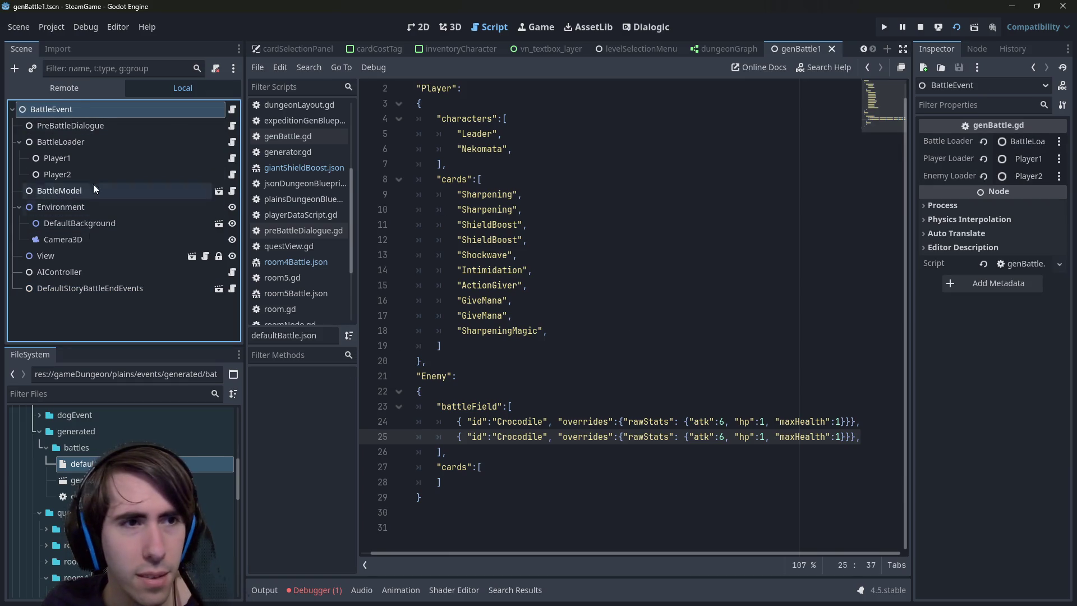
click(91, 159)
click(161, 176)
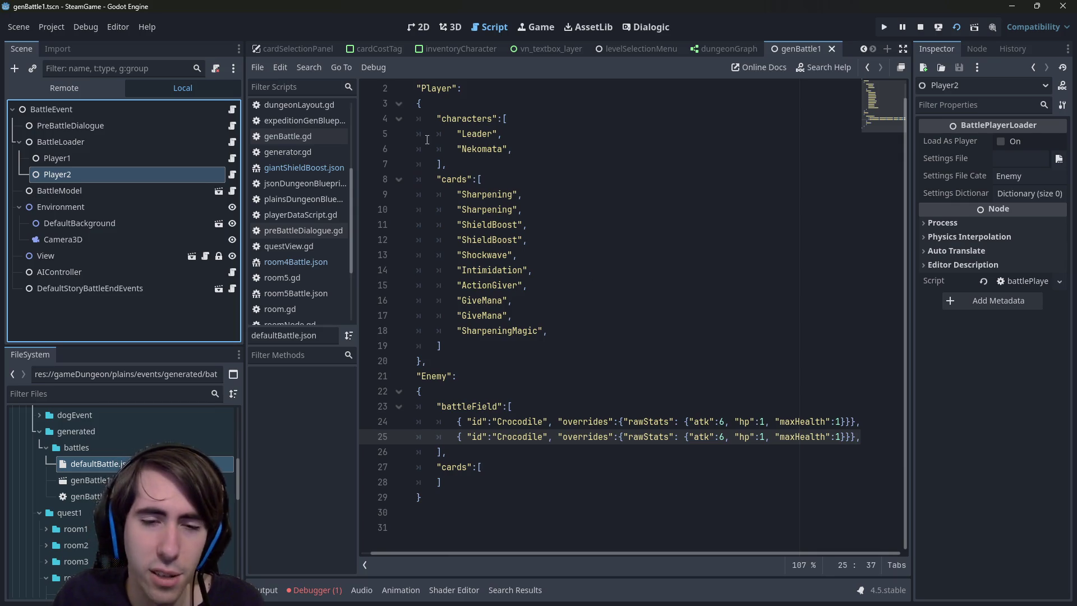
click(691, 51)
scroll(168, 493, down, 5)
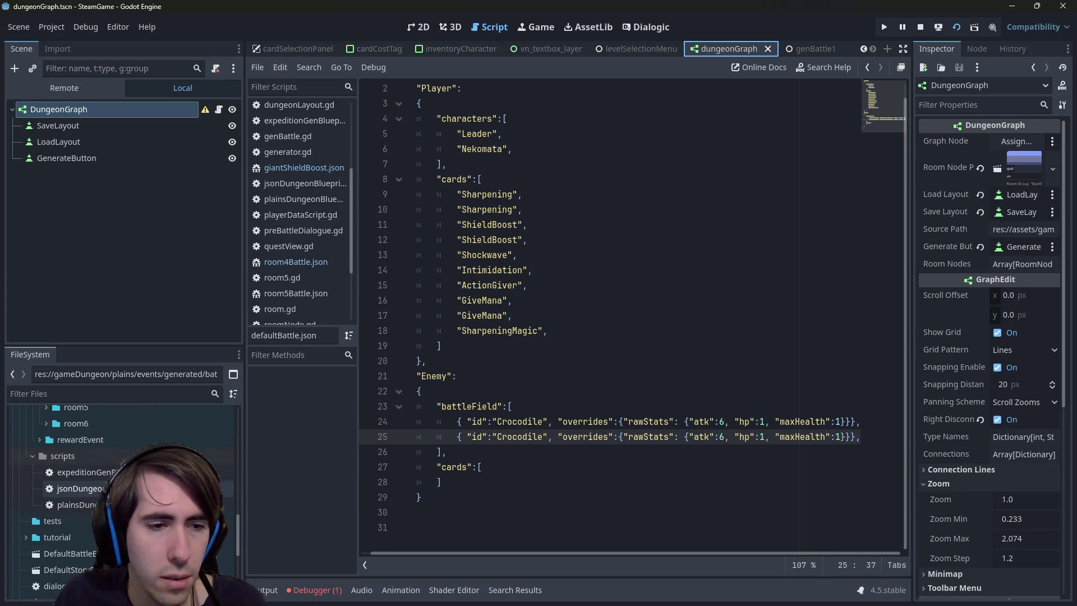
- Open expeditionGenBlueprint.gd and review its enemy battleField list of Crocodiles
double_click(168, 472)
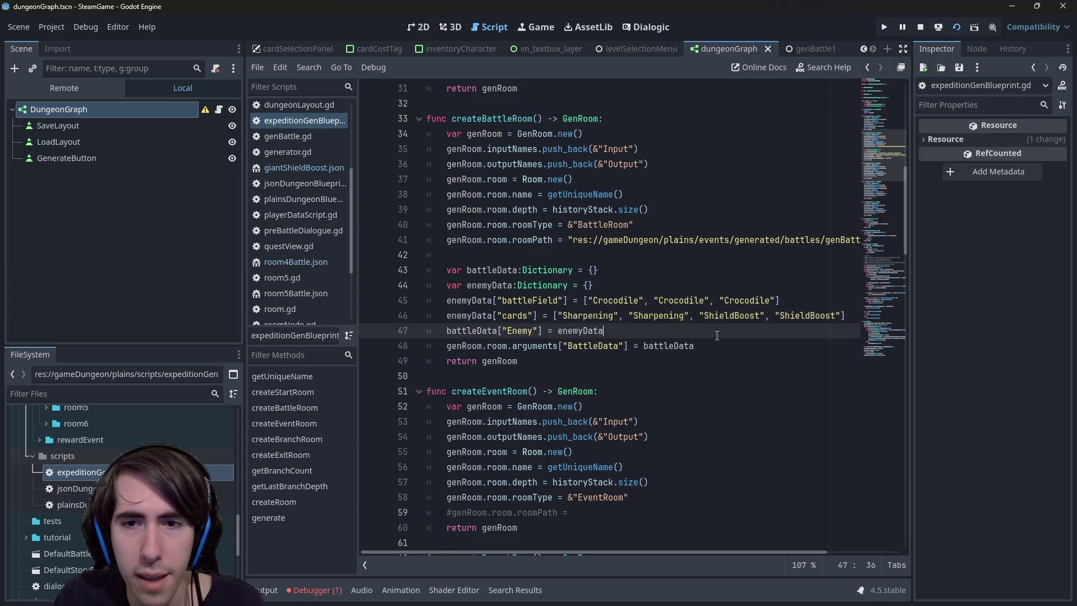
click(599, 300)
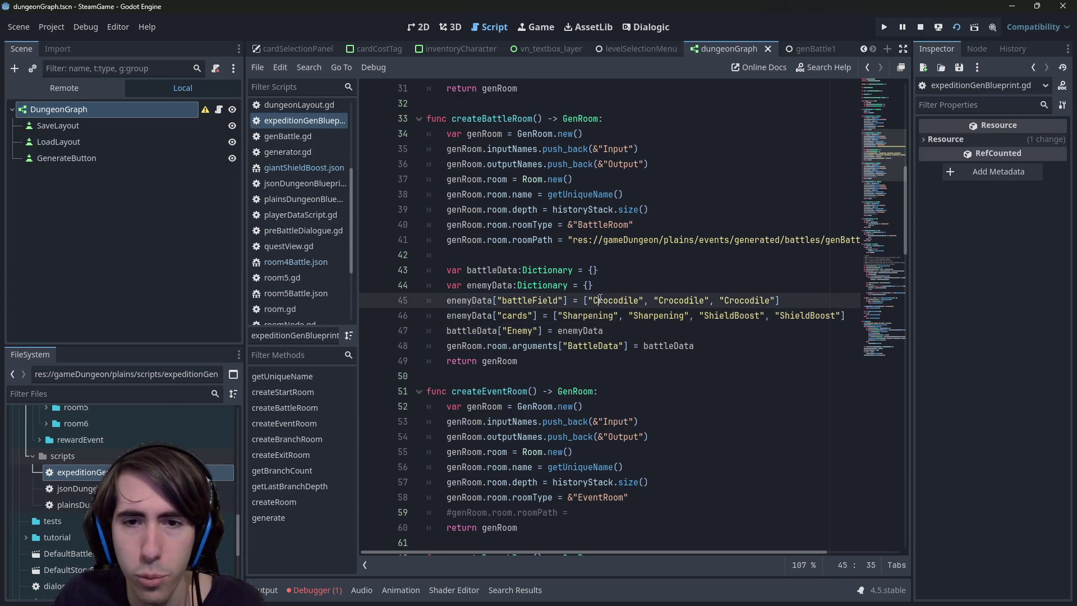
click(753, 302)
scroll(124, 494, up, 10)
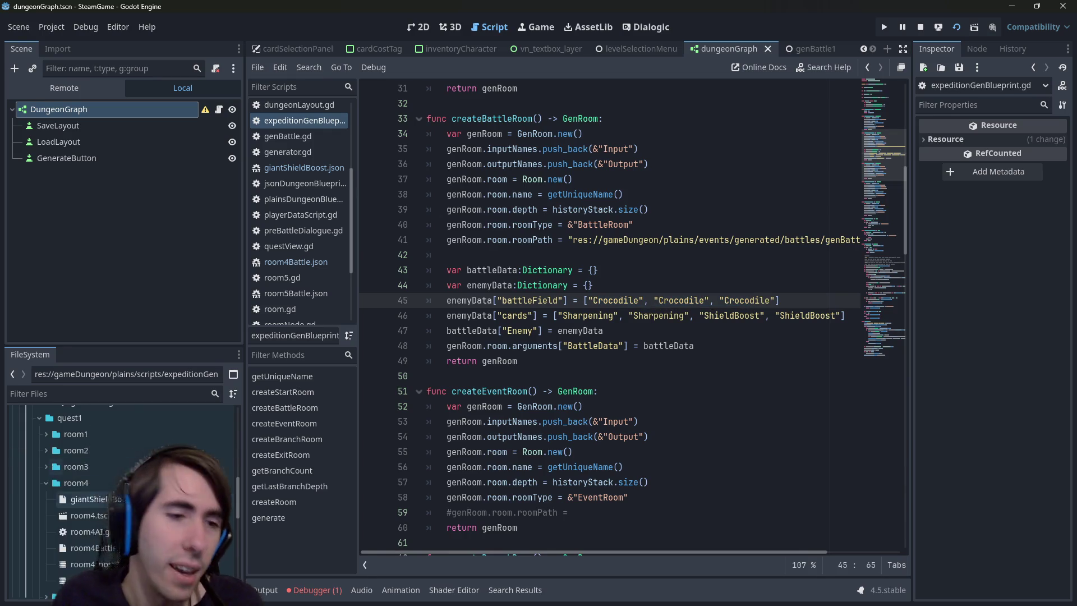
scroll(123, 493, up, 3)
scroll(87, 501, down, 3)
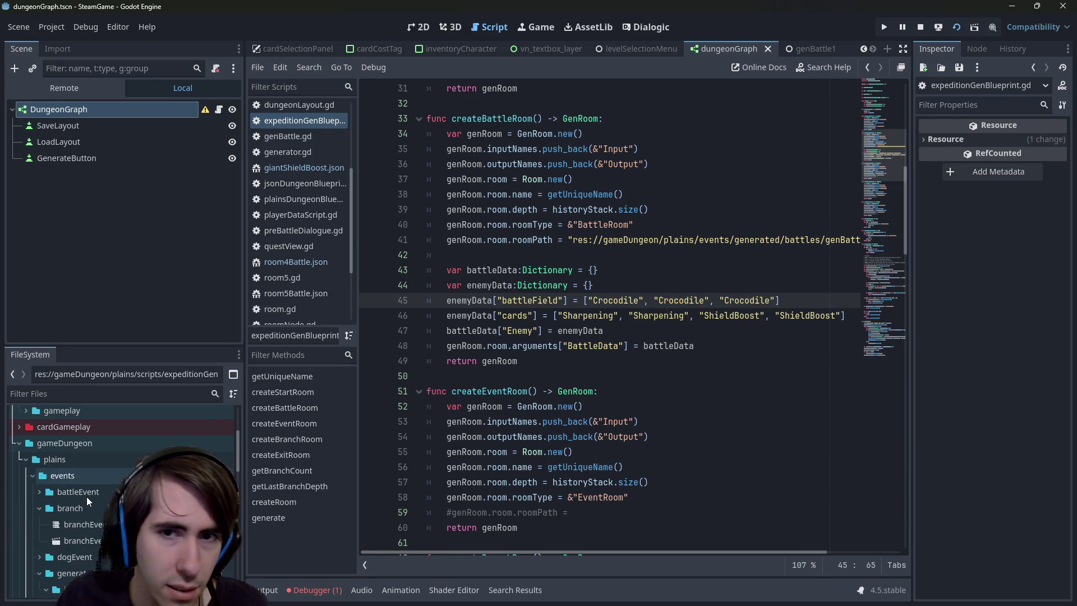
scroll(112, 488, up, 4)
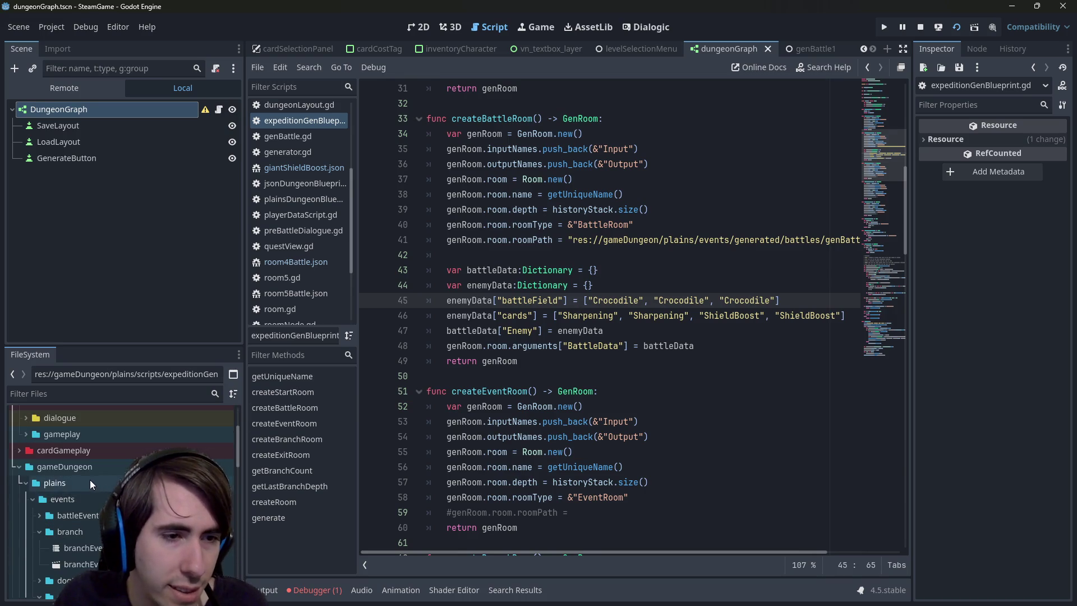
scroll(90, 484, up, 2)
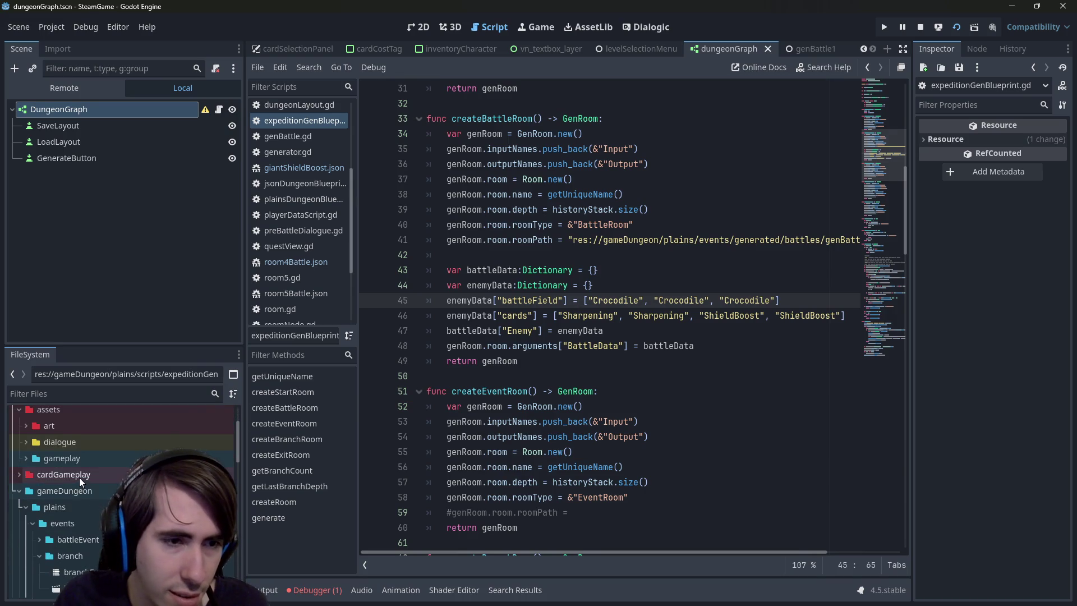
scroll(79, 477, down, 1)
scroll(93, 484, up, 3)
- Open assets/gameplay/characters/crocodile.json and select its atk, range and hp stat lines
double_click(89, 482)
scroll(93, 481, down, 2)
double_click(94, 481)
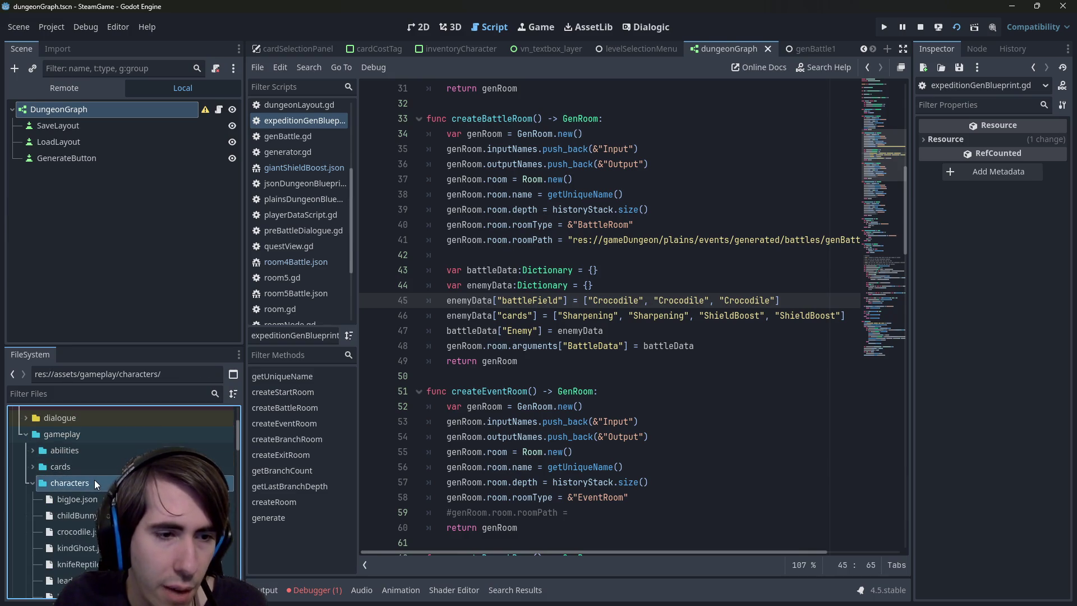
scroll(94, 483, down, 2)
double_click(96, 461)
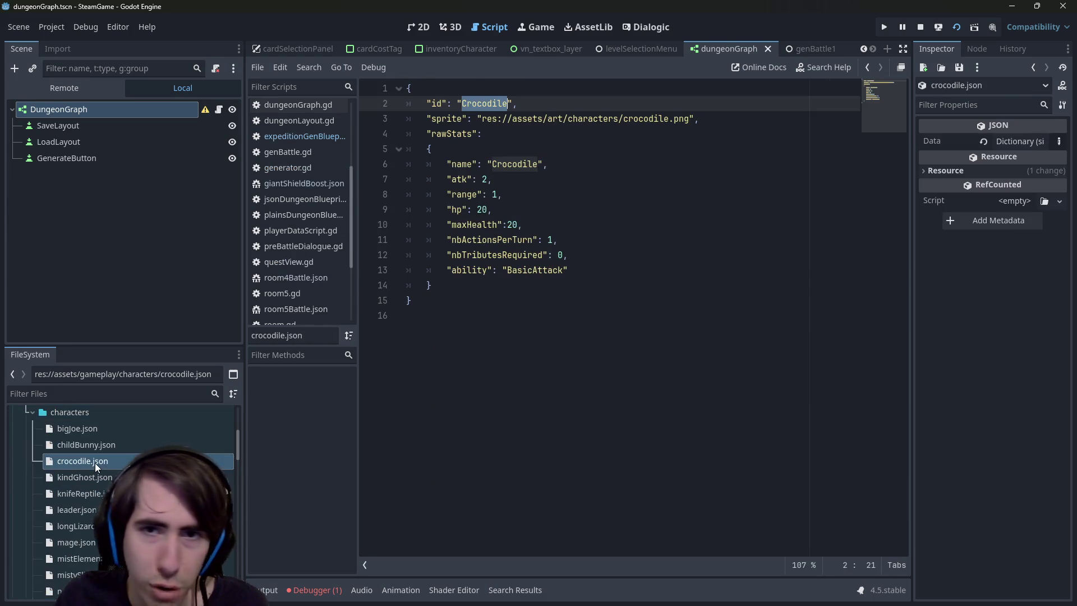
click(586, 289)
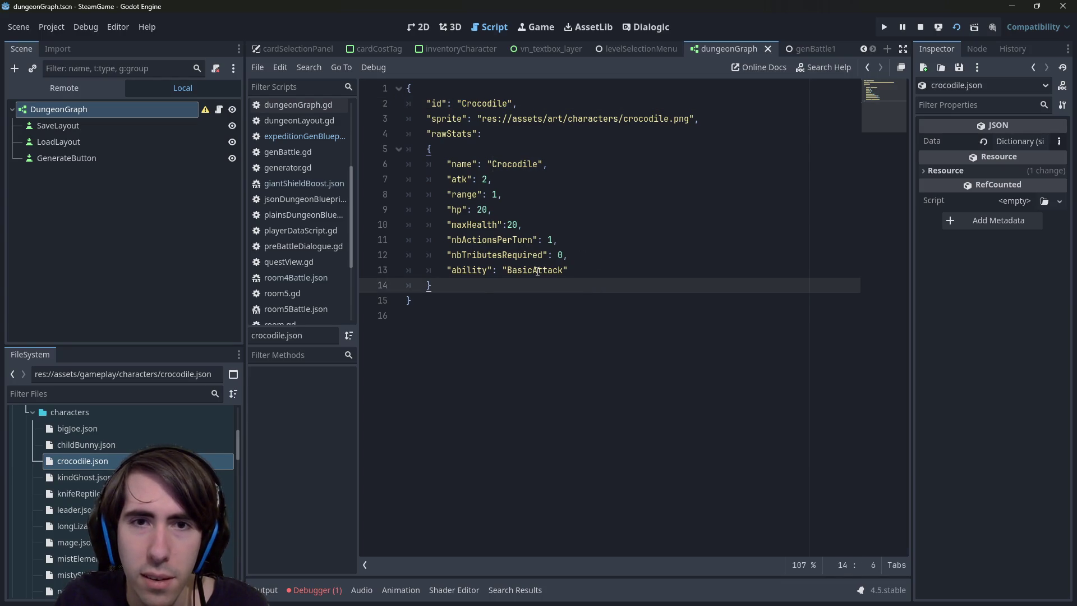
double_click(537, 272)
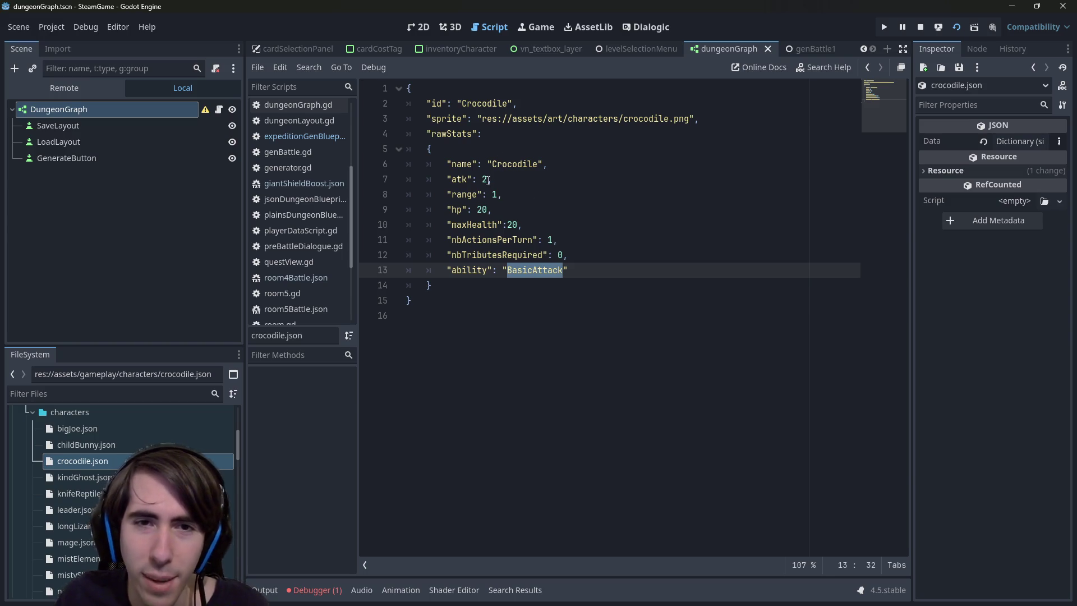
drag(494, 210, 358, 176)
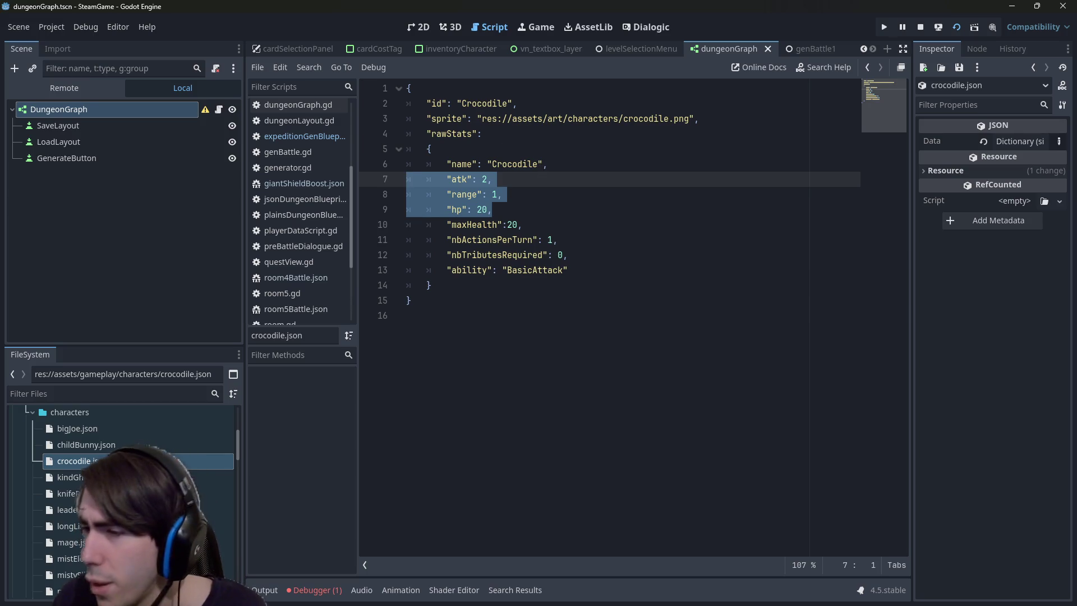
- Check the running test battle, then return to the editor
key(alt+Tab)
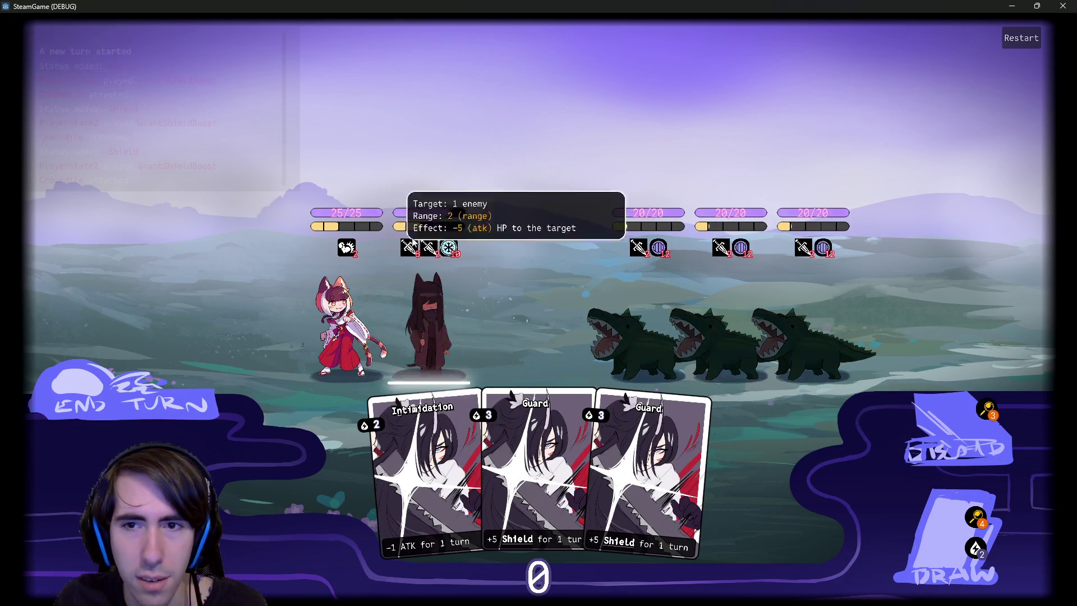
mouse_move(664, 247)
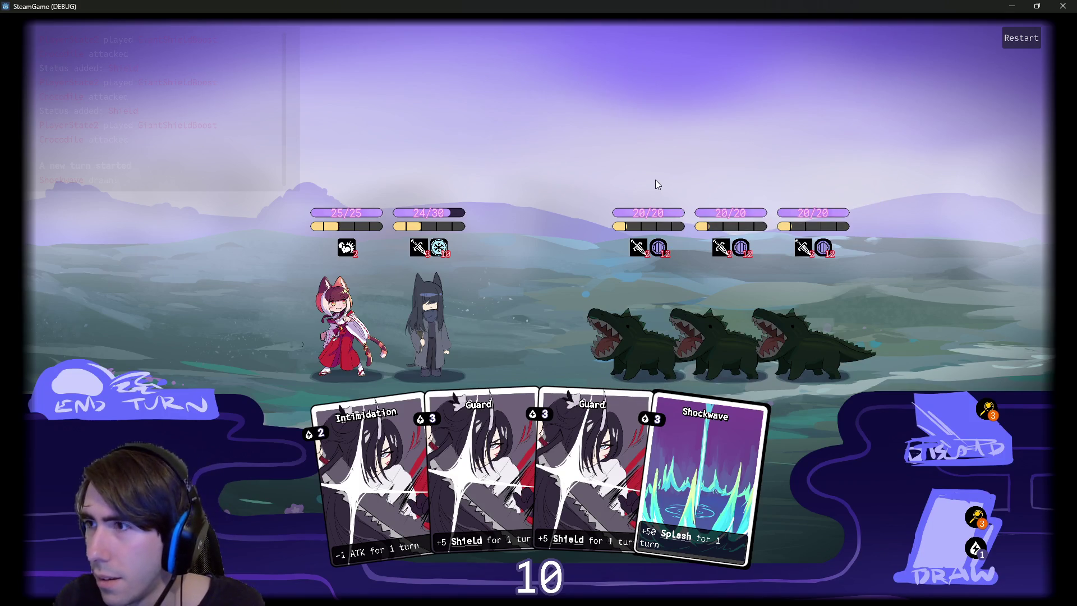
click(1010, 6)
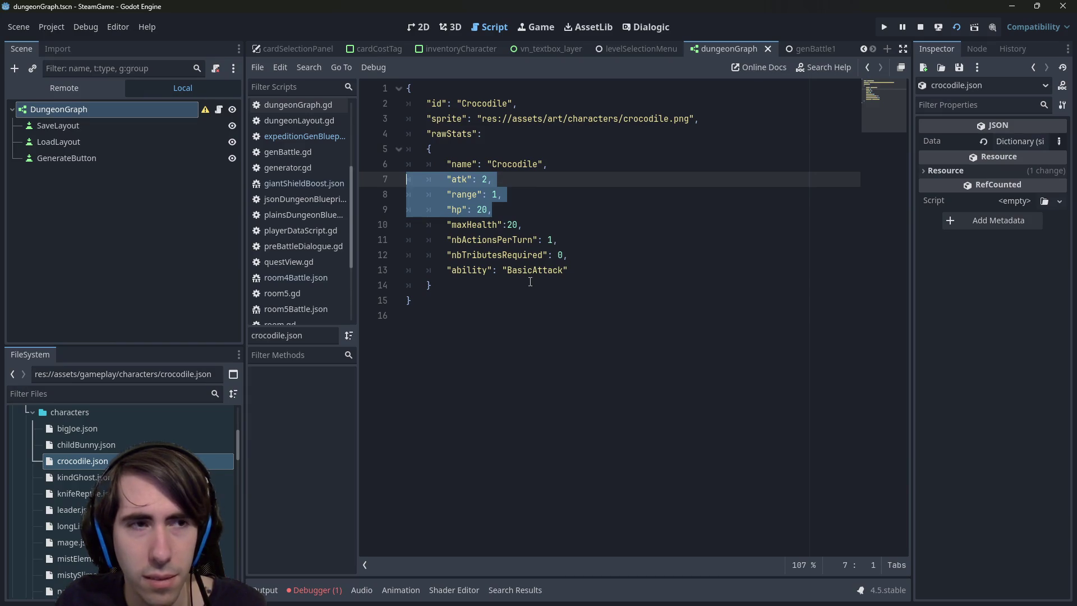
- Switch to genBattle1 and inspect the PreBattleDialogue, BattleLoader, BattleModel and BattleEvent nodes
click(806, 49)
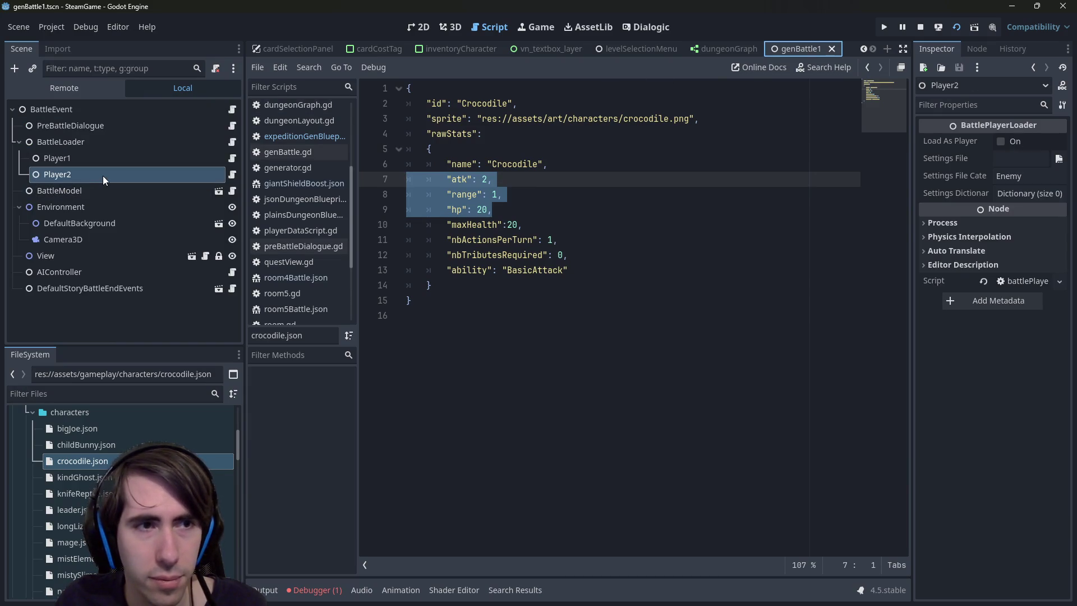
click(102, 131)
click(106, 141)
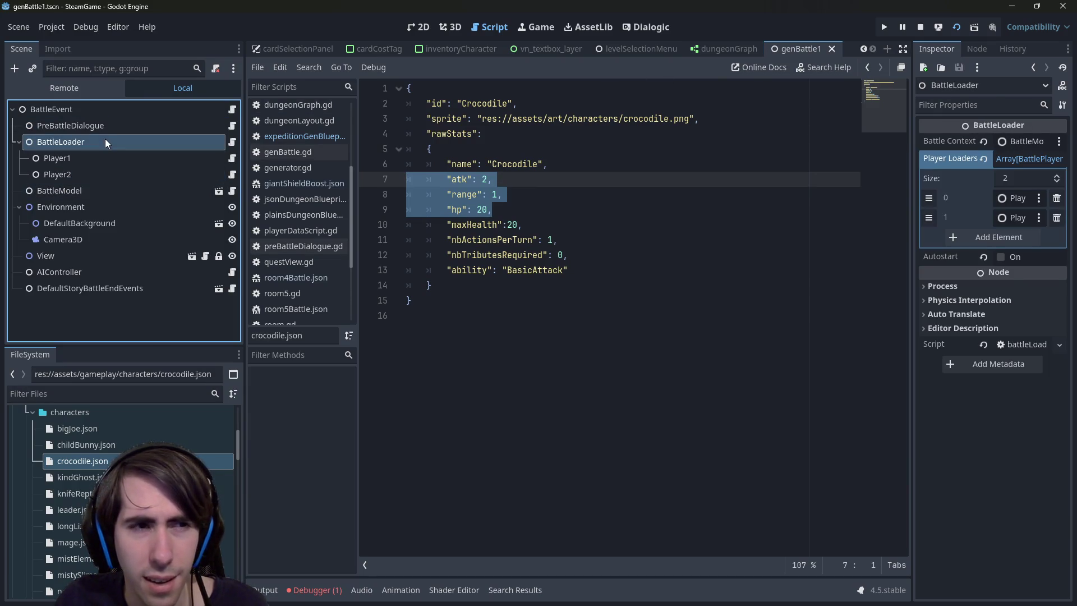
click(109, 187)
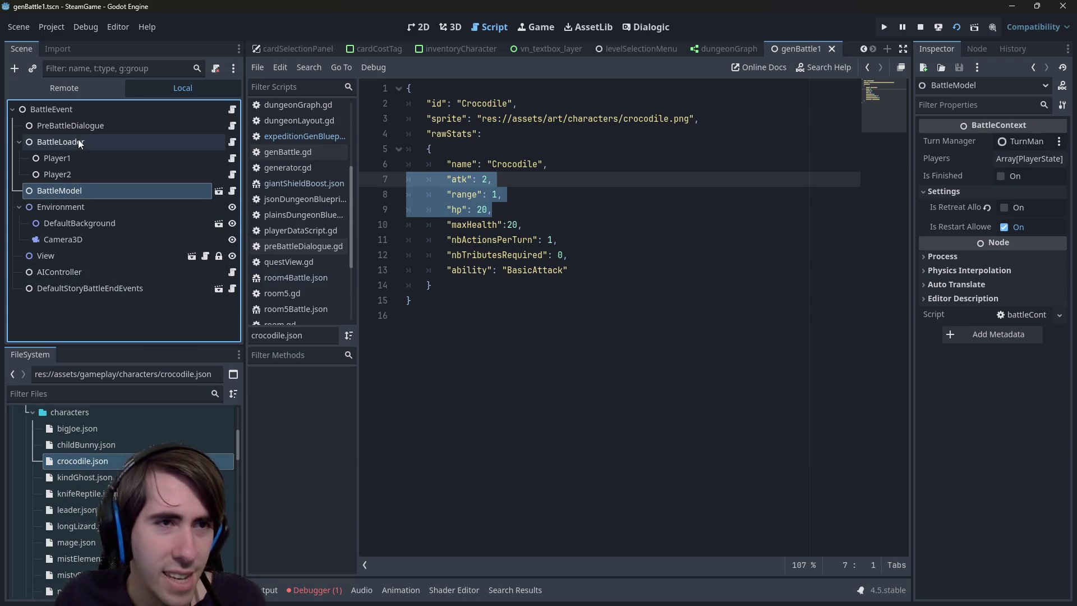
click(132, 112)
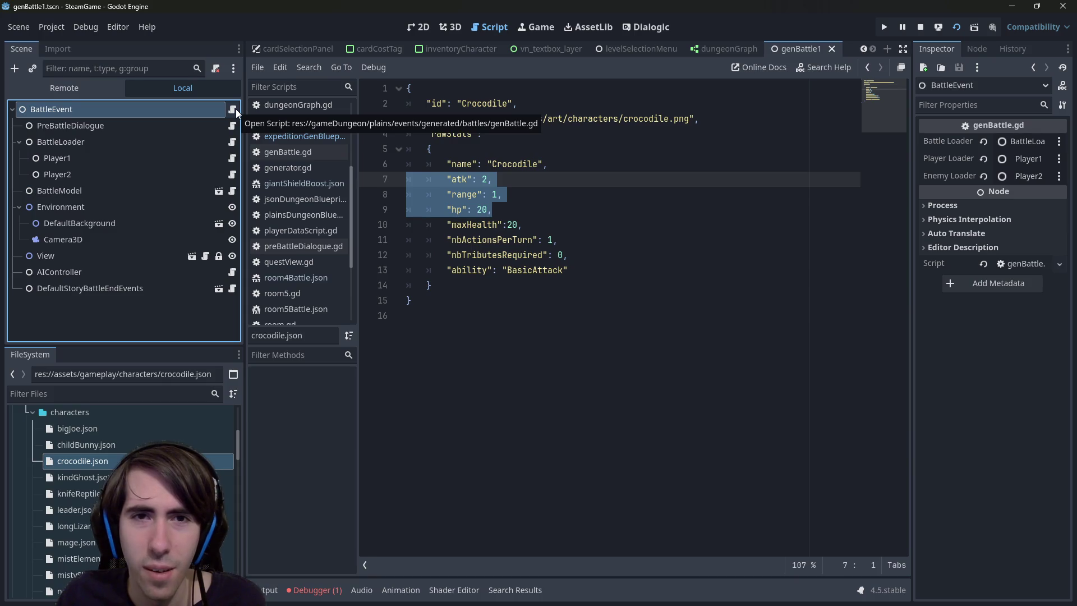
click(123, 127)
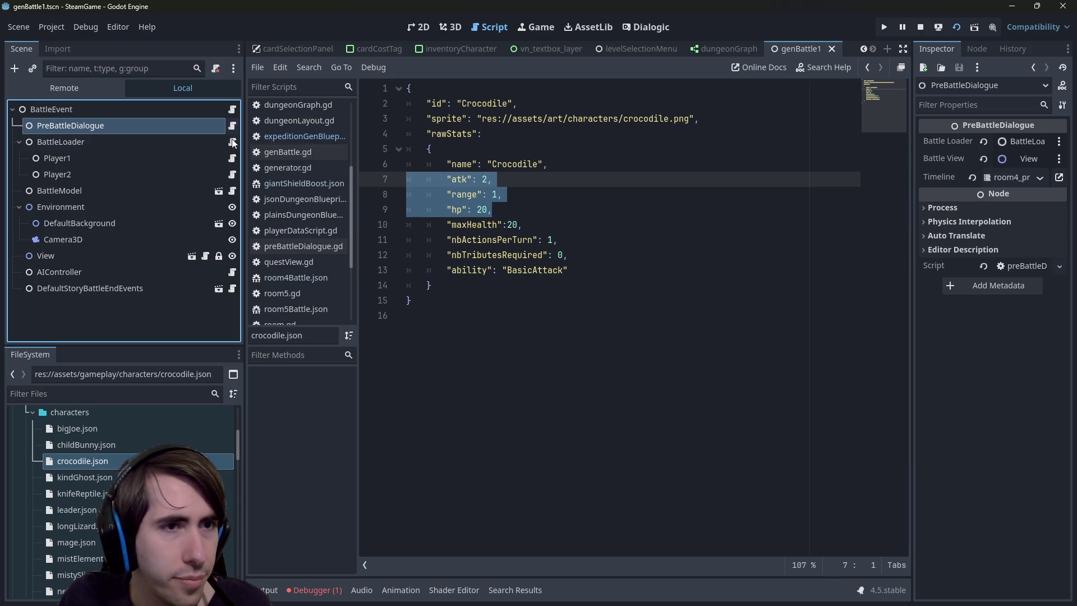
click(427, 195)
scroll(124, 489, down, 8)
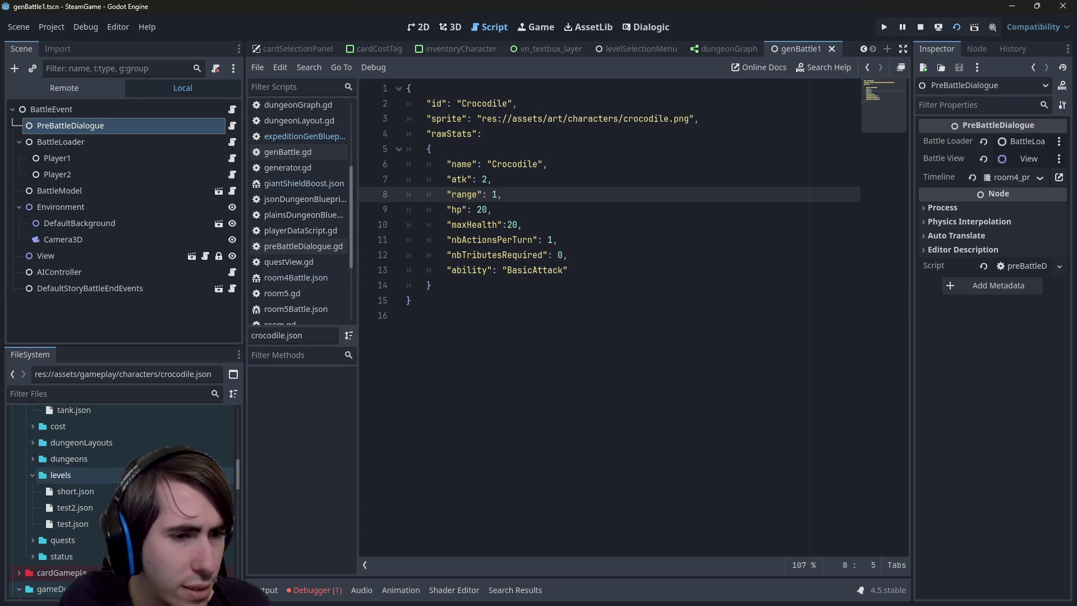
scroll(105, 451, down, 6)
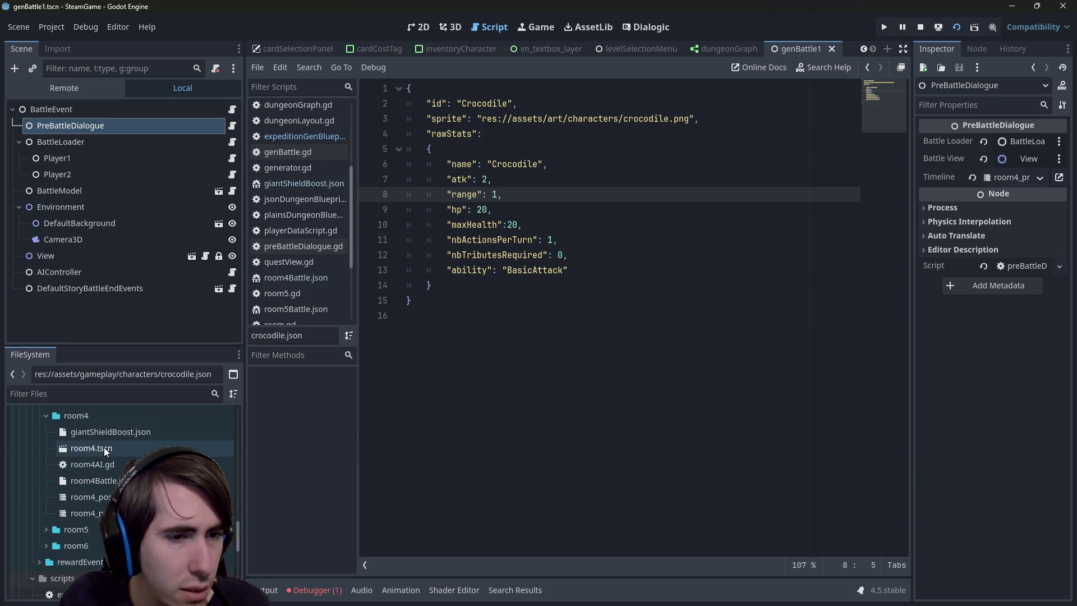
- Open room4AI.gd, collapse Environment and BattleLoader, and inspect AIController in a widened Inspector
double_click(129, 464)
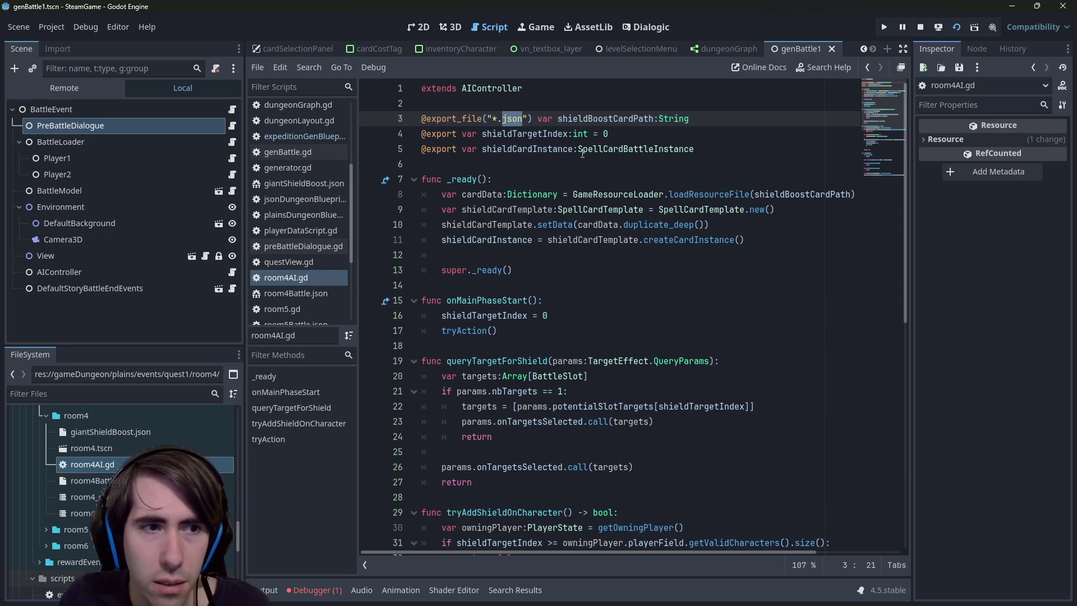
click(75, 287)
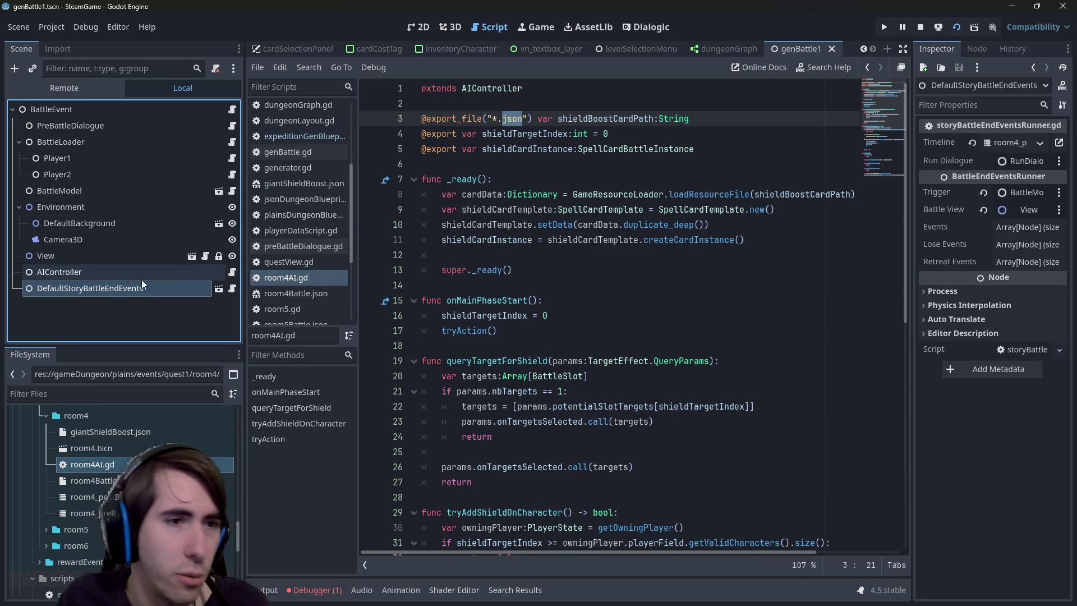
click(19, 207)
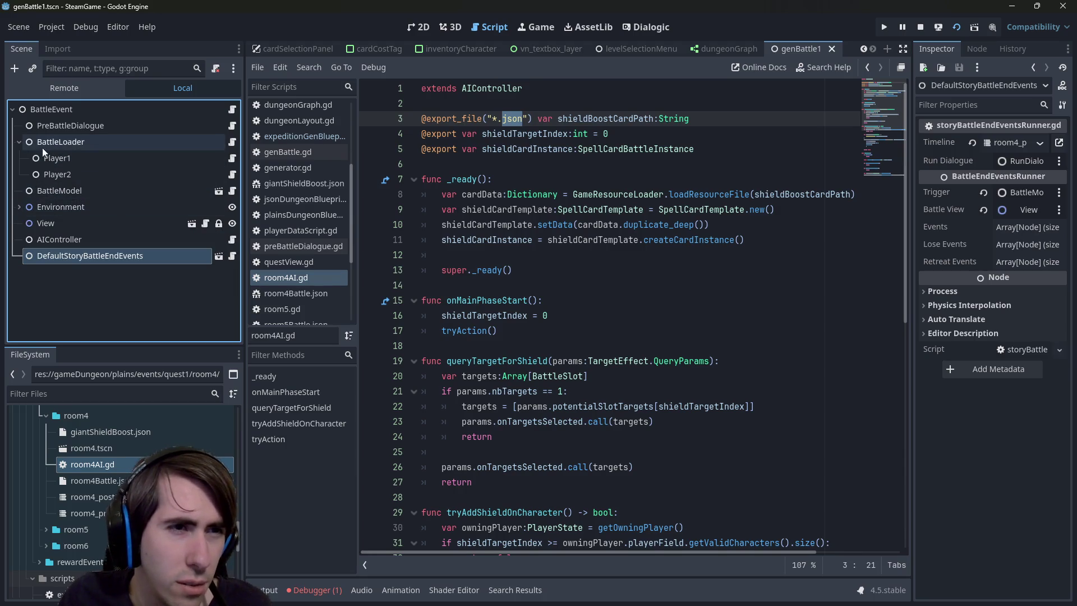
click(19, 142)
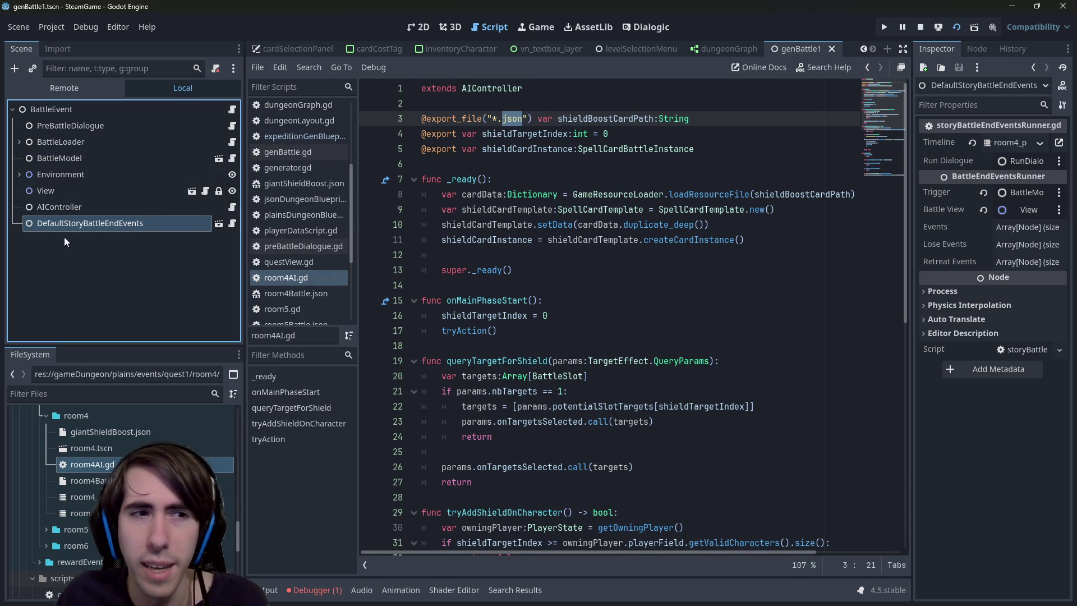
click(93, 210)
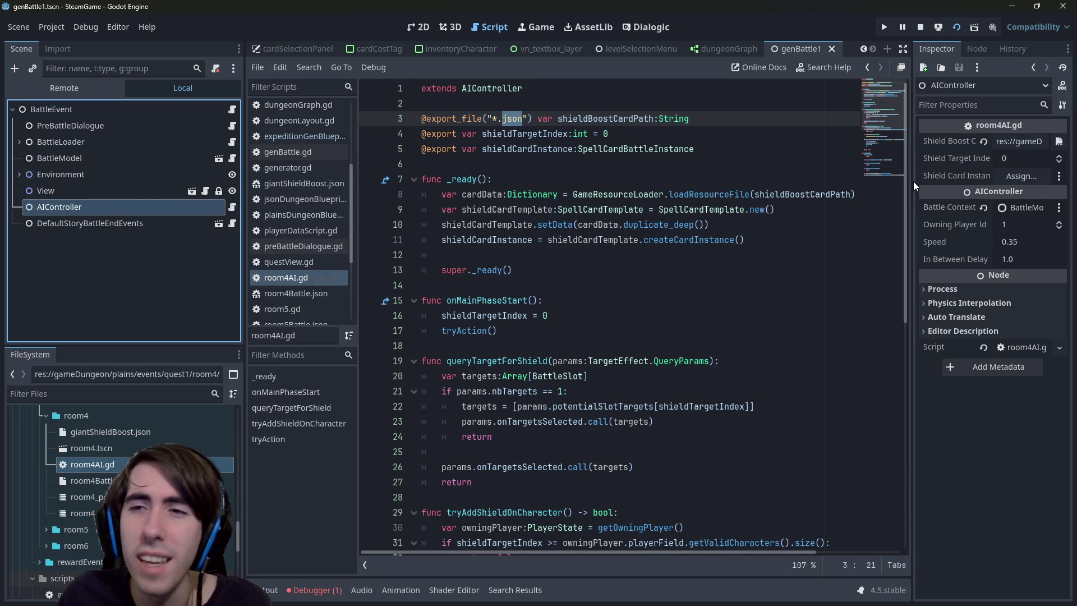
mouse_move(913, 181)
mouse_down()
mouse_move(584, 193)
mouse_move(804, 209)
mouse_move(858, 224)
mouse_up()
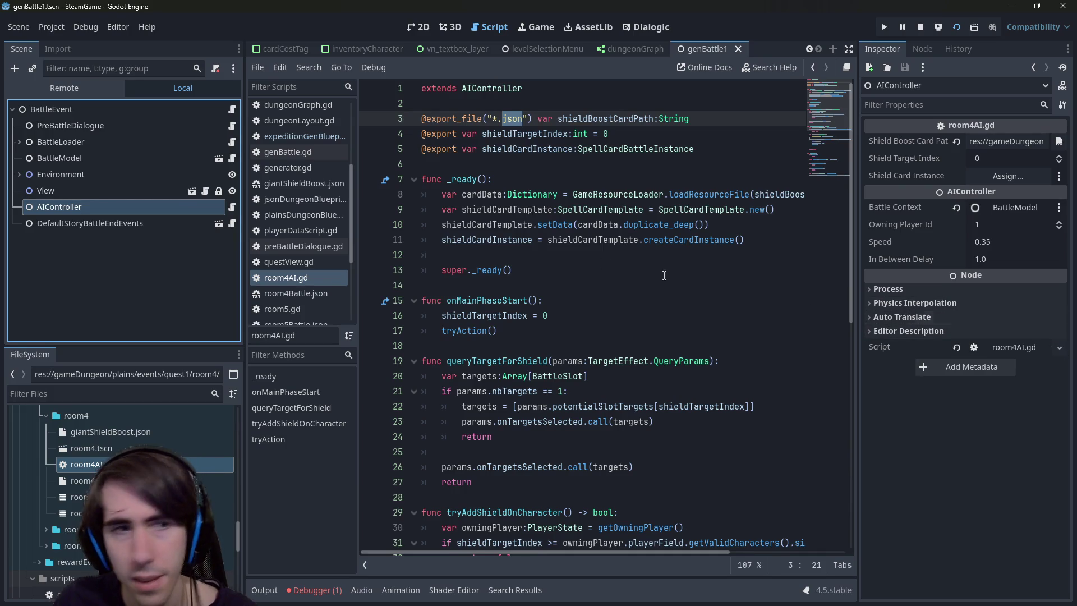
- Assign randomAIController.gd as the AIController node's script and save the battle scene
click(1059, 347)
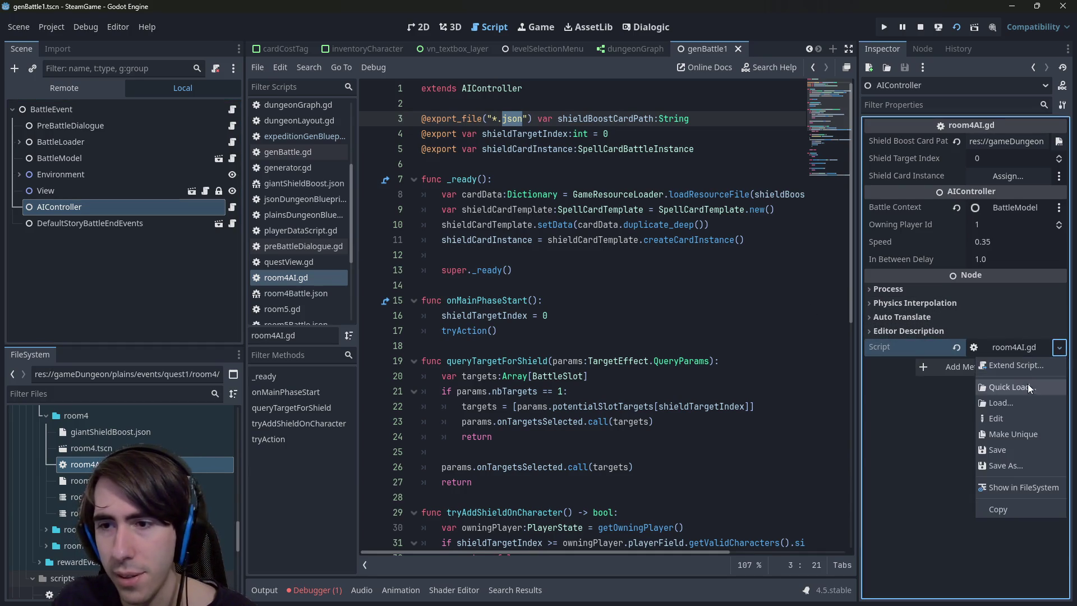
click(1028, 386)
text(randomai)
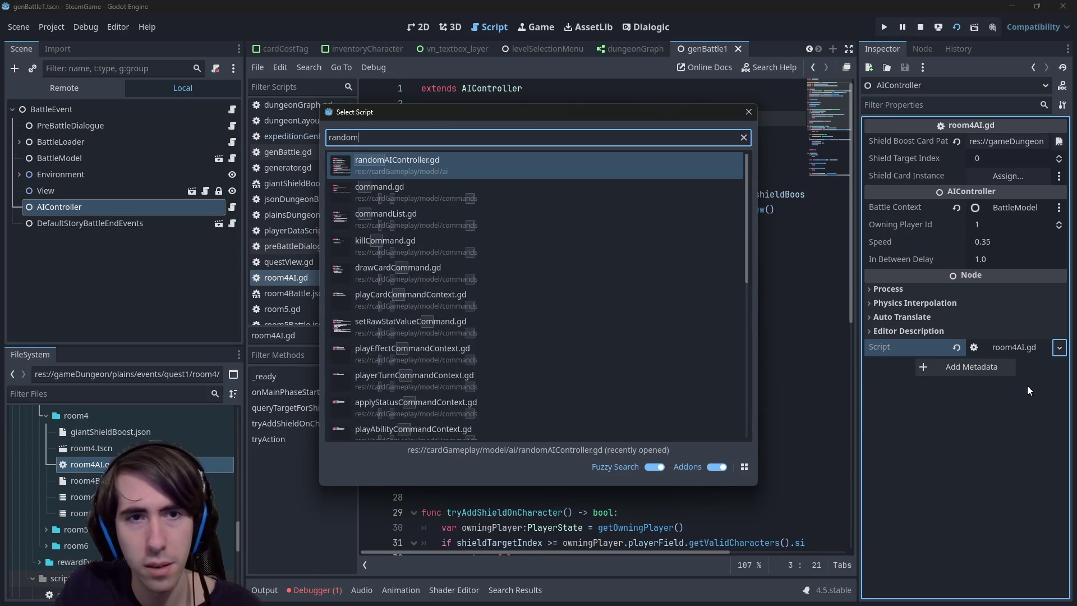
key(Return)
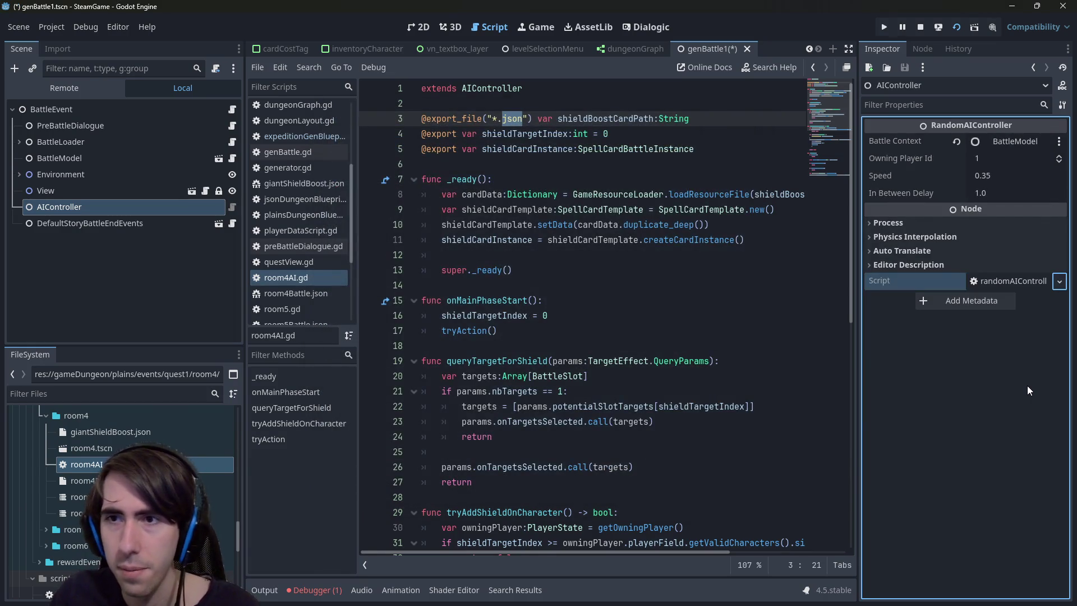
key(ctrl+s)
click(786, 285)
key(ctrl+s)
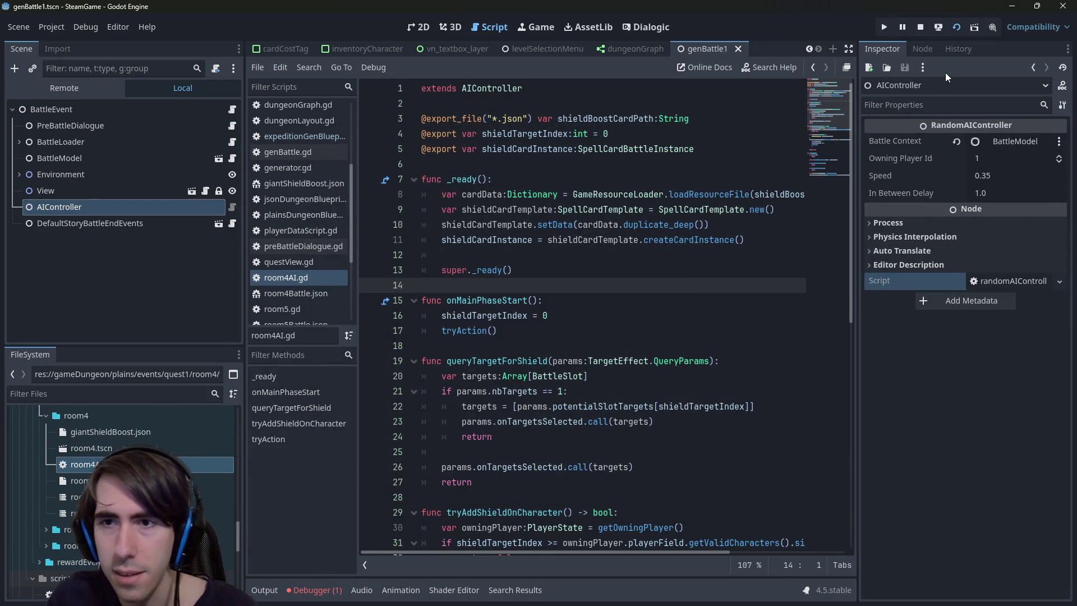
- Run the battle scene, stop it, then launch the level selection scene
click(954, 33)
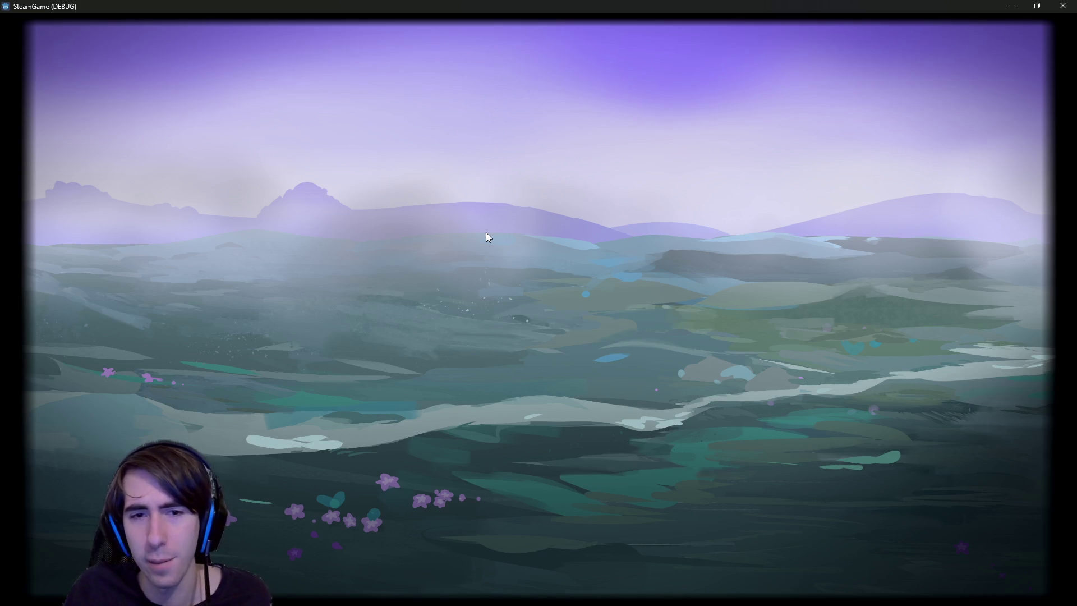
click(1061, 5)
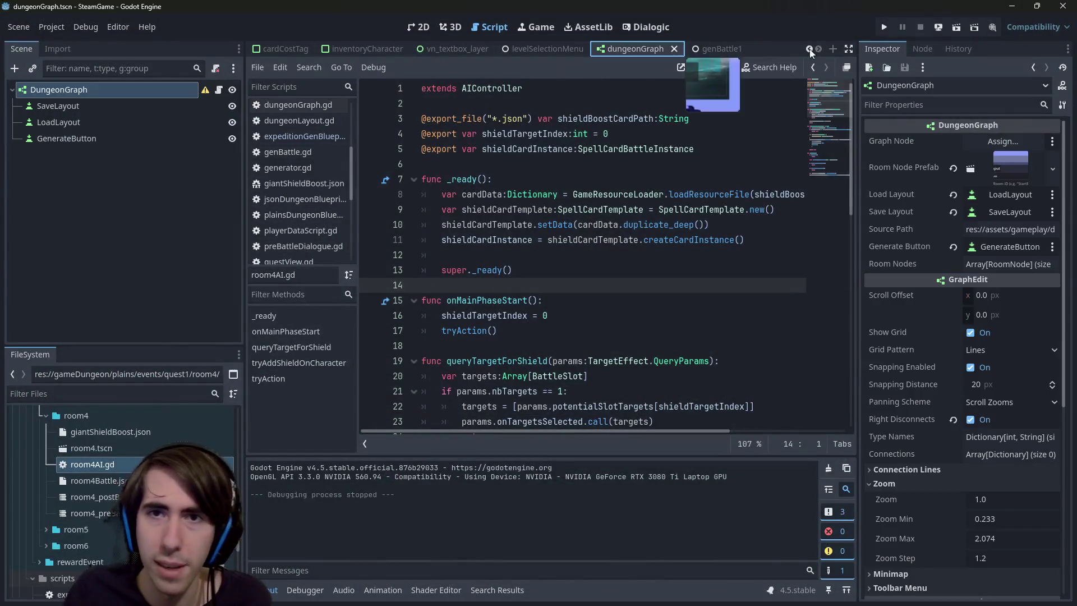
click(957, 27)
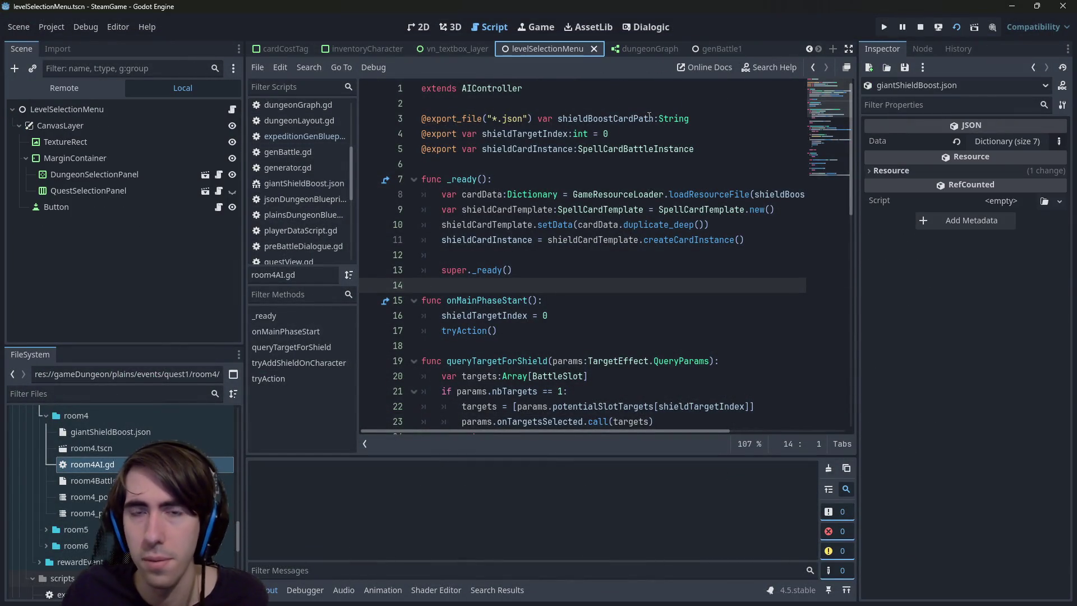
click(533, 179)
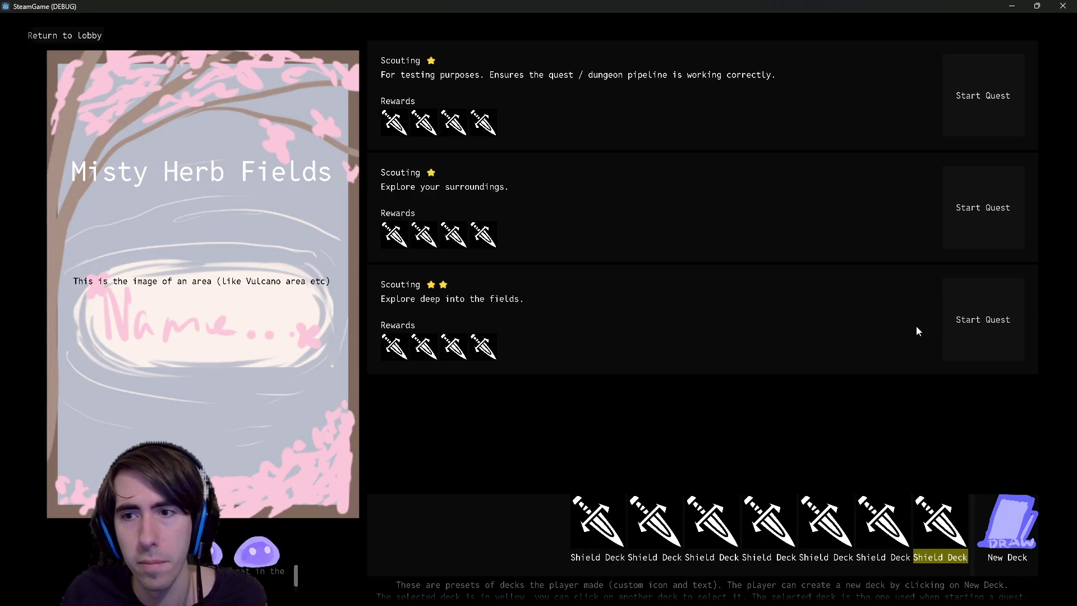
- Start Misty Herb Fields, pick 'The one with small footsteps', and click through dialogue into battle
click(980, 317)
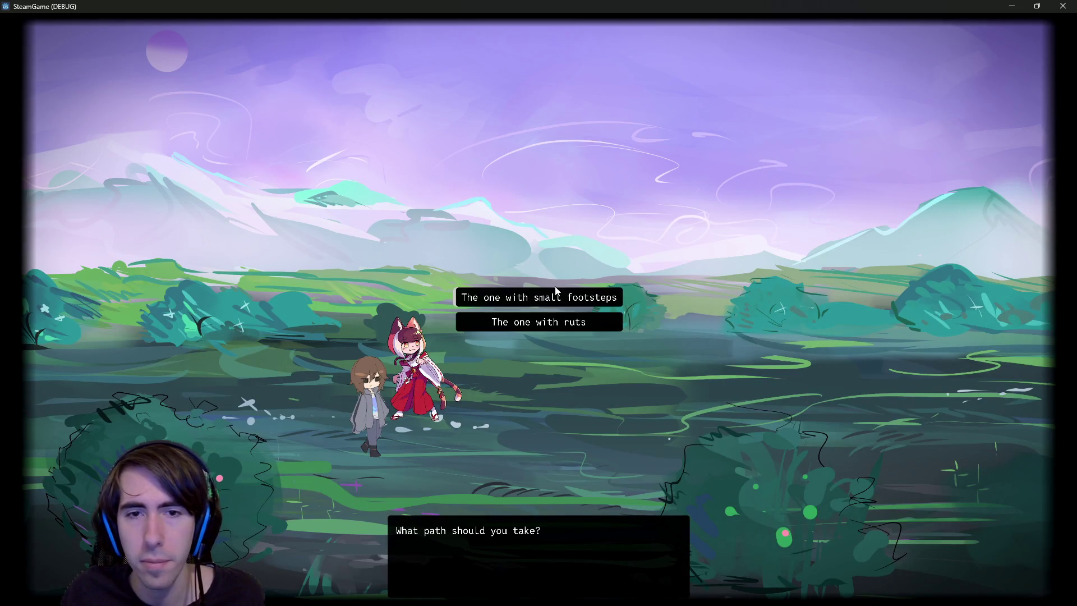
click(558, 292)
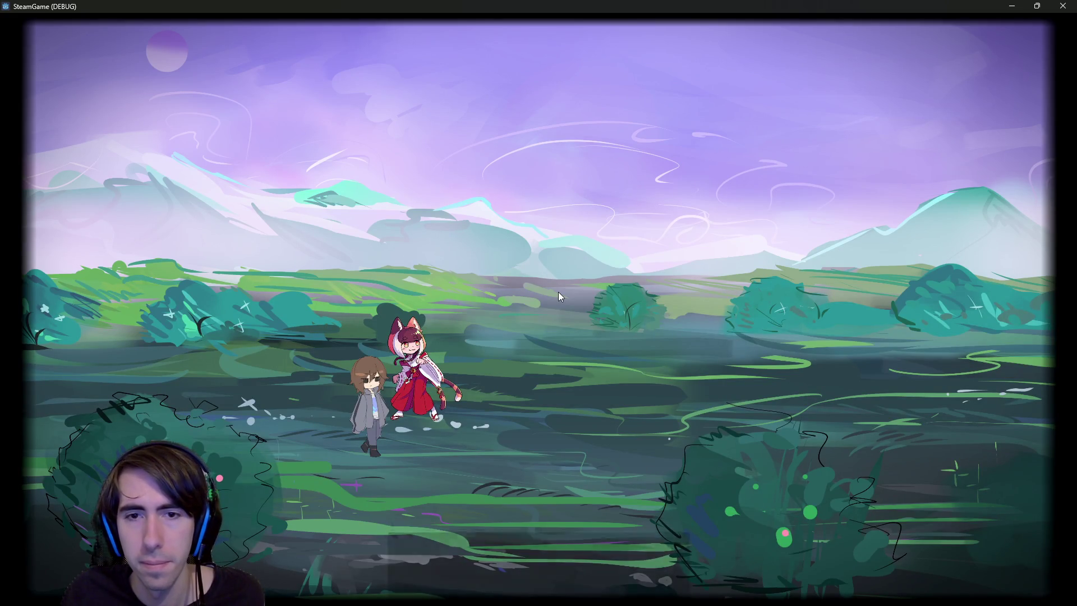
click(558, 292)
click(562, 294)
click(562, 294)
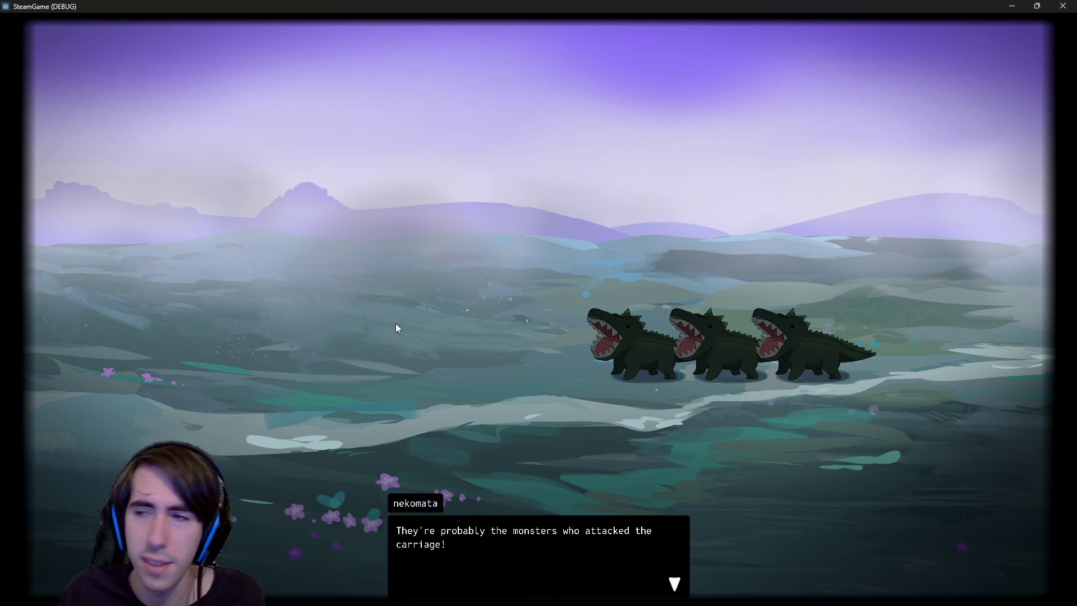
click(470, 242)
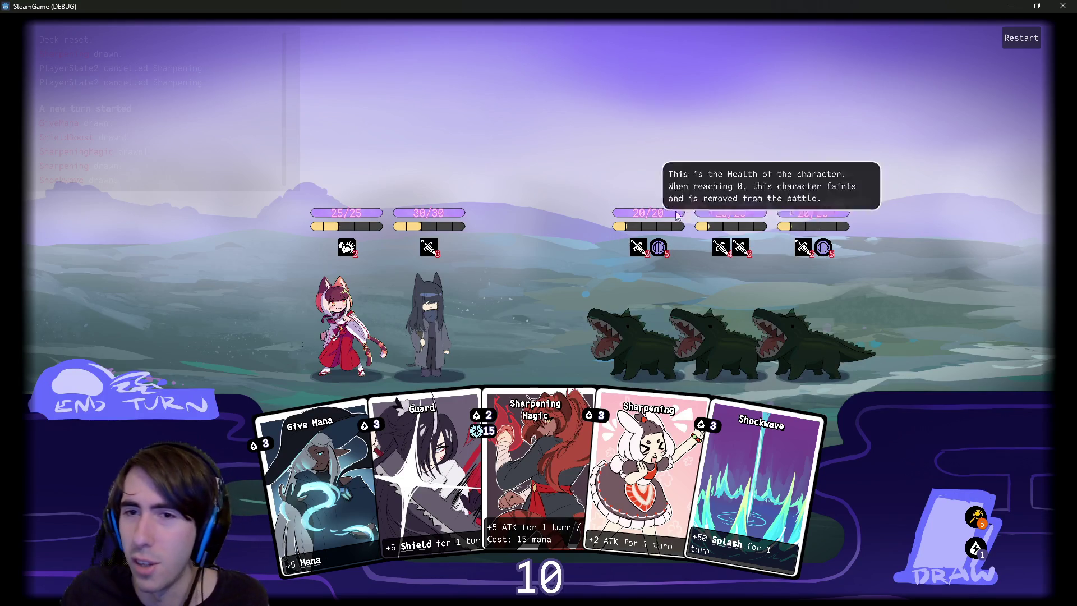
- Play Guard and Sharpening on the hooded ally, then end the turn
mouse_move(721, 247)
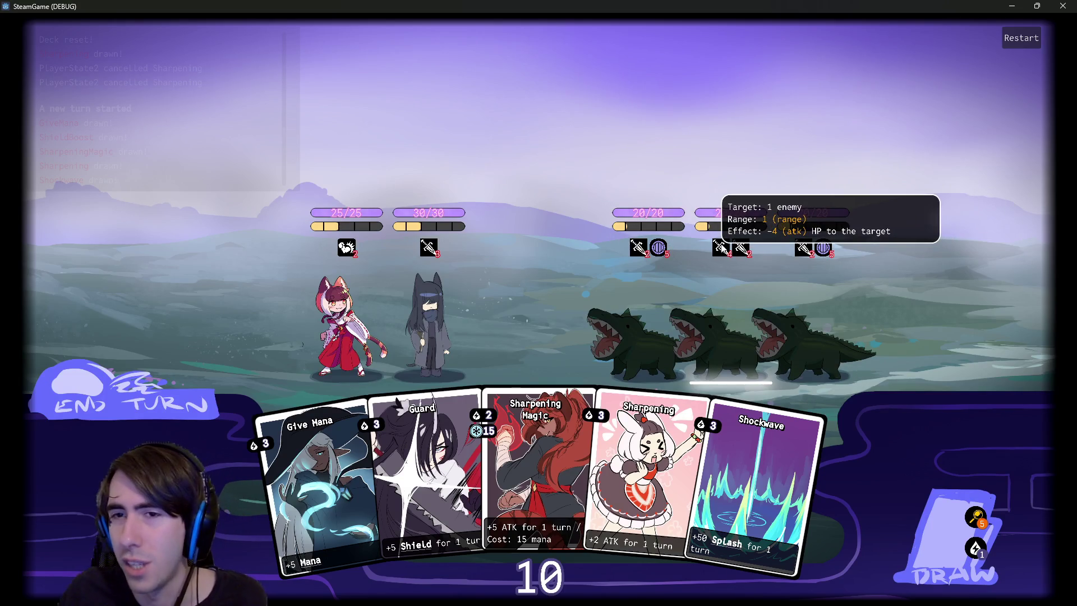
drag(409, 419, 426, 300)
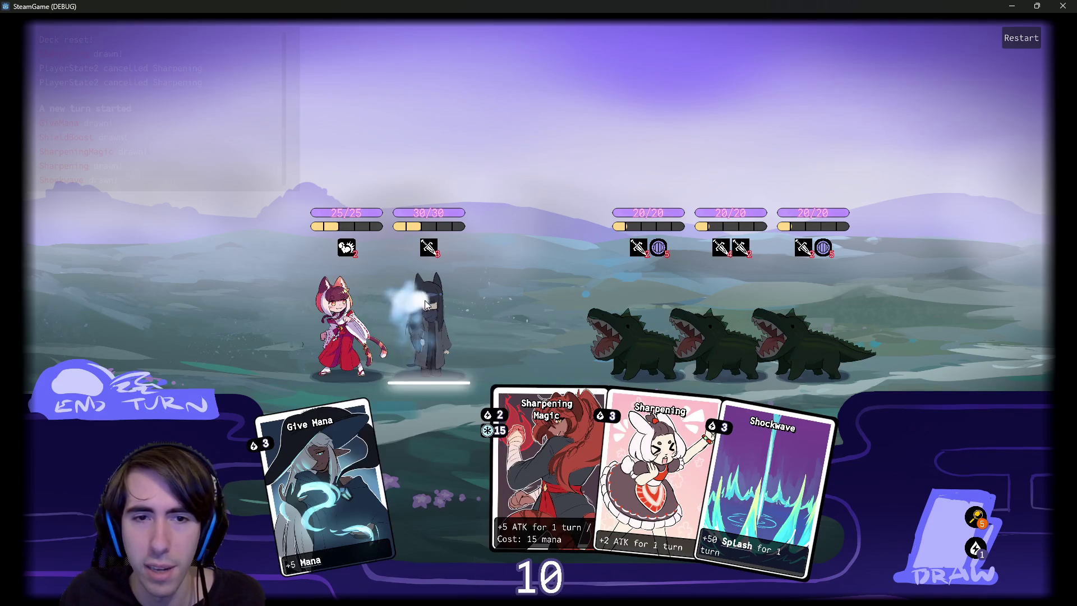
click(925, 528)
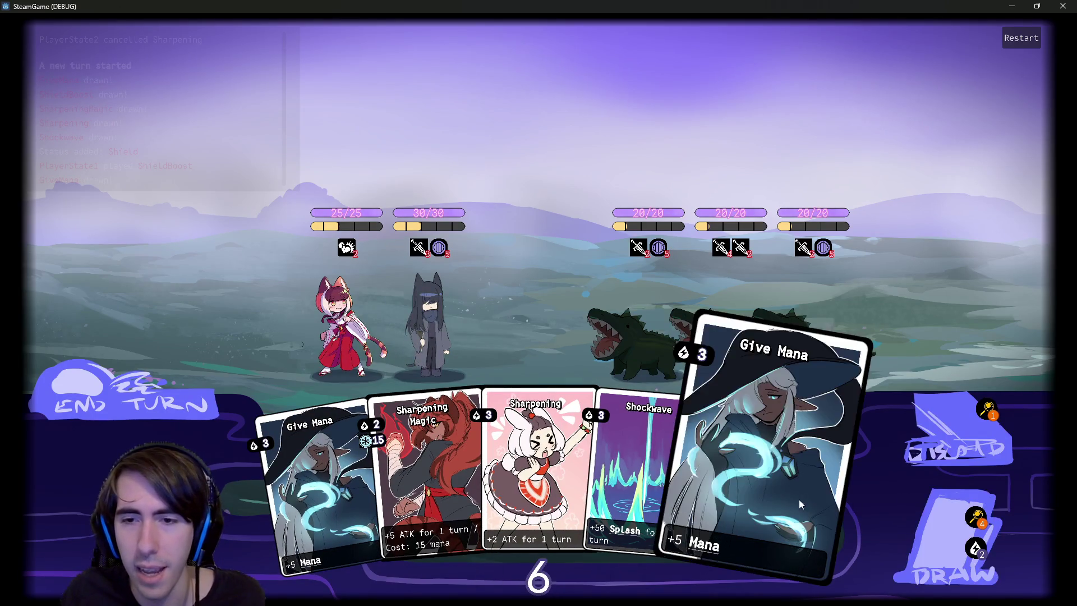
click(948, 533)
drag(776, 325, 443, 344)
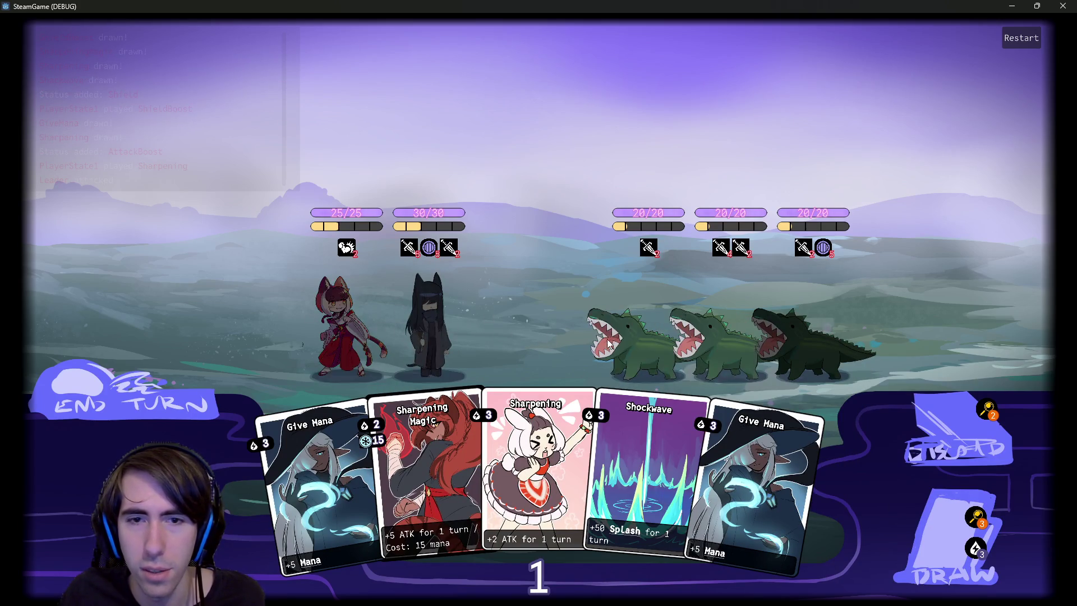
click(170, 389)
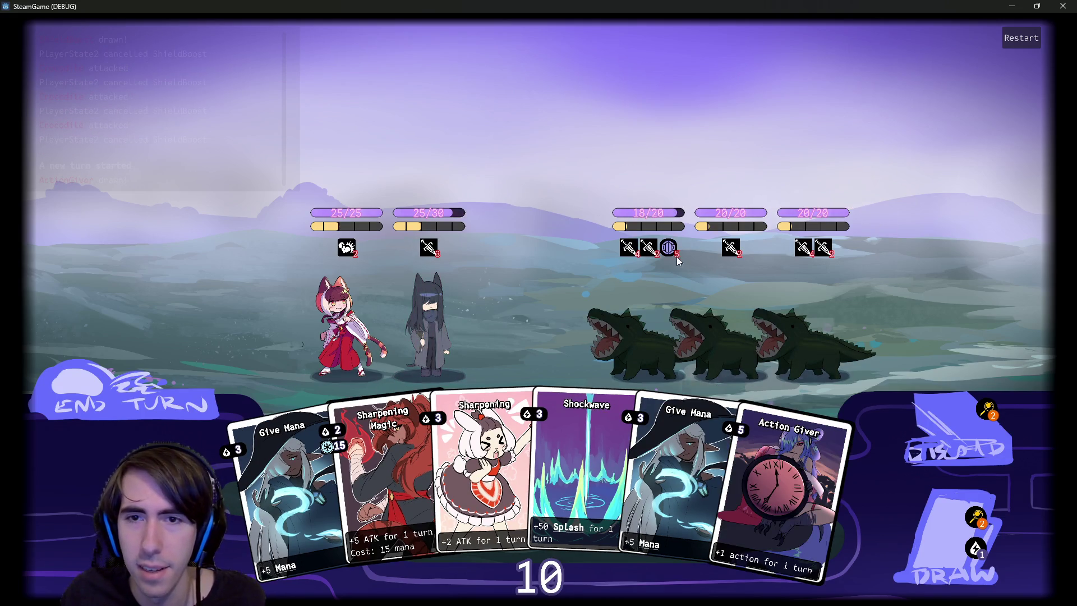
- Play Give Mana and Sharpening on the hooded ally, attack the middle crocodile, and end the turn
mouse_move(669, 249)
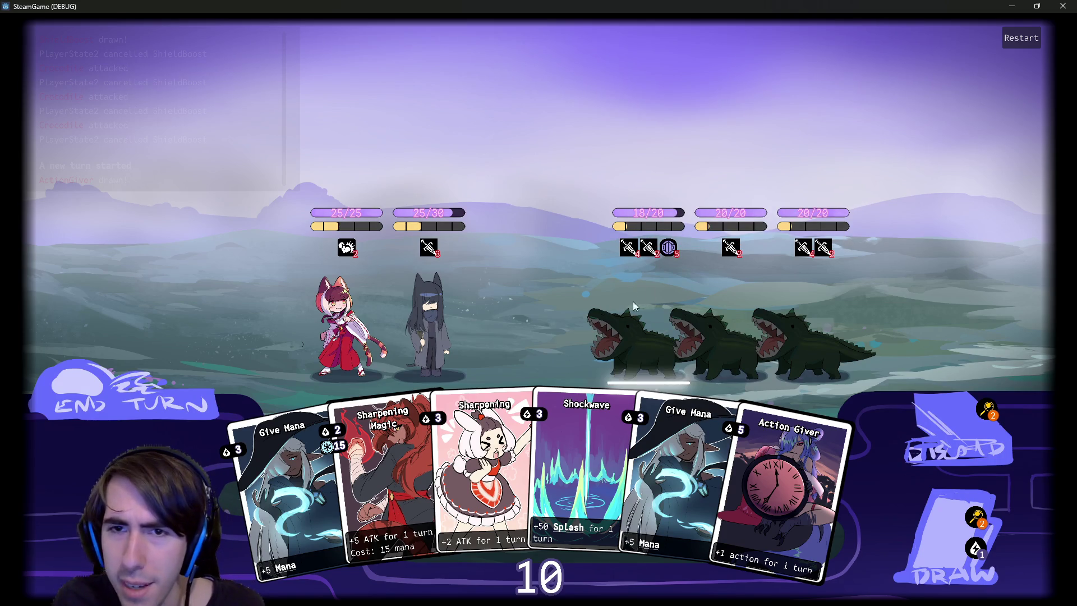
mouse_move(732, 214)
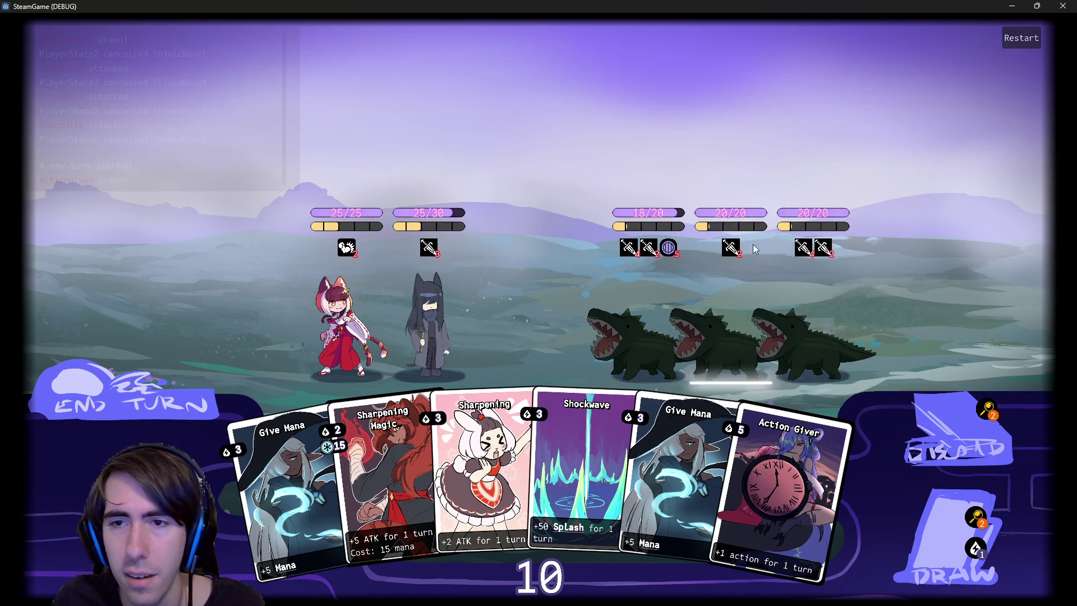
mouse_move(808, 251)
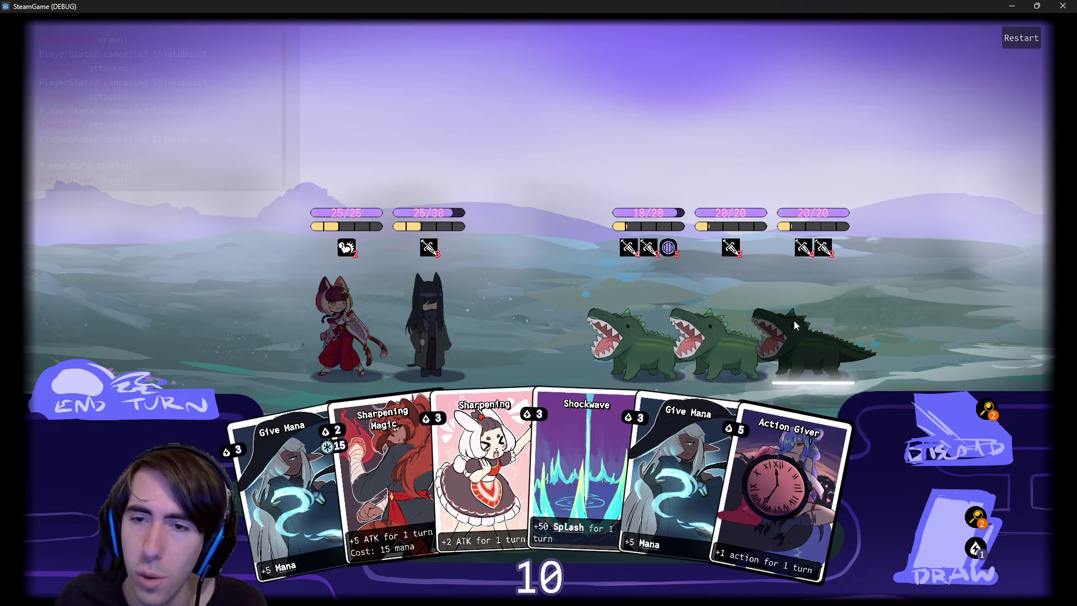
mouse_move(411, 221)
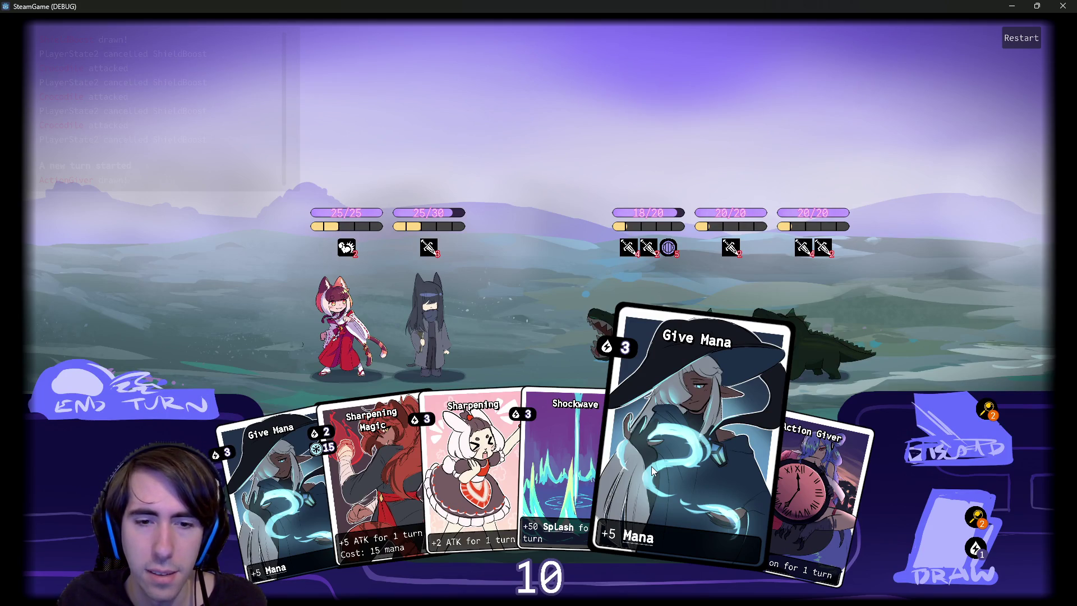
drag(652, 466, 418, 334)
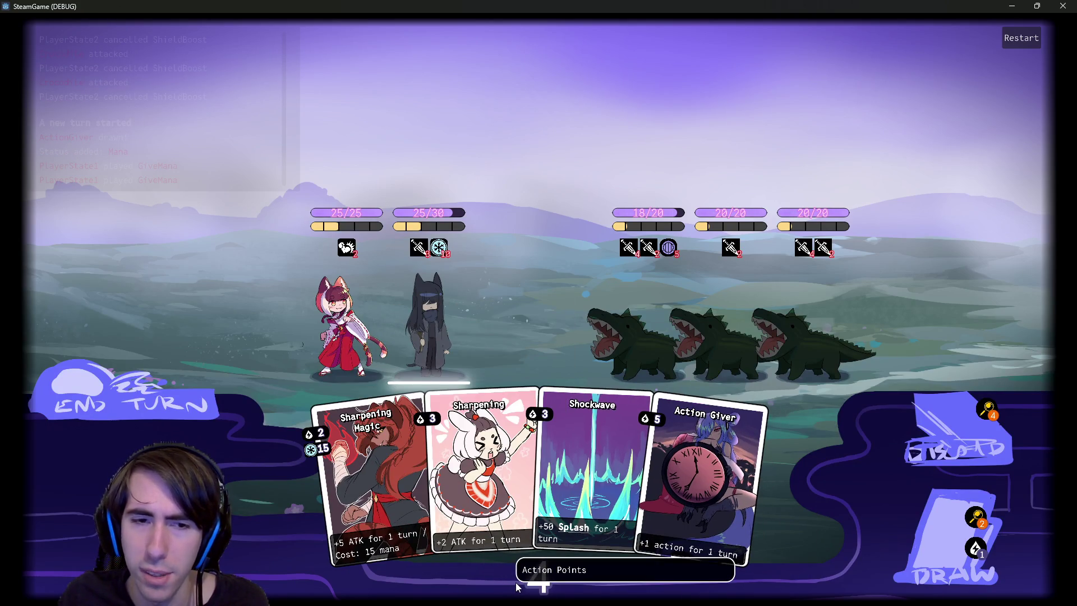
mouse_move(486, 430)
mouse_down()
mouse_move(449, 307)
mouse_move(438, 308)
mouse_up()
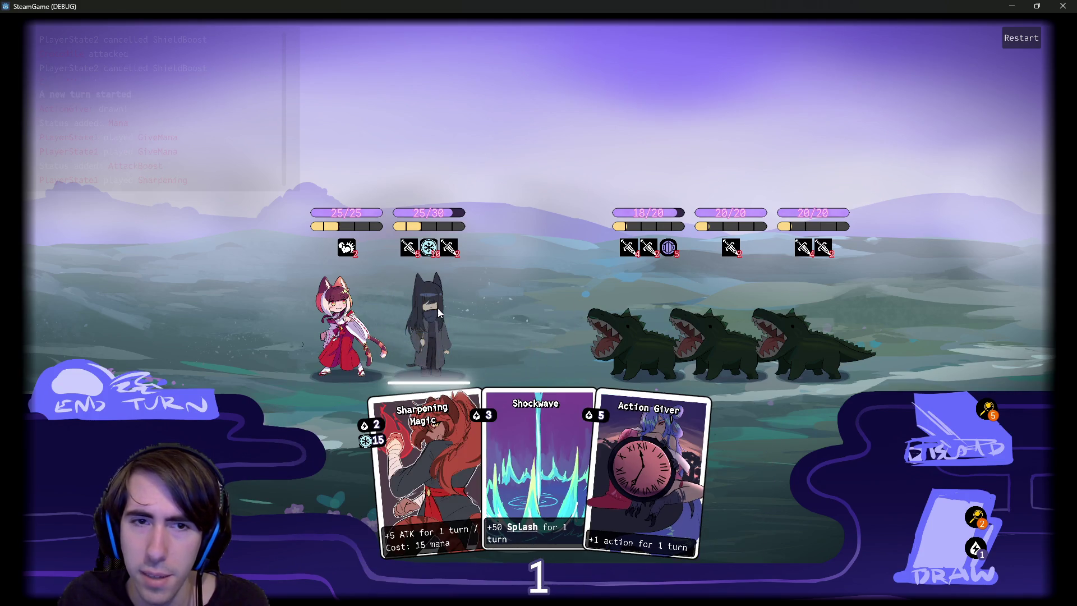
click(724, 330)
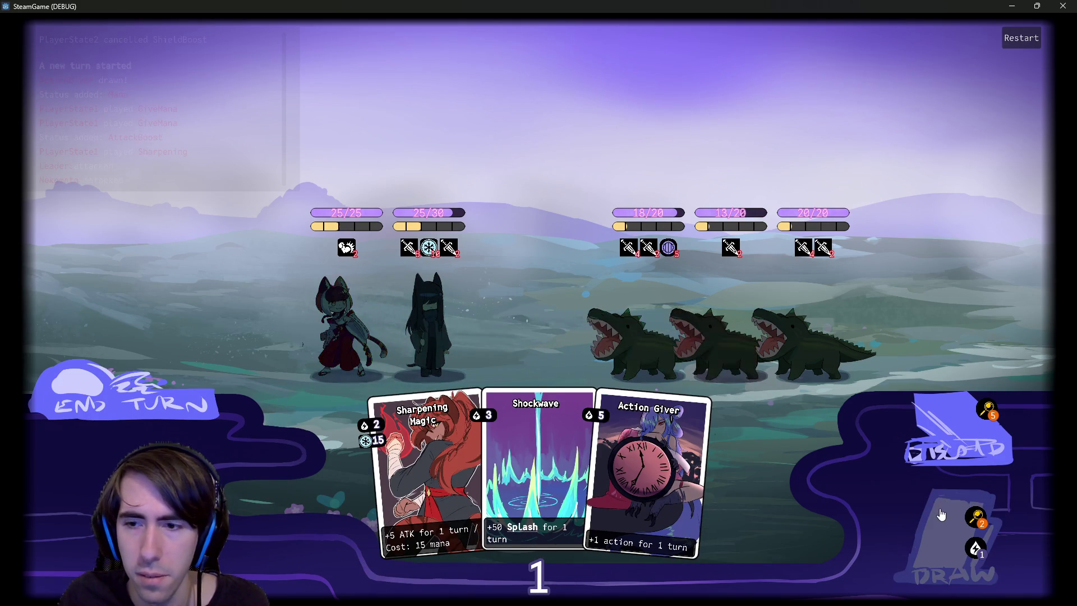
click(942, 515)
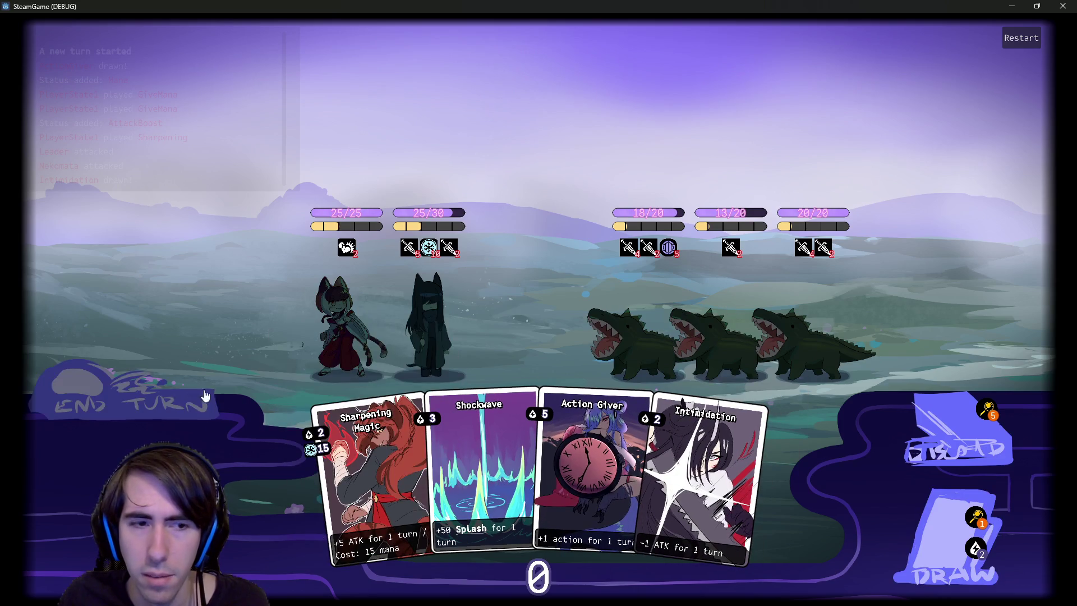
click(206, 396)
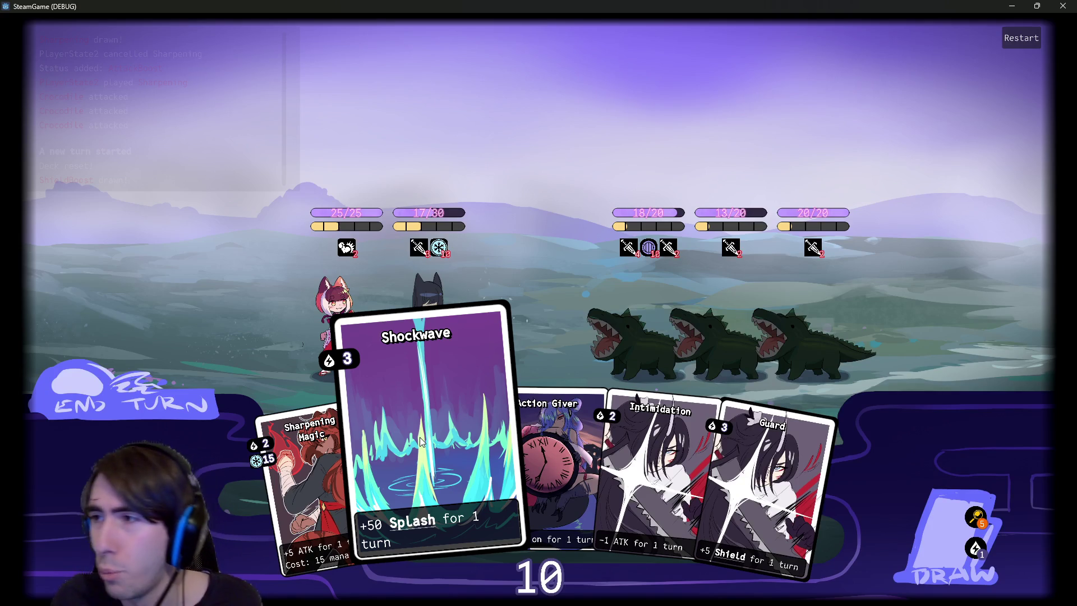
- Play Guard and Sharpening on the second hero, cancelling a stray Shockwave
mouse_move(424, 521)
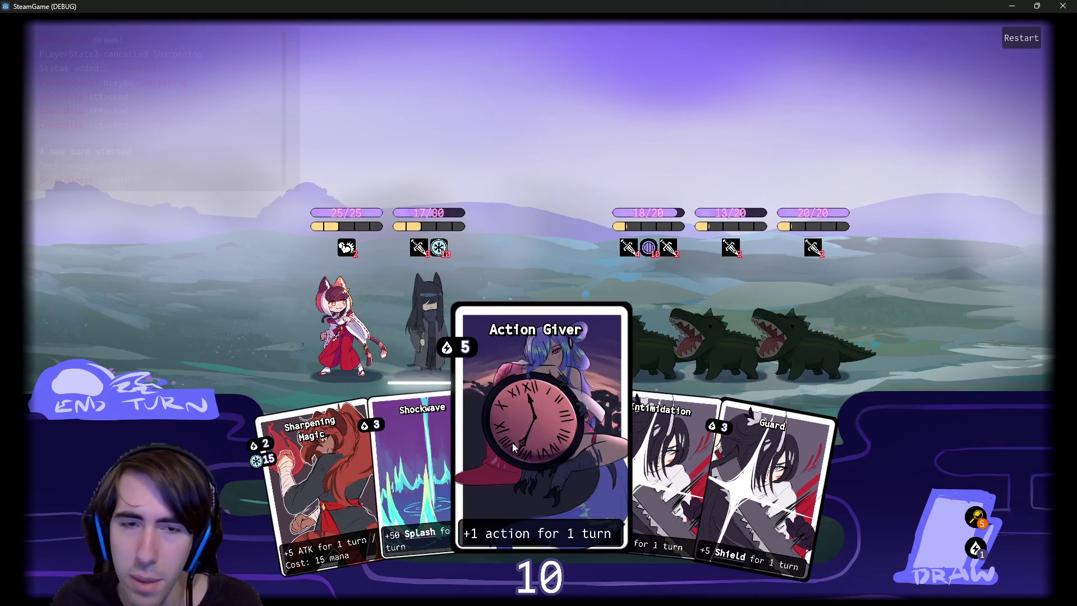
mouse_move(447, 242)
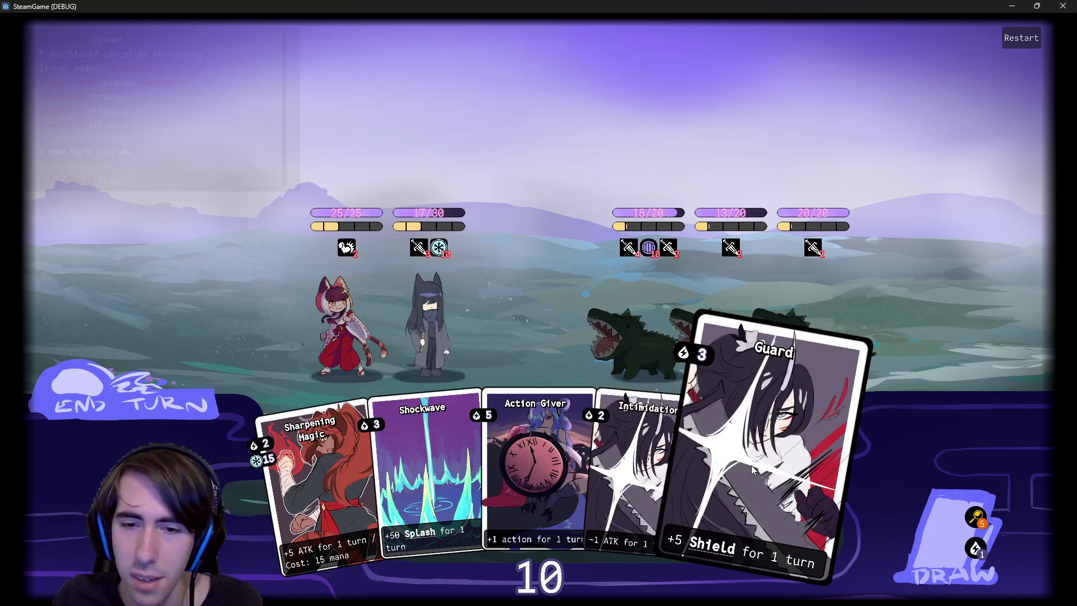
click(702, 457)
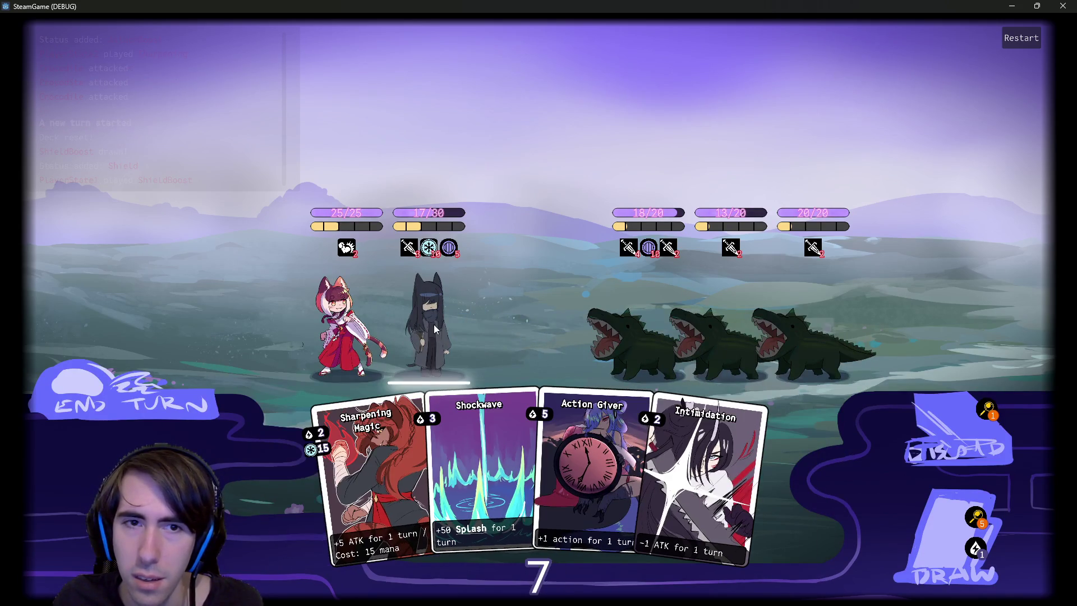
mouse_move(446, 250)
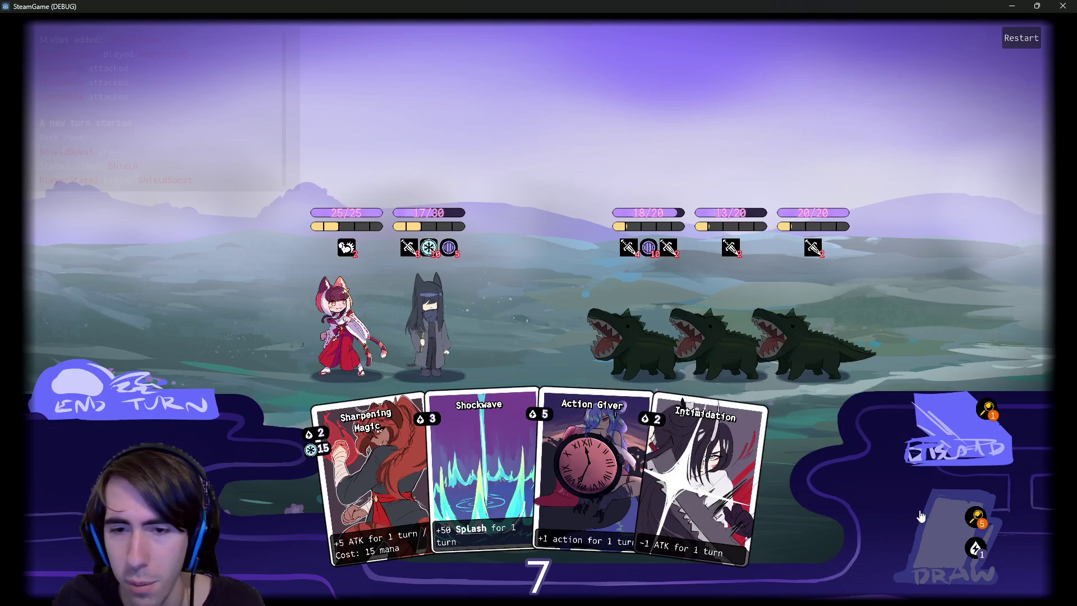
click(921, 515)
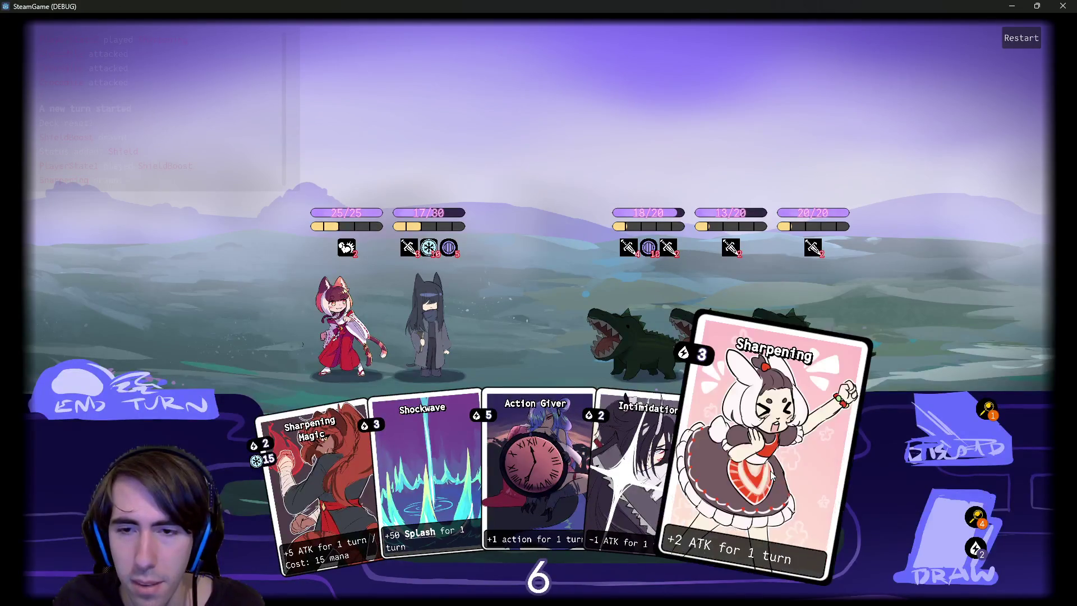
drag(780, 482, 438, 317)
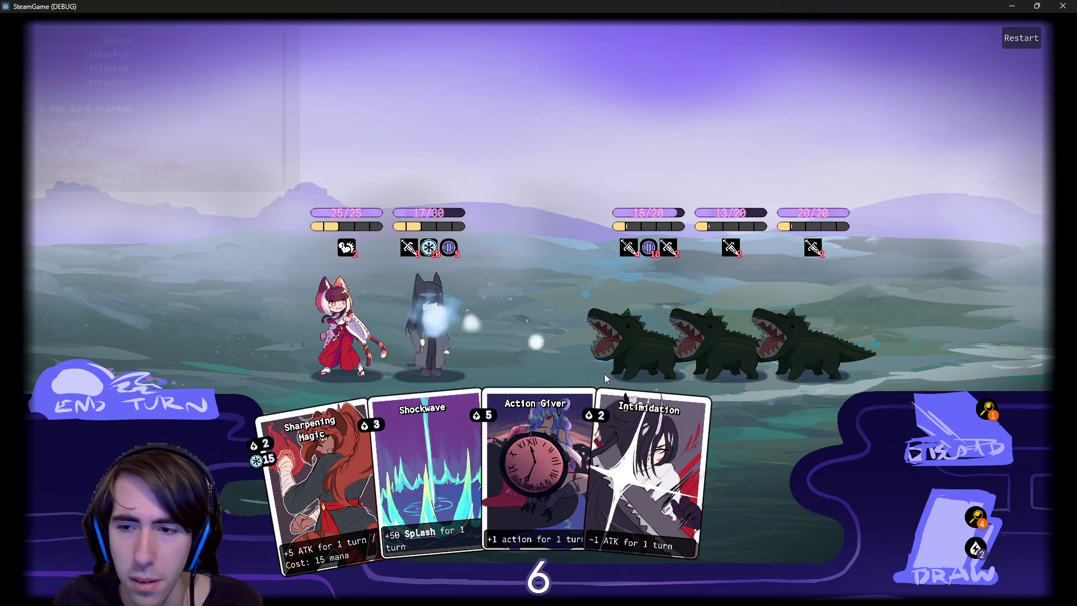
drag(421, 453, 431, 327)
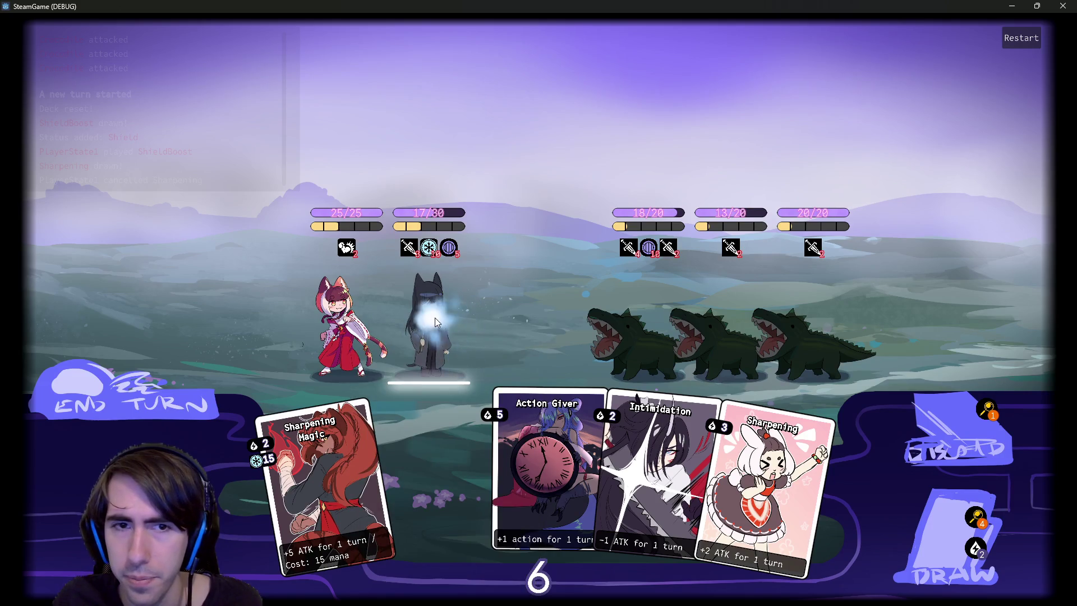
right_click(438, 321)
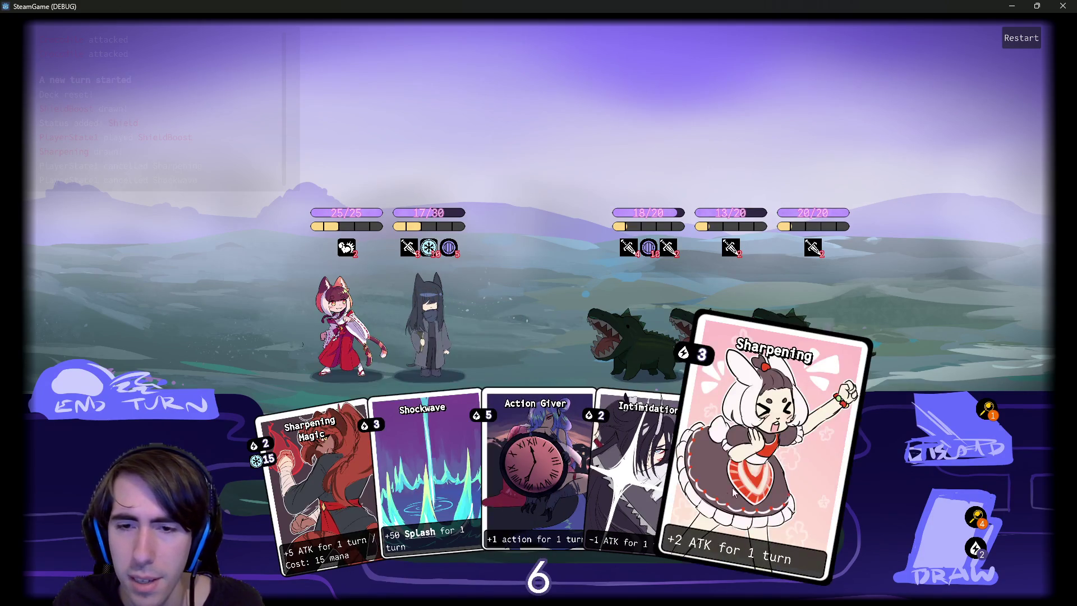
click(733, 493)
- Apply Intimidation to the first crocodile, then attack the middle crocodile
click(429, 326)
click(730, 488)
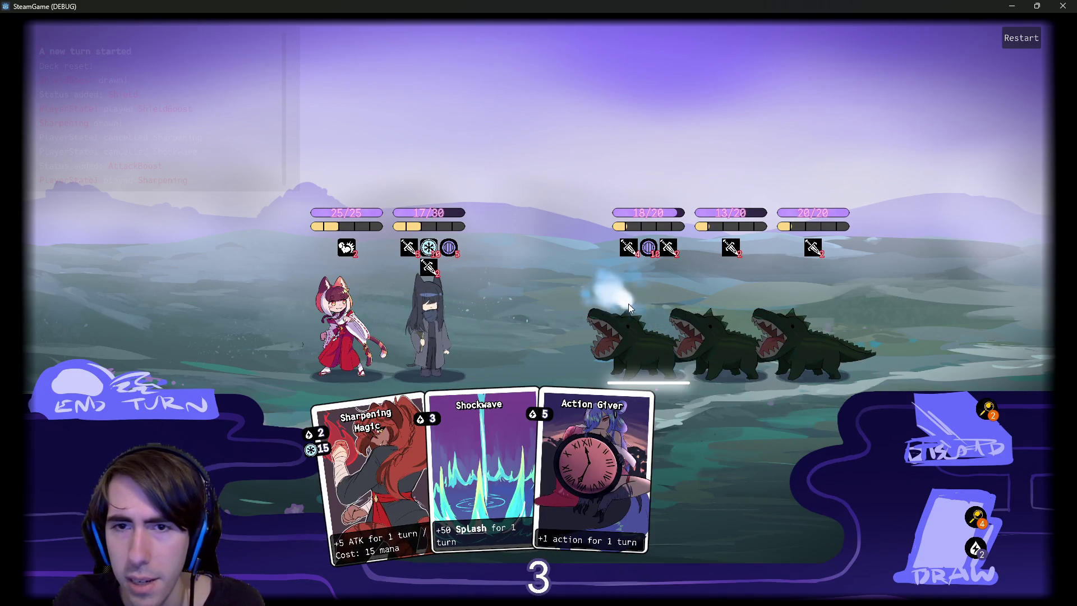
click(628, 308)
click(713, 340)
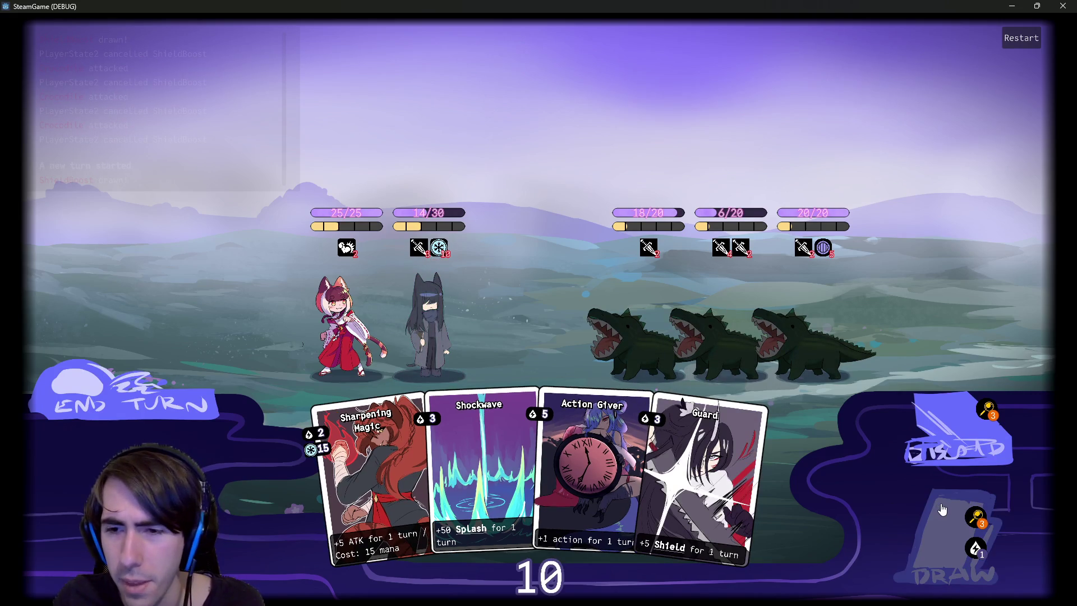
- Draw a card, then play Give Mana and Guard on the dark hero
click(938, 508)
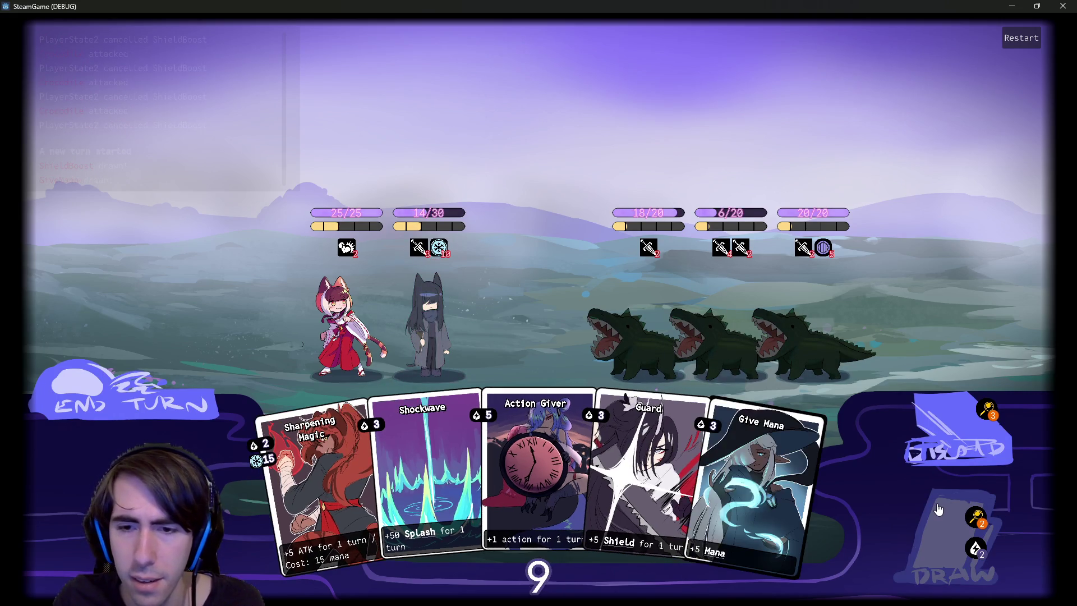
click(786, 505)
click(449, 318)
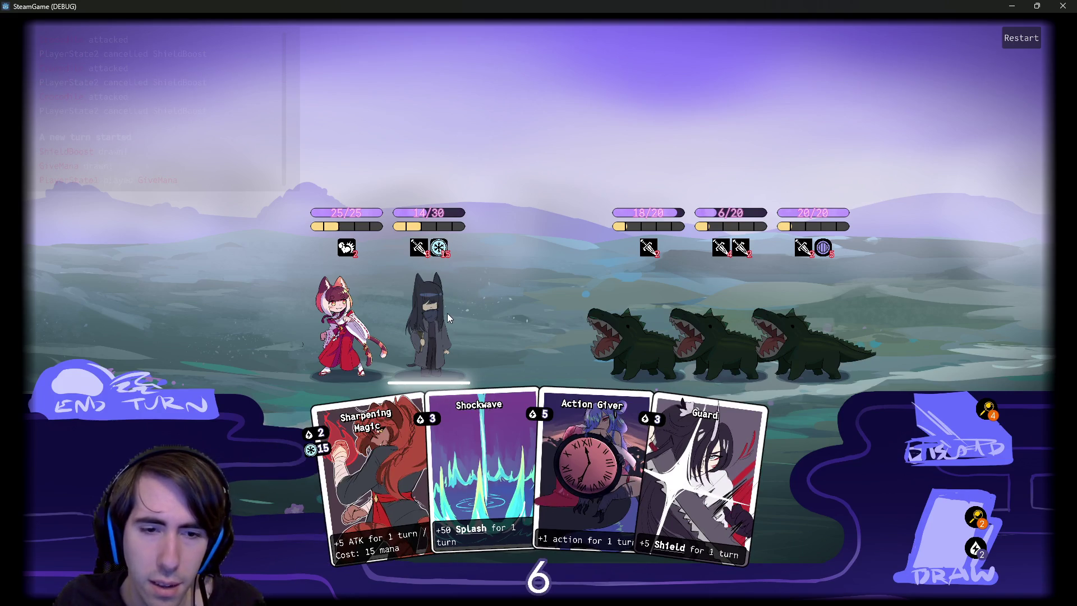
mouse_move(392, 478)
mouse_move(302, 391)
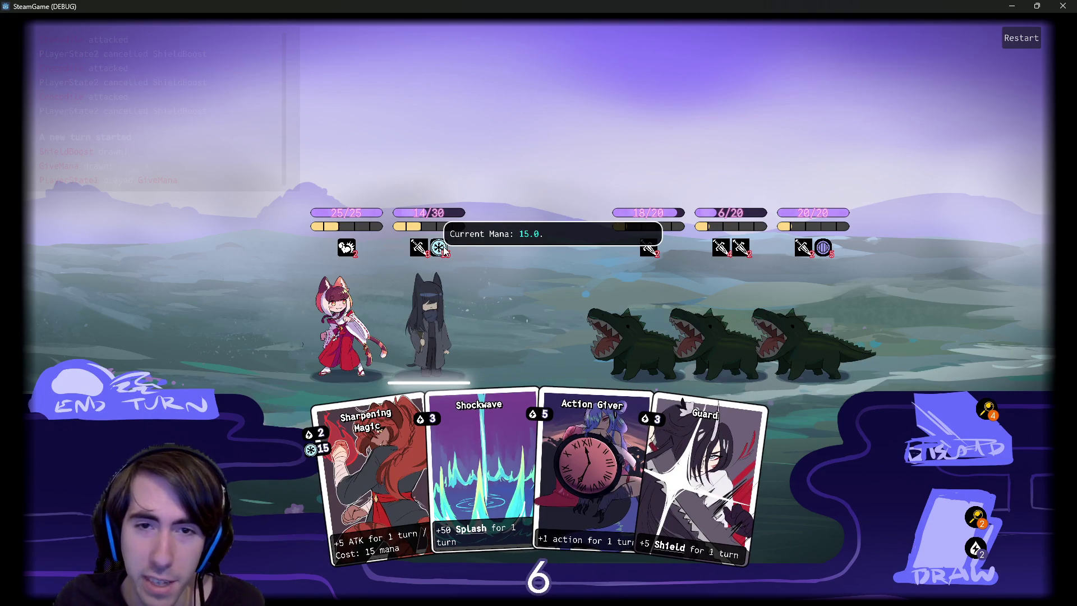
mouse_move(288, 368)
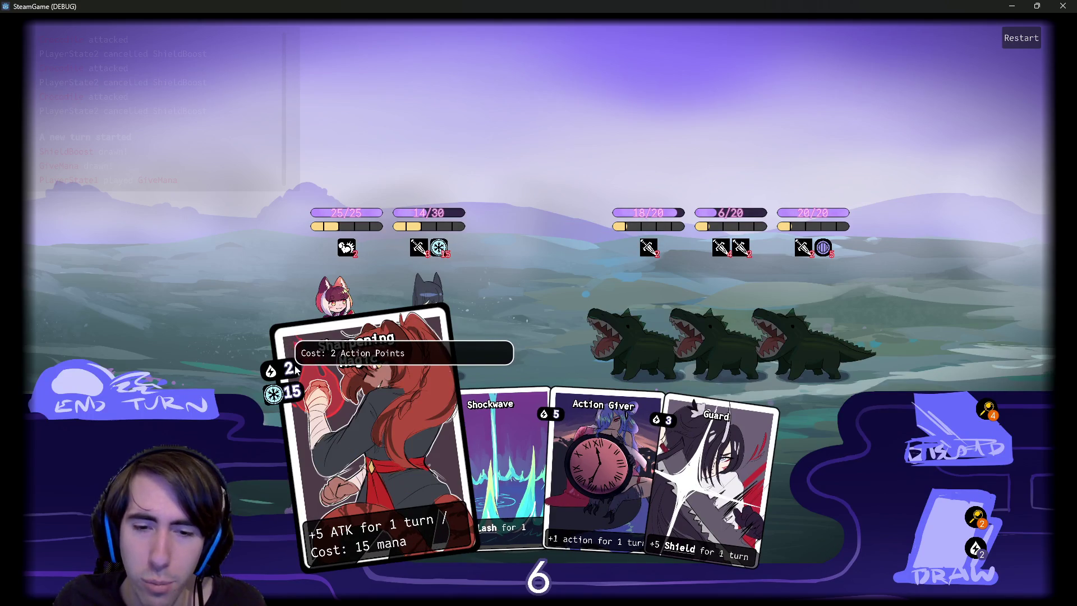
mouse_move(543, 571)
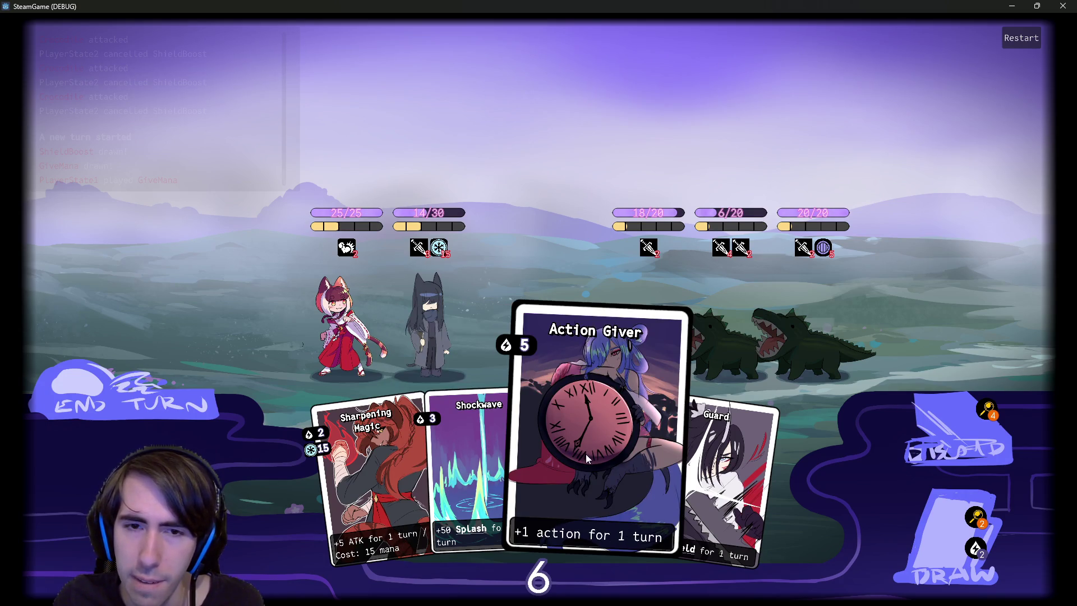
drag(724, 466, 777, 325)
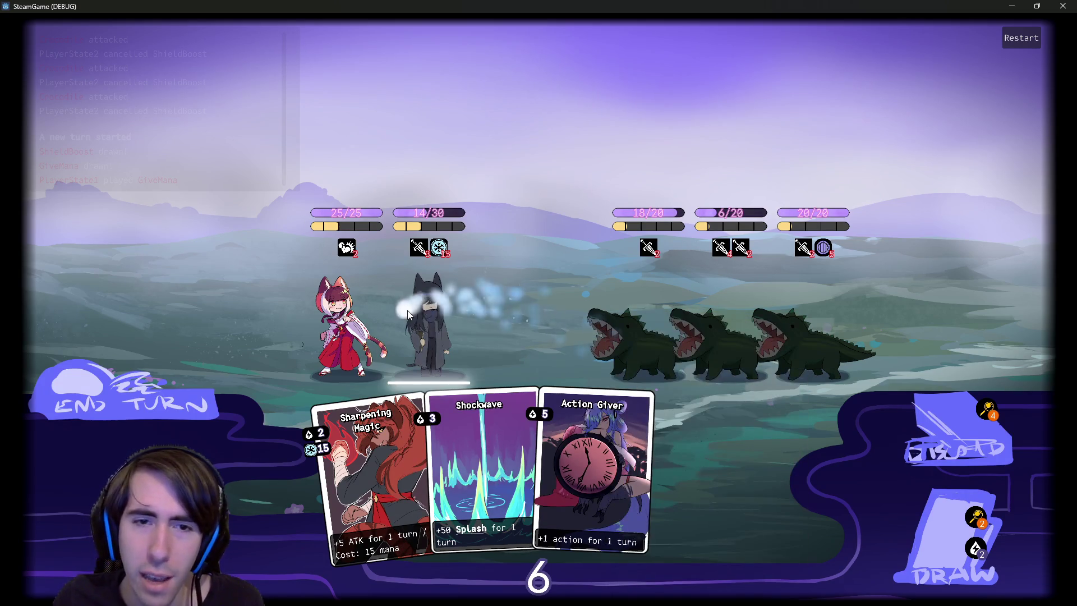
- Draw a card, attack the middle and first crocodiles, and end the turn
click(942, 523)
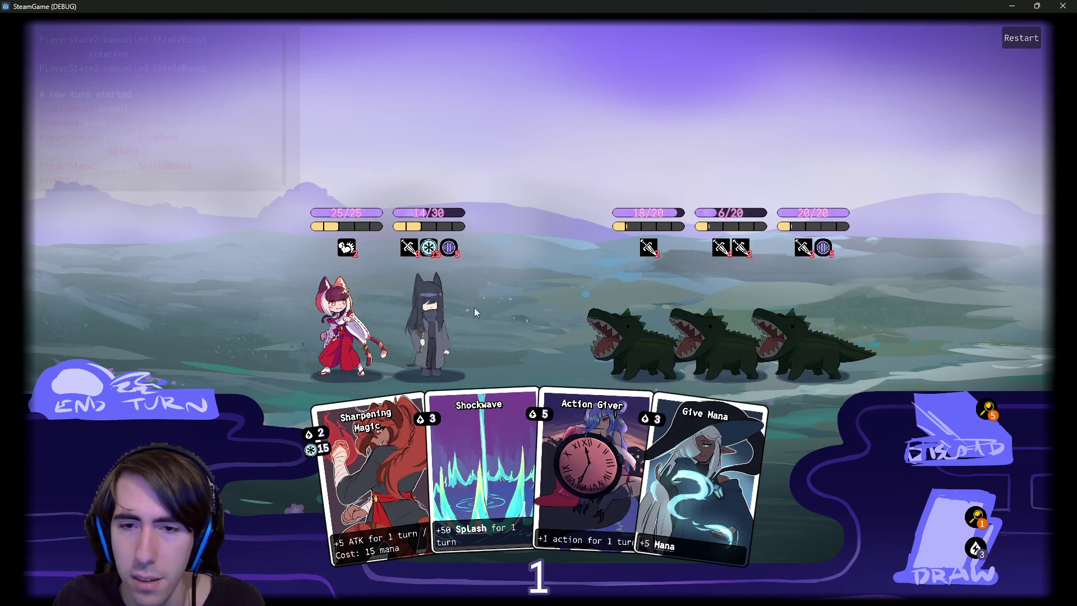
click(728, 313)
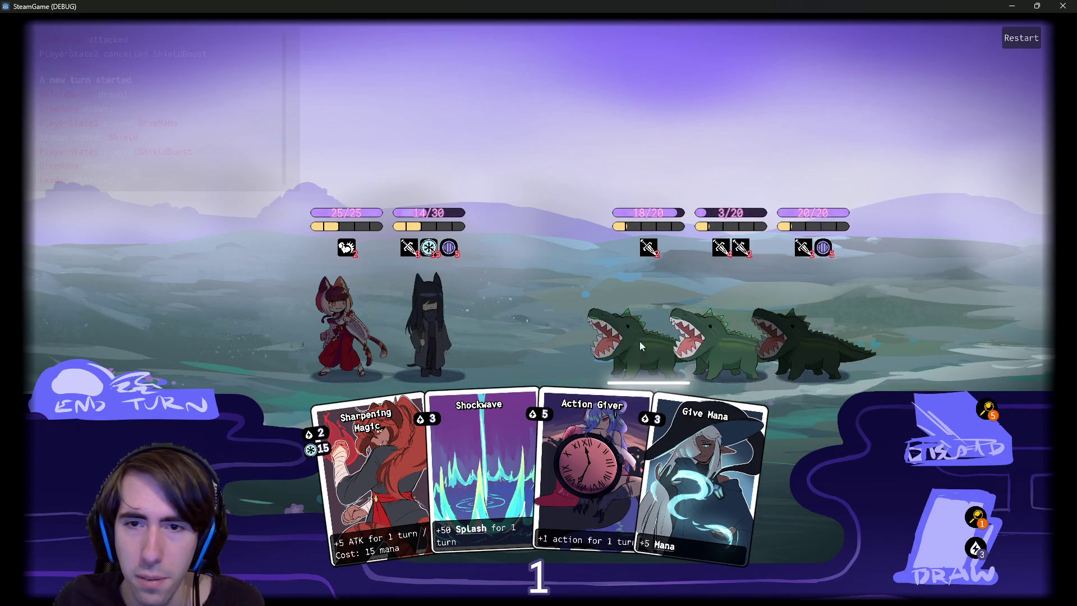
click(635, 326)
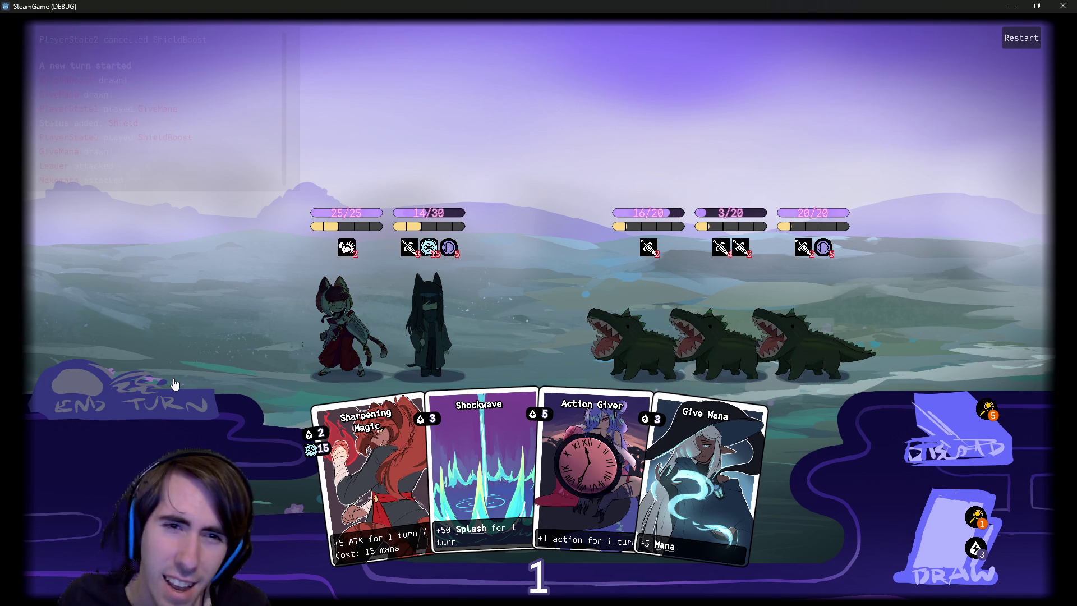
click(175, 384)
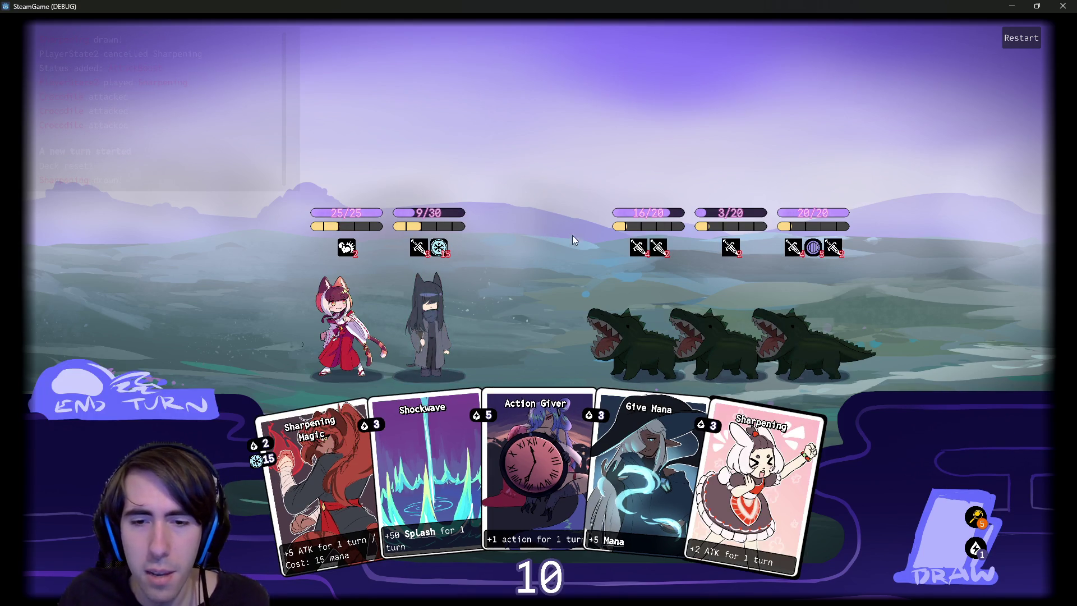
- Play Sharpening Magic, Action Giver and Shockwave on the dark character, then finish the 8/20 crocodile
click(351, 408)
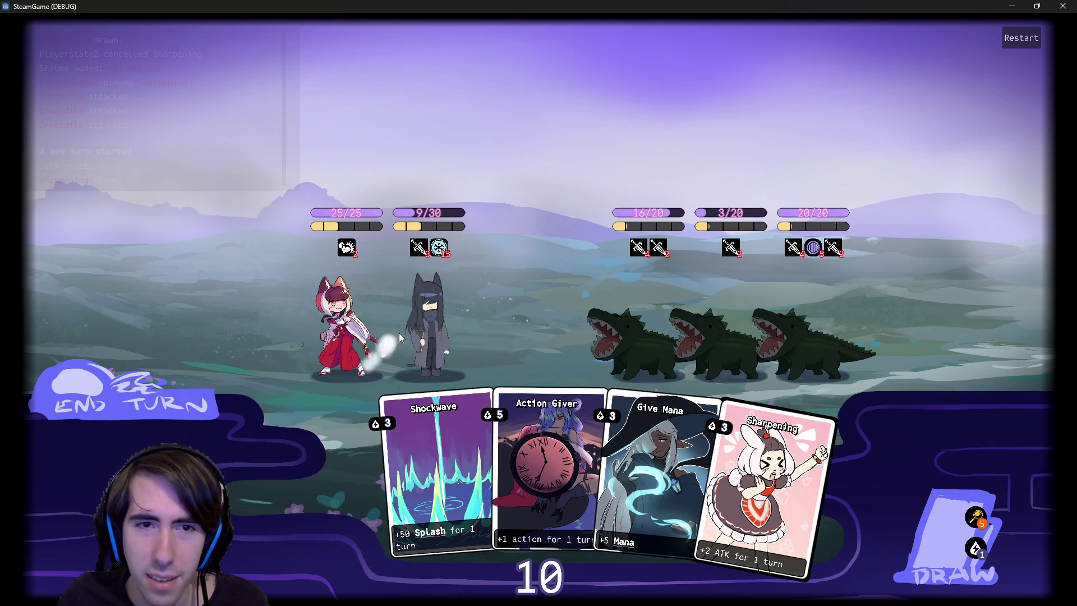
click(442, 314)
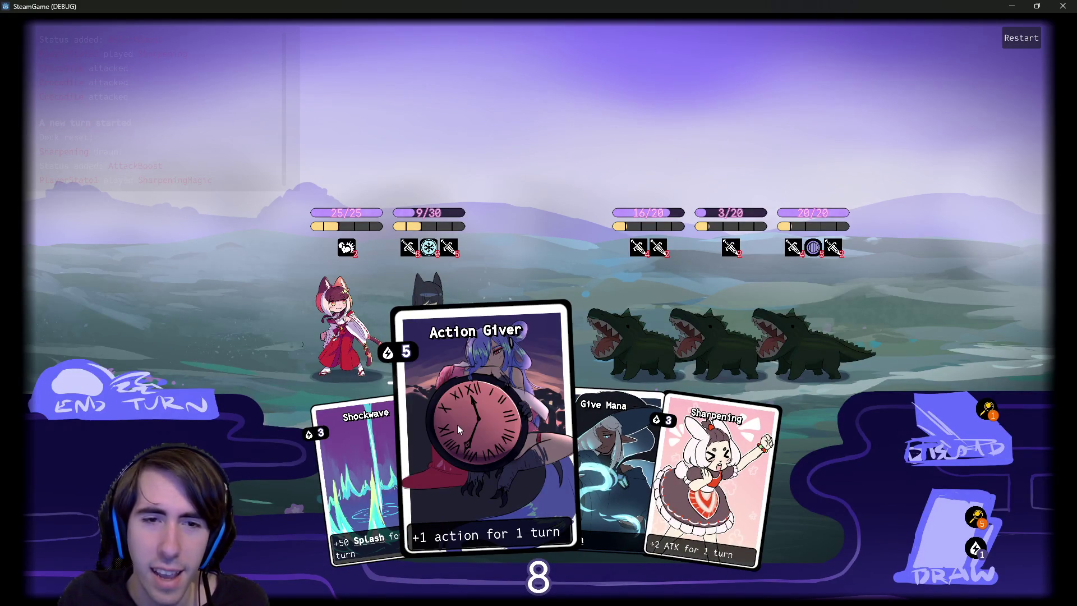
click(474, 438)
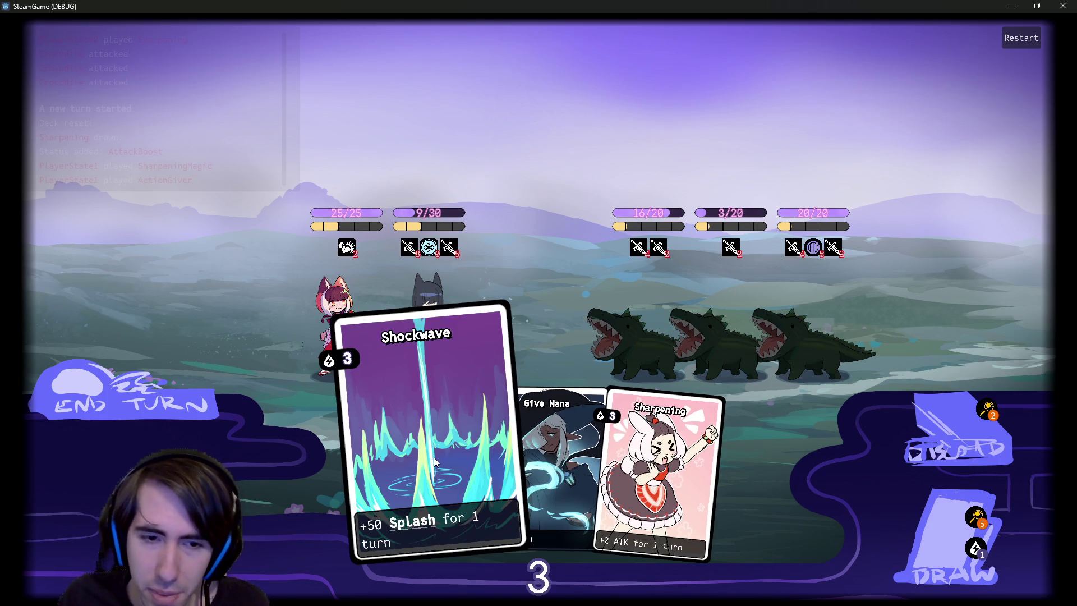
click(443, 341)
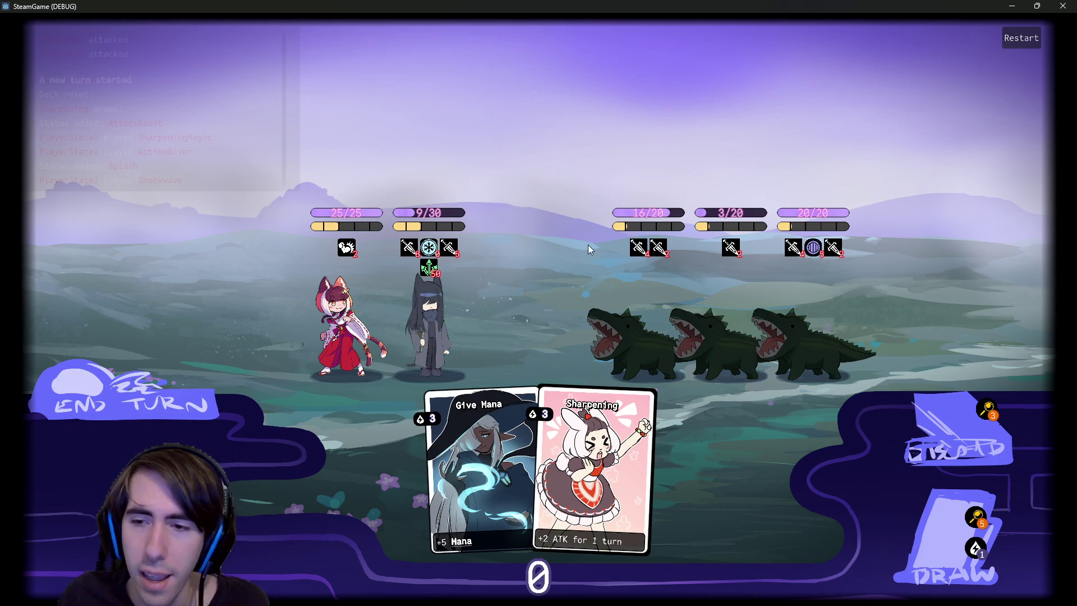
mouse_move(423, 268)
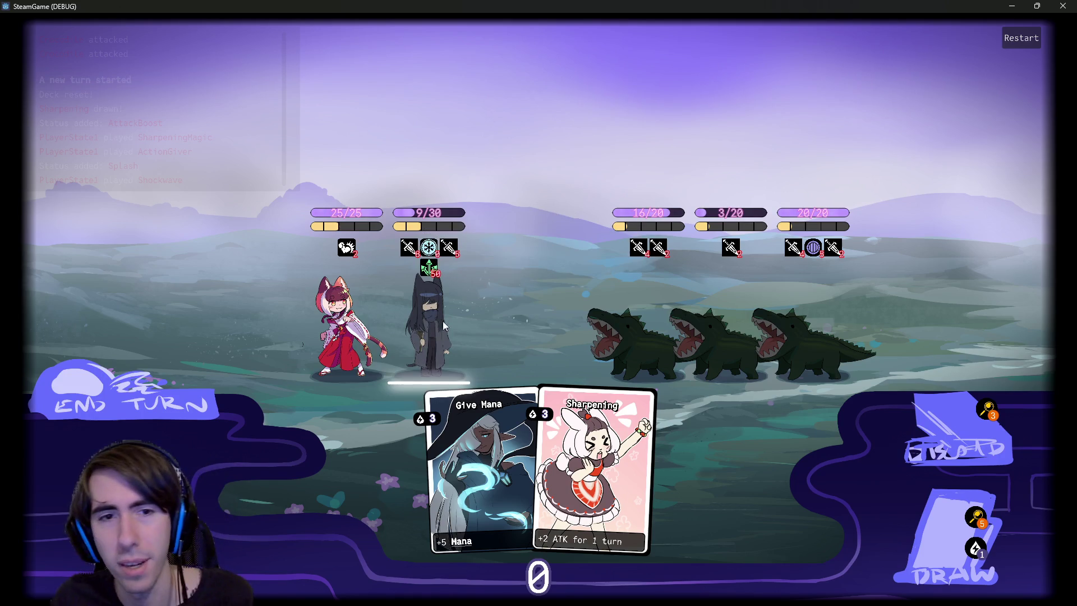
click(626, 331)
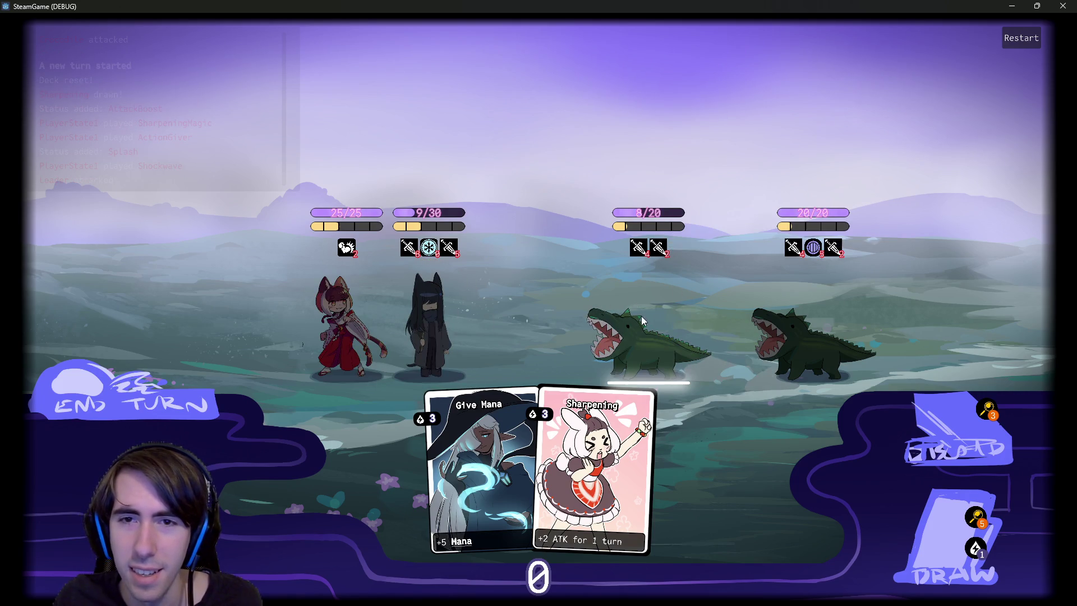
click(647, 330)
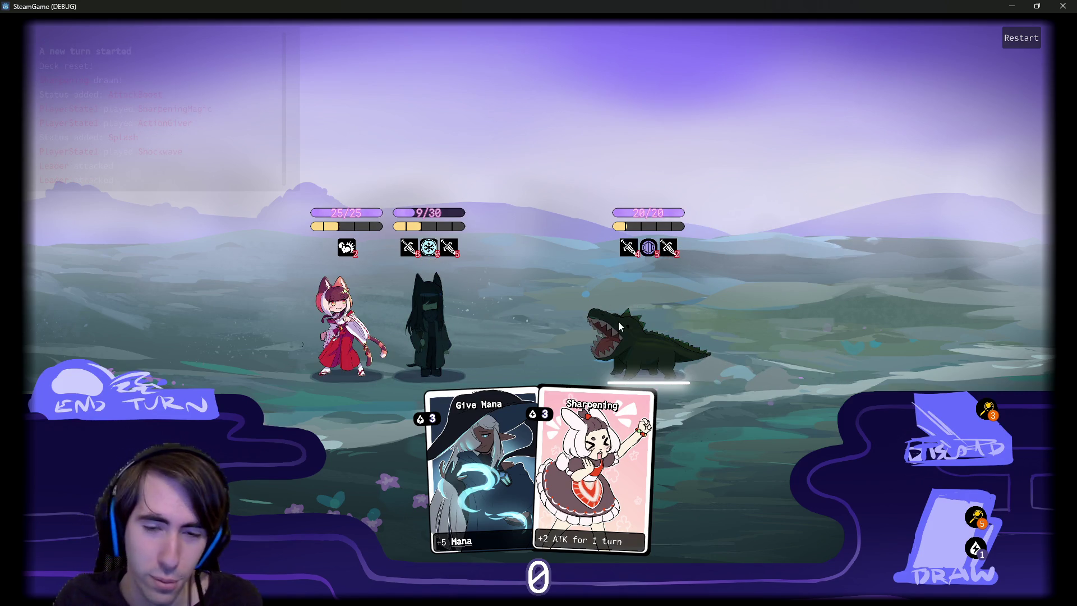
- Attack the last crocodile with the miko and draw new cards
click(197, 395)
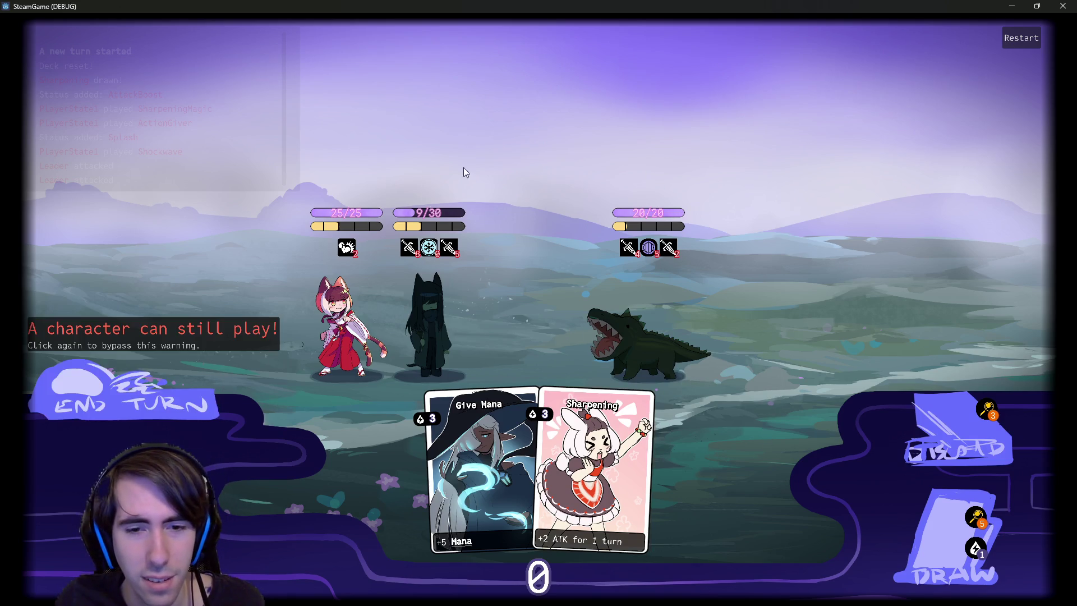
click(345, 325)
click(645, 331)
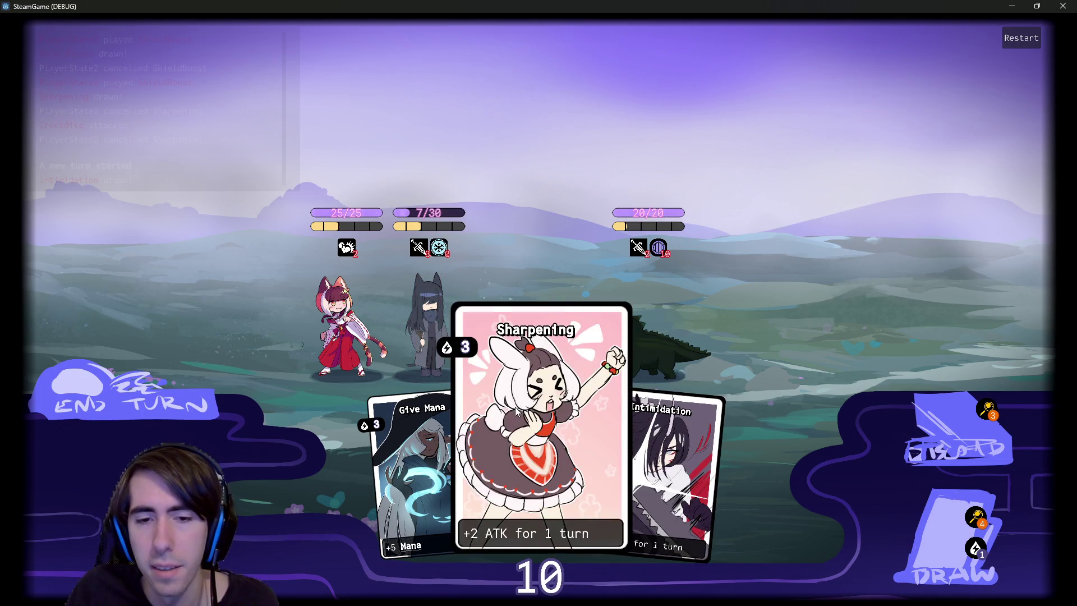
click(937, 516)
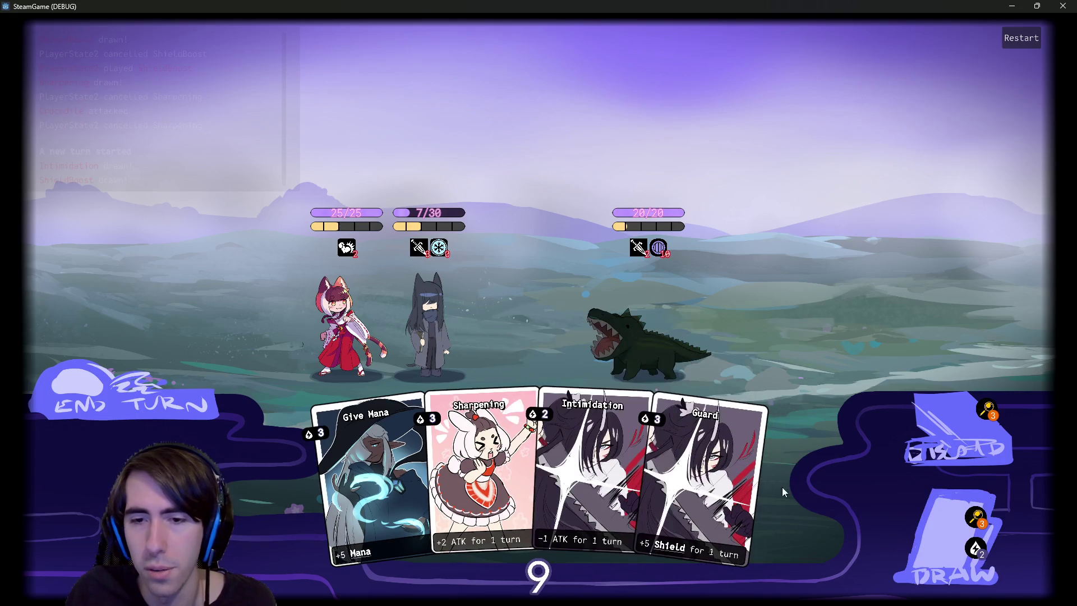
click(897, 526)
- Play Guard and Sharpening on the 7/30 hooded character, cancelling an Intimidation aim
drag(635, 469, 499, 362)
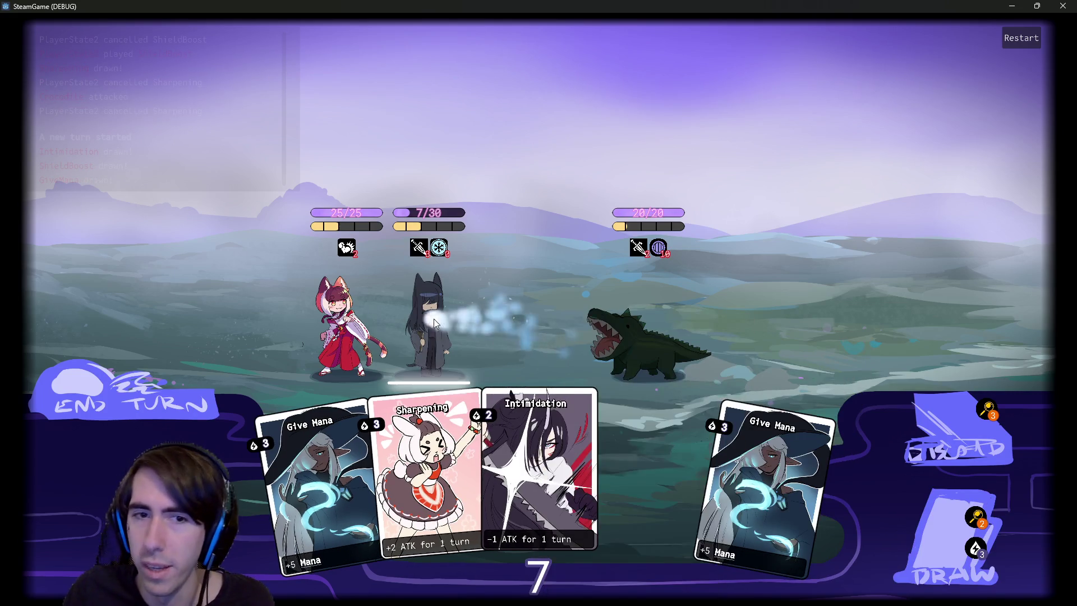
mouse_move(482, 471)
mouse_down()
mouse_move(437, 303)
mouse_move(442, 332)
mouse_up()
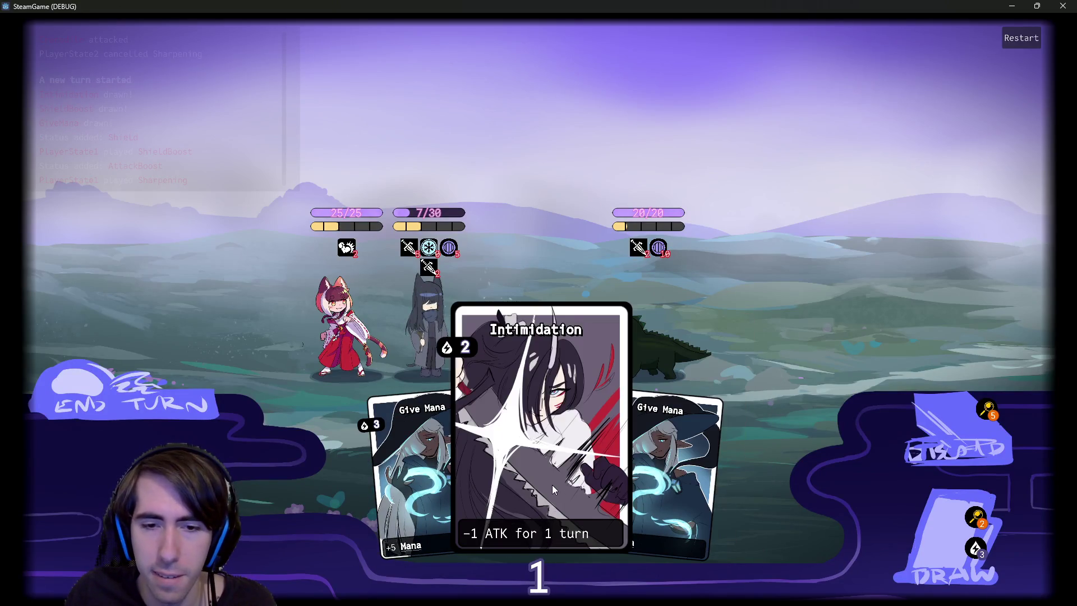
drag(531, 465, 651, 321)
drag(441, 328, 597, 345)
- Give the hooded character two Give Mana cards, then try to end the turn
mouse_move(657, 250)
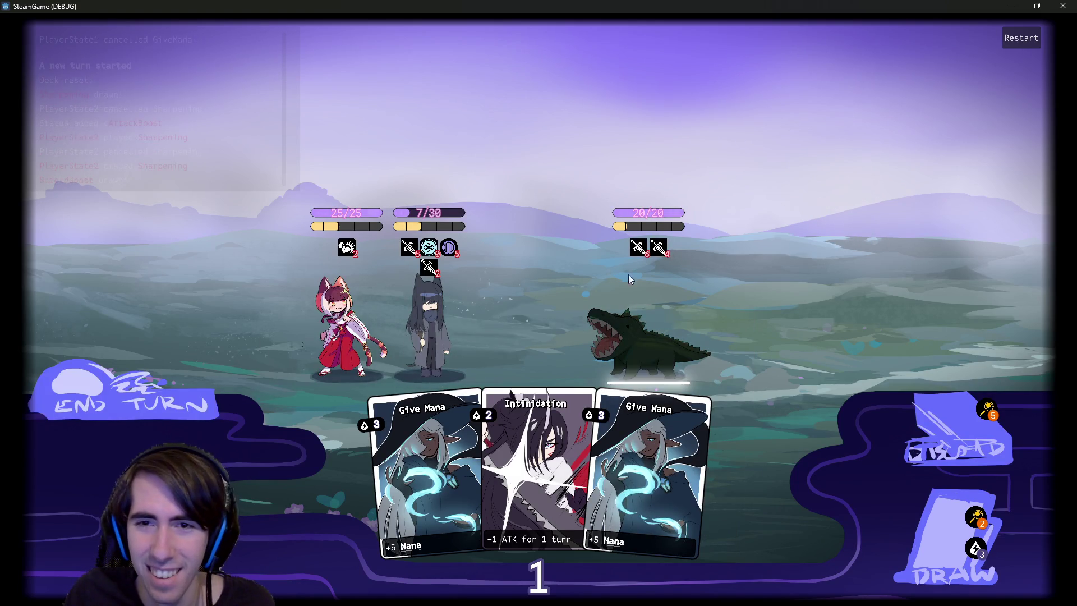
mouse_move(676, 224)
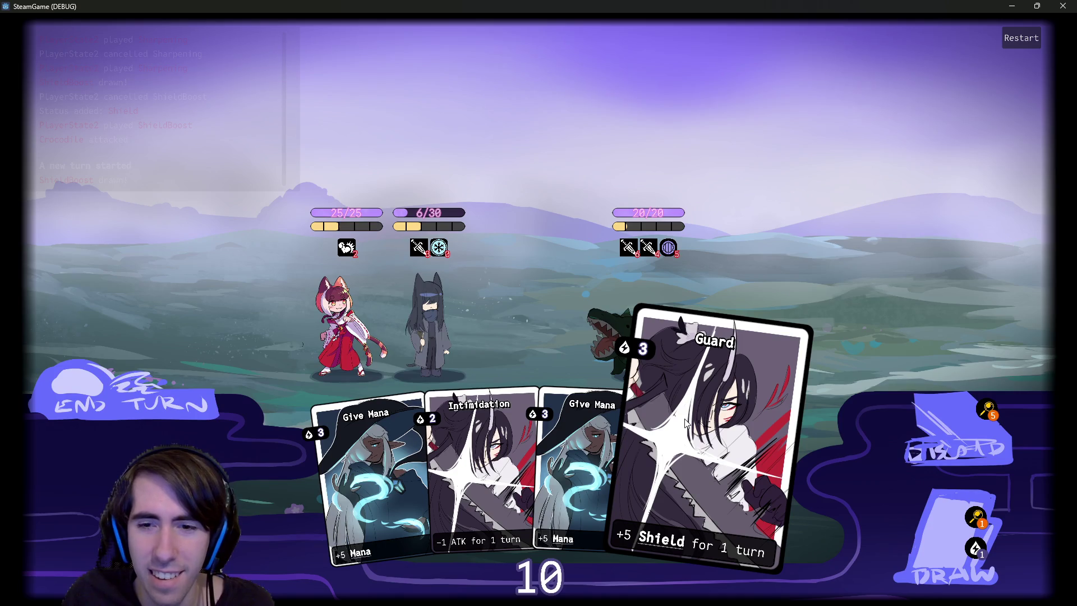
mouse_move(646, 395)
mouse_down()
mouse_move(487, 325)
mouse_move(686, 446)
mouse_move(470, 296)
mouse_move(440, 312)
mouse_up()
mouse_move(421, 227)
drag(621, 424, 432, 312)
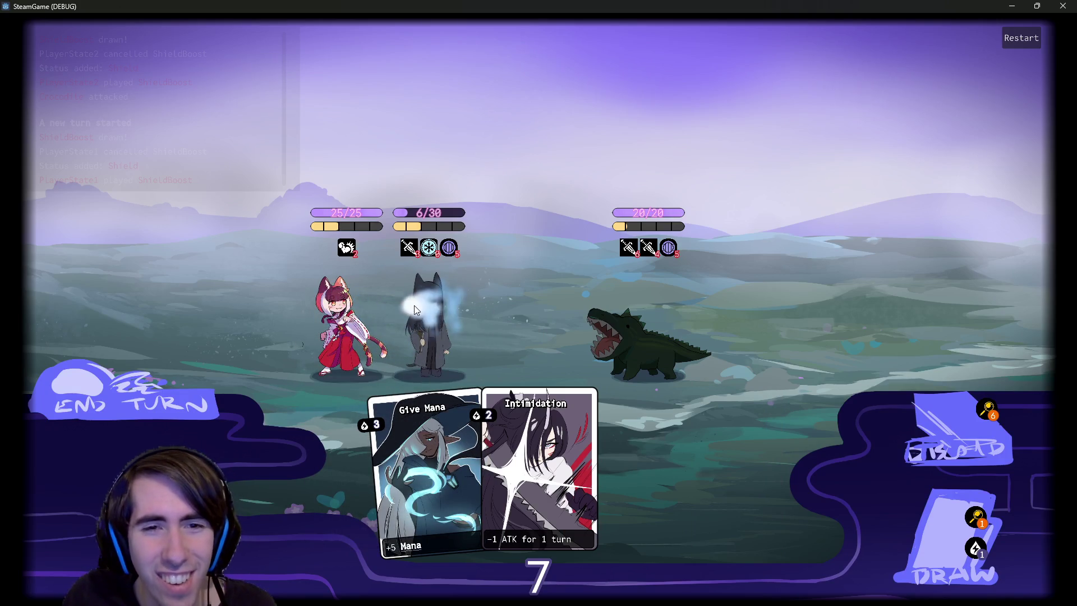
drag(426, 482, 444, 330)
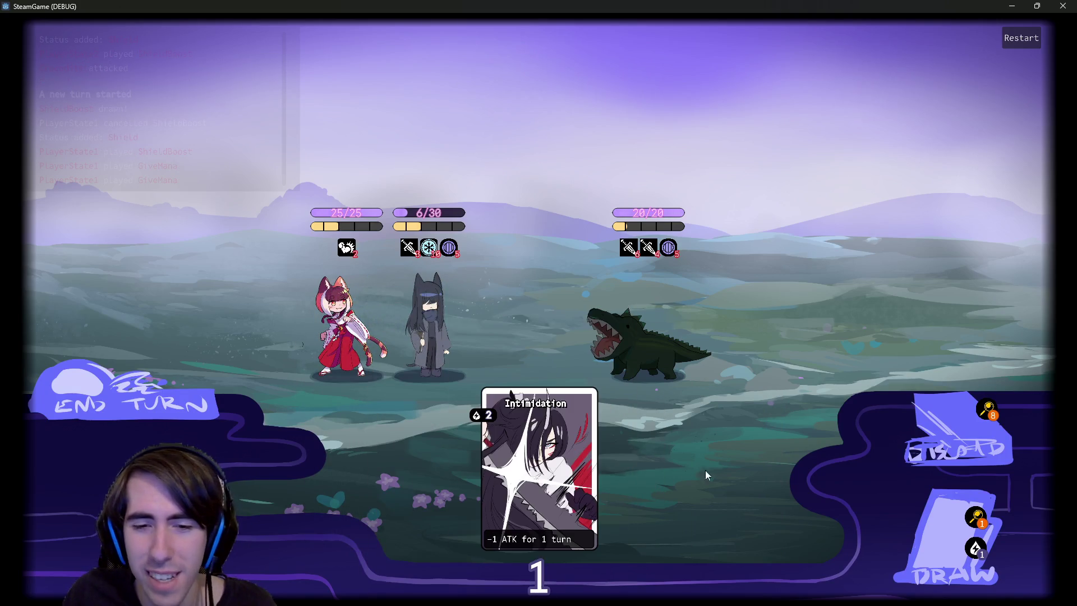
mouse_move(539, 460)
mouse_down()
mouse_move(649, 371)
mouse_move(645, 353)
mouse_up()
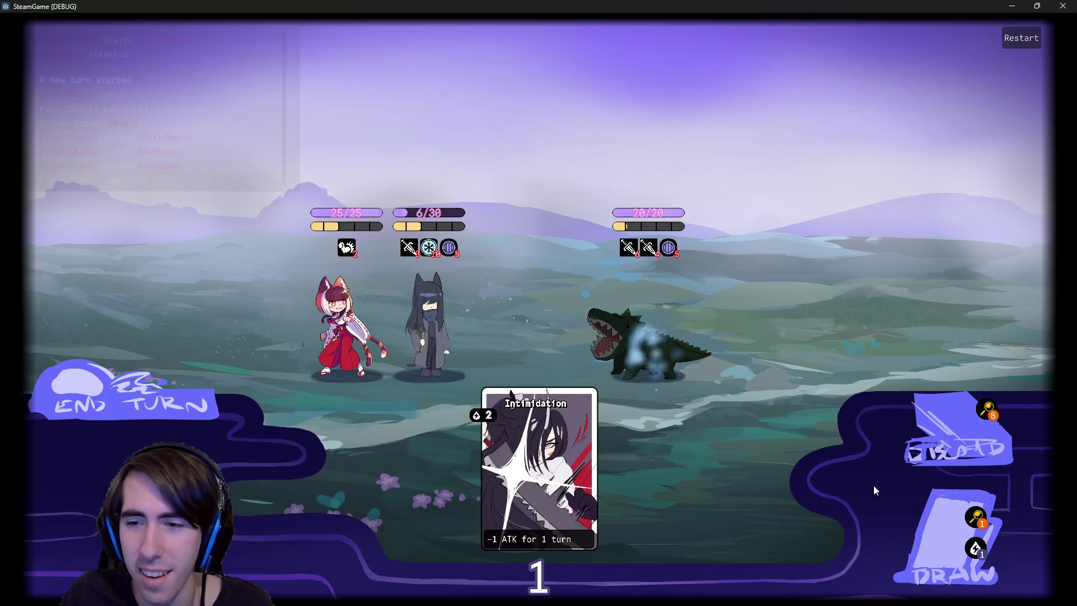
click(202, 403)
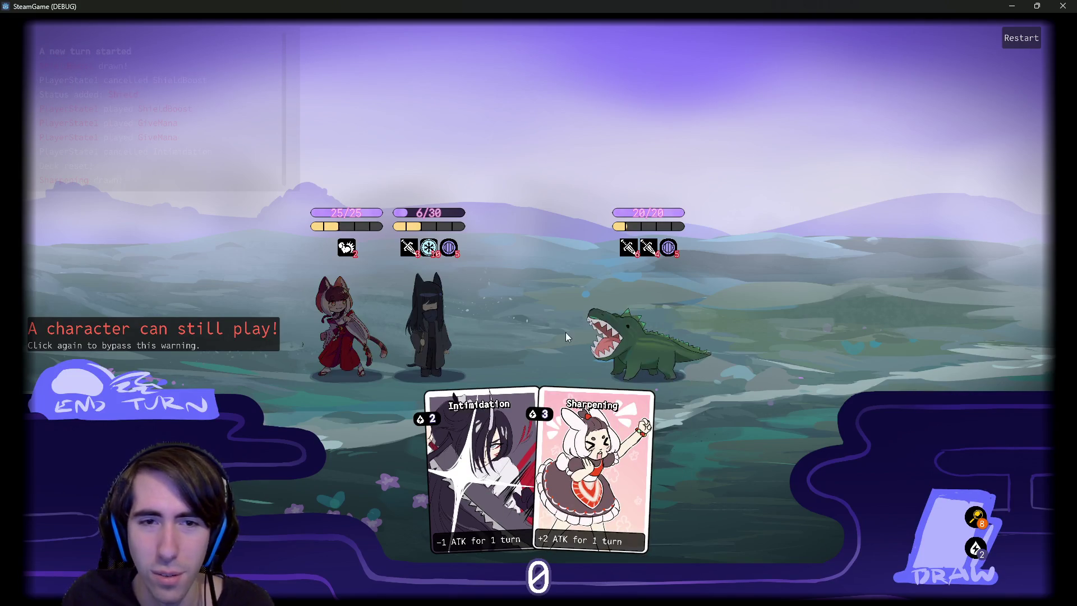
- End the turn despite the warning and draw two extra cards from the pile
click(191, 402)
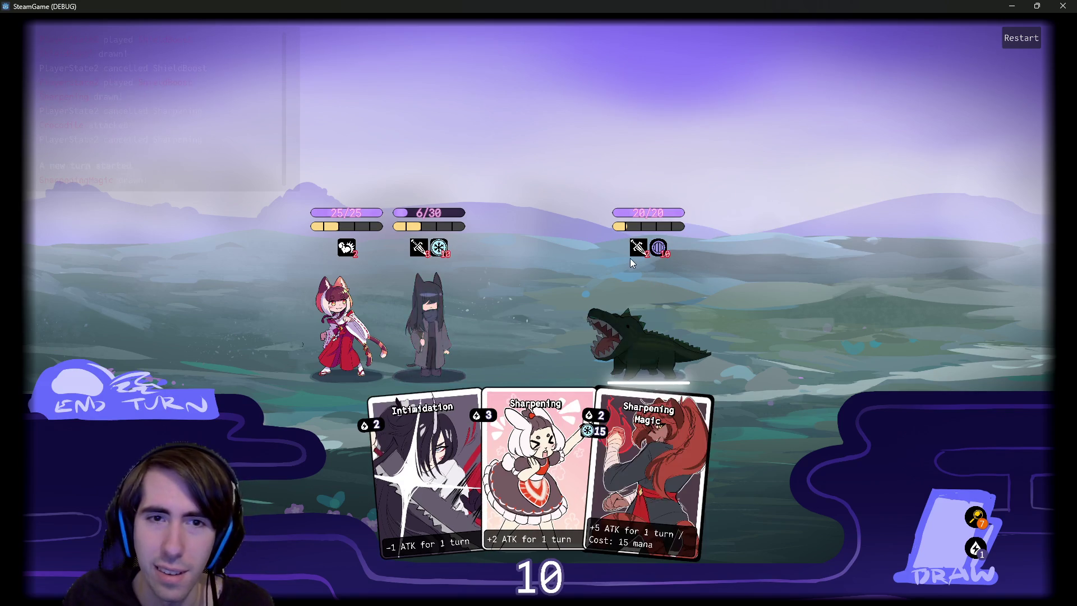
mouse_move(680, 420)
click(935, 515)
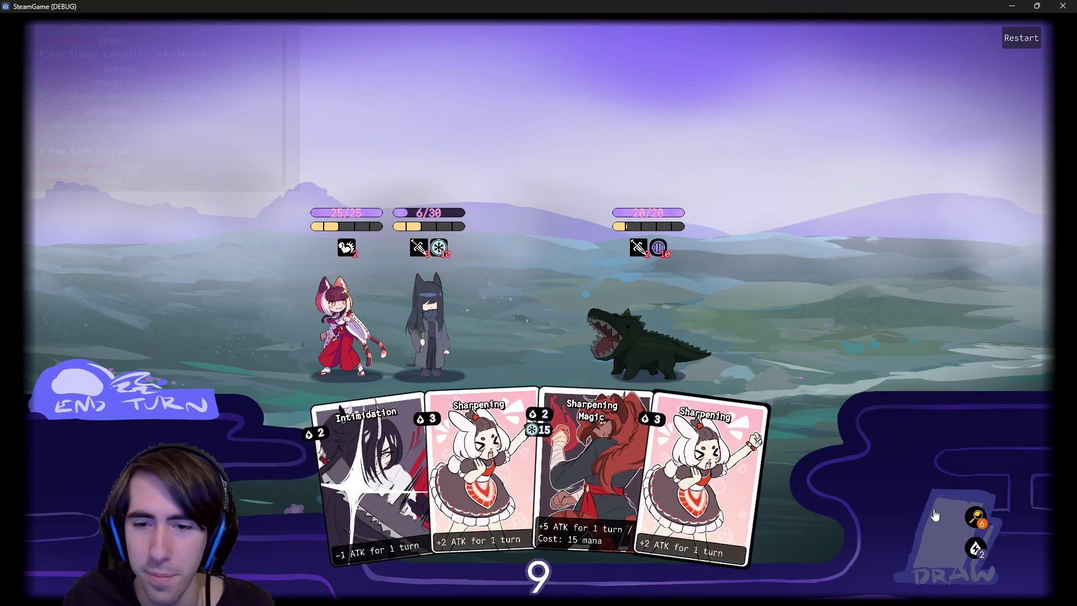
mouse_move(696, 467)
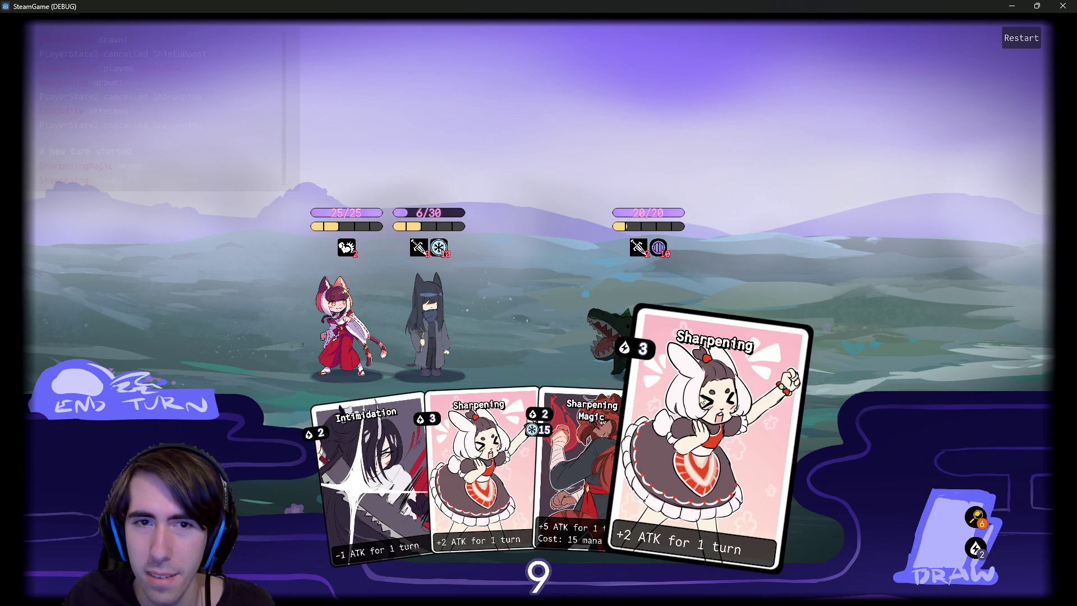
click(931, 530)
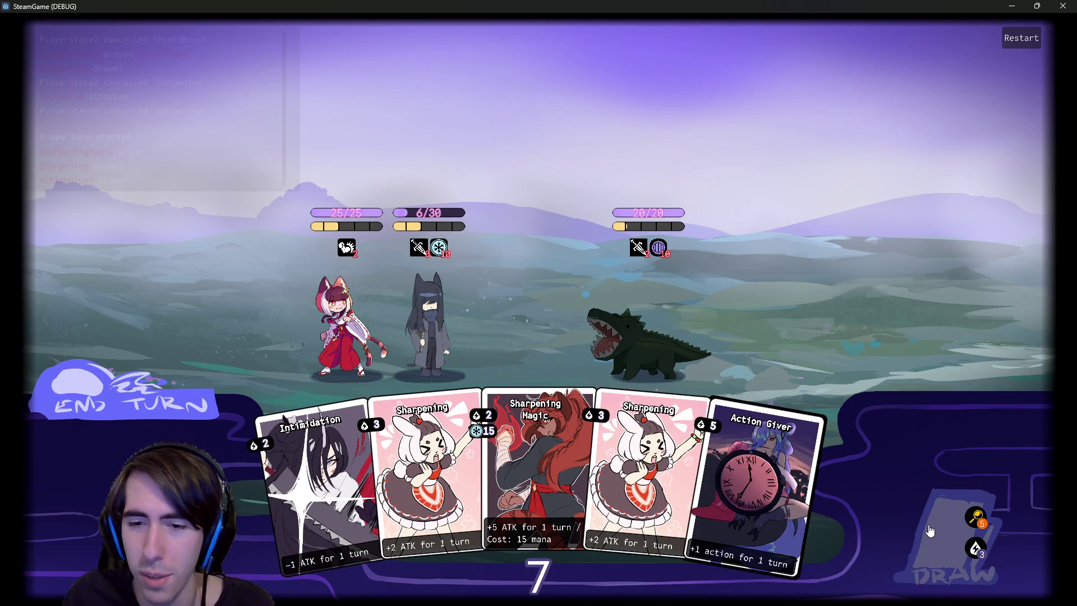
- Play Intimidation on the crocodile, draw Give Mana, and end the turn
drag(303, 477, 534, 294)
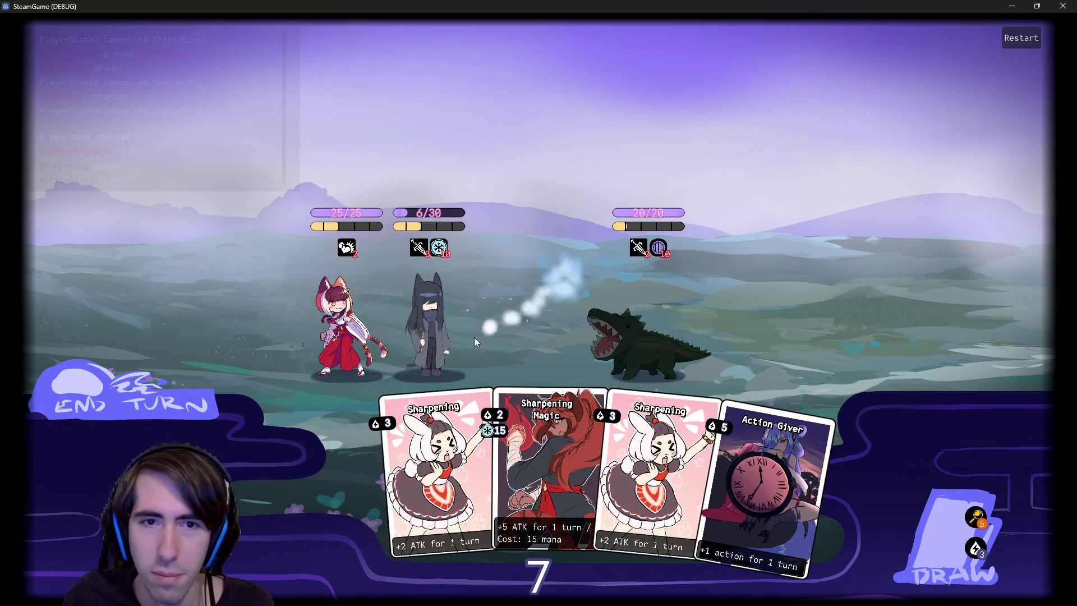
drag(319, 429, 638, 331)
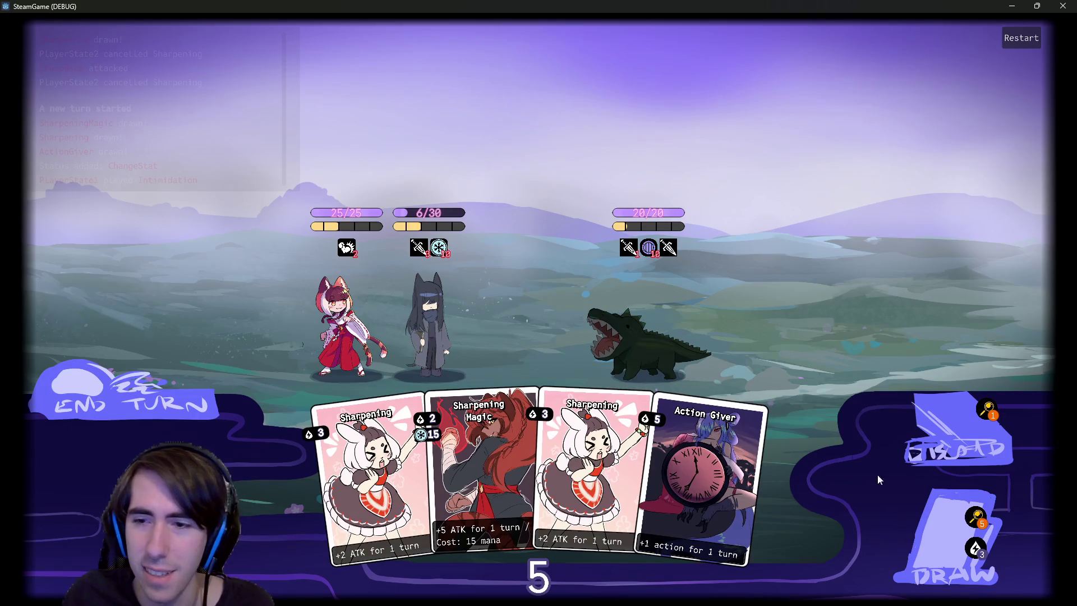
click(914, 517)
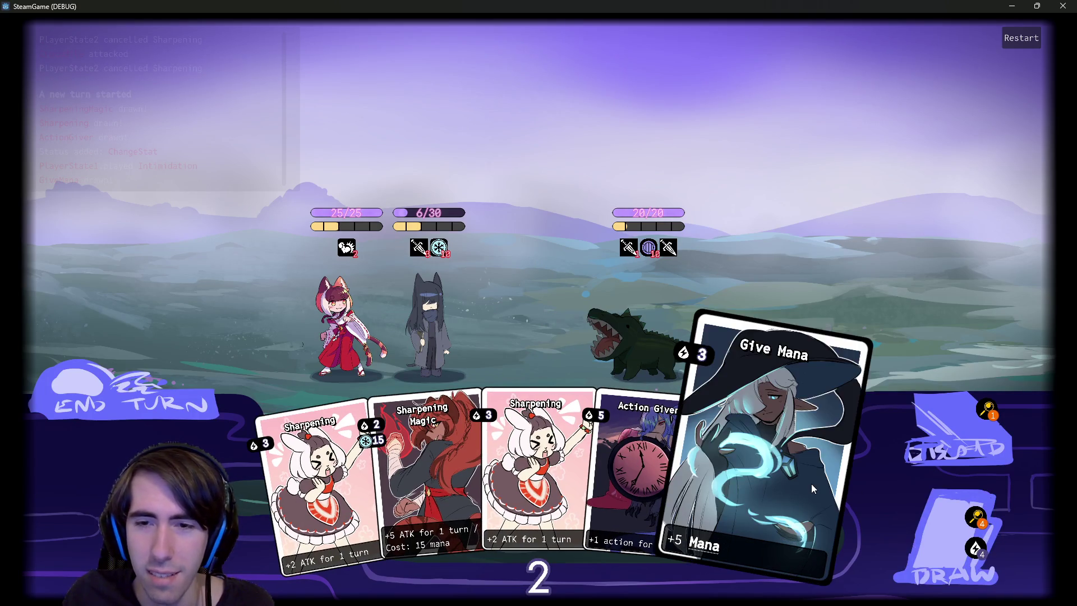
click(123, 396)
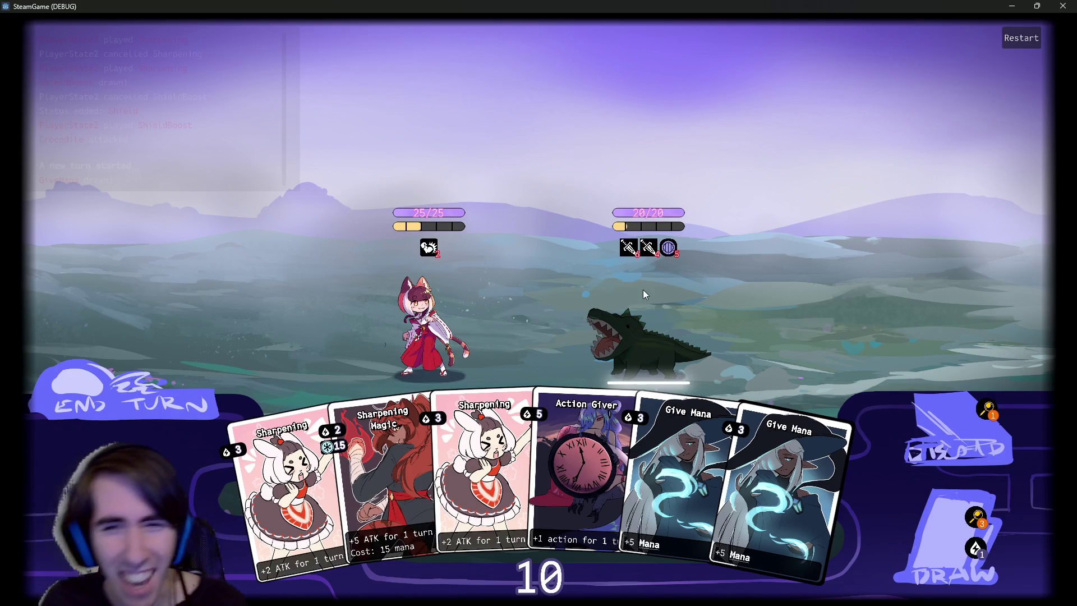
- Buff the heroine with Give Mana, Sharpening, Action Giver and Sharpening, then strike the crocodile to 17/20
drag(680, 434, 502, 321)
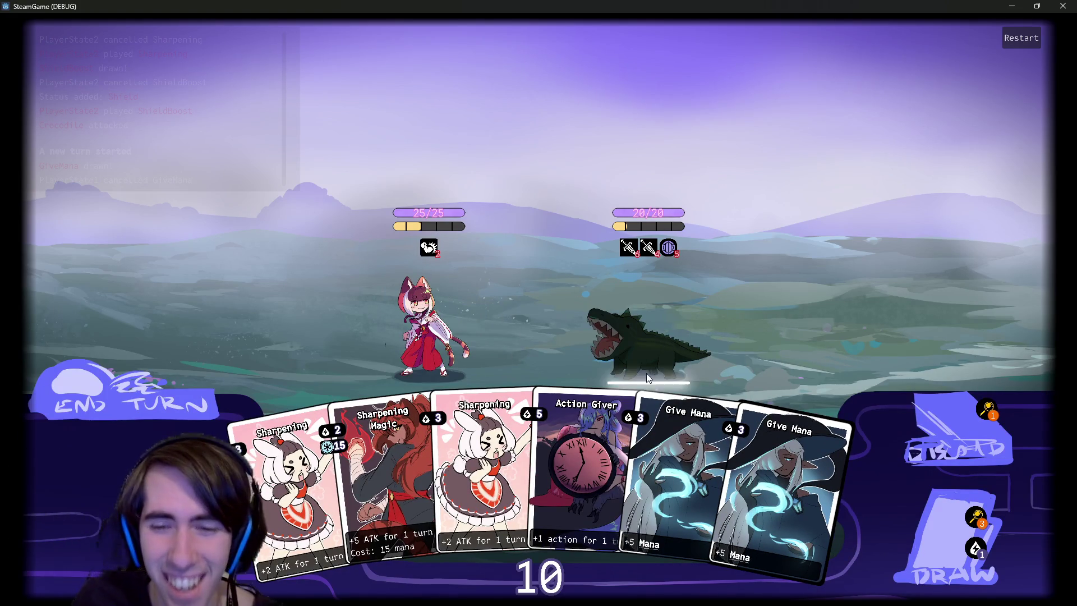
drag(286, 477, 404, 336)
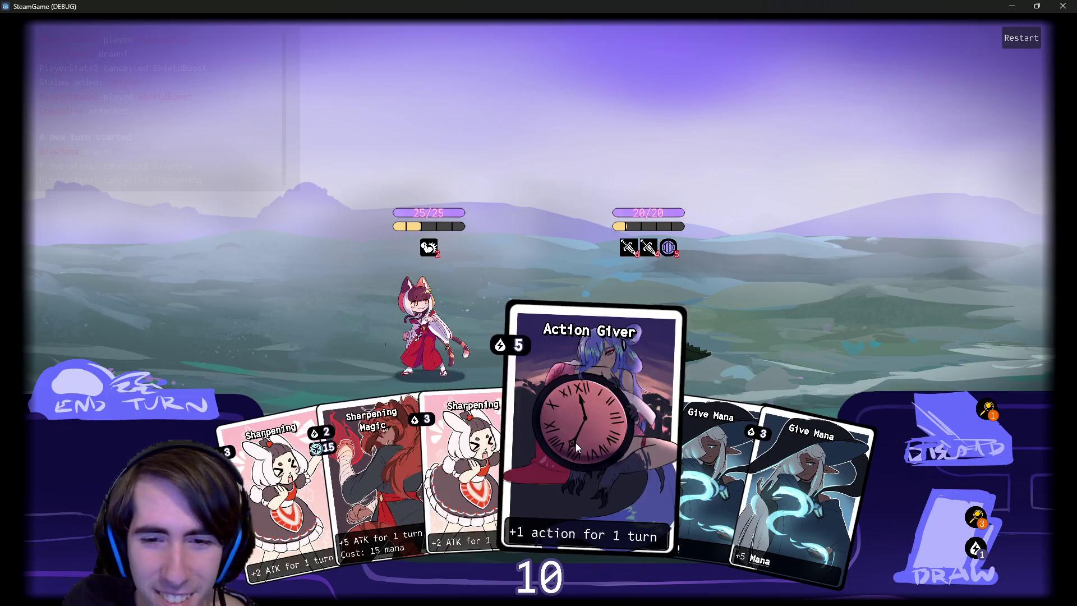
drag(576, 442, 440, 327)
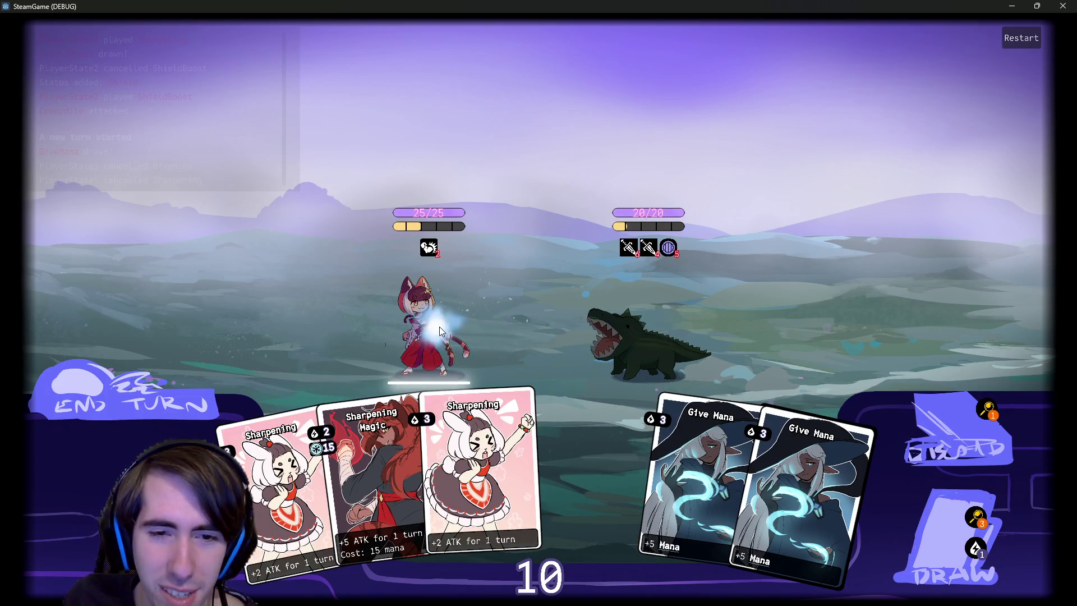
drag(480, 466, 429, 317)
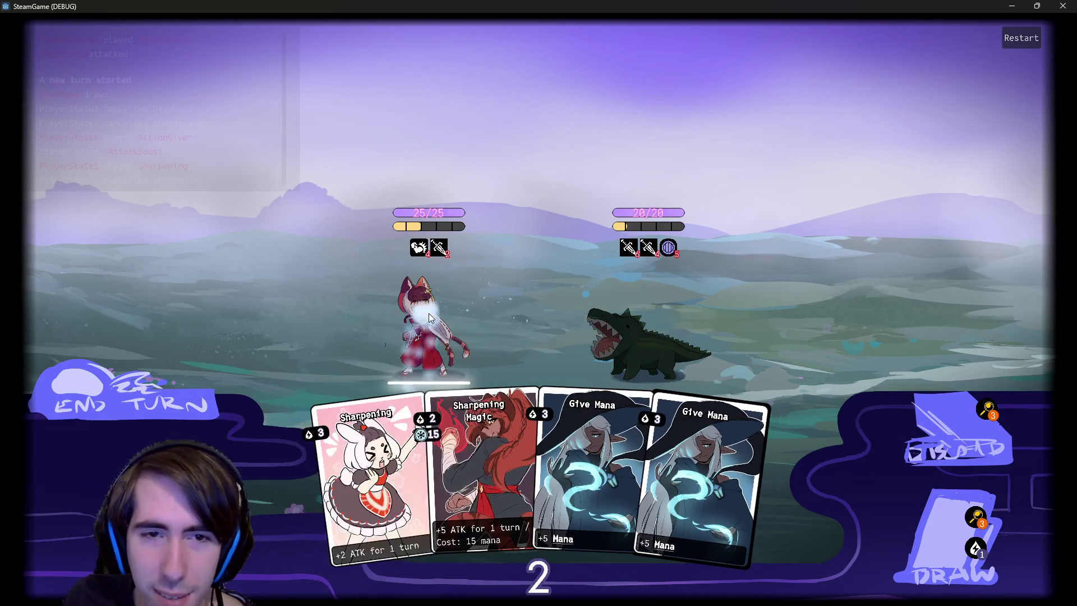
drag(387, 449, 442, 311)
click(954, 538)
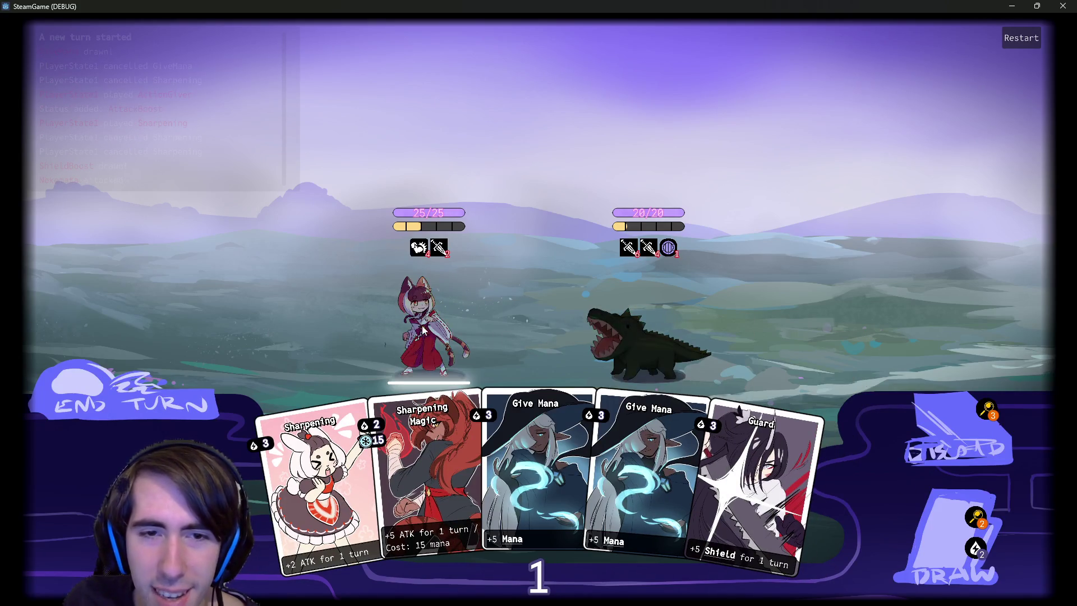
click(651, 351)
- End the turn, play Give Mana twice and Guard on the heroine, then end the turn again
click(178, 377)
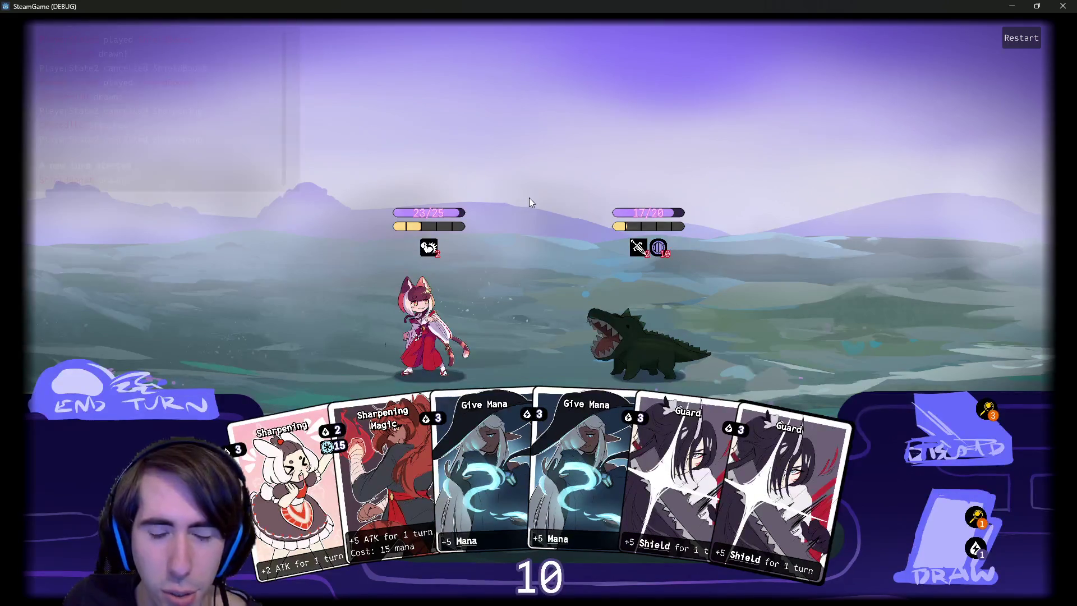
click(577, 444)
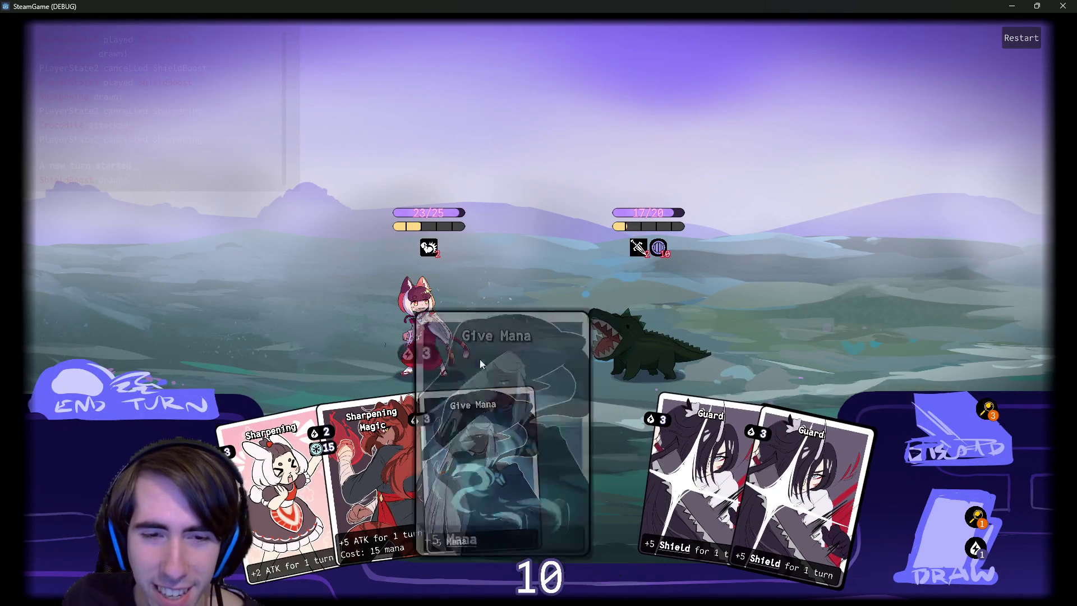
click(534, 429)
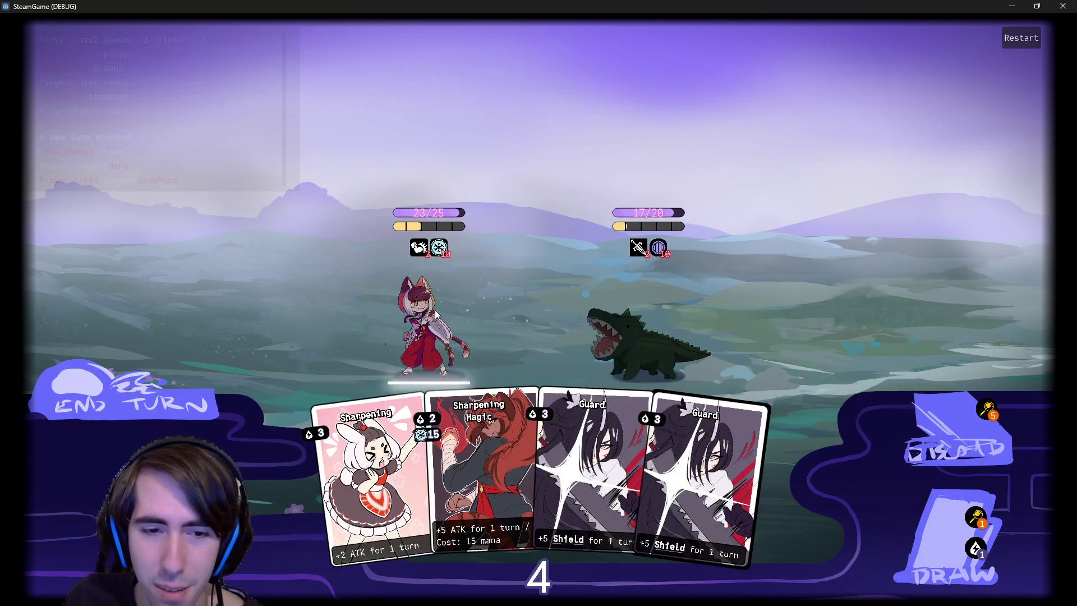
click(430, 335)
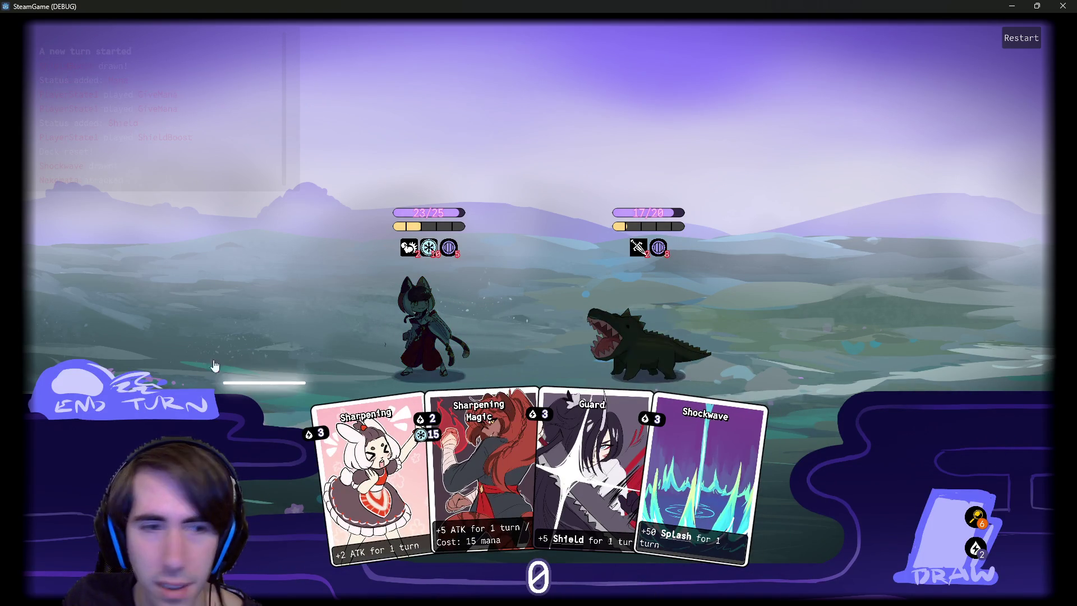
click(177, 372)
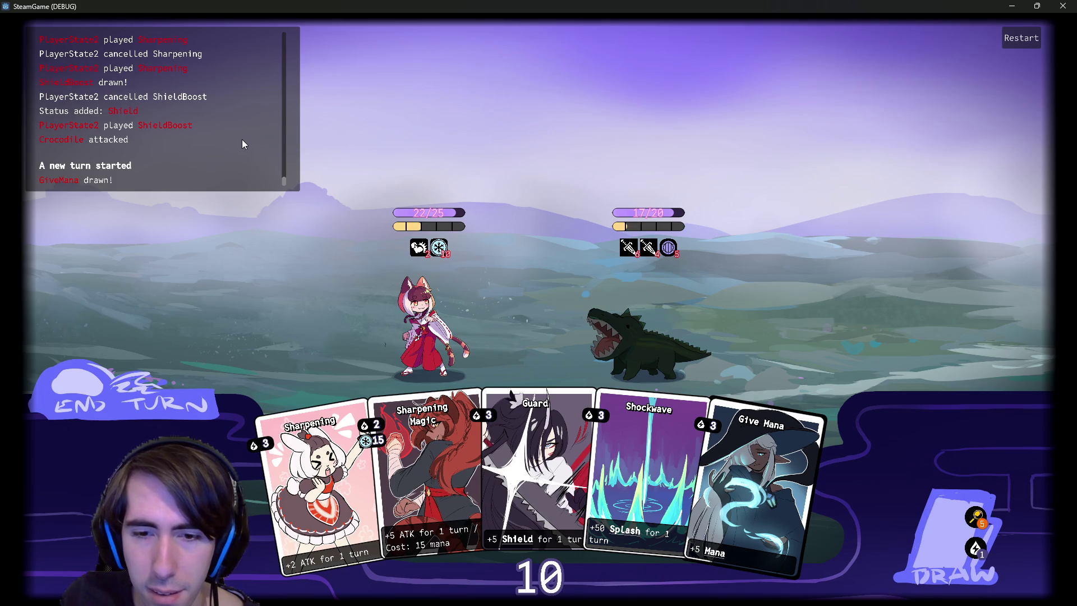
- Play Give Mana, Guard and Sharpening on the heroine, draw two cards, and end the turn
click(758, 488)
click(430, 331)
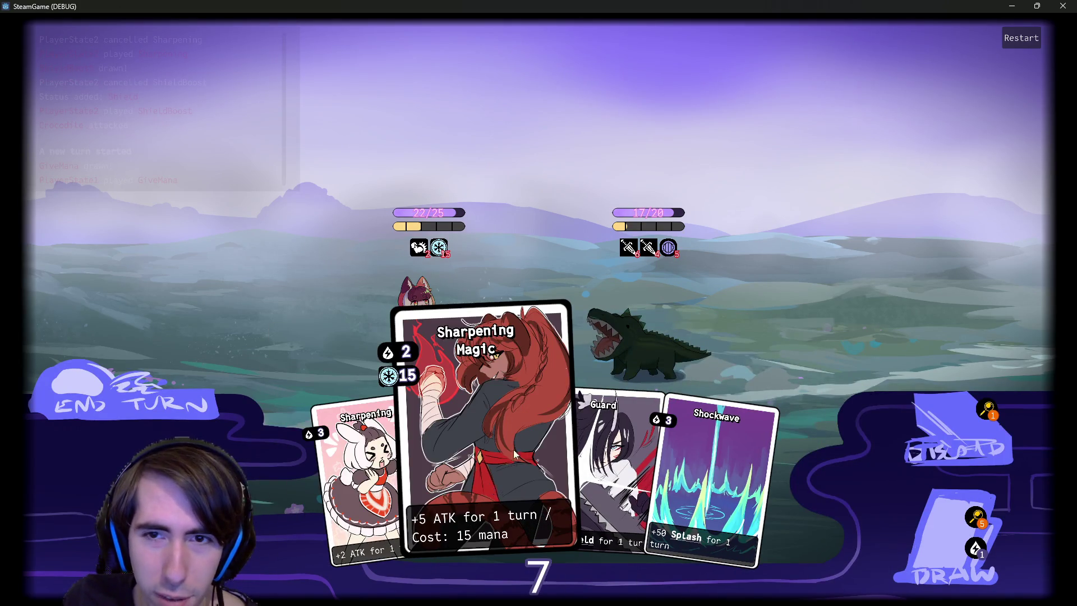
mouse_move(666, 249)
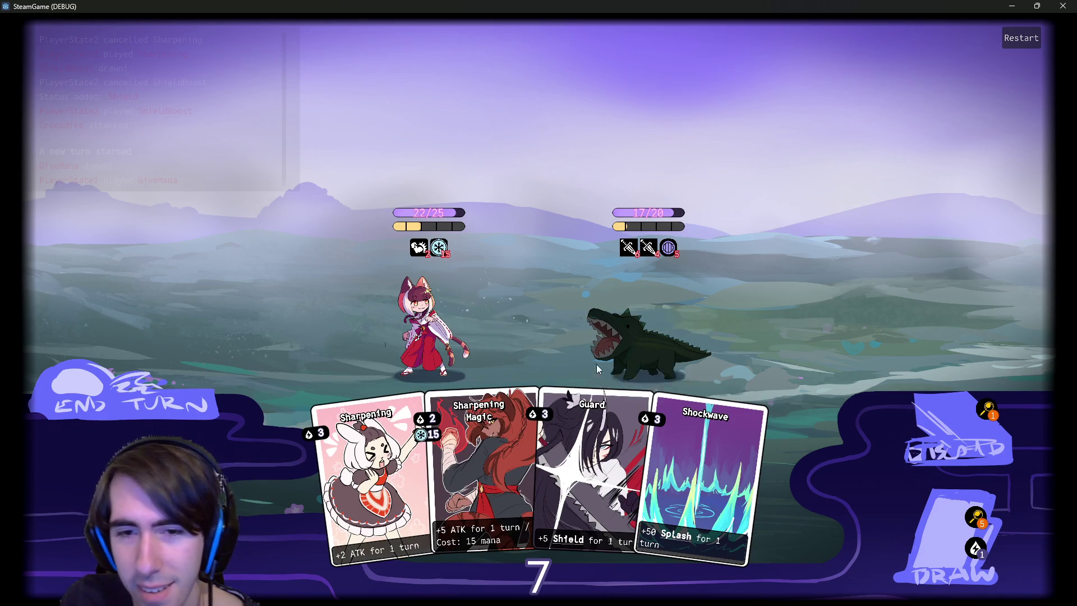
click(592, 477)
click(429, 331)
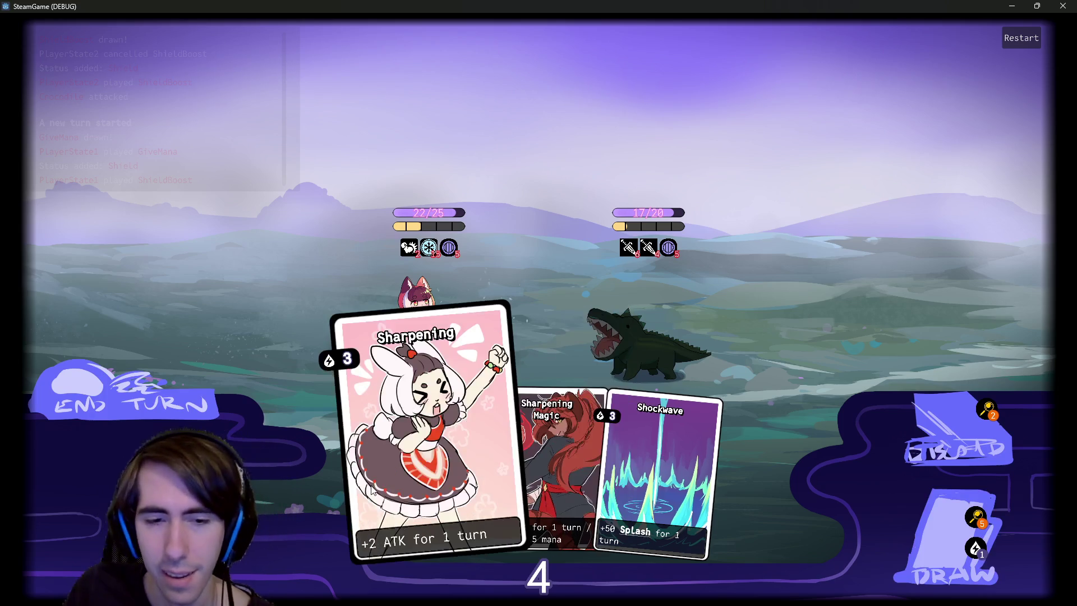
click(391, 493)
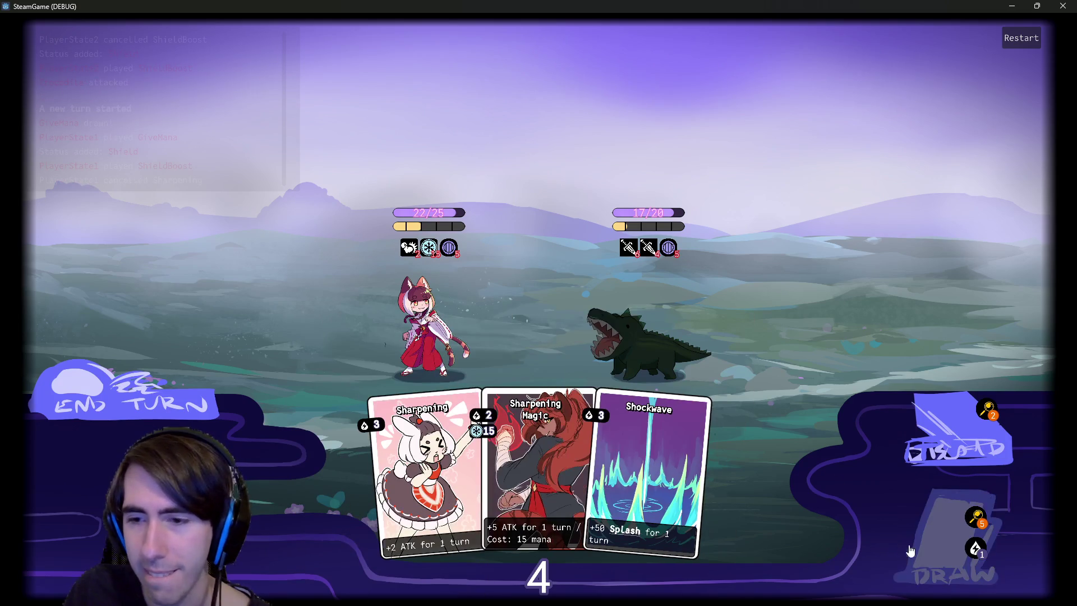
click(920, 552)
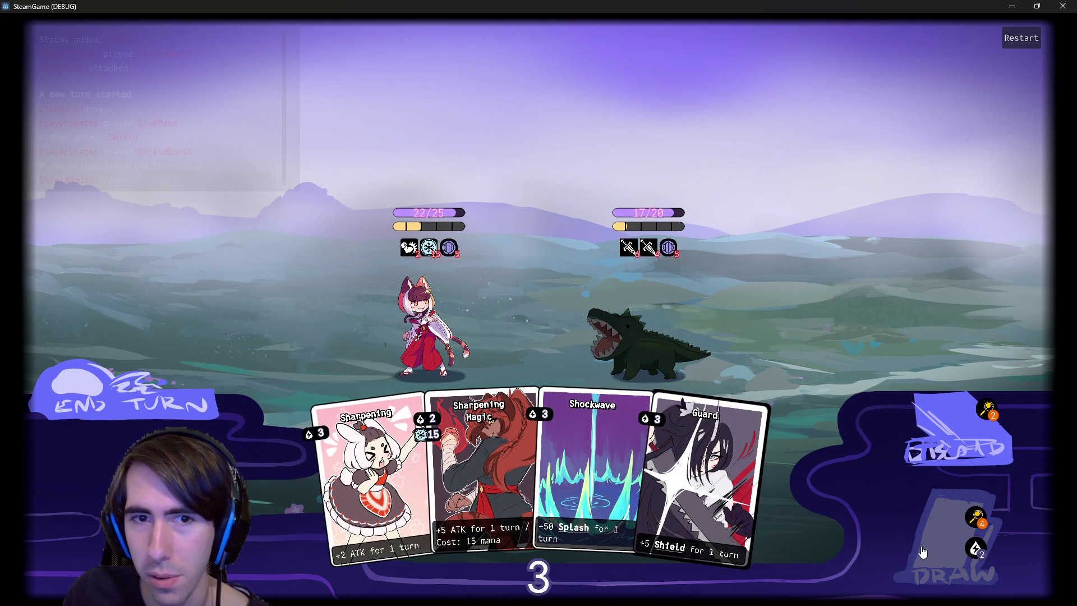
click(923, 552)
click(104, 413)
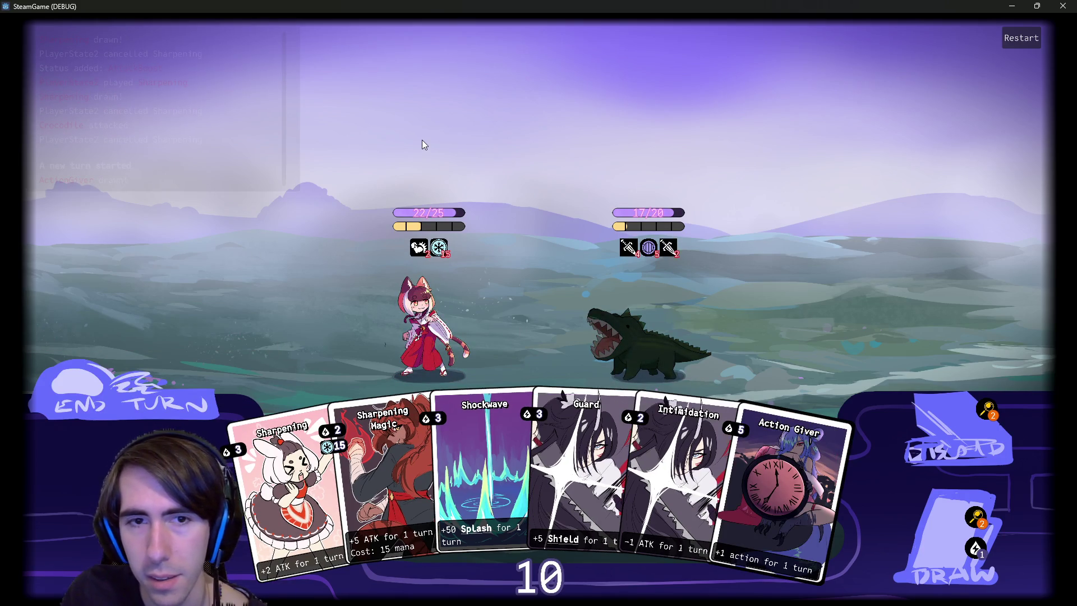
- Play Sharpening Magic and Sharpening on the cat girl and attack the crocodile down to 13/20
mouse_move(668, 251)
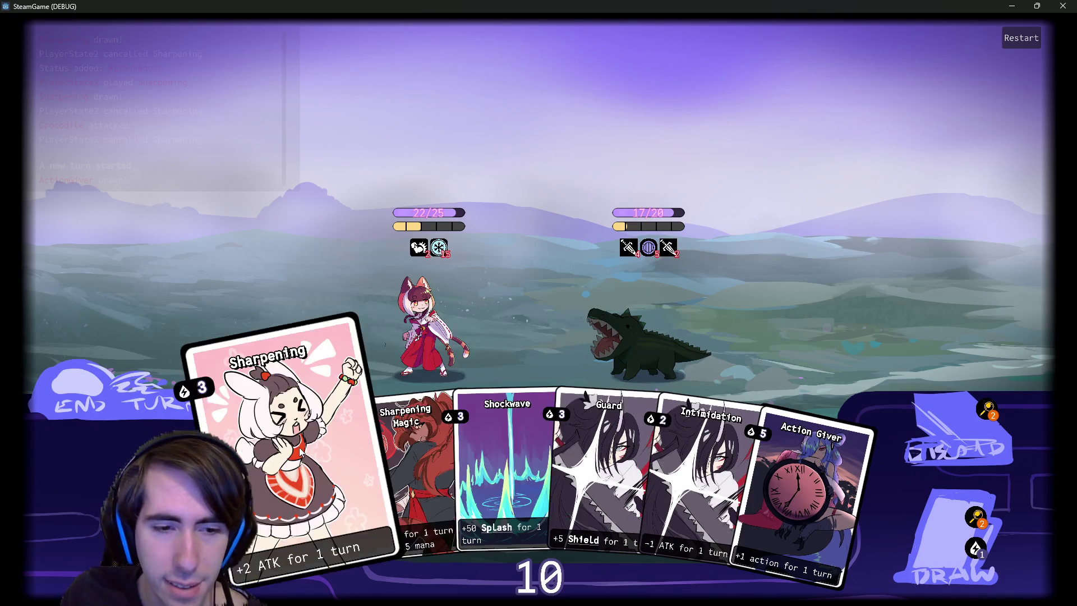
mouse_move(386, 465)
mouse_down()
mouse_move(396, 469)
mouse_move(427, 324)
mouse_up()
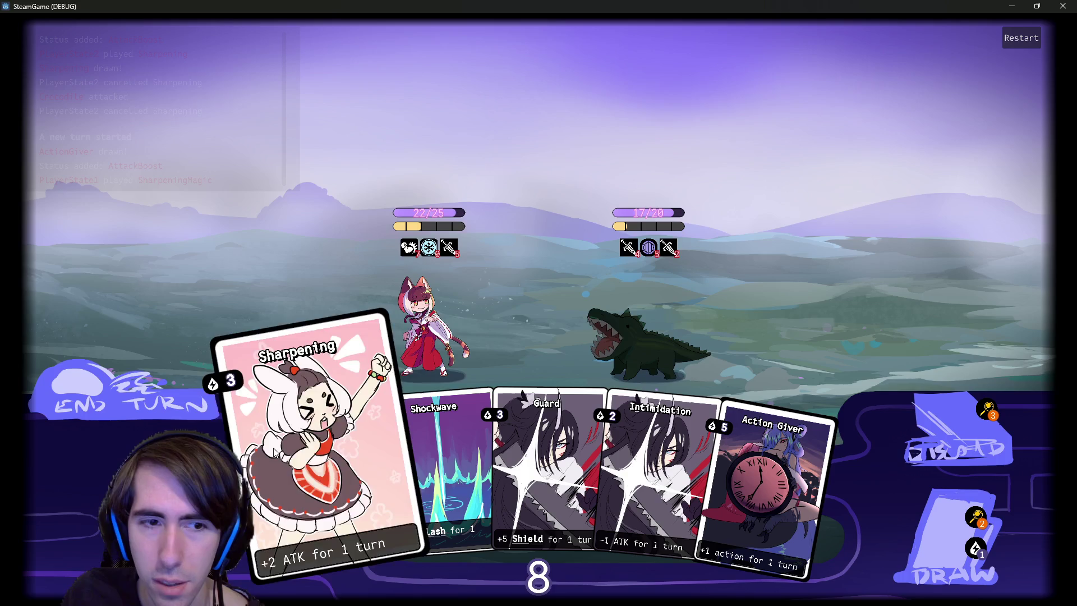
drag(275, 453, 415, 311)
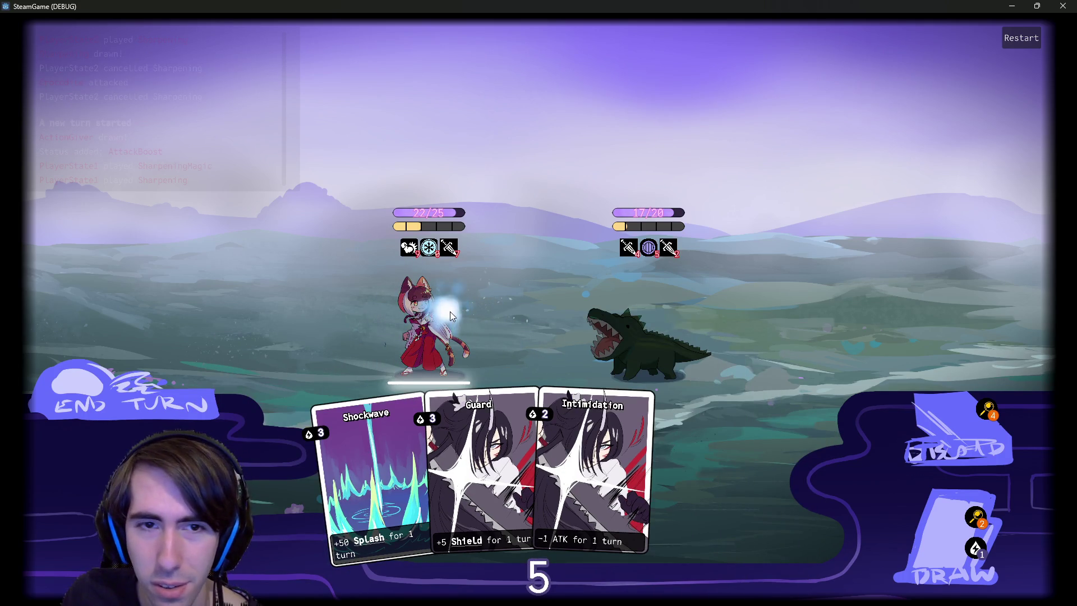
click(623, 320)
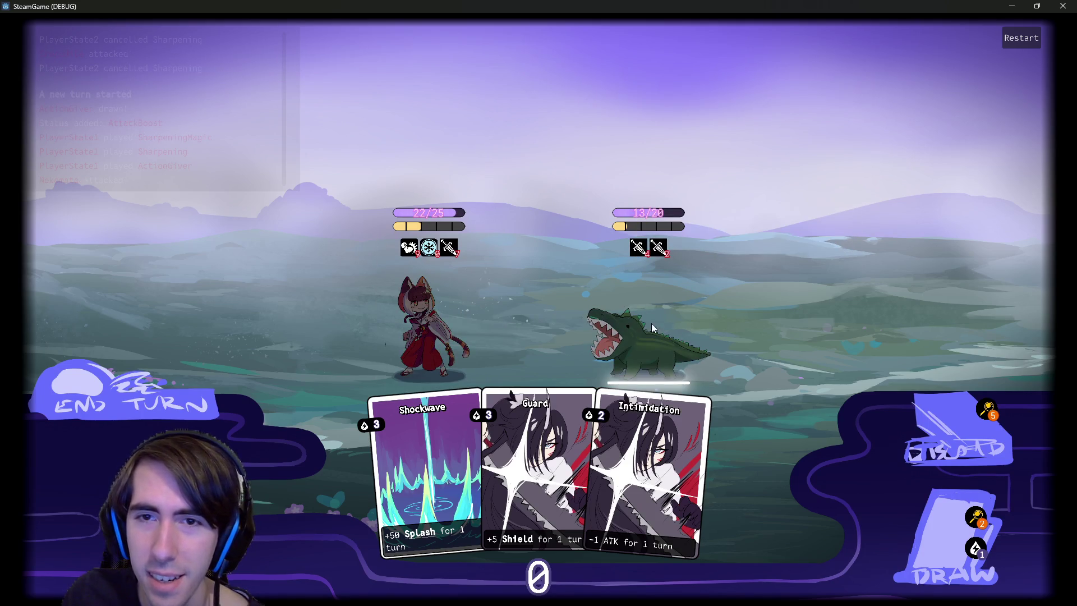
- Start a new turn, shield the cat girl with two Guard cards while drawing, then end the turn
click(193, 367)
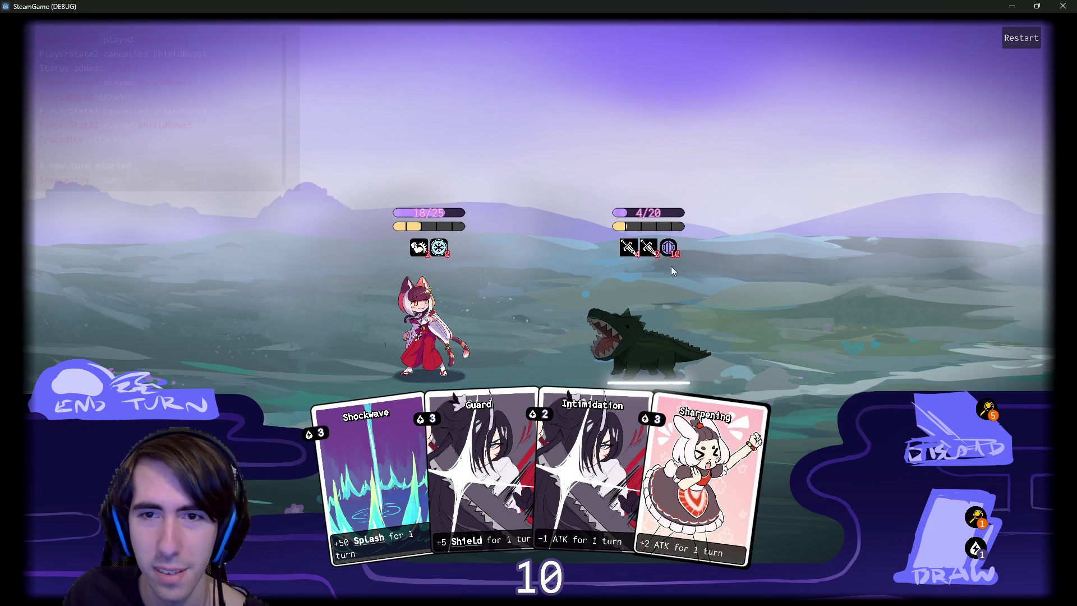
drag(482, 460, 438, 332)
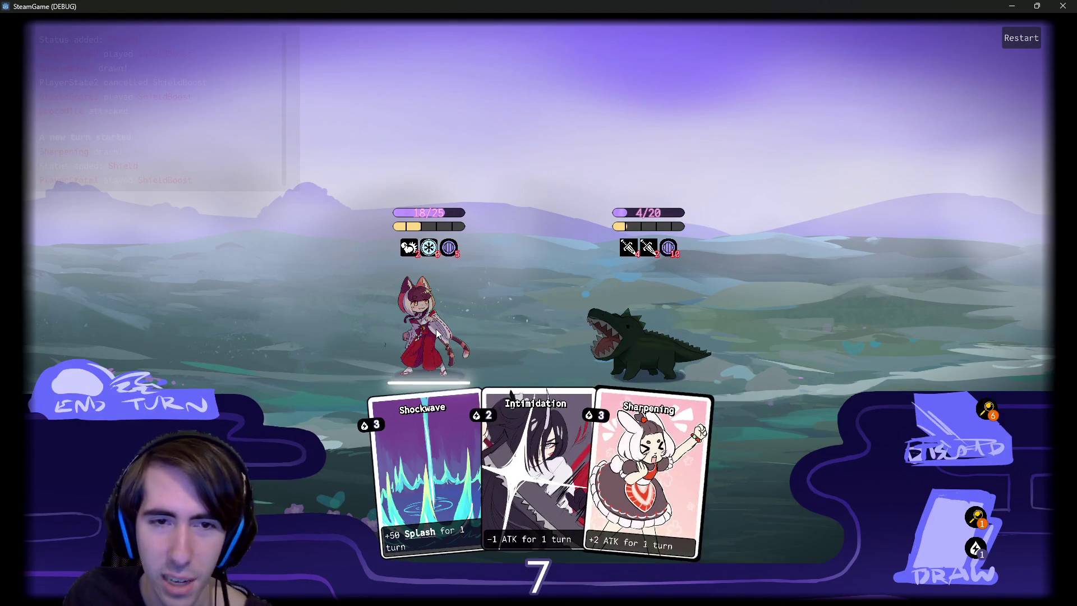
click(948, 539)
click(948, 539)
drag(757, 494, 429, 332)
click(124, 395)
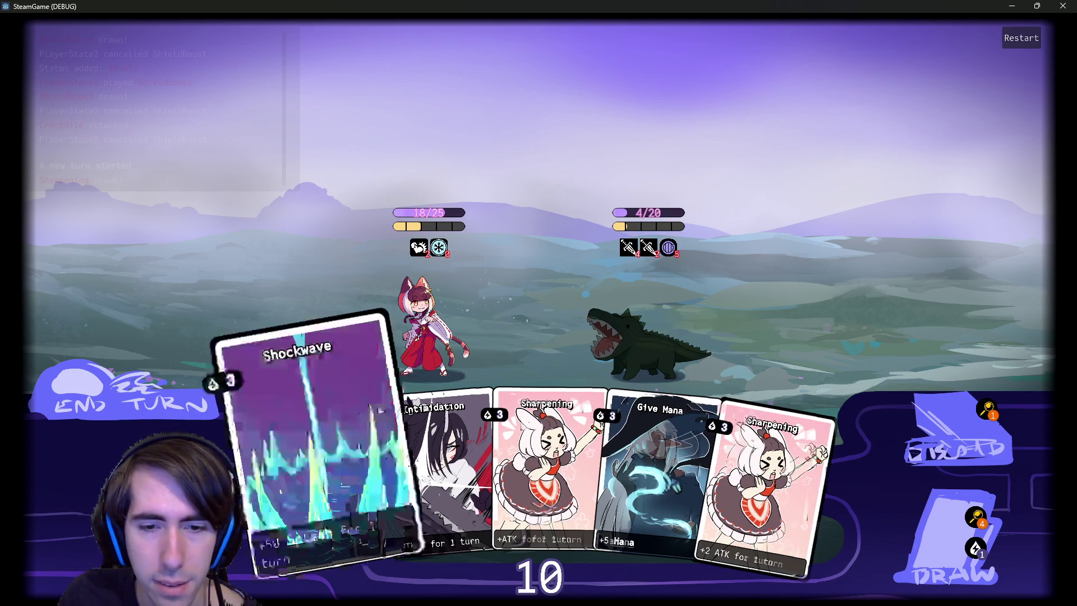
- Play two Sharpening cards and a drawn Guard on the cat girl, then end the turn
click(494, 431)
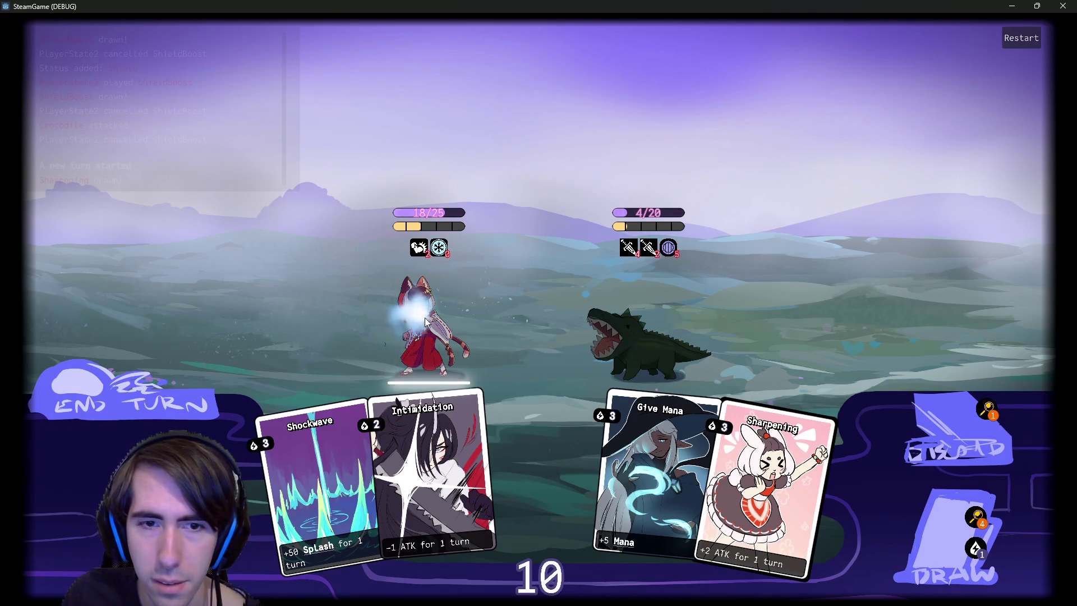
drag(557, 469, 449, 308)
drag(735, 449, 418, 332)
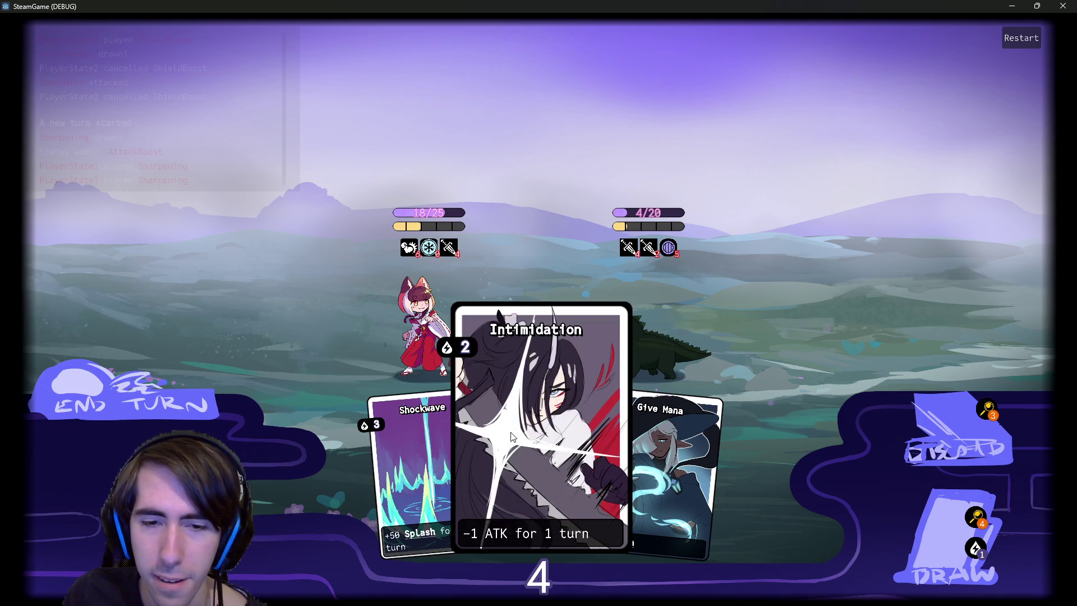
click(948, 536)
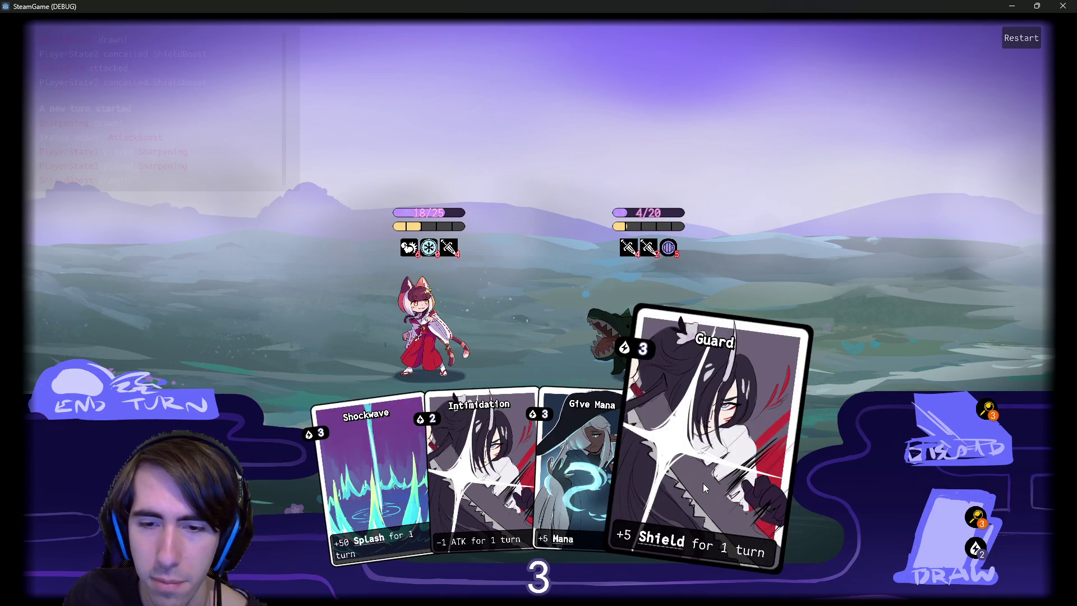
drag(702, 483, 430, 335)
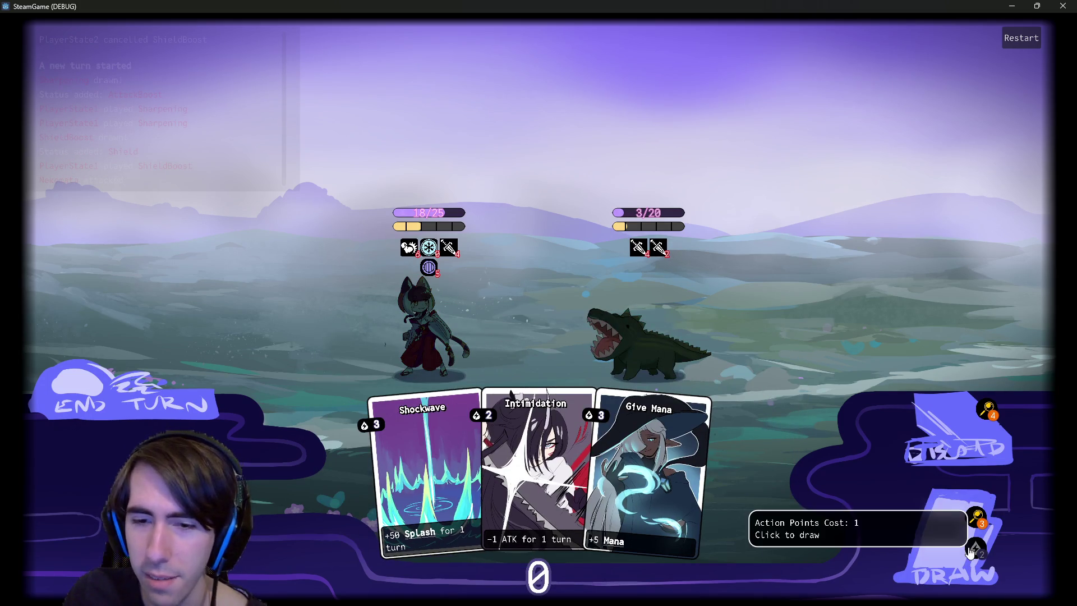
click(107, 408)
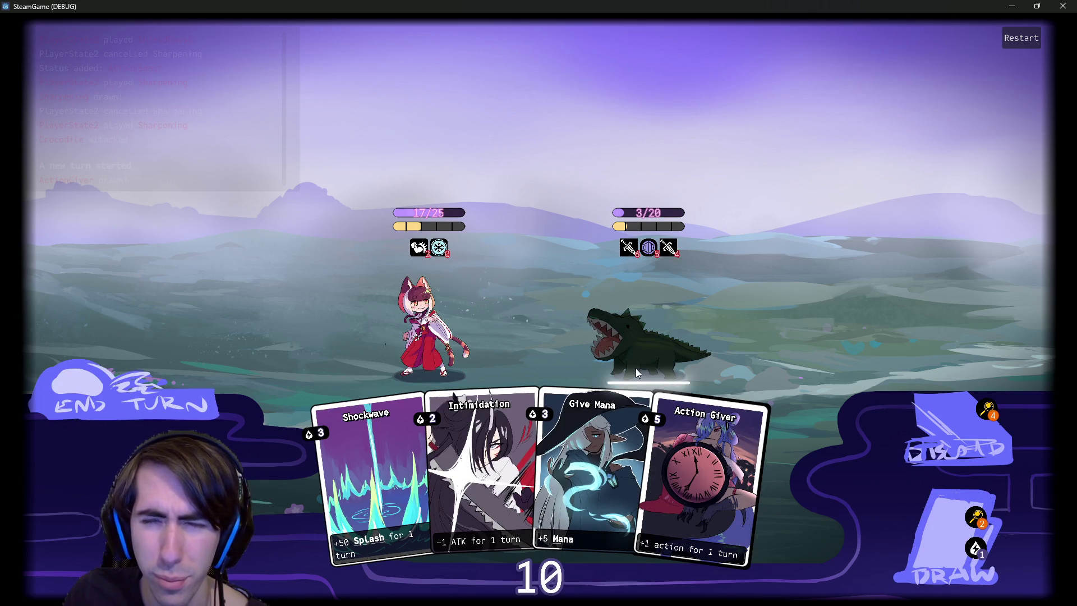
- Draw cards, play two Give Mana, another Give Mana and Sharpening Magic, wearing the crocodile to 3/20
click(970, 522)
mouse_move(539, 477)
mouse_down()
mouse_move(432, 404)
mouse_move(432, 337)
mouse_up()
drag(752, 483, 455, 337)
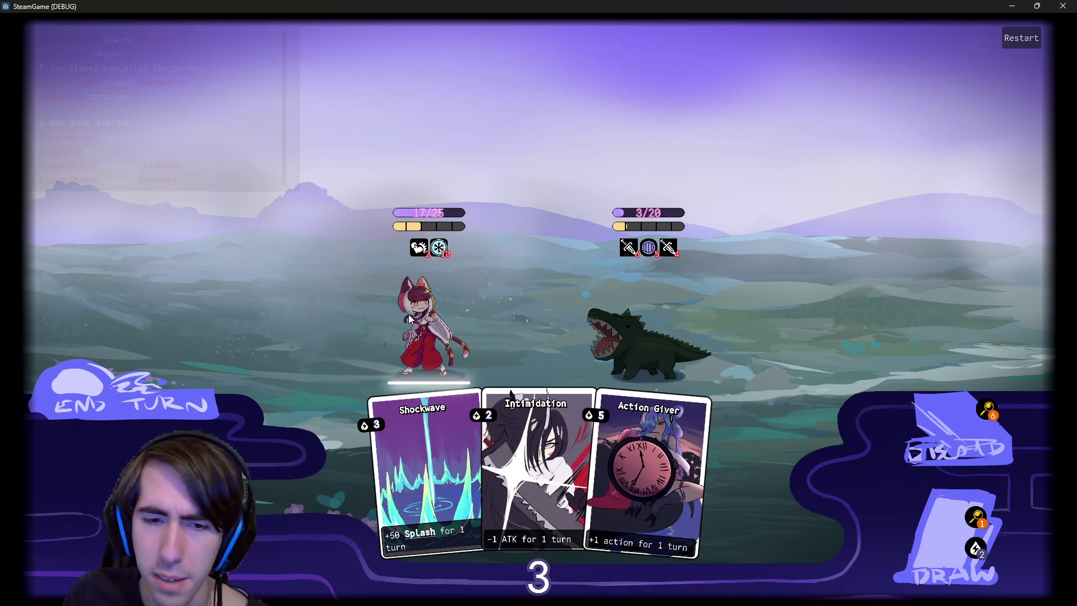
click(948, 538)
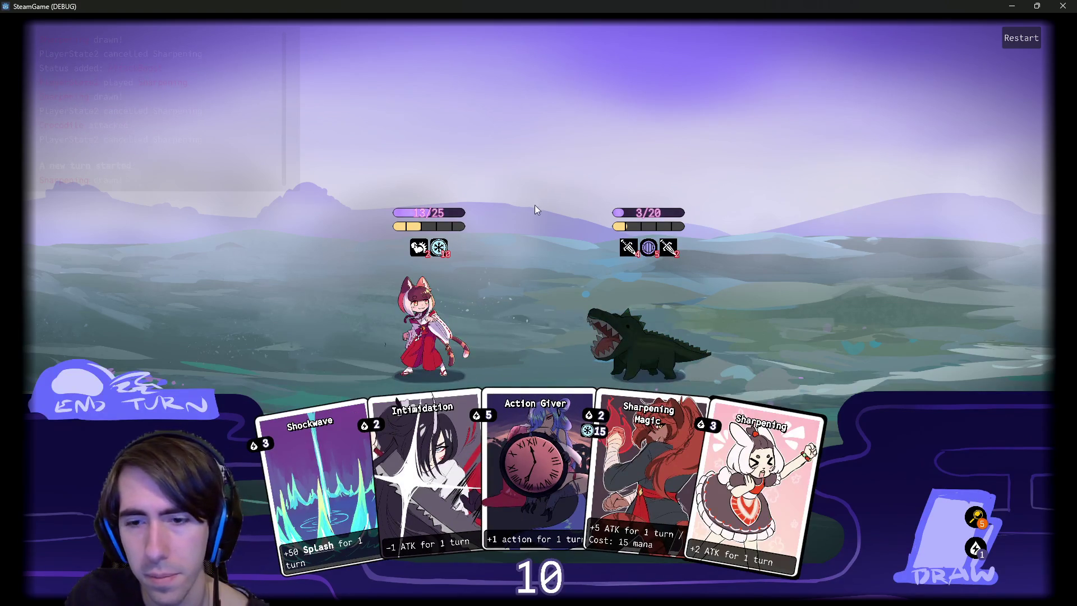
mouse_move(741, 459)
mouse_down()
mouse_move(733, 402)
mouse_move(723, 454)
mouse_move(701, 410)
mouse_move(701, 449)
mouse_up()
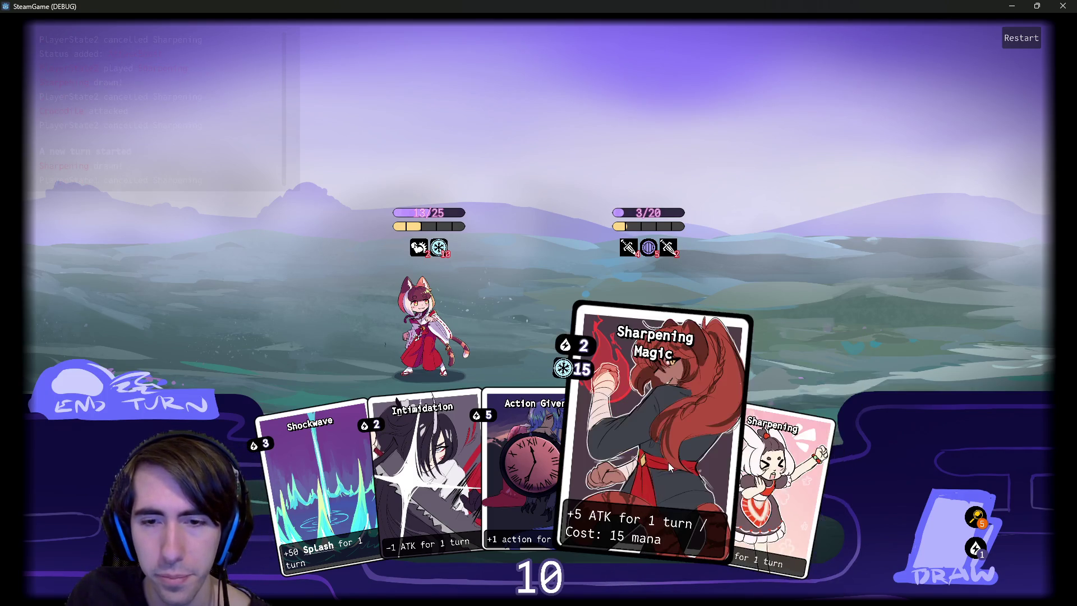
click(954, 539)
drag(808, 482, 514, 332)
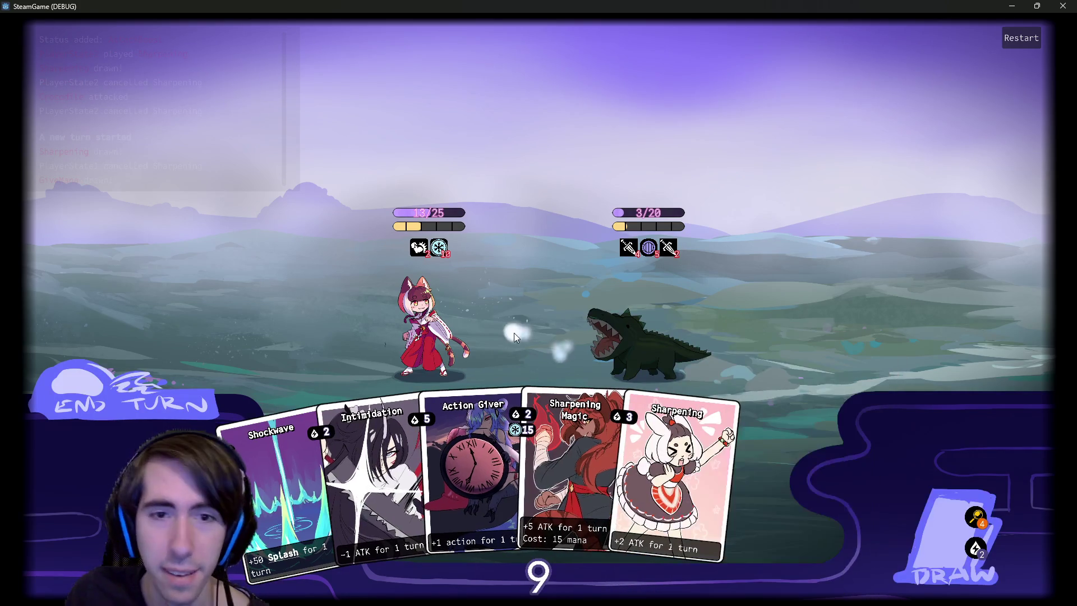
drag(651, 425, 426, 325)
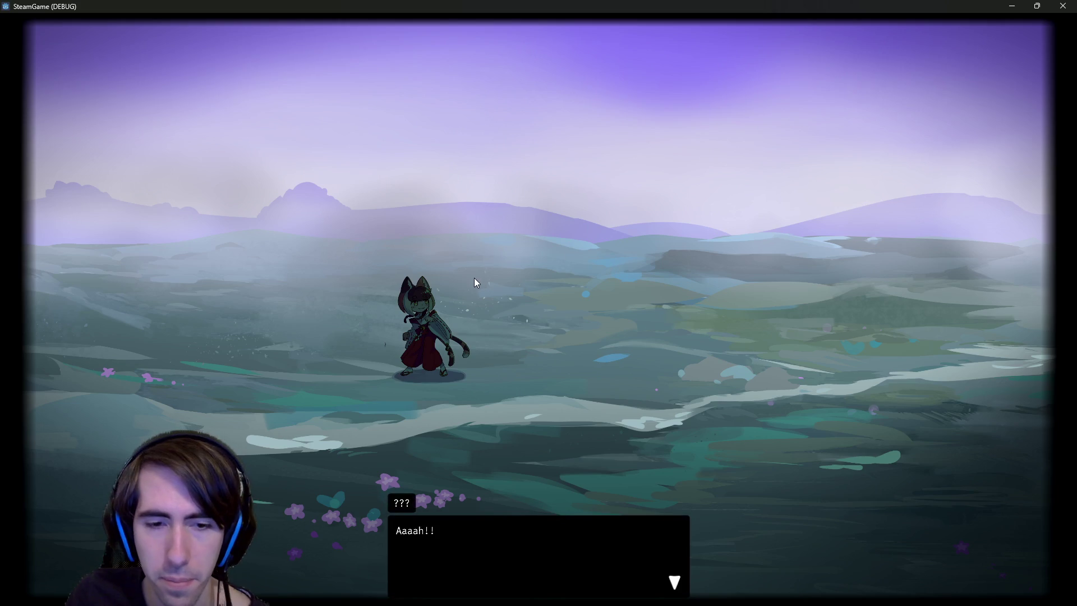
- Advance past the post-battle dialogue and choose to follow the small footsteps in the forest
click(474, 278)
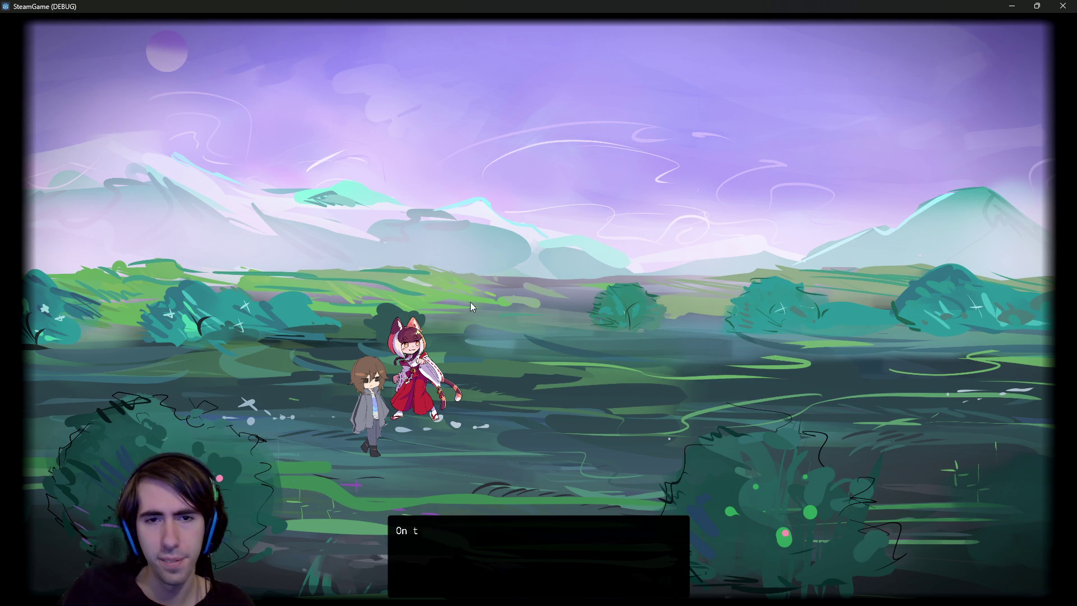
click(506, 303)
click(506, 305)
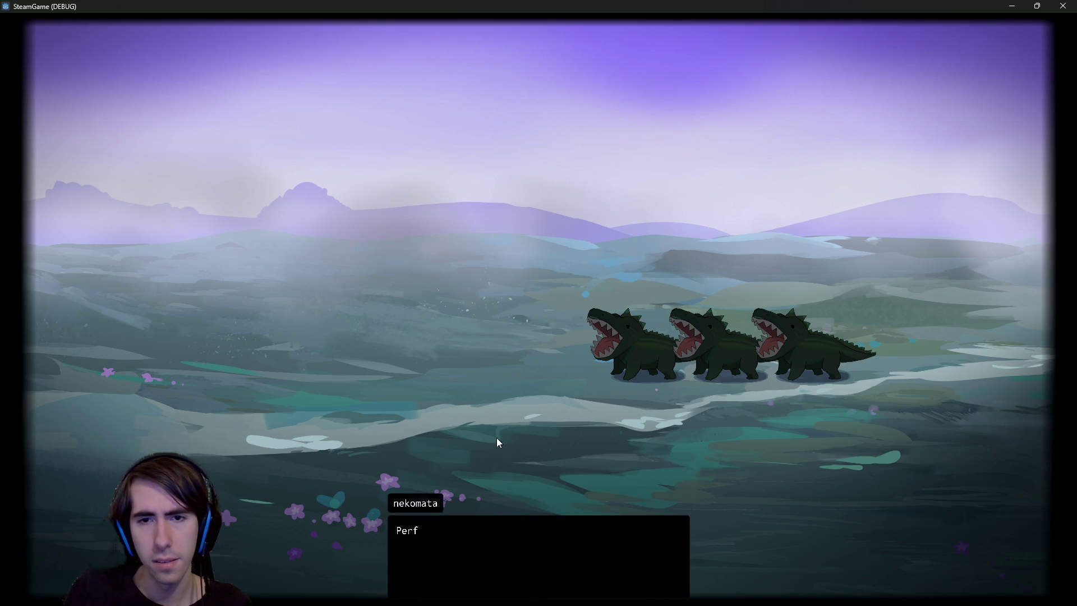
- Start the battle with the hooded ally placed, end the turn, and shield the cat girl with two Guards
click(496, 437)
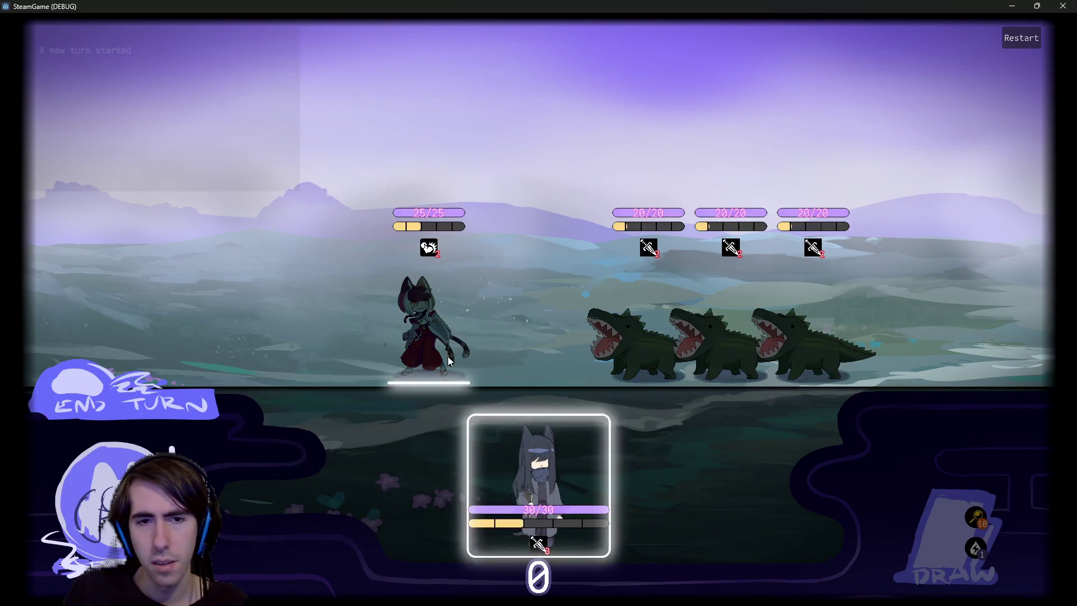
click(449, 360)
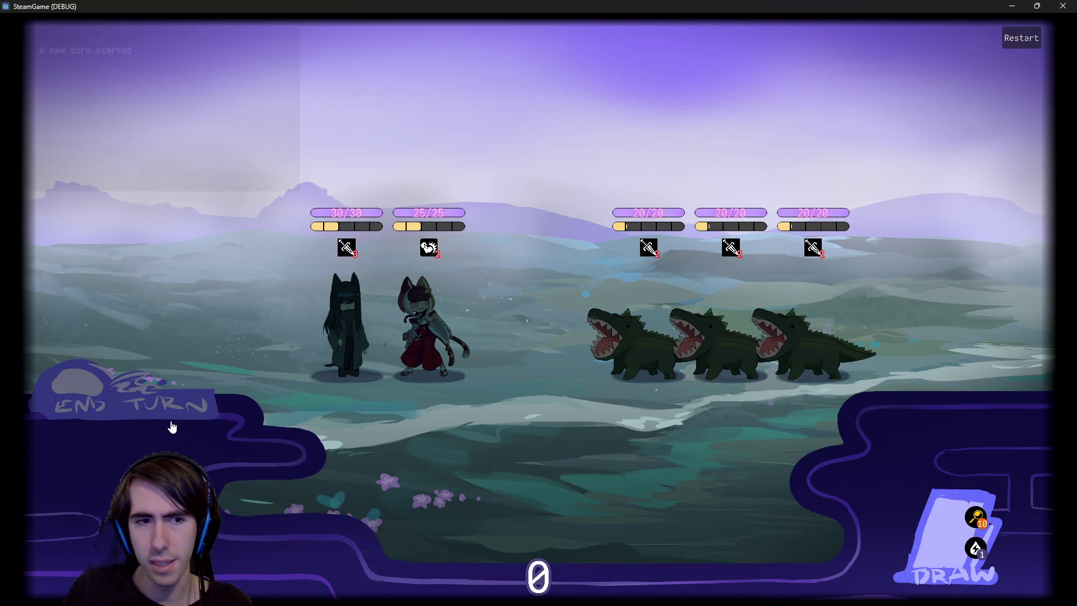
click(171, 422)
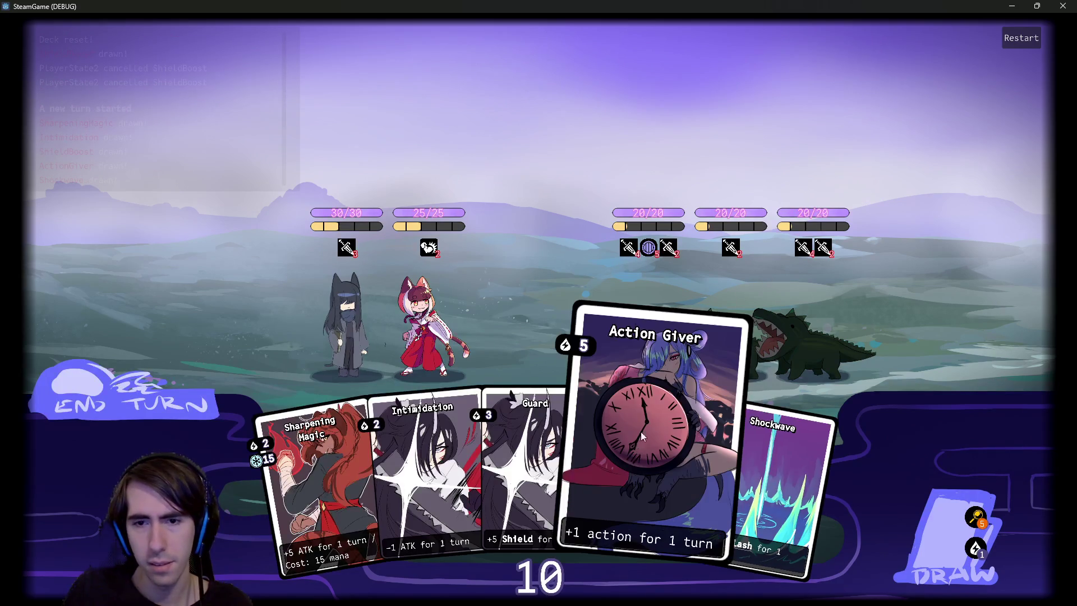
mouse_move(661, 215)
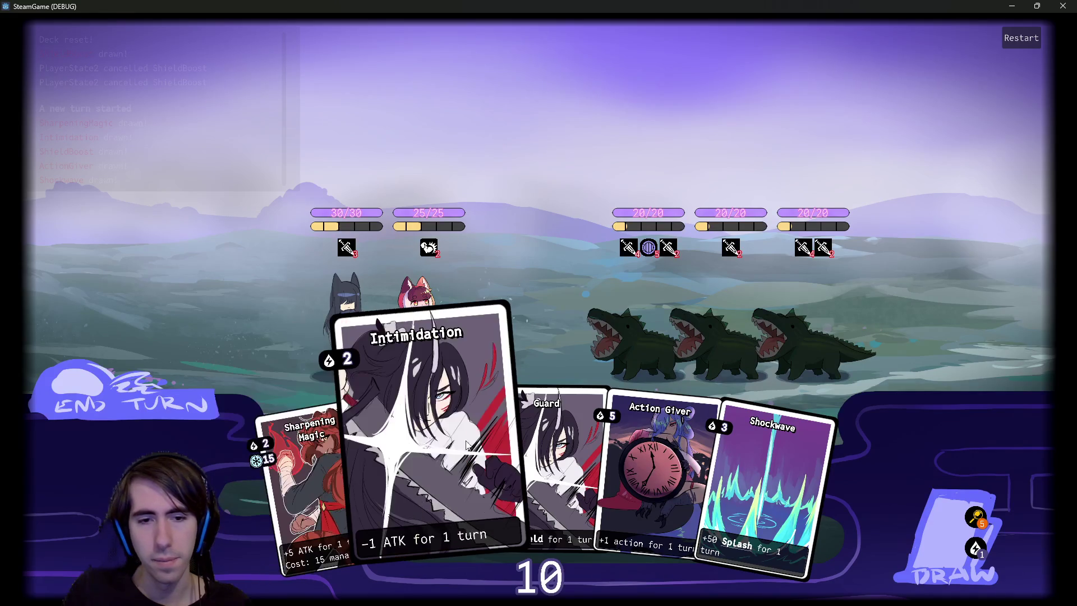
click(907, 510)
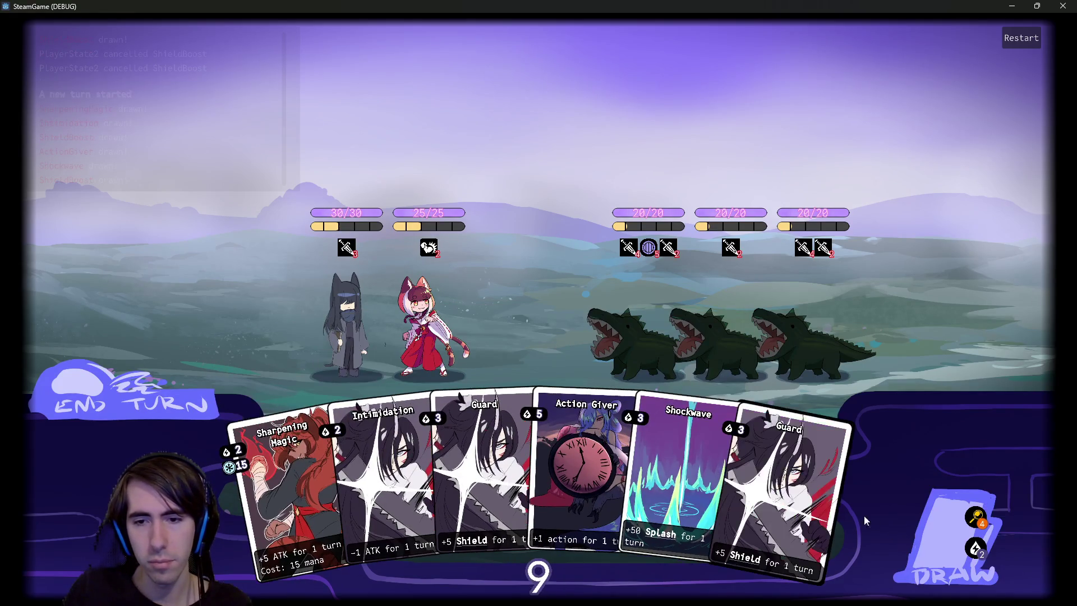
click(805, 506)
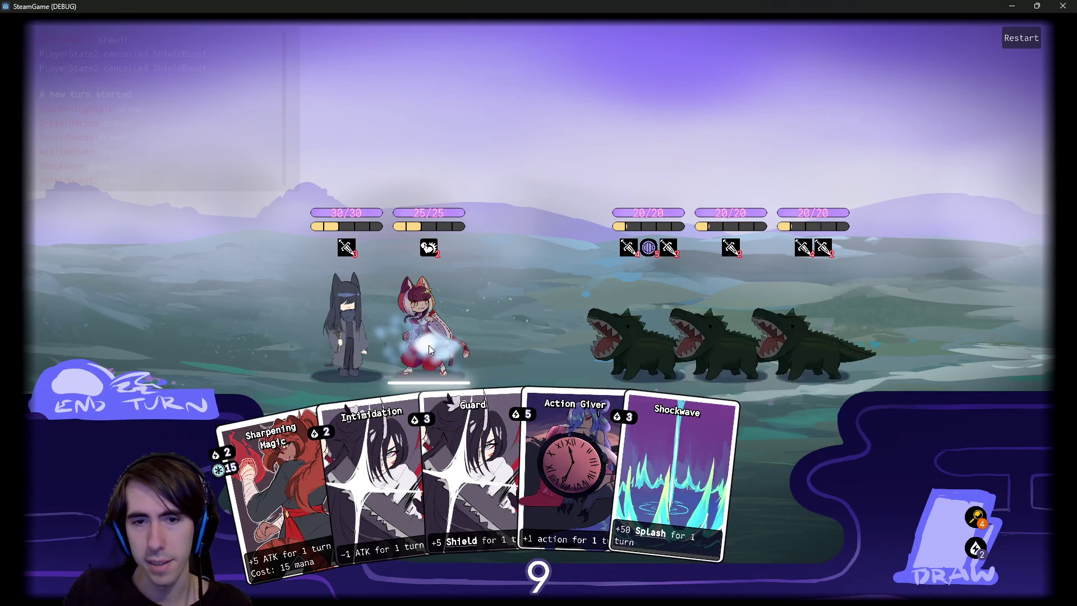
key(3)
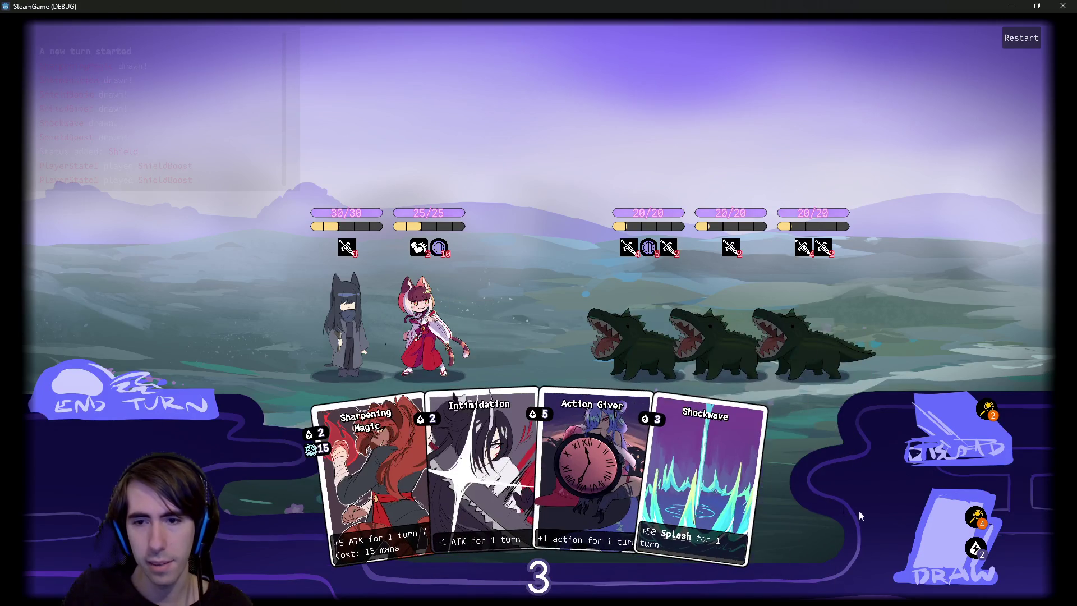
click(925, 536)
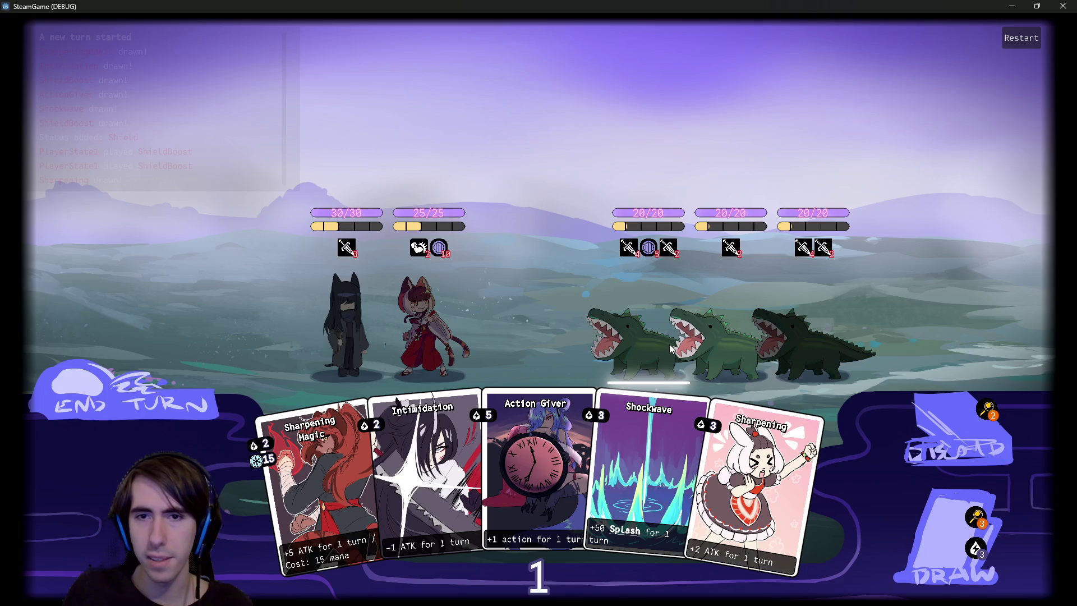
- Have the cat girl and the dark-haired ally attack the middle crocodile
click(722, 344)
click(329, 330)
click(698, 348)
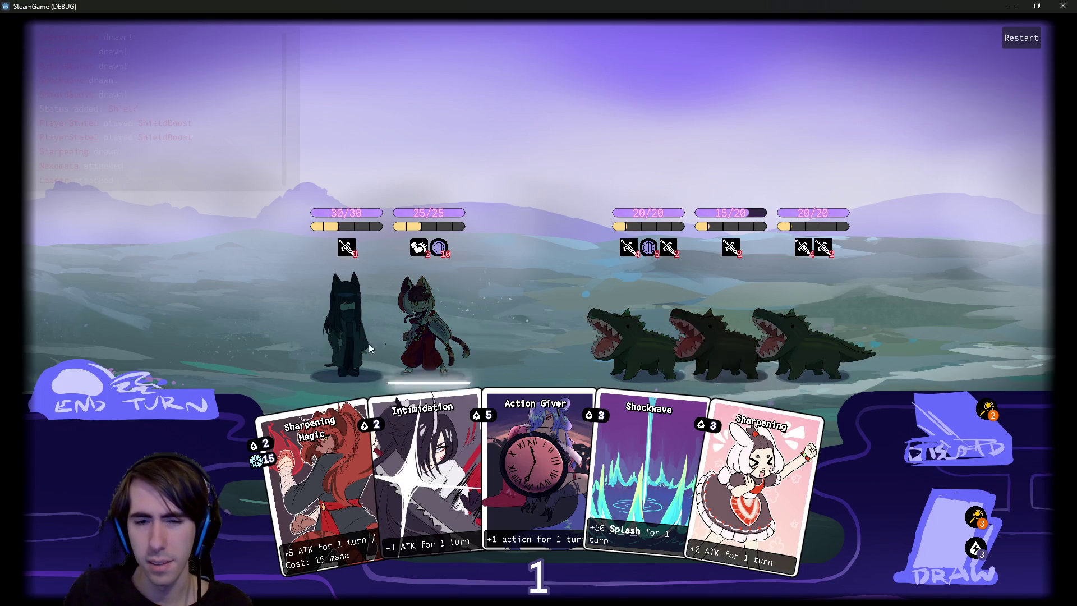
mouse_move(268, 117)
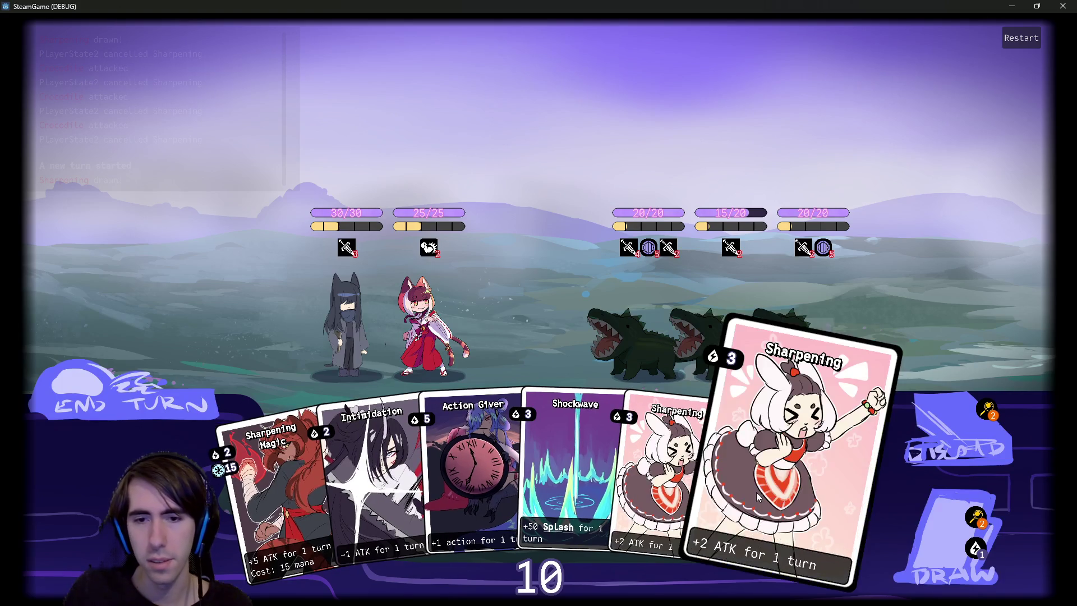
- Give the cat girl two Sharpenings and Shockwave, then attack the middle crocodile with her and the hooded character to 6/20
drag(859, 488, 438, 330)
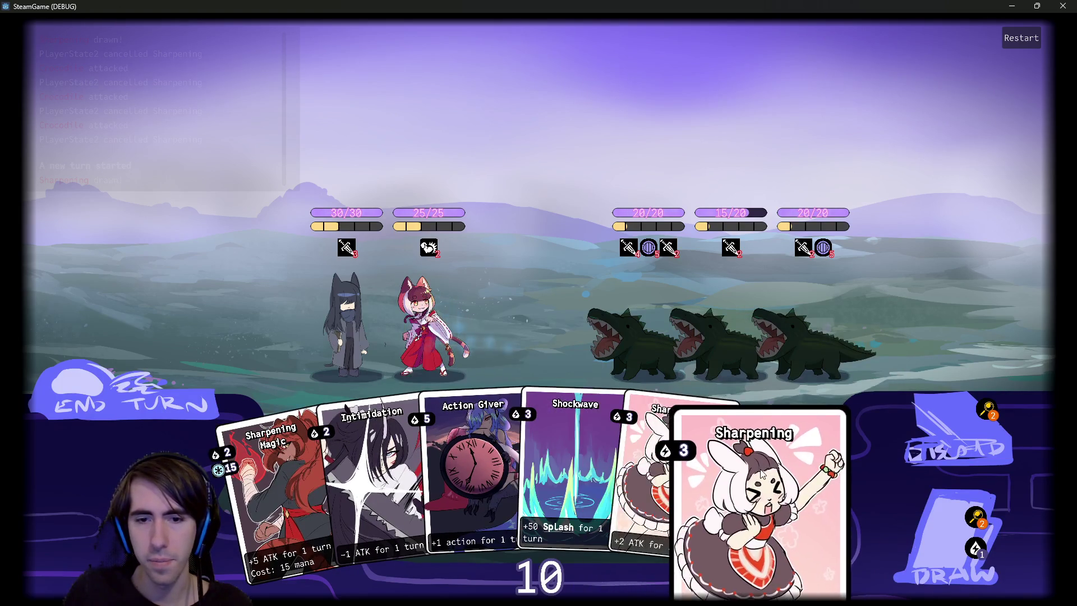
drag(758, 488, 429, 328)
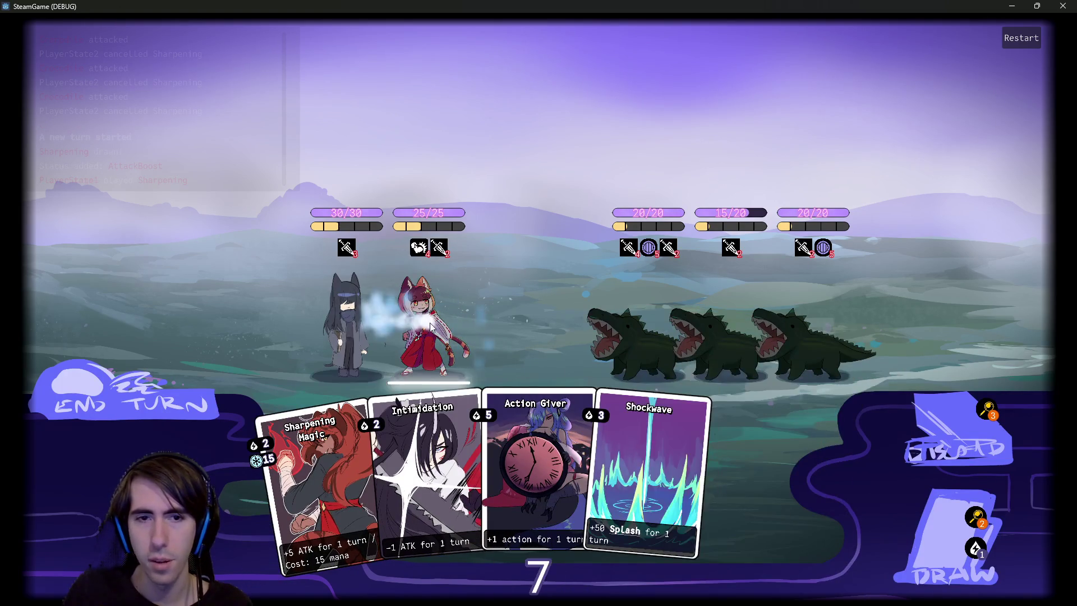
drag(522, 376, 432, 331)
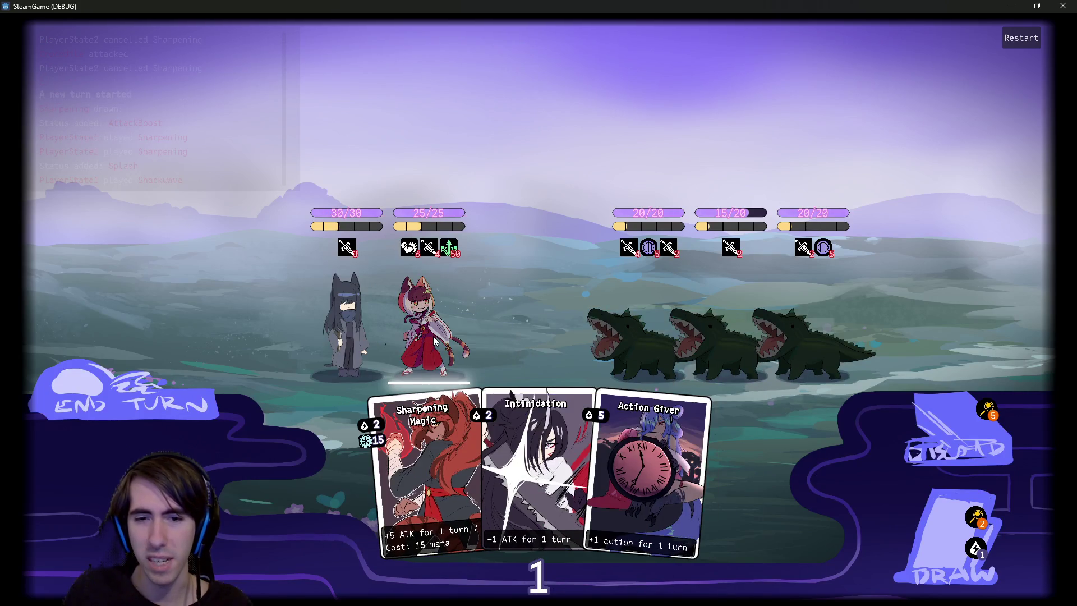
click(926, 509)
click(694, 326)
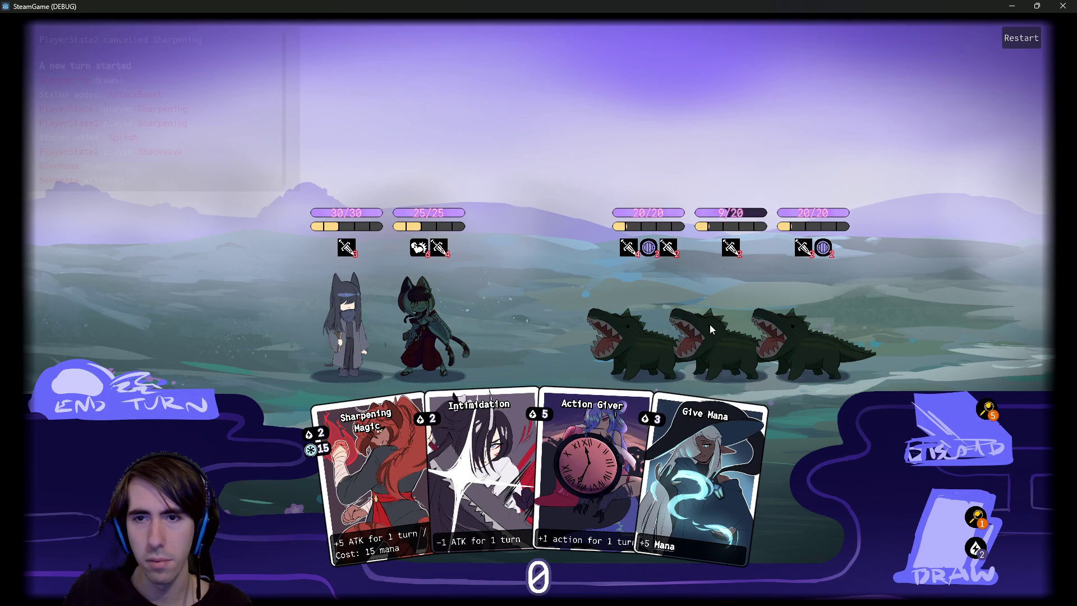
click(353, 315)
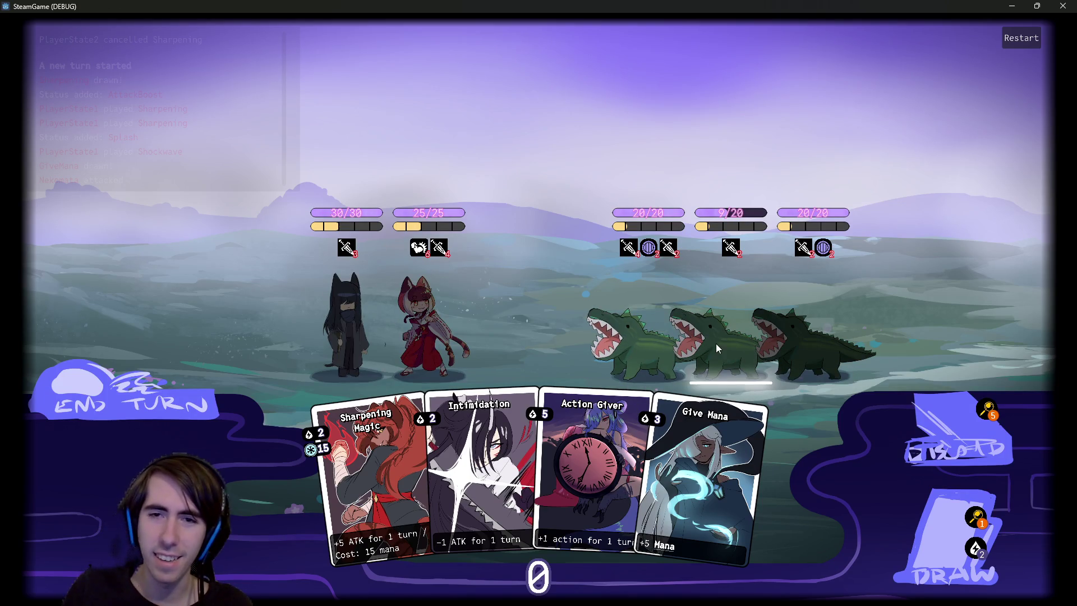
mouse_move(649, 247)
click(721, 331)
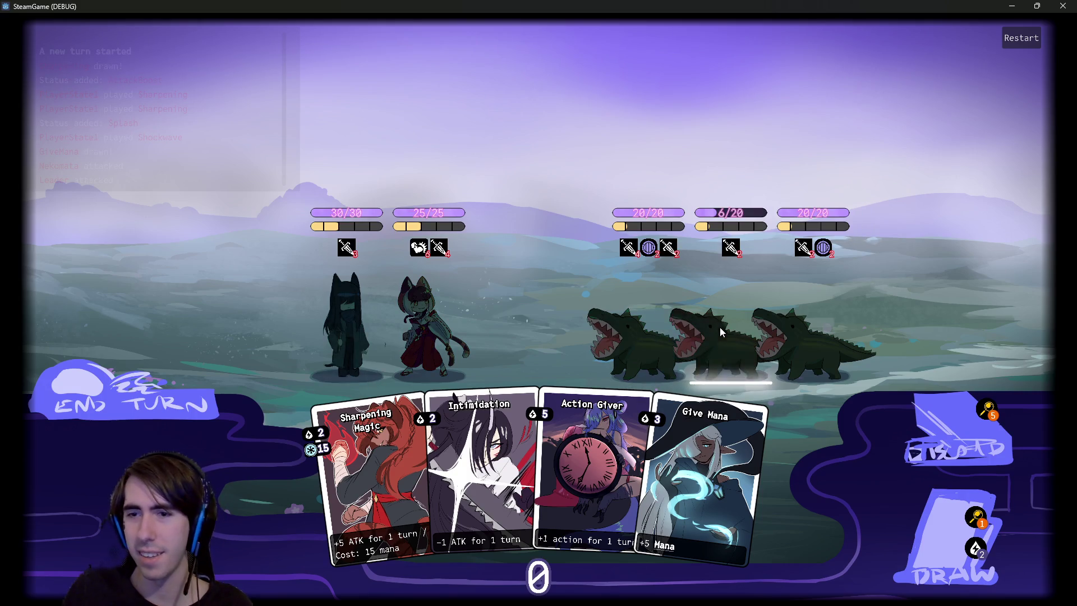
- End the turn and begin playing a Give Mana card on a character at 10 mana
click(153, 405)
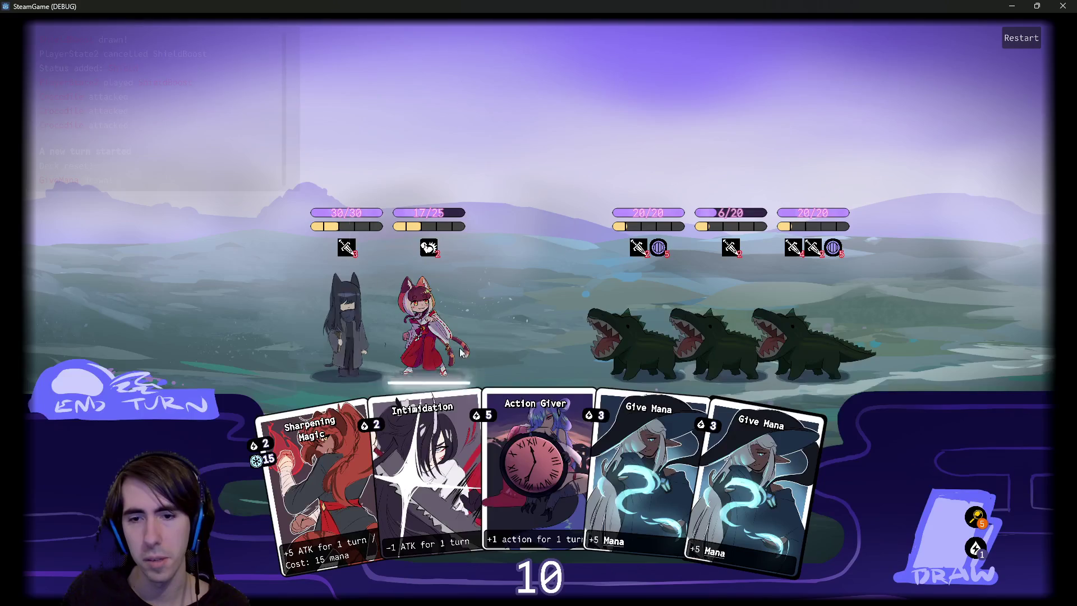
mouse_move(617, 476)
drag(618, 471, 349, 316)
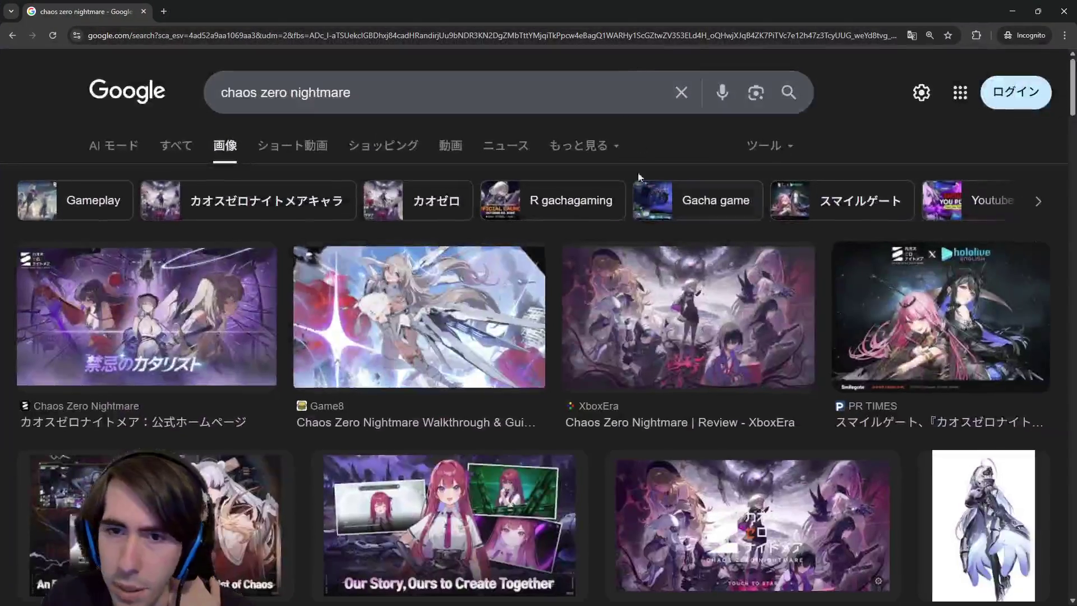
scroll(645, 240, down, 4)
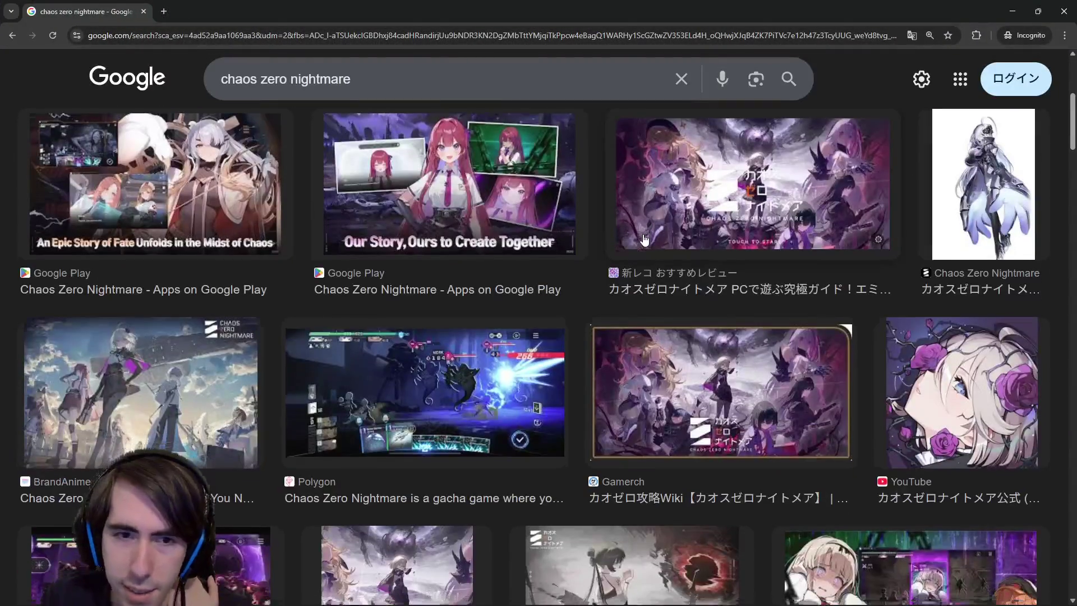
scroll(645, 240, down, 2)
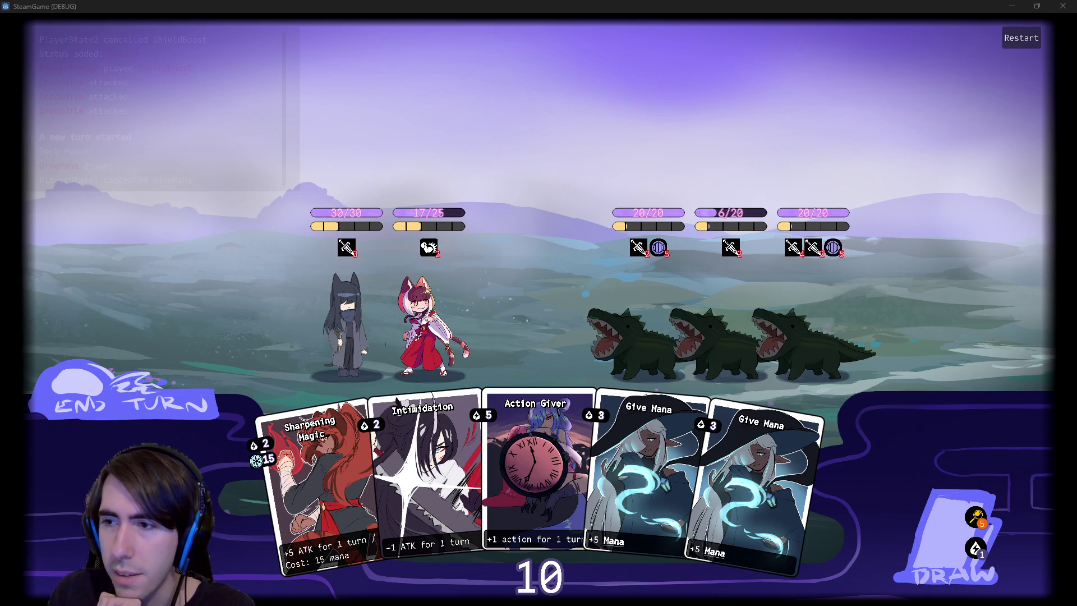
drag(1066, 99, 453, 8)
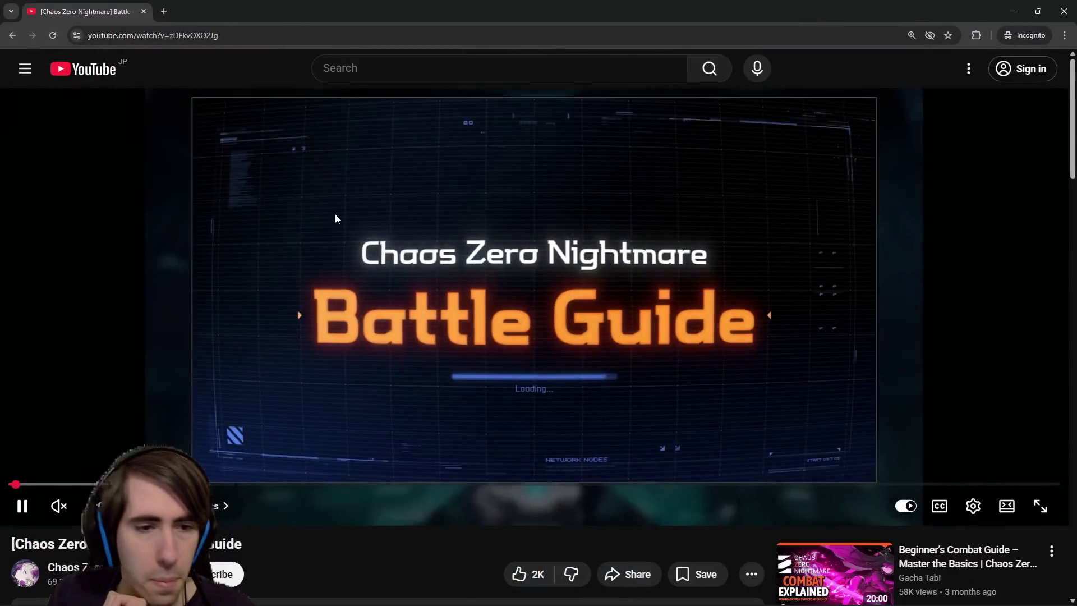
drag(253, 483, 273, 484)
double_click(647, 273)
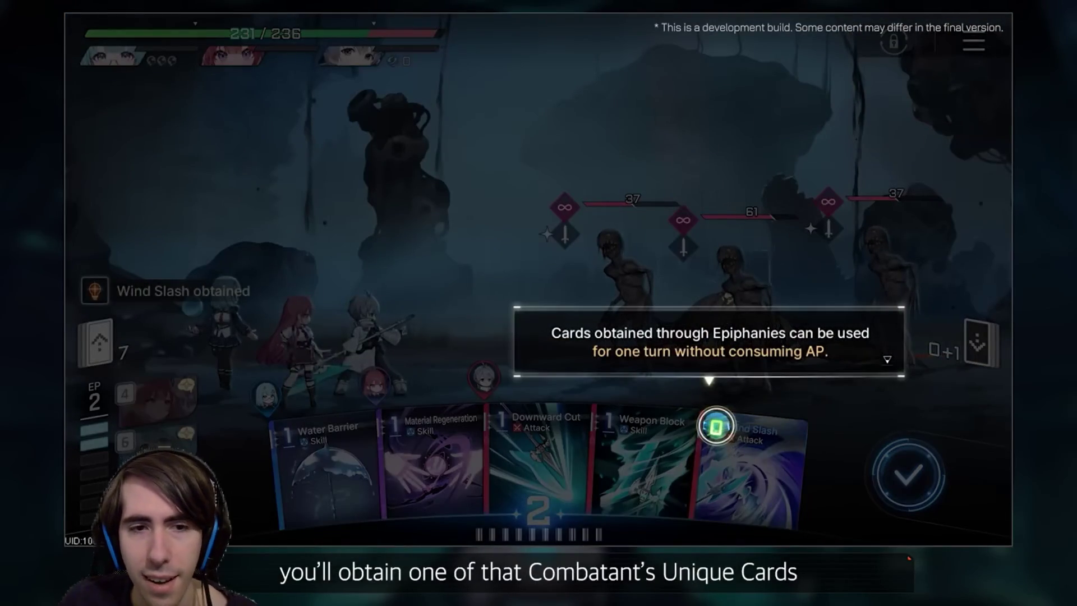
mouse_move(456, 355)
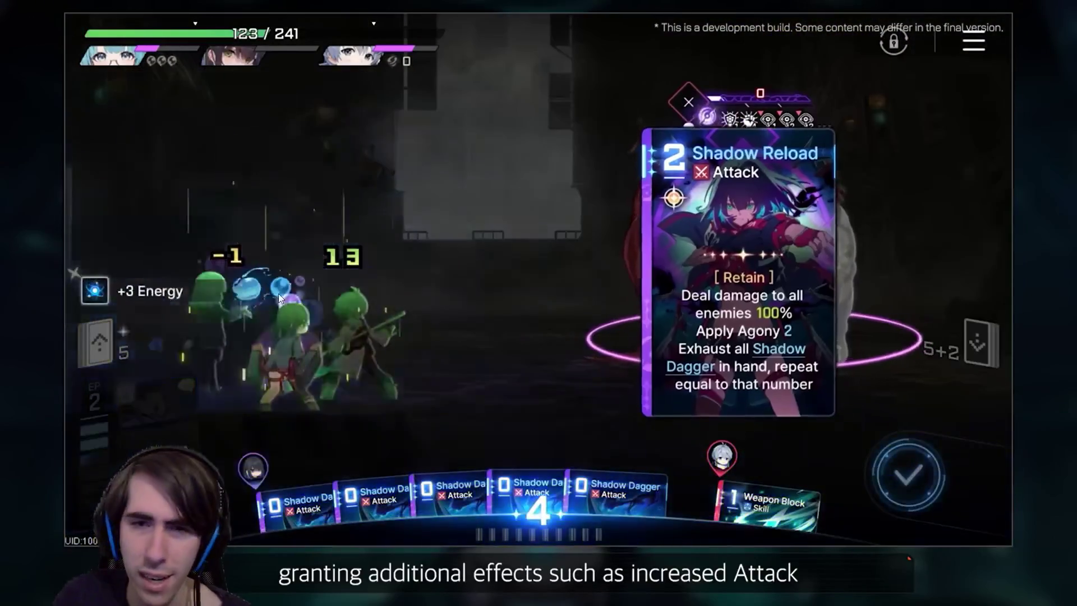
mouse_move(306, 288)
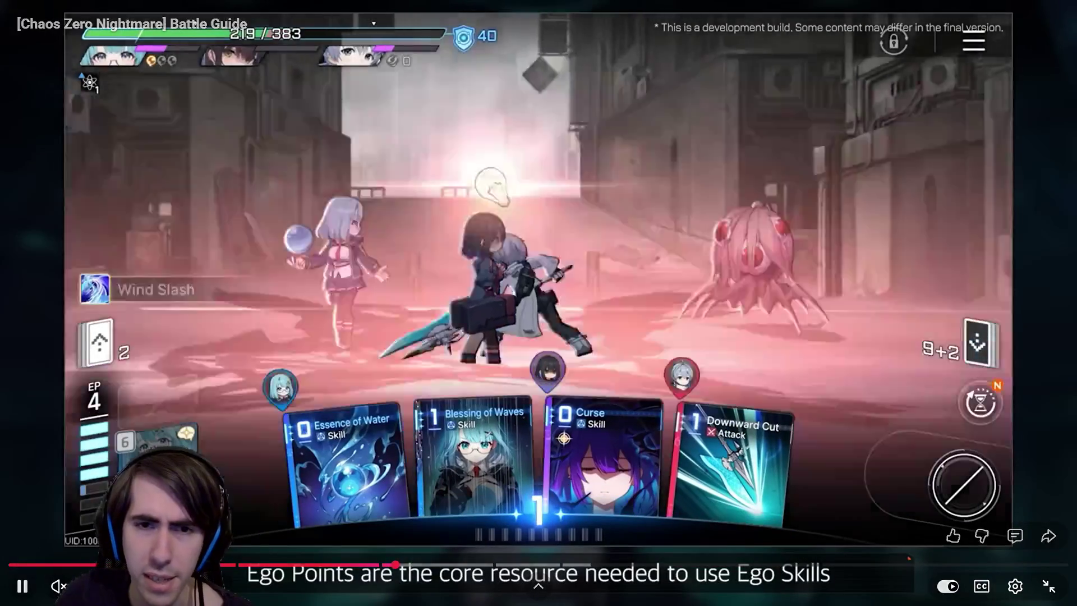
key(Escape)
key(alt+Tab)
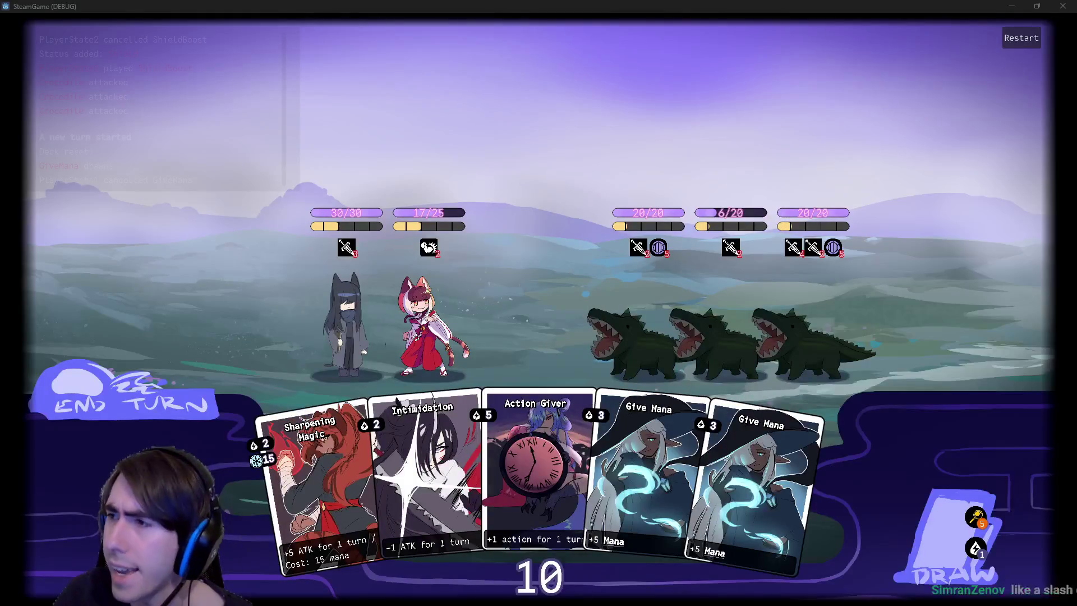
- Play Action Giver and Give Mana on the red-haired ally, then attack the first crocodile, cutting its shield to 3
mouse_move(536, 410)
mouse_down()
mouse_move(432, 326)
mouse_move(562, 387)
mouse_up()
click(562, 387)
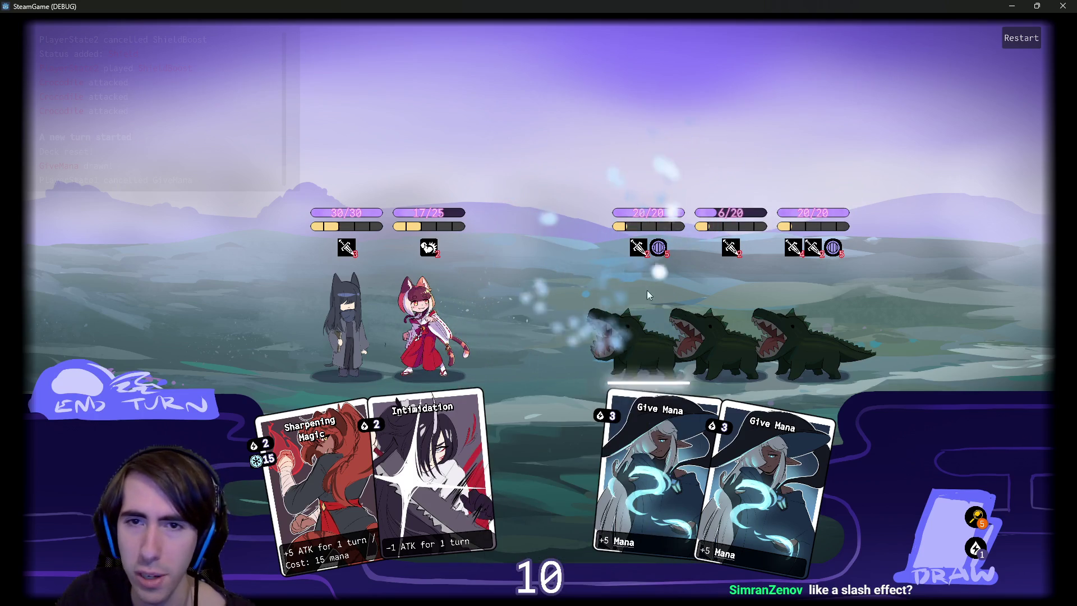
mouse_move(655, 429)
mouse_down()
mouse_move(467, 344)
mouse_move(465, 315)
mouse_up()
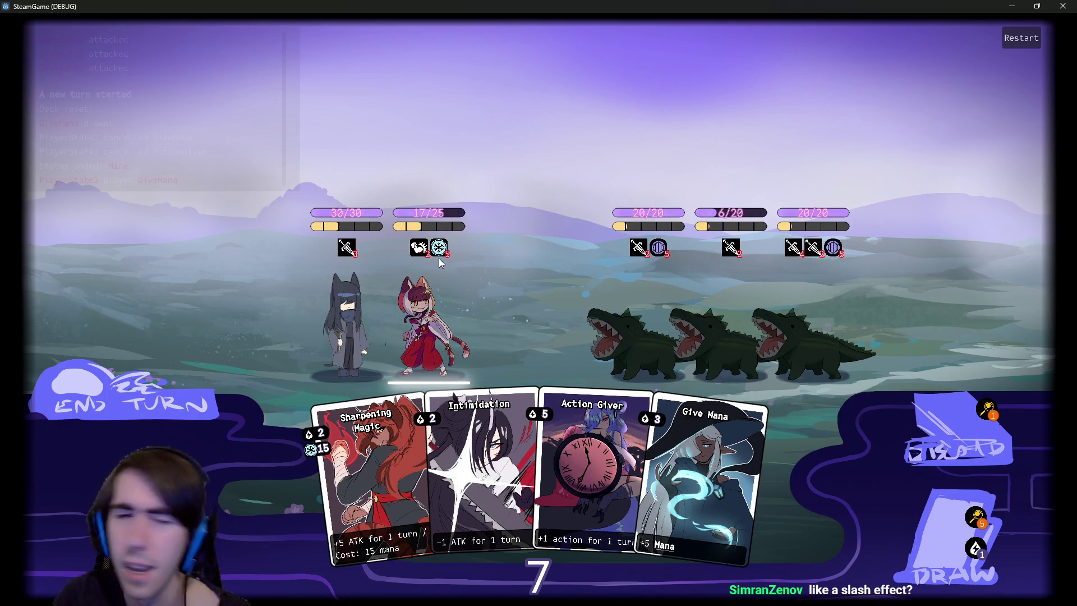
click(443, 337)
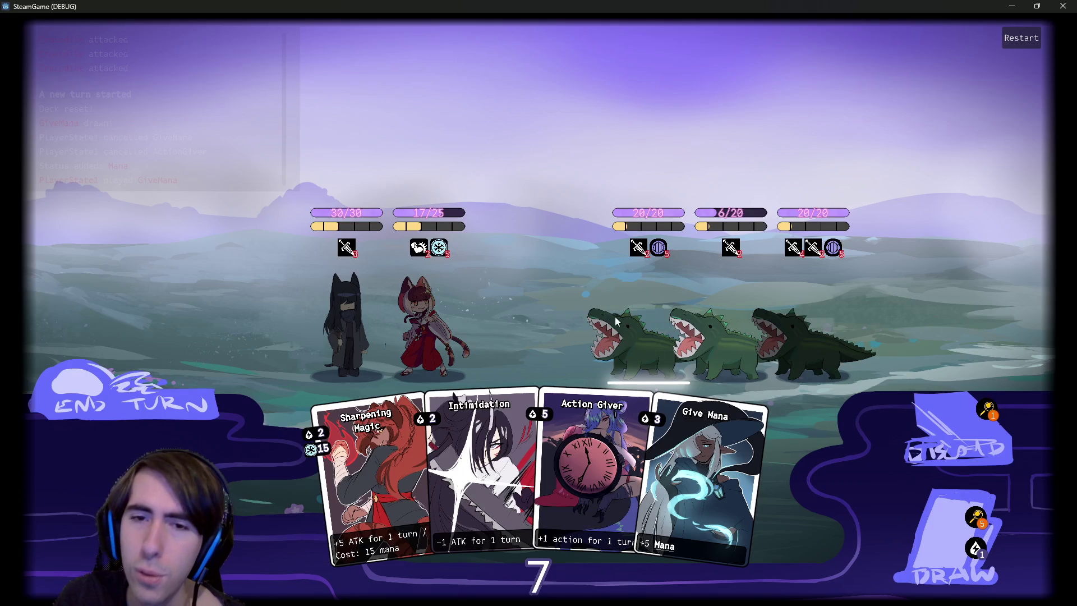
click(637, 323)
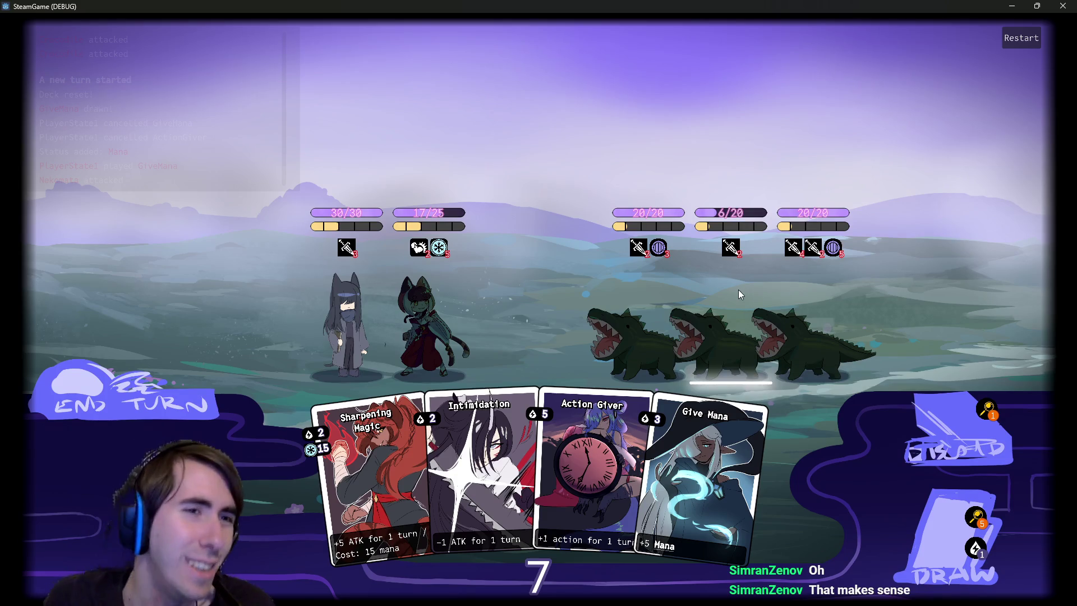
- Close the game, open expeditionGenBlueprint.gd, and switch via the terminal to the SteamGame project board
click(1063, 6)
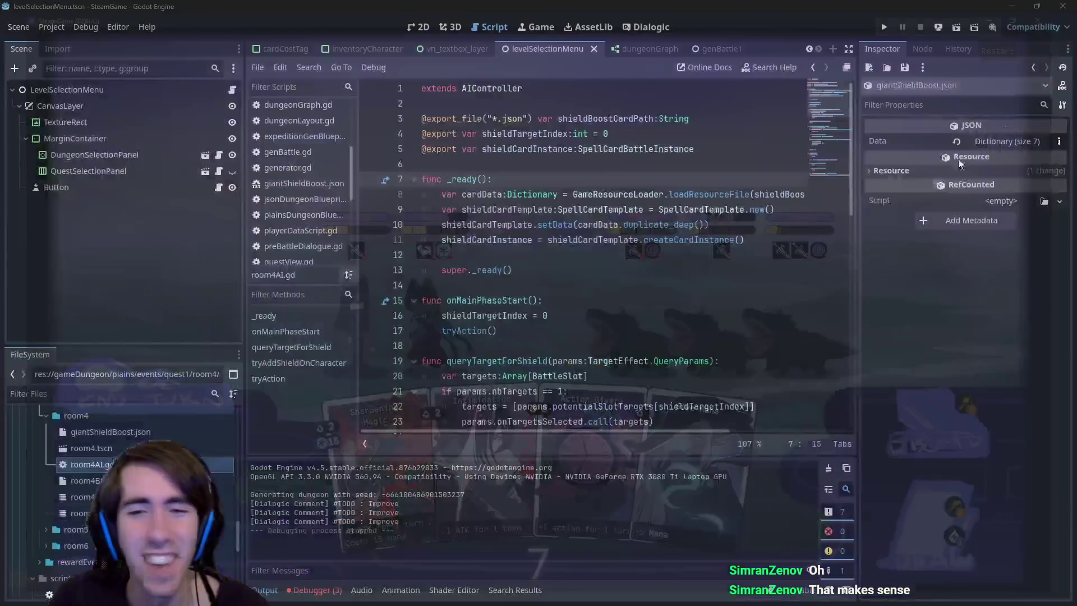
scroll(694, 275, down, 1)
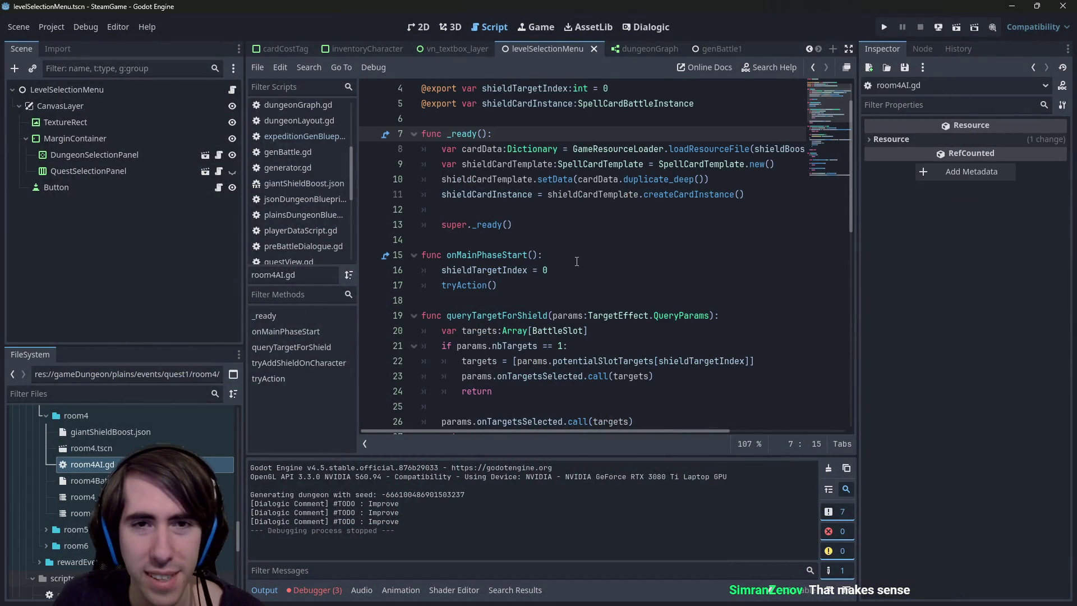
scroll(603, 149, down, 1)
scroll(602, 148, up, 2)
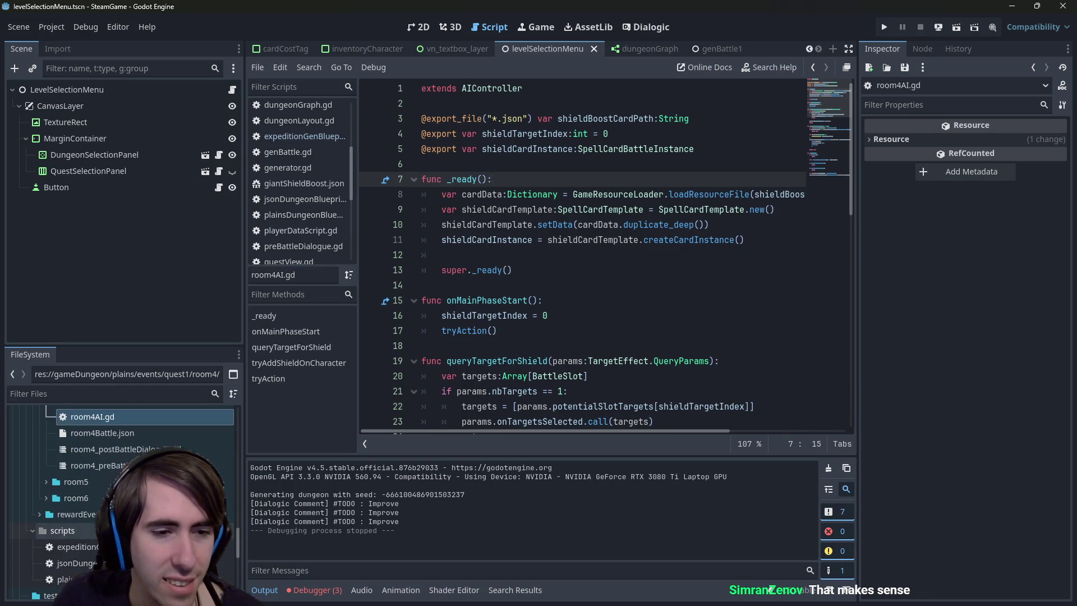
click(304, 136)
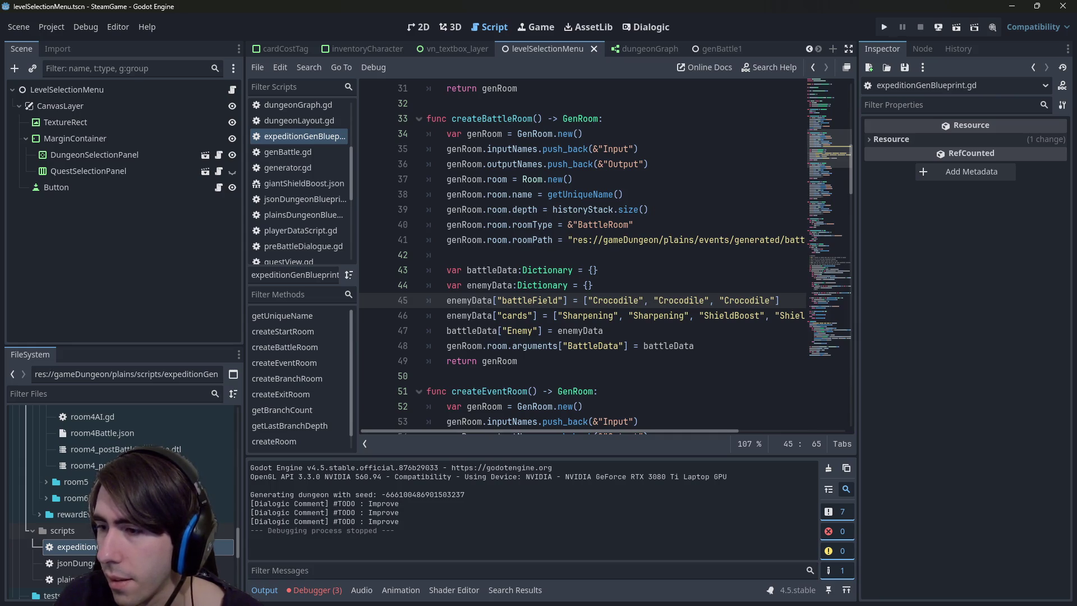
key(alt+Tab)
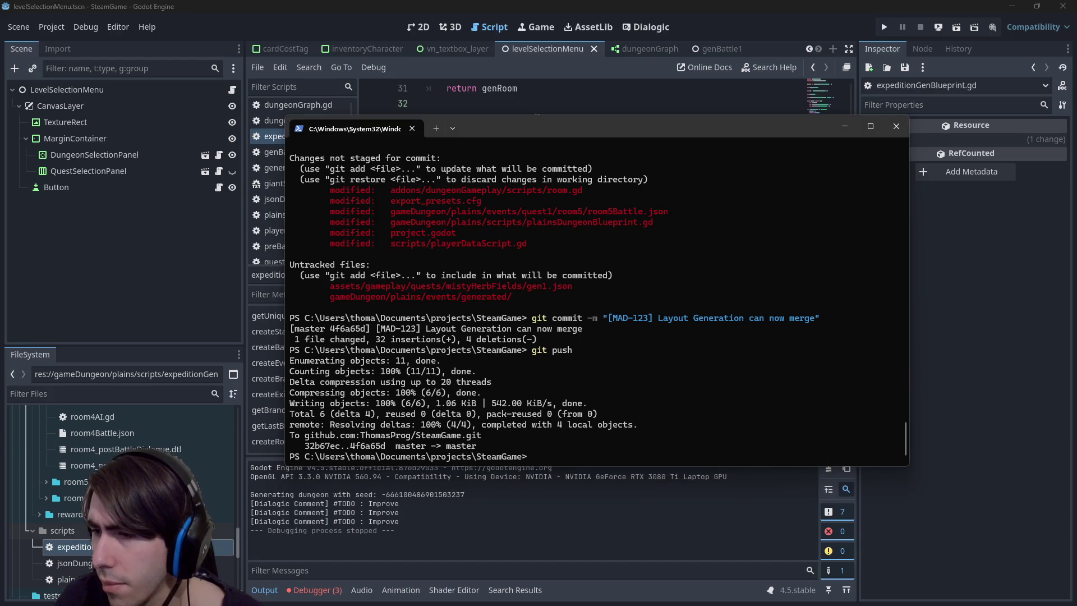
key(alt+Tab)
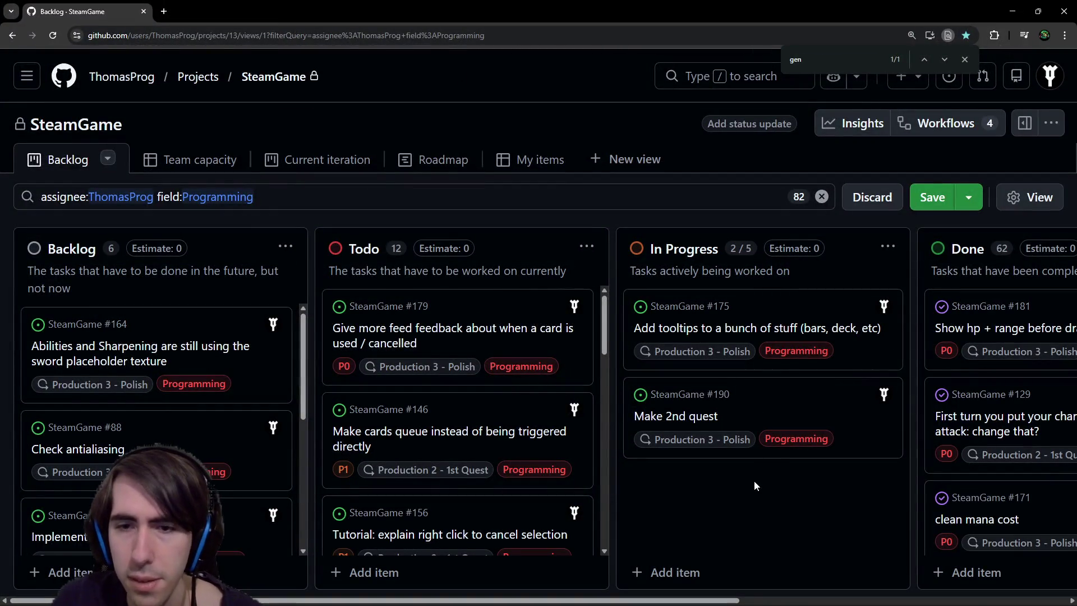
- Create a 'Generate Battles' issue in the In Progress column
key(ctrl+minus)
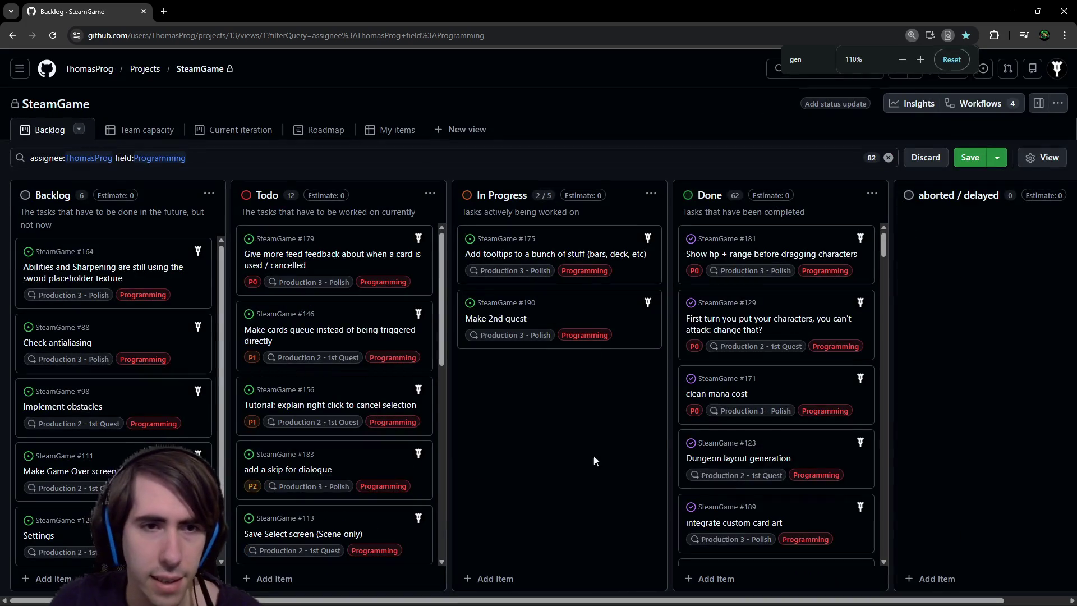
click(587, 576)
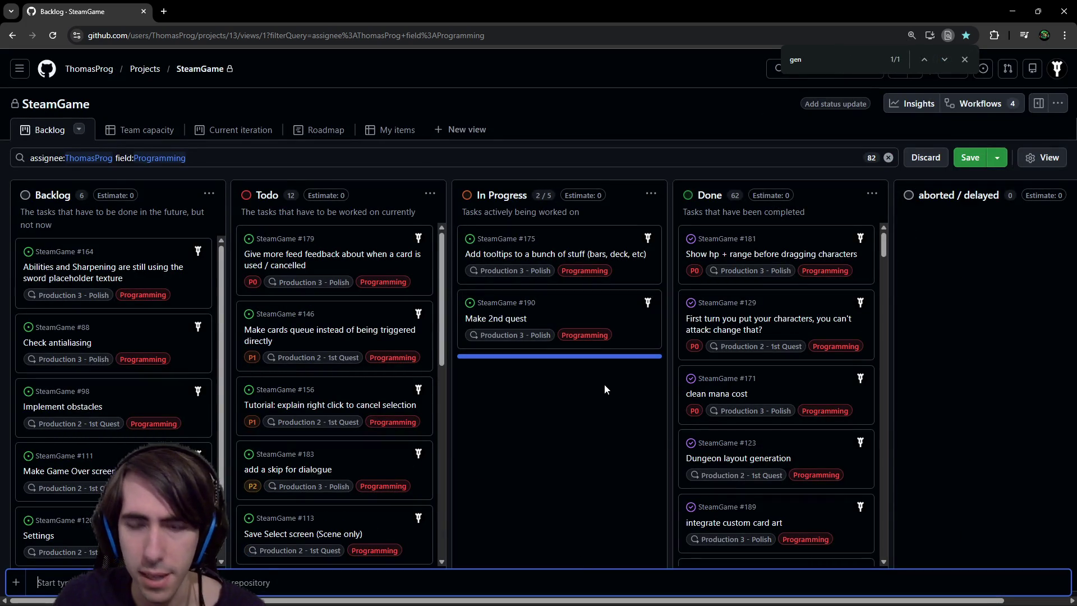
text(Genera)
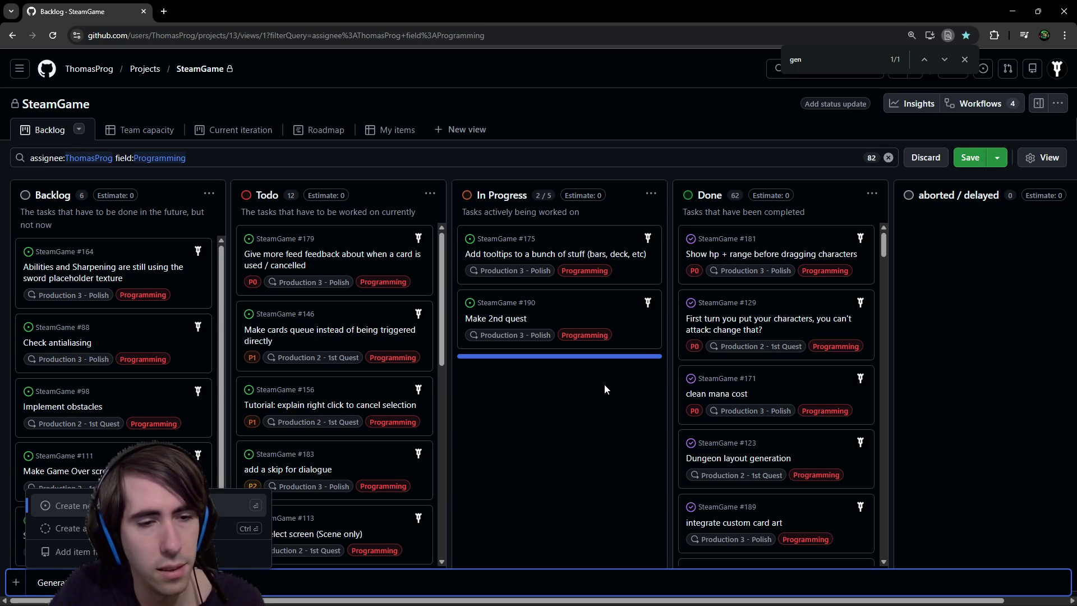
key(ctrl+a)
key(BackSpace)
text(Generate Battles)
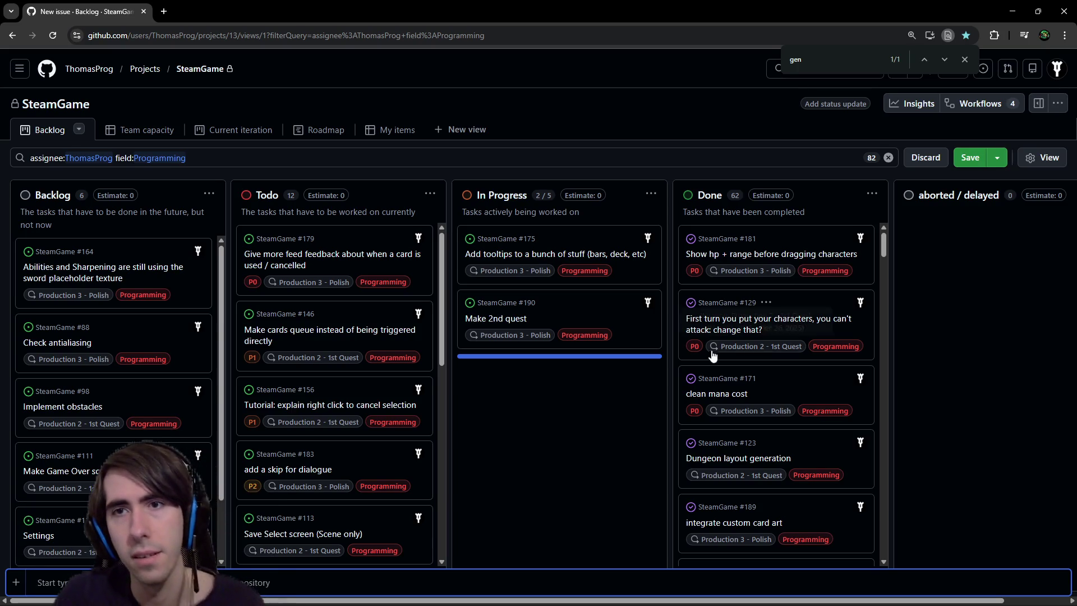
key(Return)
- Assign the issue to the project owner, set milestone Production 3, add a description, then filter by Production 3 - Polish
click(328, 472)
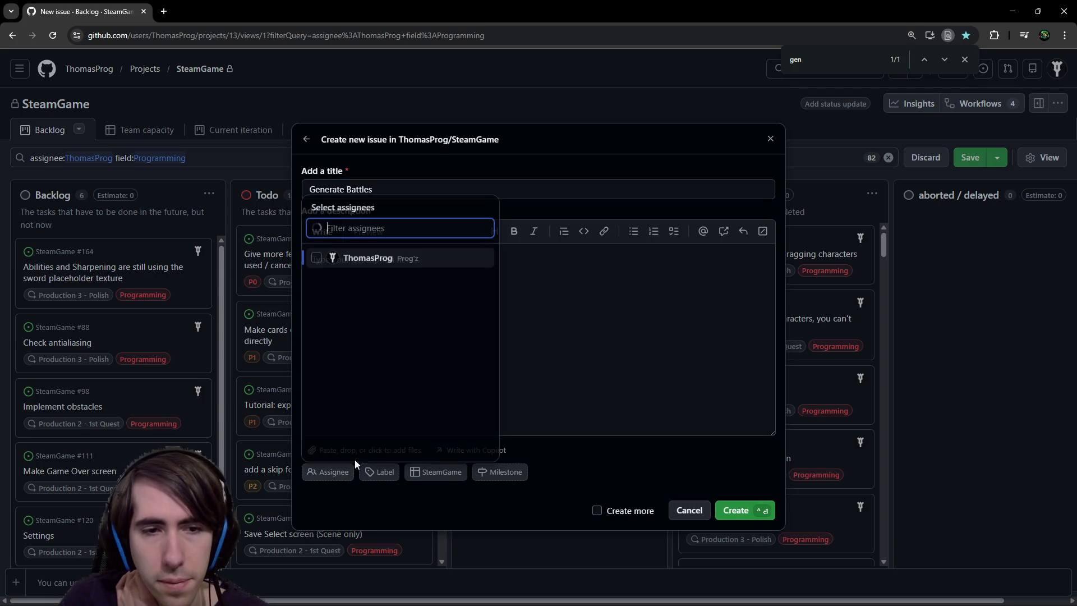
click(342, 255)
click(541, 436)
click(558, 472)
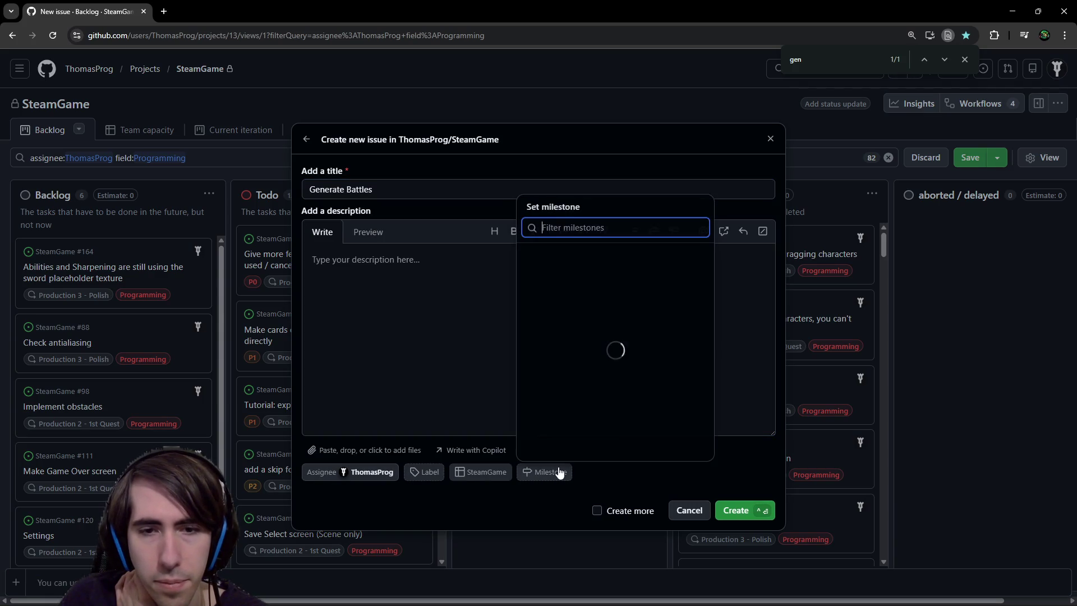
click(626, 364)
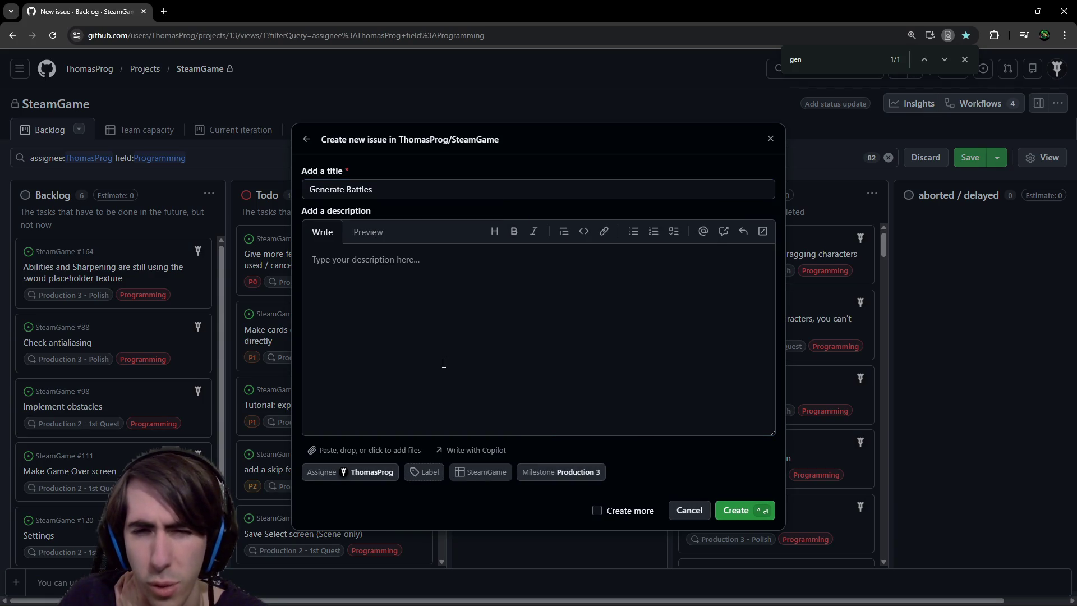
click(493, 469)
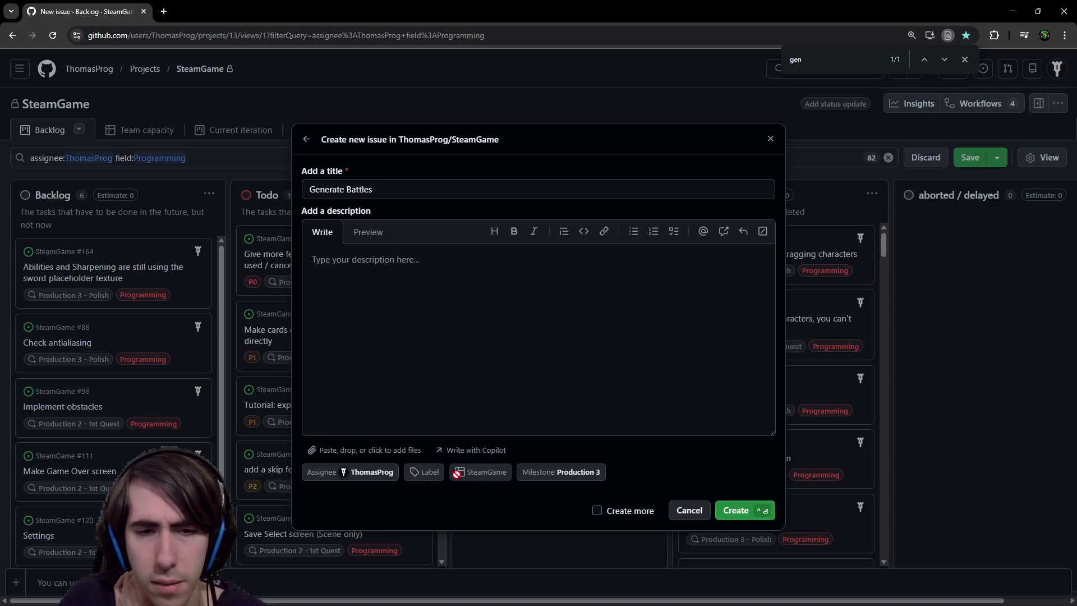
click(475, 329)
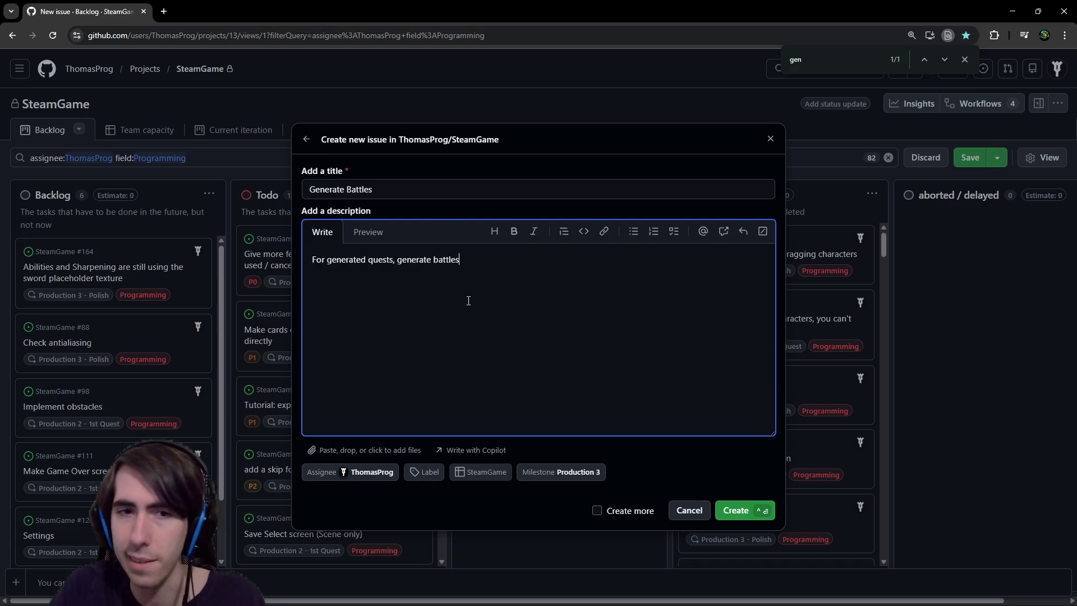
text(y)
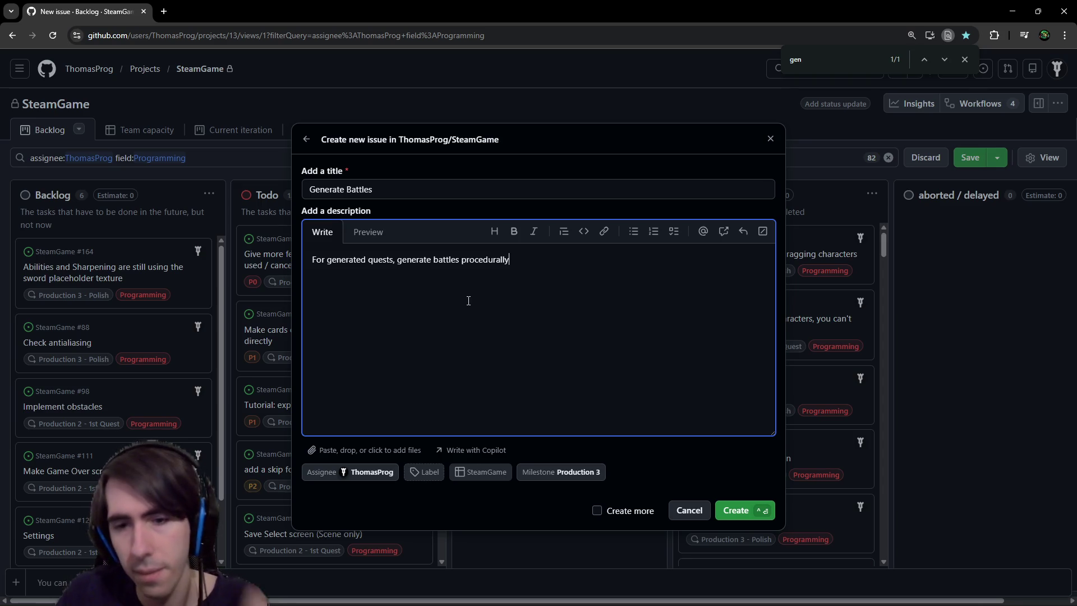
click(751, 508)
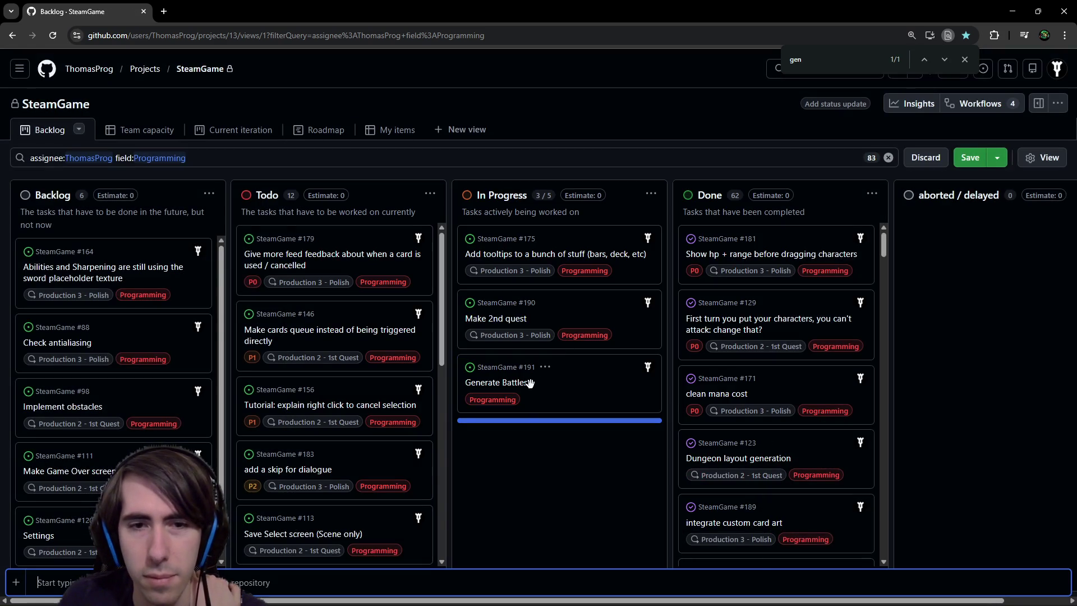
click(522, 336)
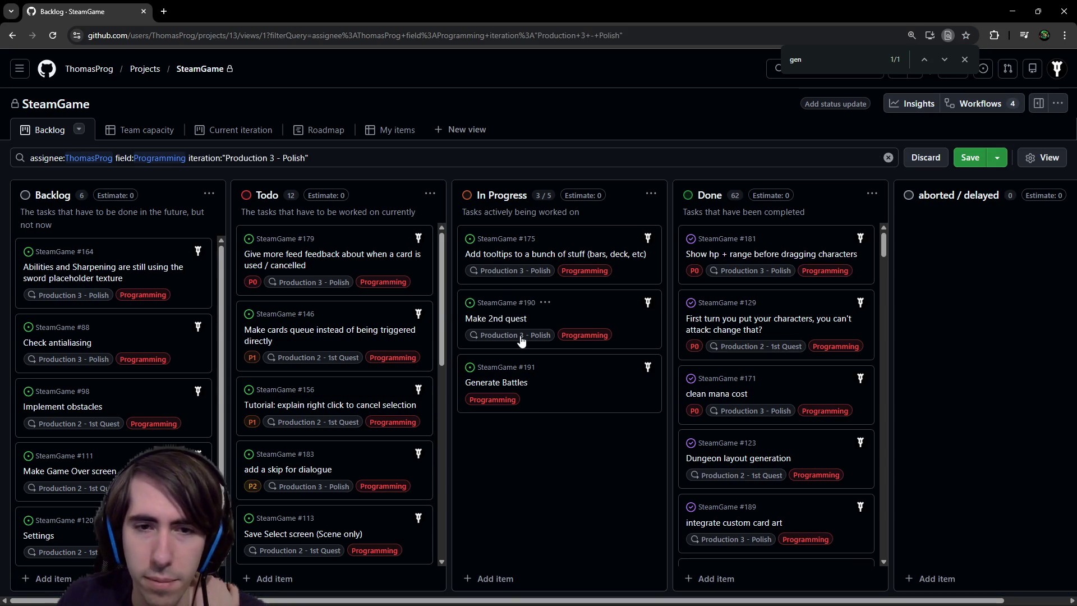
- Clear the iteration filter and set Generate Battles #191's iteration to Vertical Slice, closing its details pane
click(522, 336)
click(522, 384)
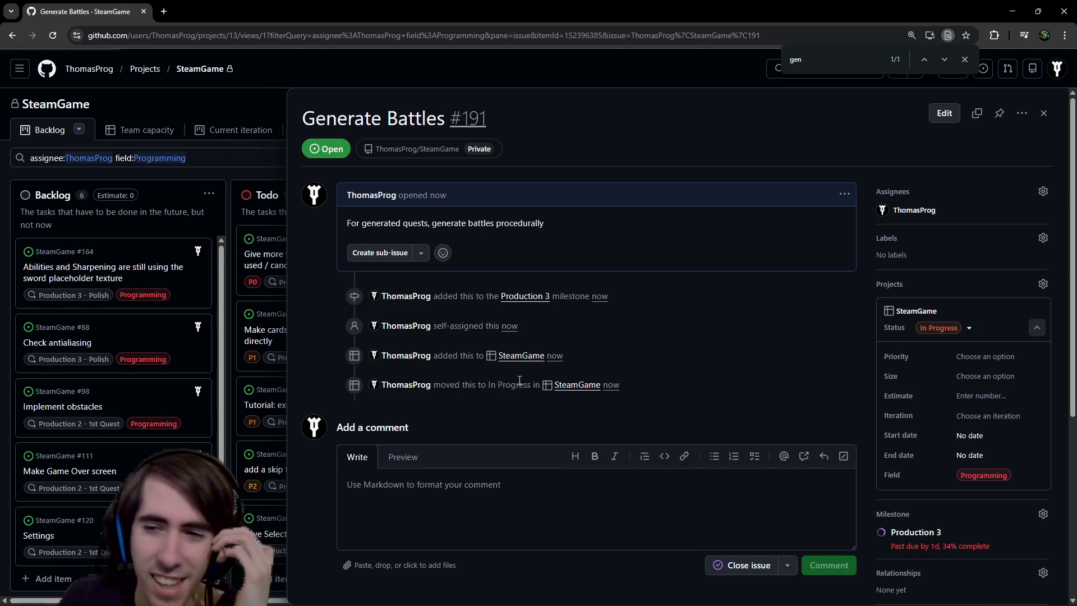
click(979, 416)
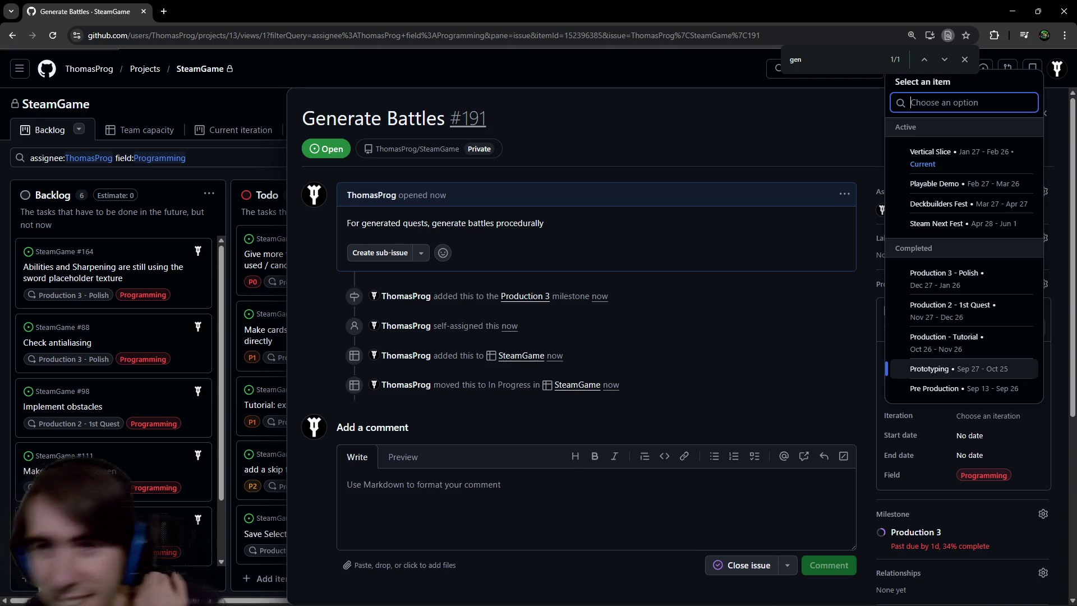
click(963, 163)
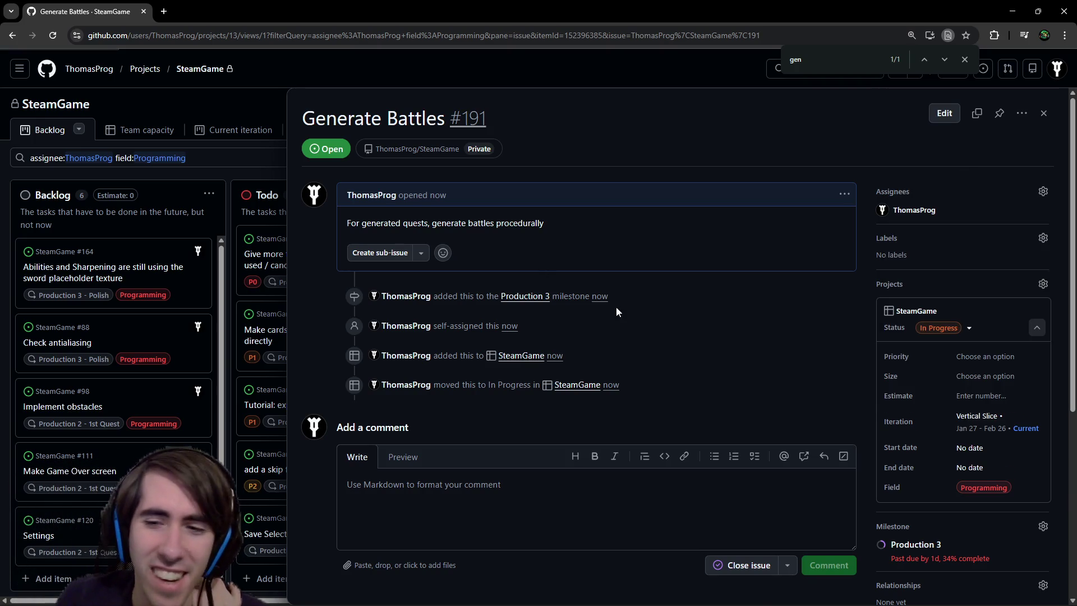
click(264, 102)
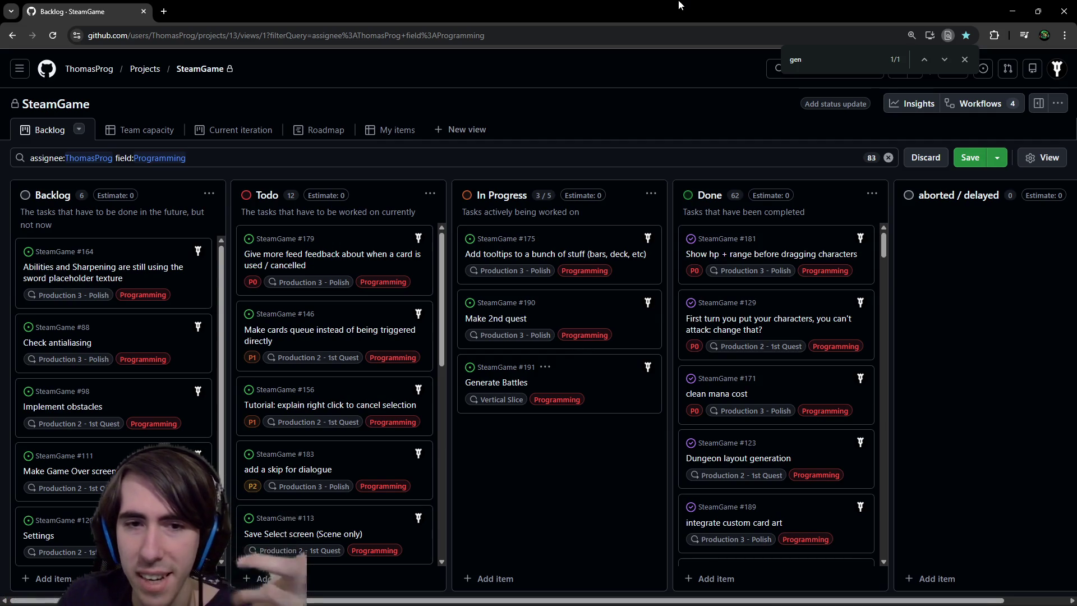
click(965, 59)
- Run git status and start a git add with the plains scripts folder and playerDataScript.gd paths
click(1013, 11)
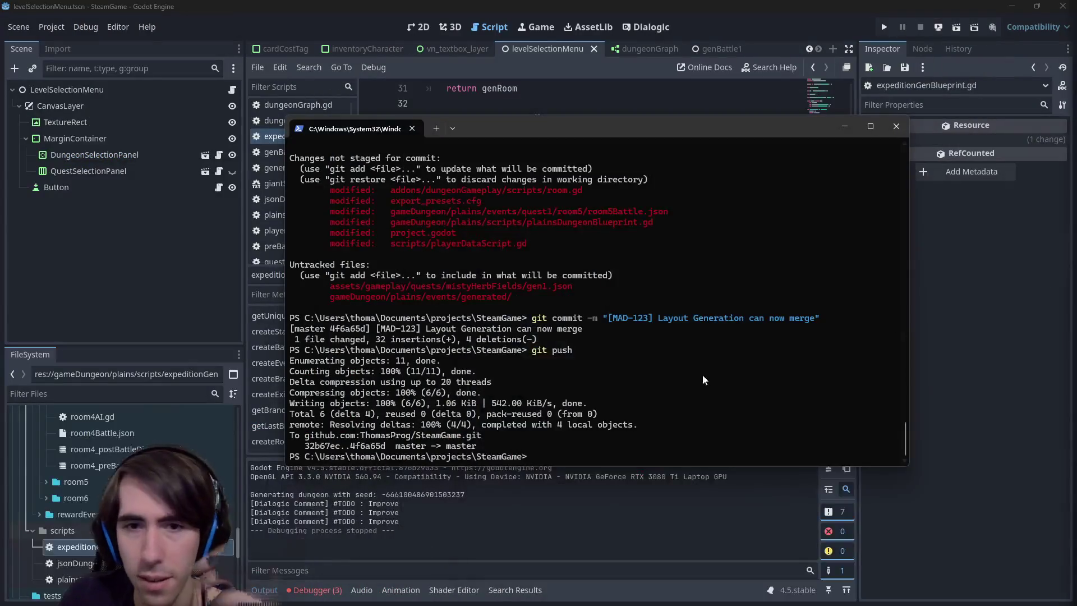
text(git st)
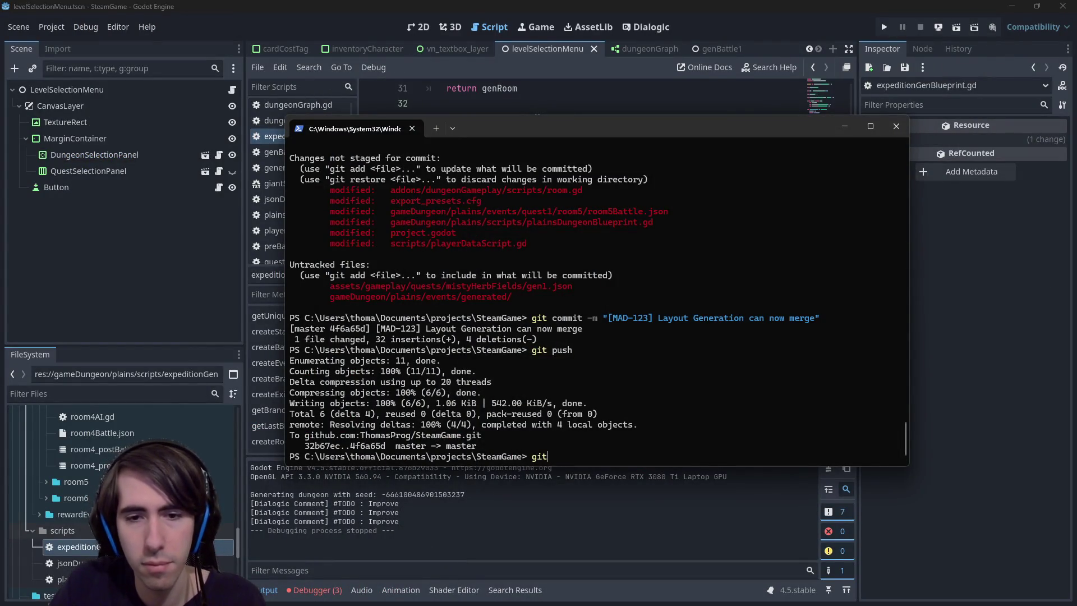
text(atus)
key(Return)
text(git add)
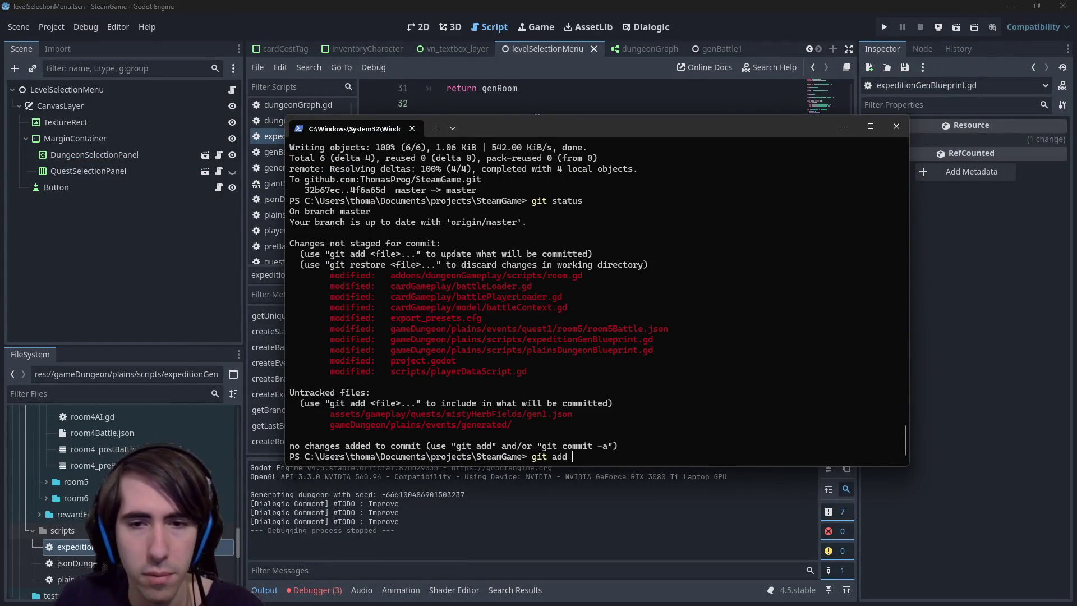
drag(392, 340, 529, 344)
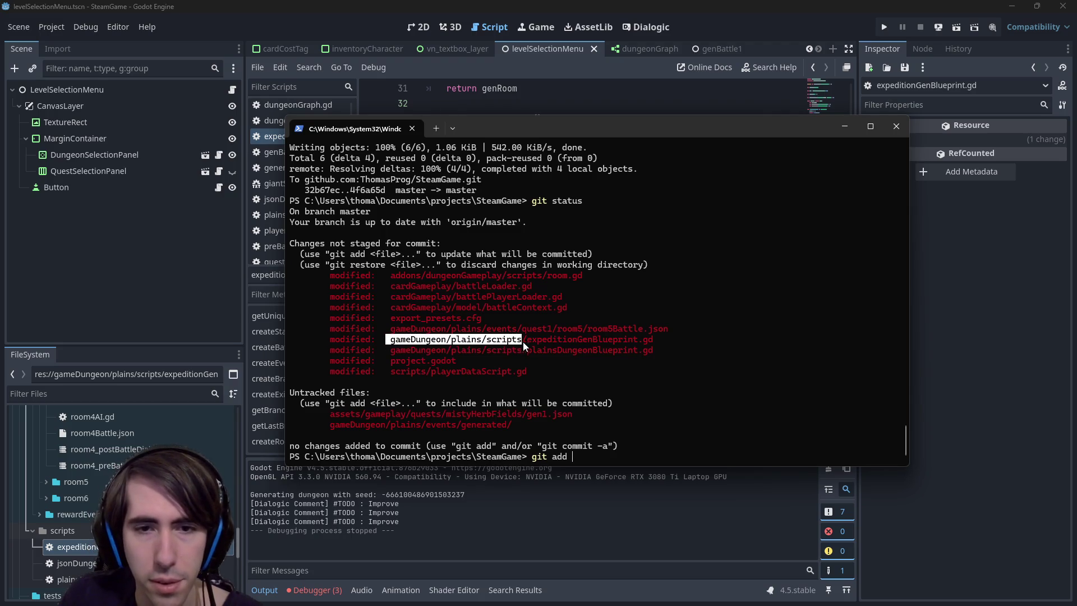
key(ctrl+c)
key(ctrl+v)
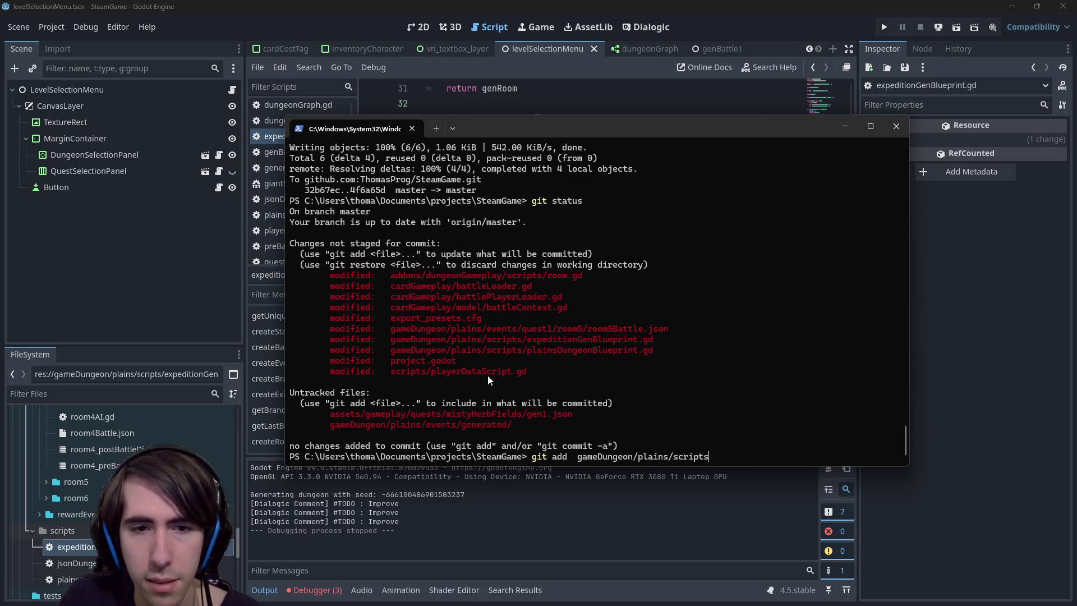
drag(392, 371, 531, 373)
key(ctrl+c)
key(ctrl+v)
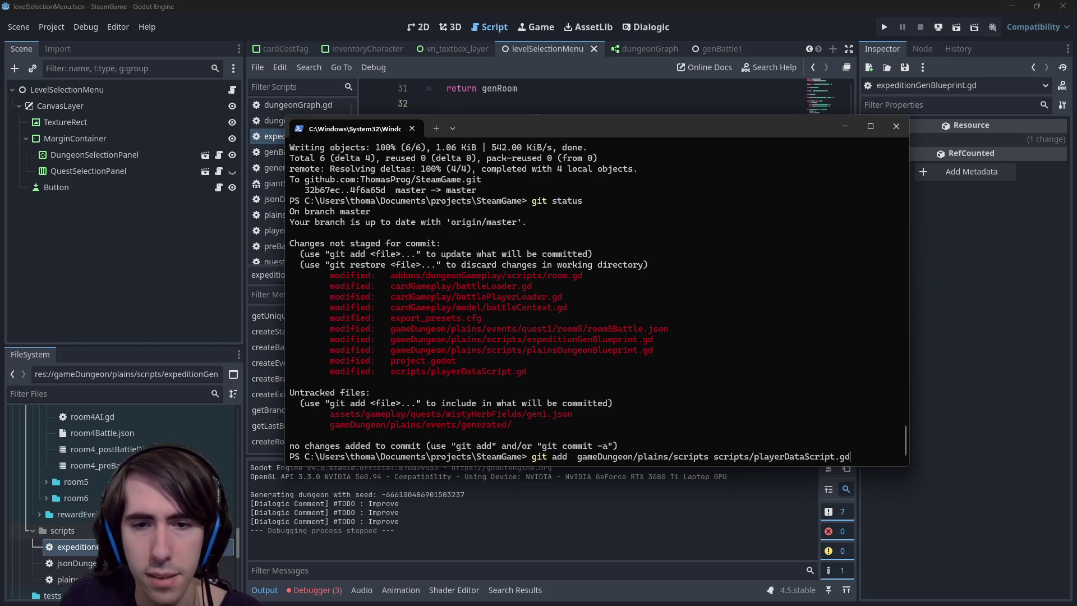
- Add cardGameplay and addons to the command, stage everything, and recheck git status
double_click(402, 299)
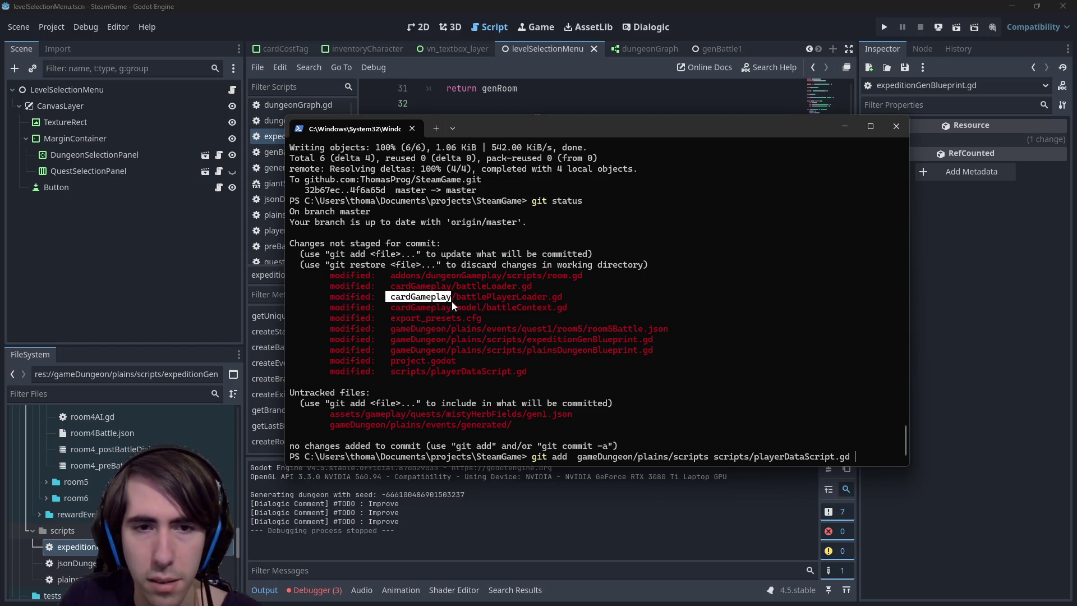
key(ctrl+c)
key(ctrl+v)
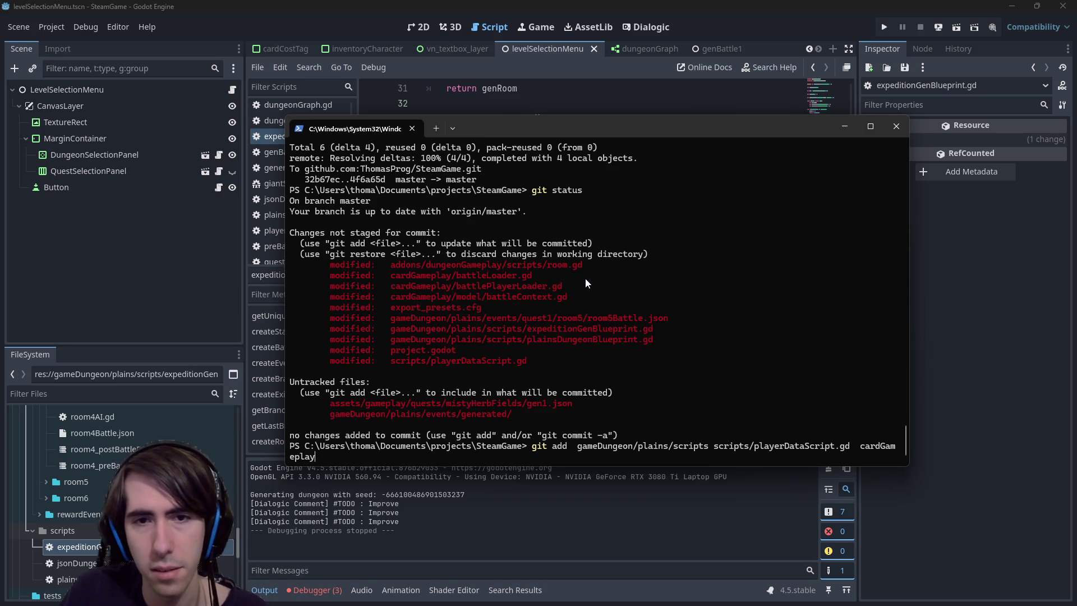
text(addons)
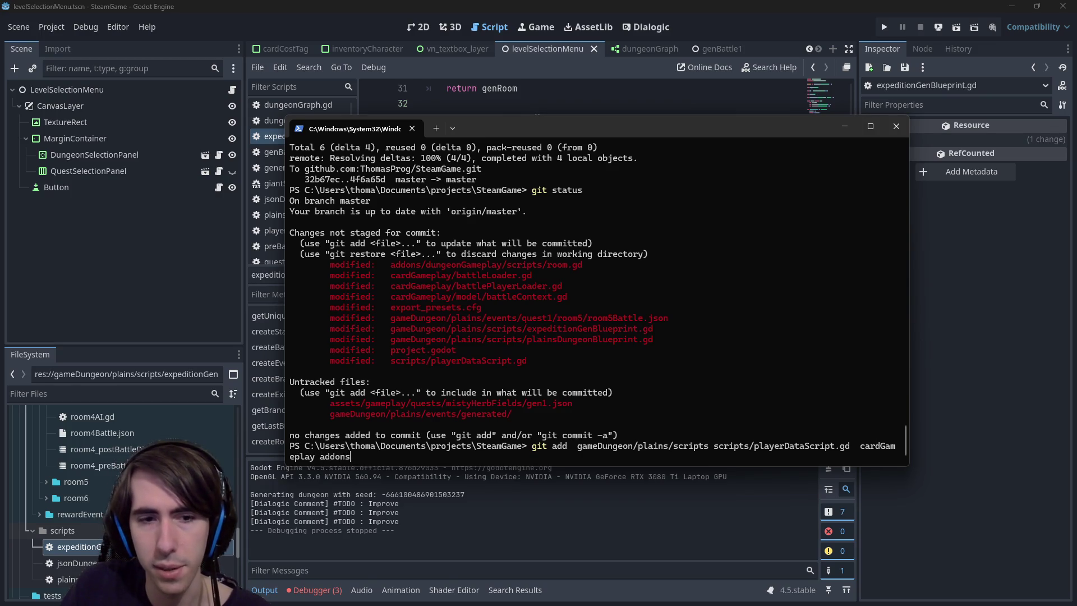
key(Return)
text(git status)
key(Return)
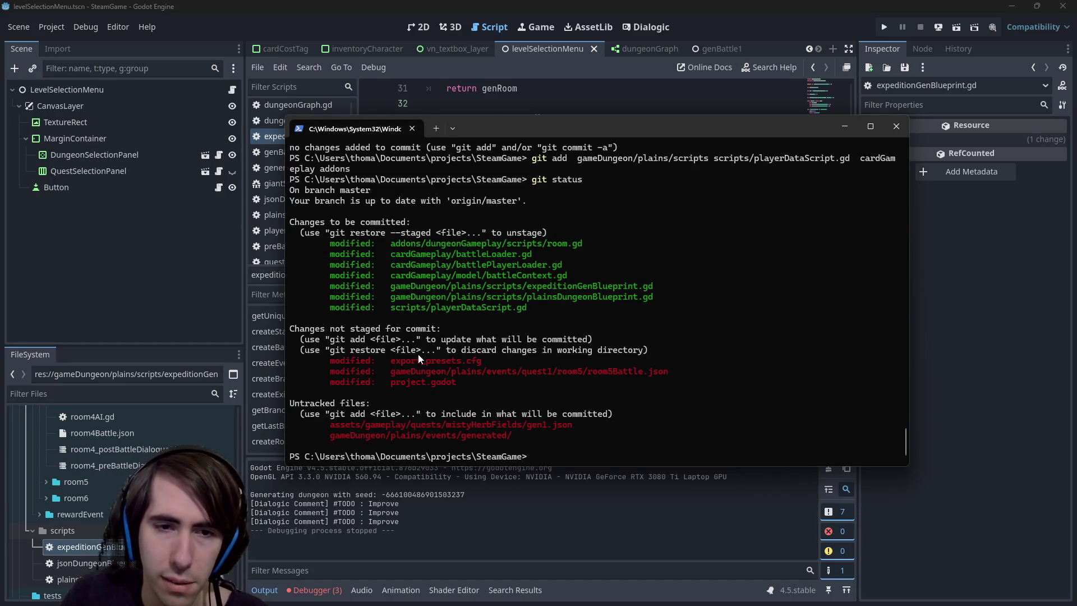
- Stage the new gen1.json quest file and the events/generated/ folder
drag(389, 372, 678, 374)
drag(331, 425, 583, 426)
key(ctrl+c)
text(git add)
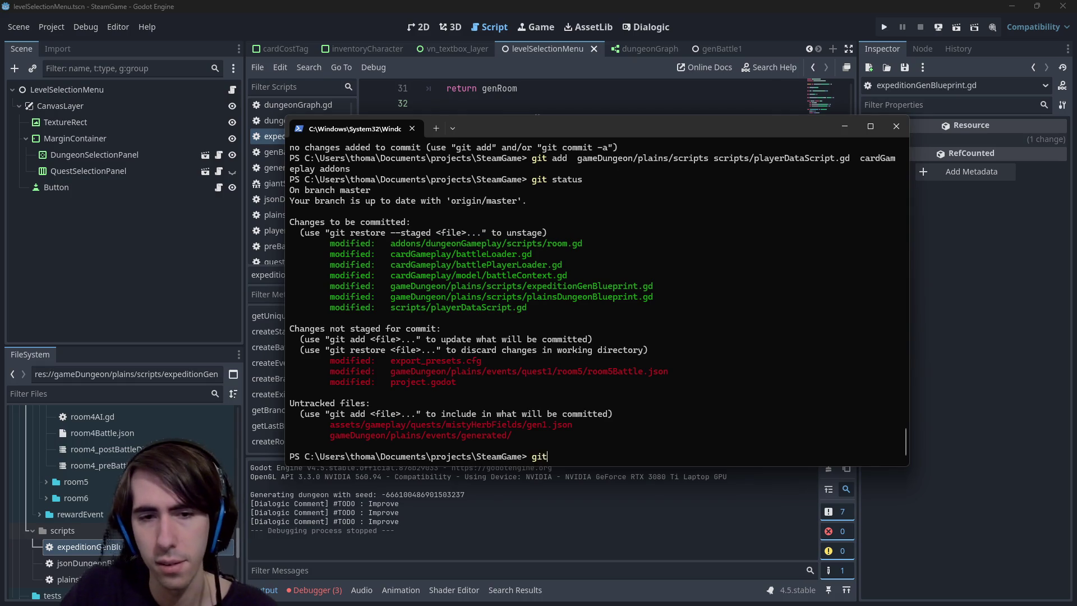
key(ctrl+v)
key(Return)
text(git ad)
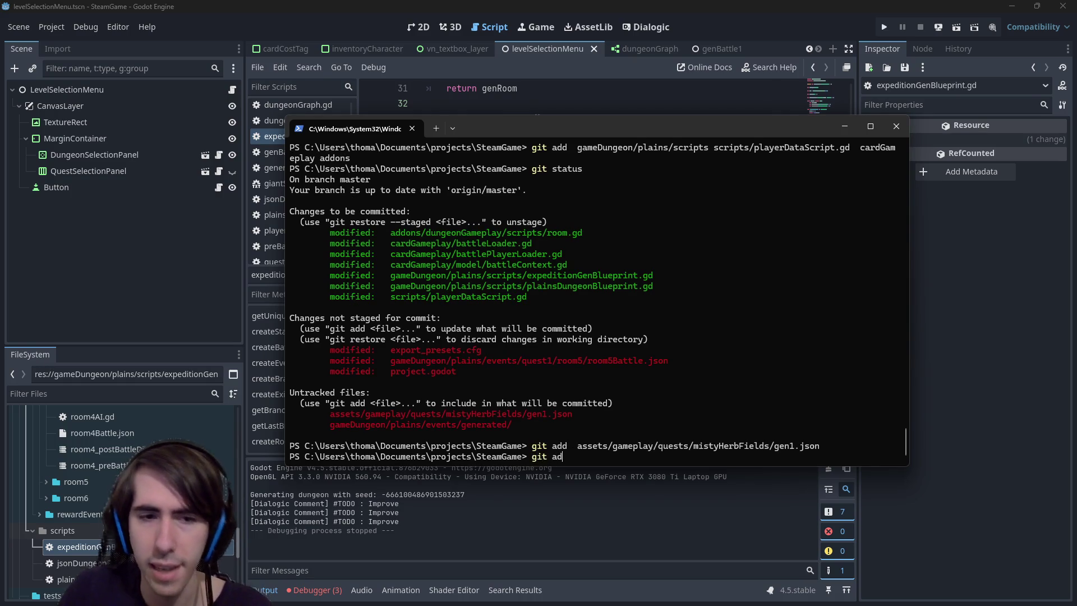
drag(327, 426, 528, 427)
key(ctrl+c)
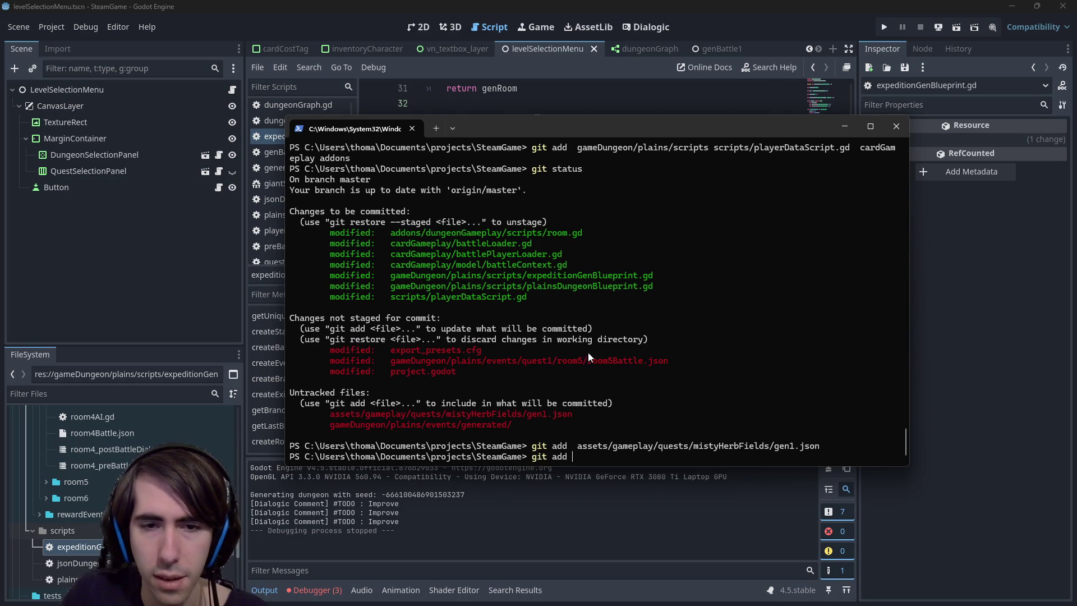
key(ctrl+v)
key(Return)
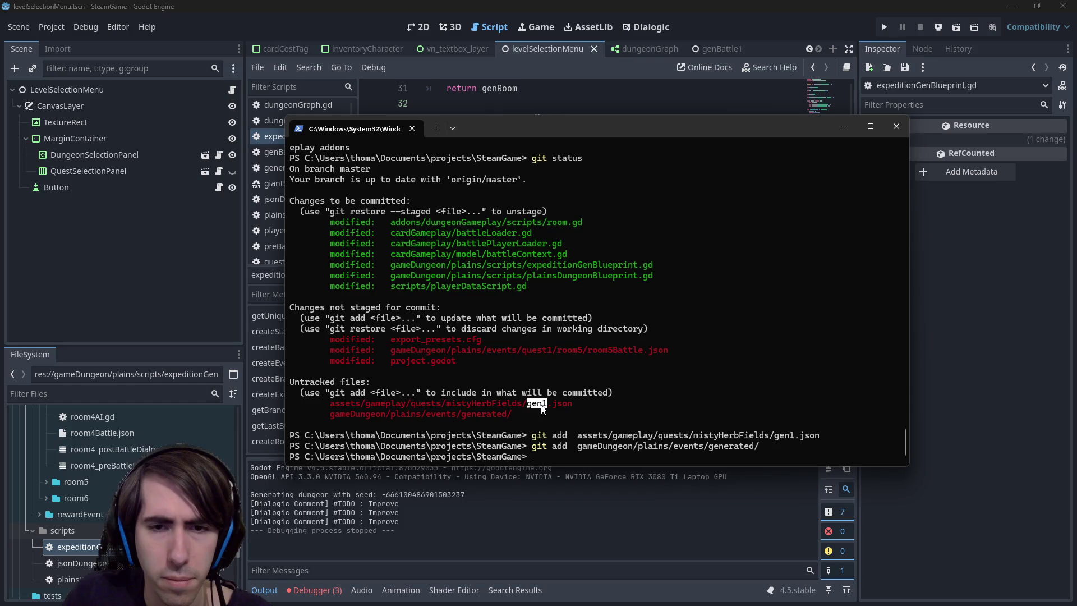
- Filter Godot's file list for gen1.json and open it in the script editor
key(ctrl+c)
click(112, 393)
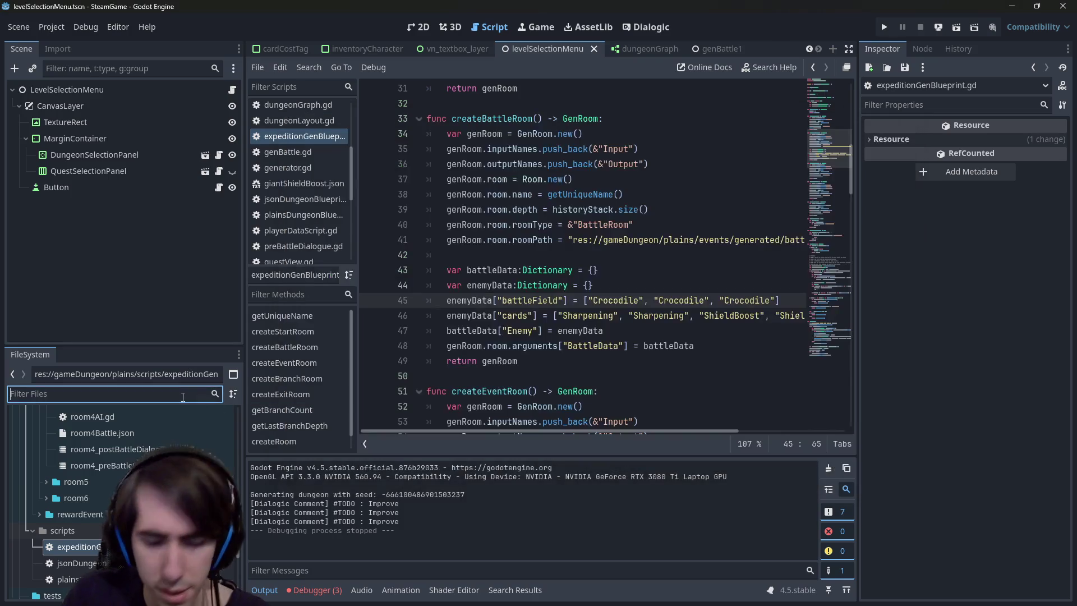
key(ctrl+v)
double_click(82, 512)
key(alt+Tab)
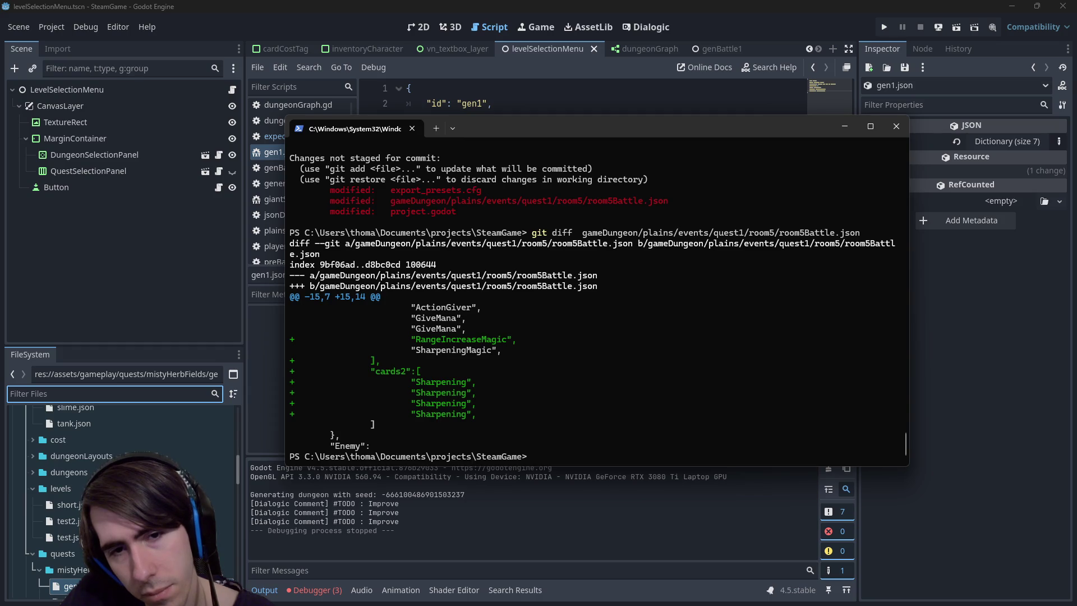
- Commit with message "[MAD-191] Procedural battles generated, still wip" and git push
text(git commit -m "[)
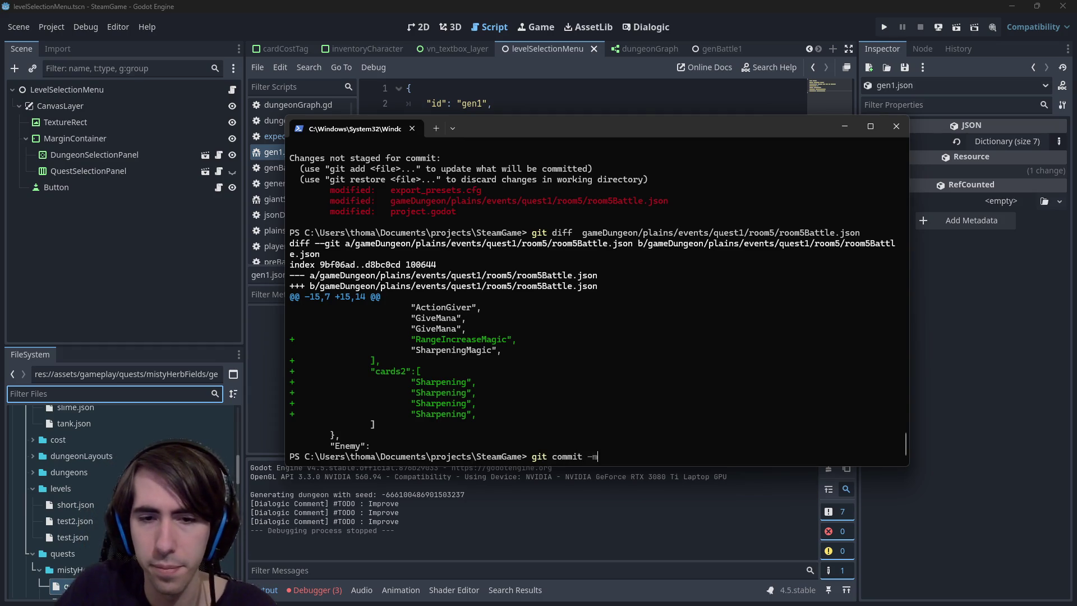
text(MAD-1)
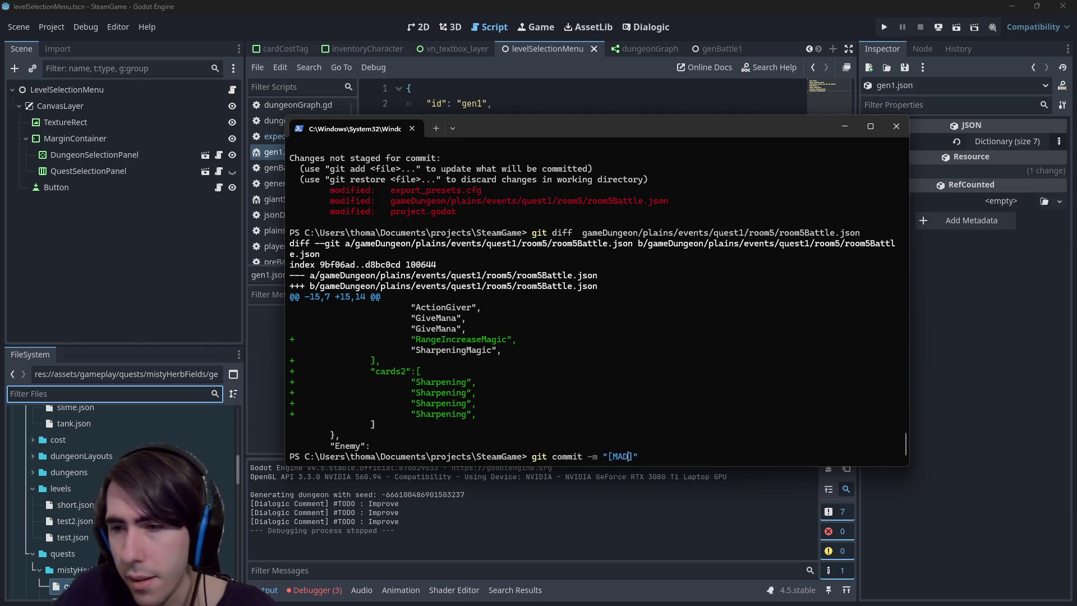
text(91])
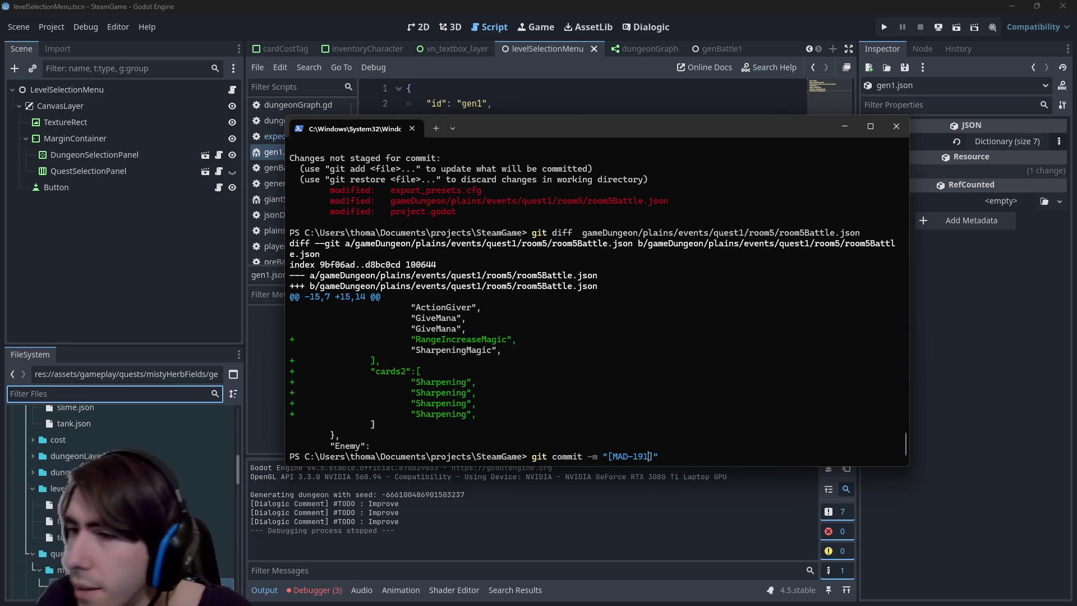
text( Battles)
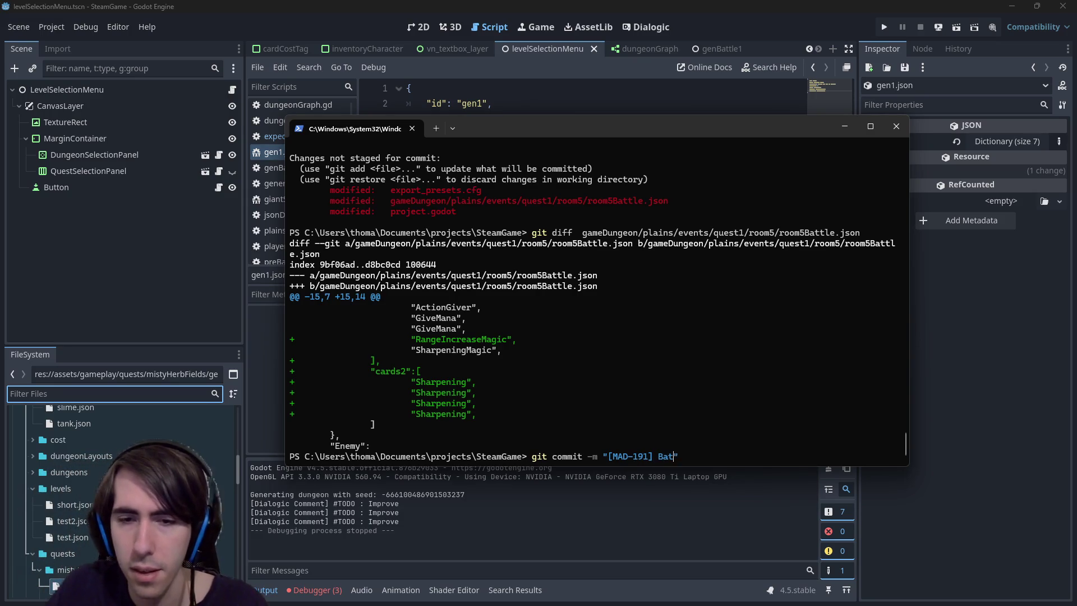
key(ctrl+BackSpace)
text(Proceur)
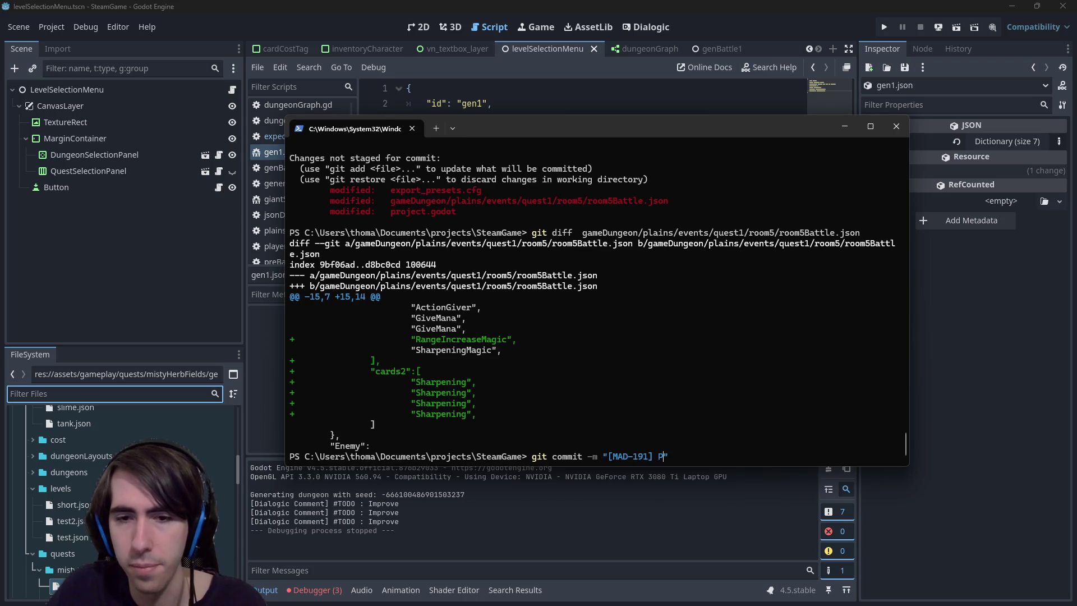
key(BackSpace)
key(BackSpace)
text(dural battle)
text(s generated)
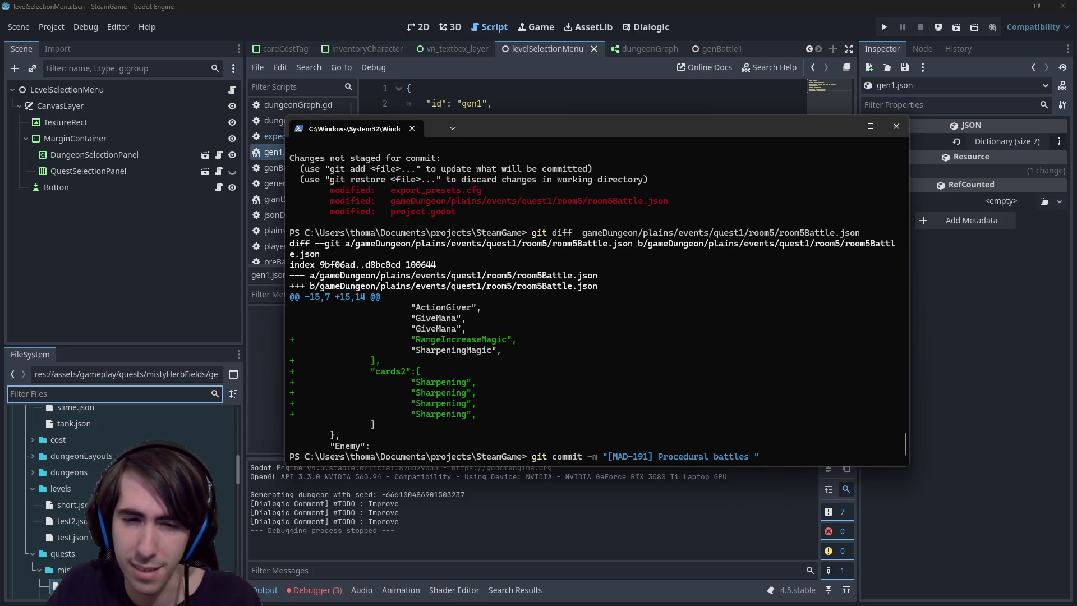
text(, still wip)
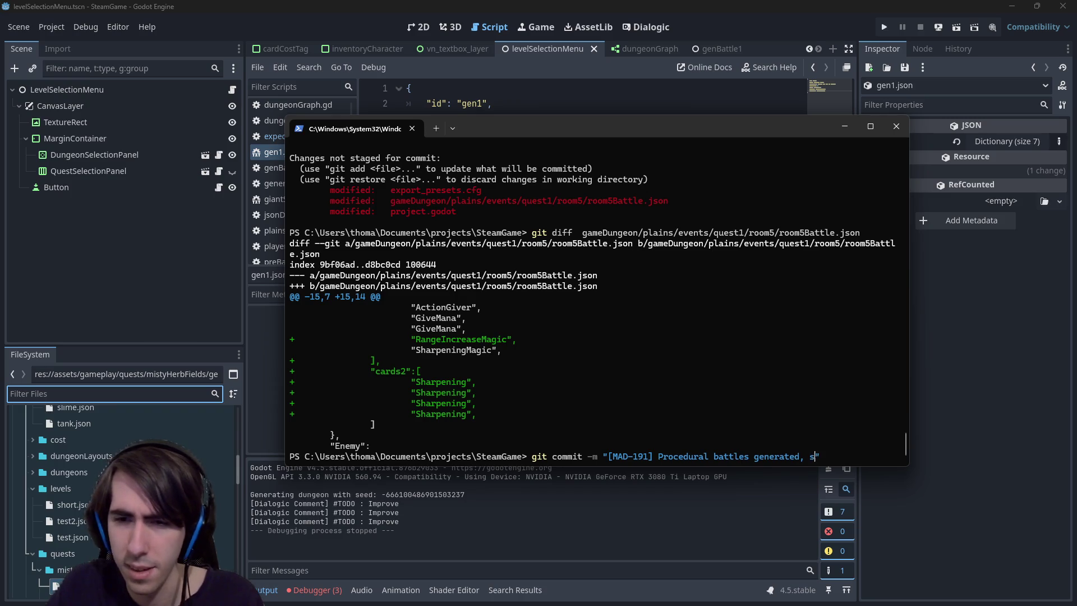
key(Return)
text(git push)
key(Return)
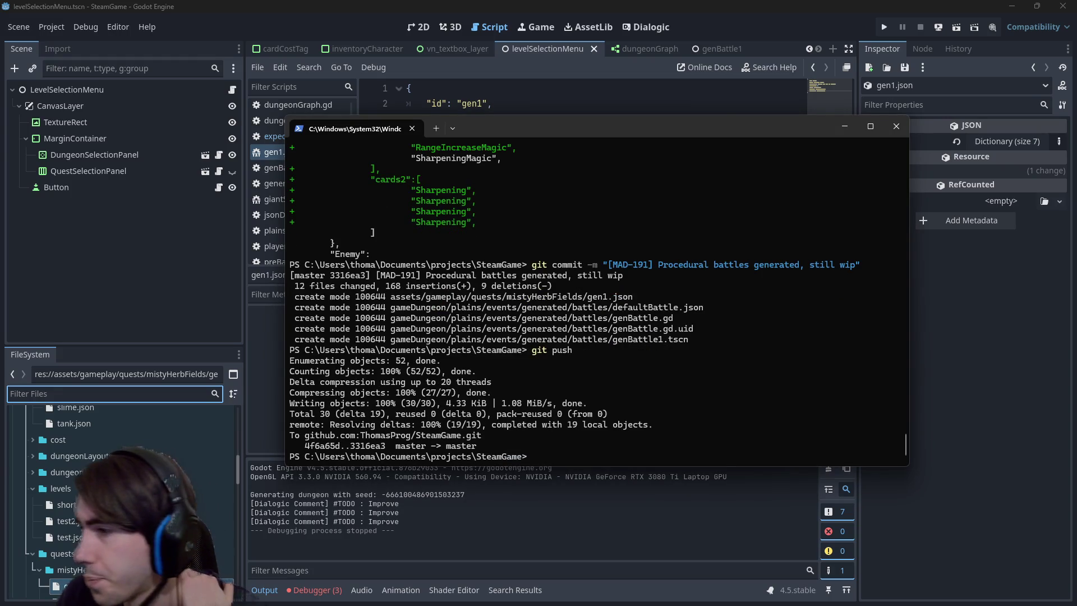
- Return to Godot and switch the editor to the 2D scene view
key(alt+Tab)
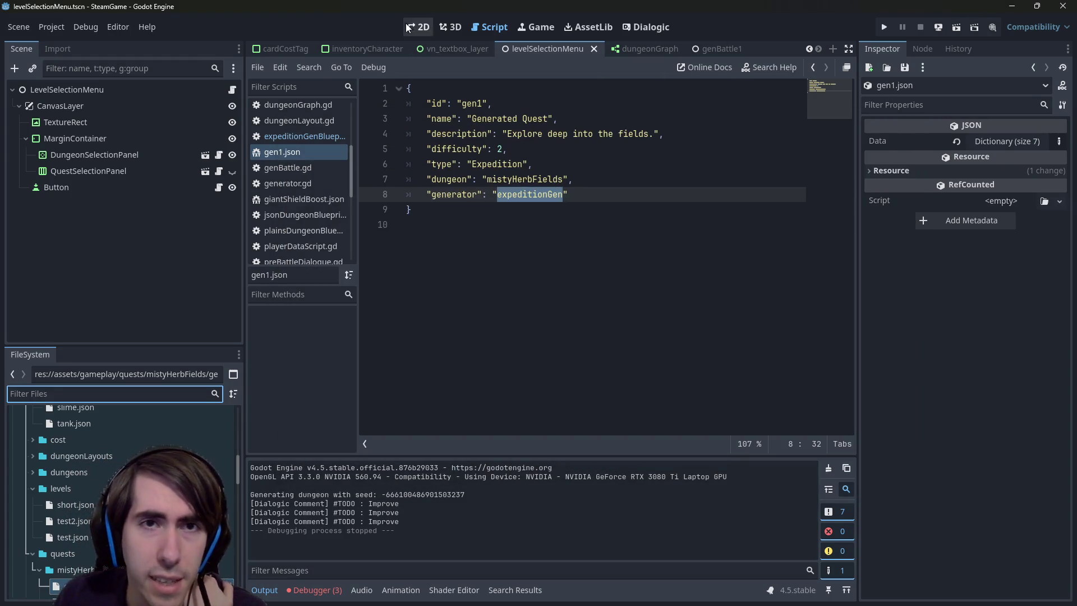
click(418, 27)
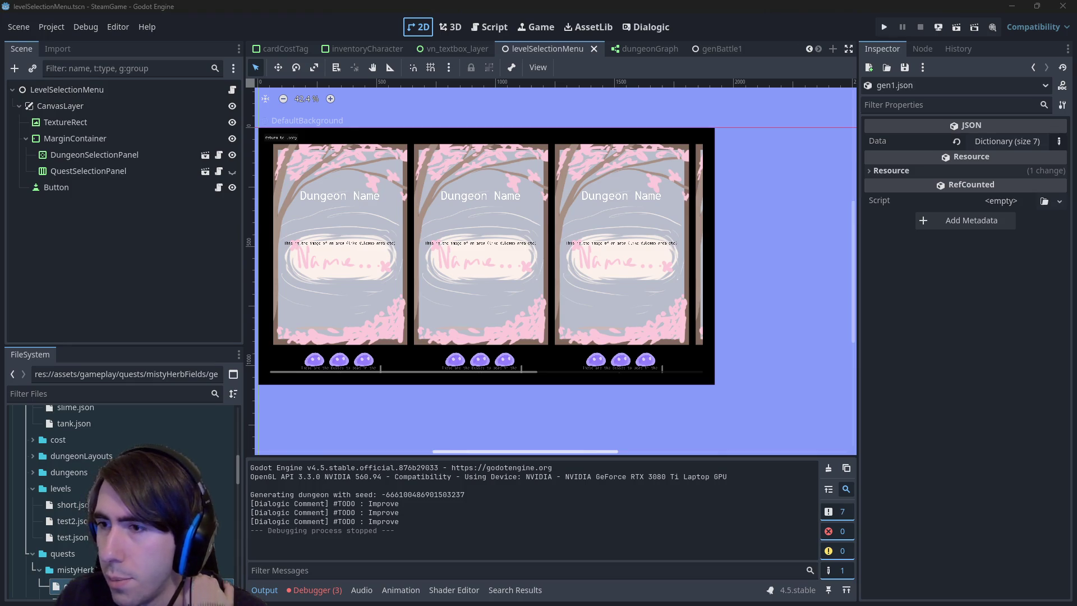
key(alt+Tab)
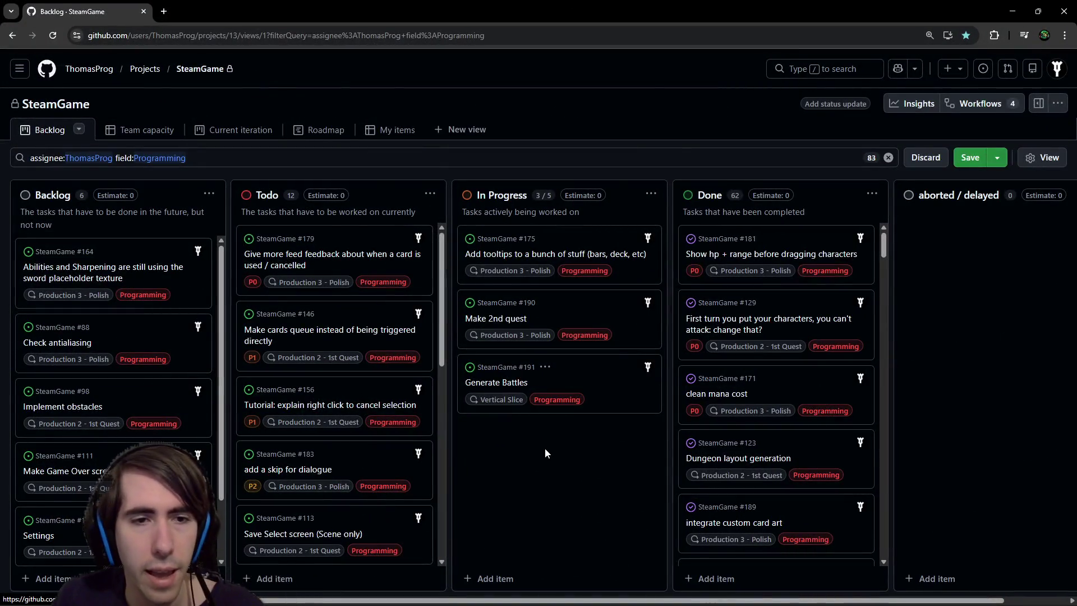
- Remove the duplicated 'feed' from issue #179's title, save, and drag it into In Progress
key(ctrl+minus)
key(ctrl+minus)
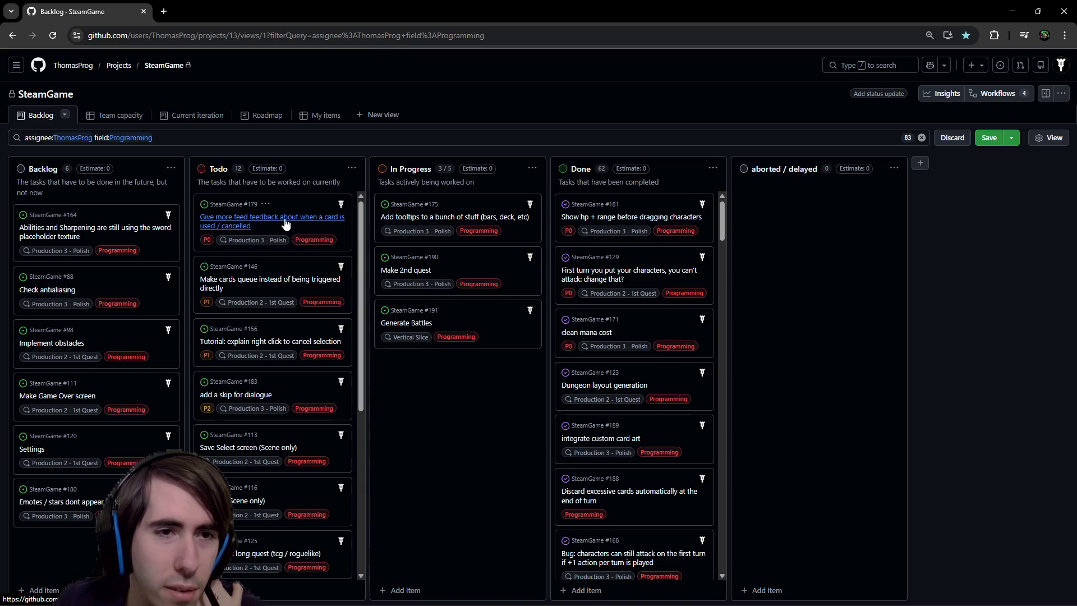
click(285, 224)
double_click(624, 105)
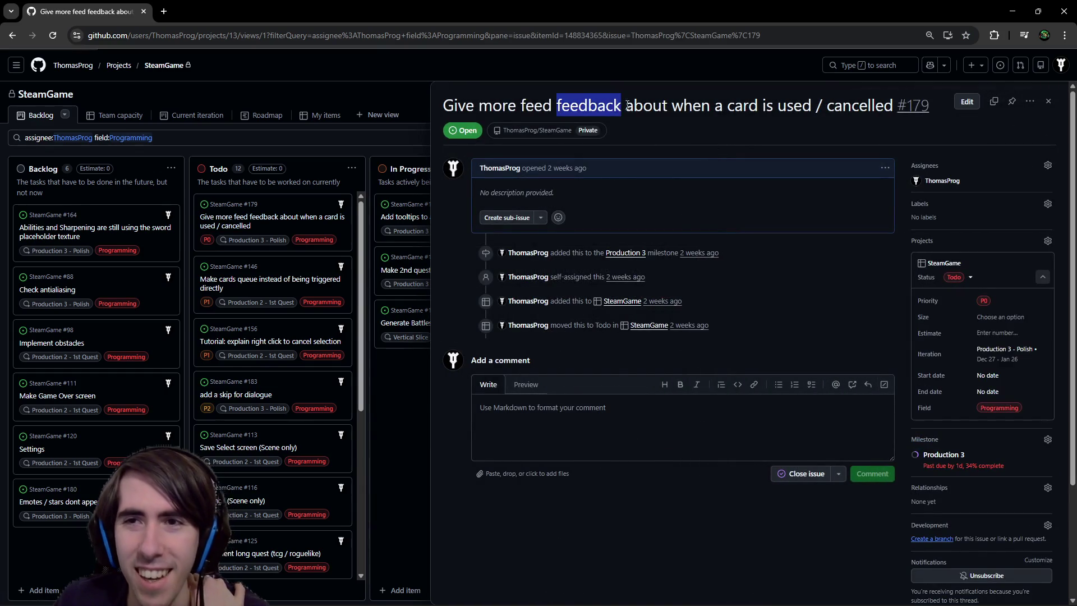
click(962, 102)
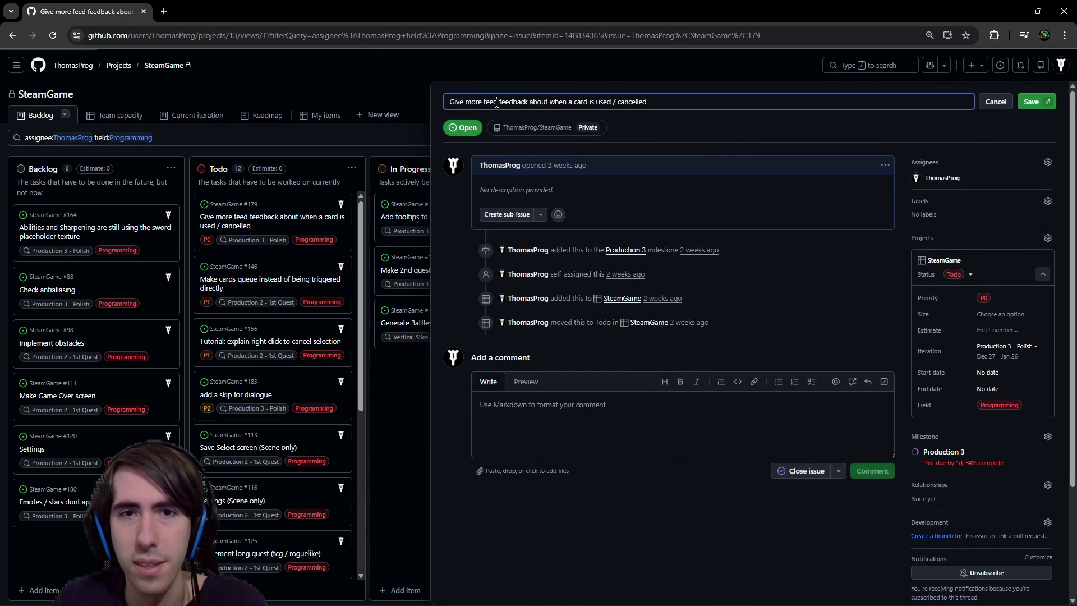
key(BackSpace)
key(BackSpace)
key(BackSpace)
click(1043, 100)
key(Escape)
drag(290, 219, 469, 426)
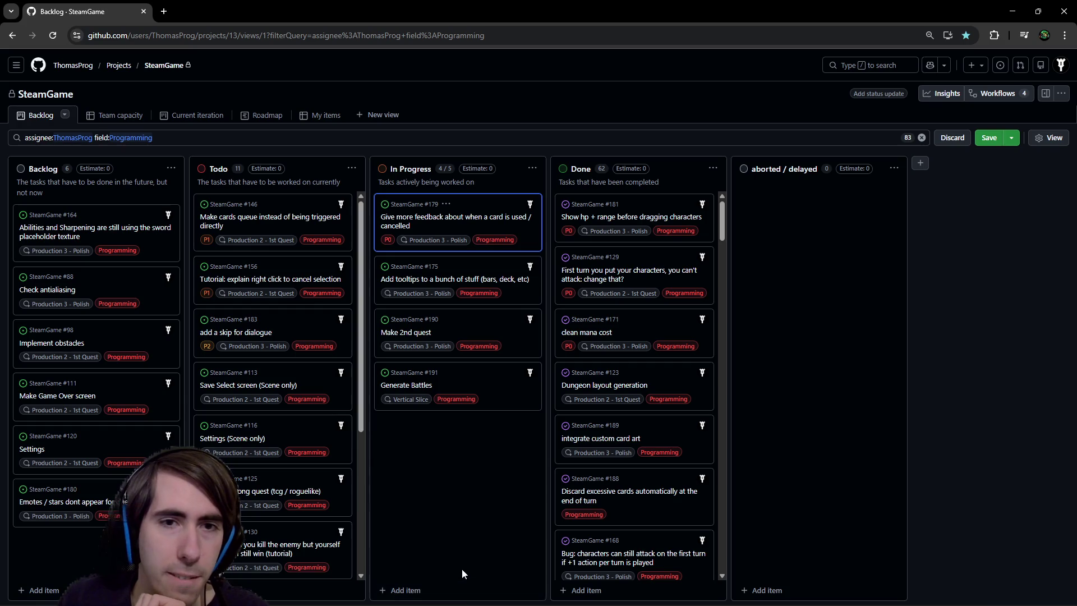
- Create issue 'Give more feedback about attacks' in In Progress, self-assigned, milestone Production 3
click(443, 240)
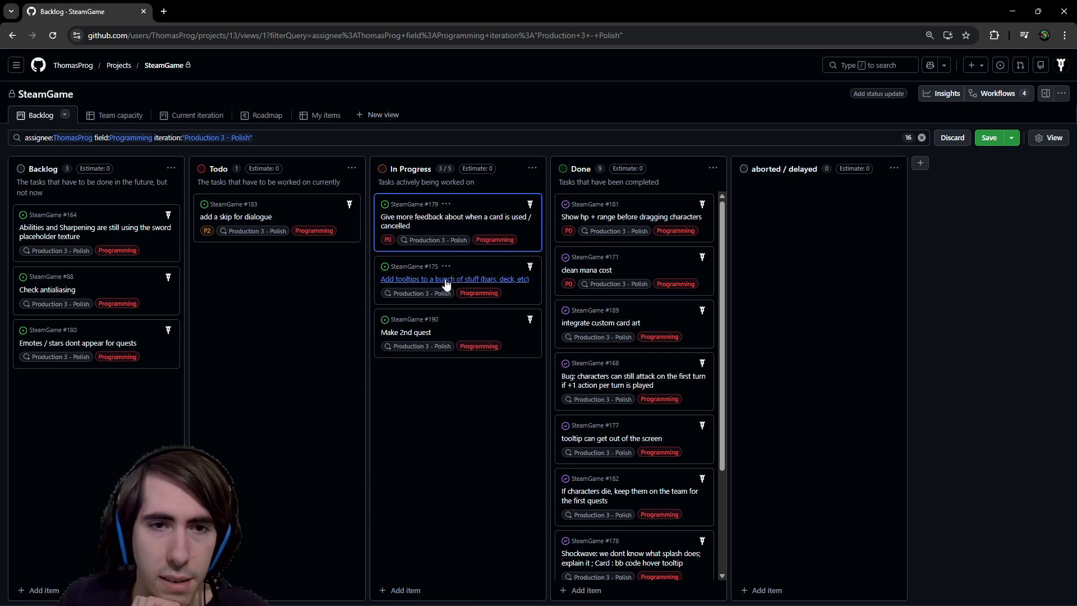
click(466, 589)
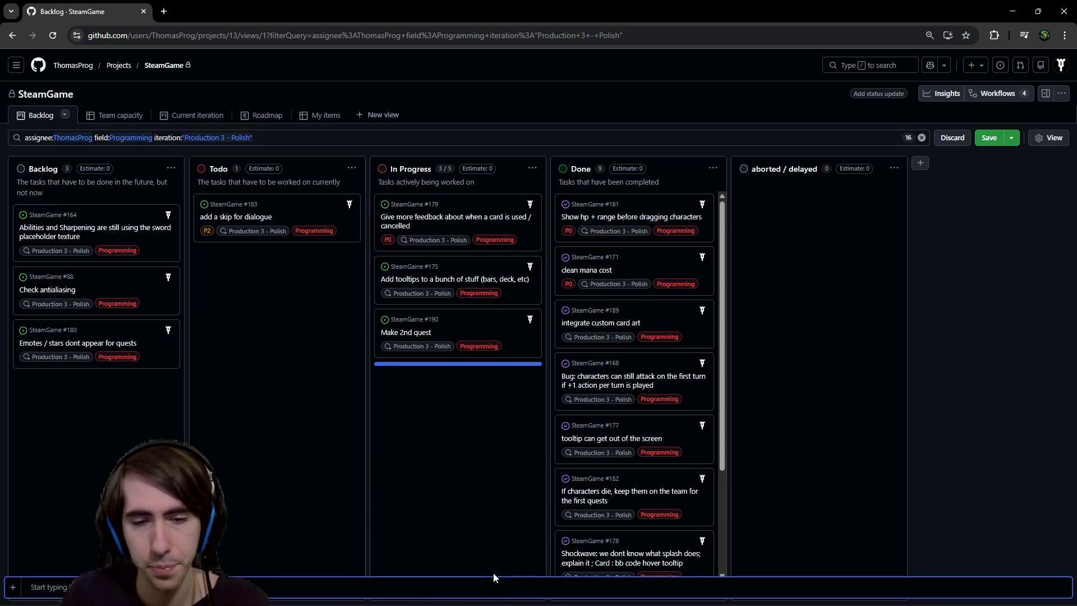
text(Give more)
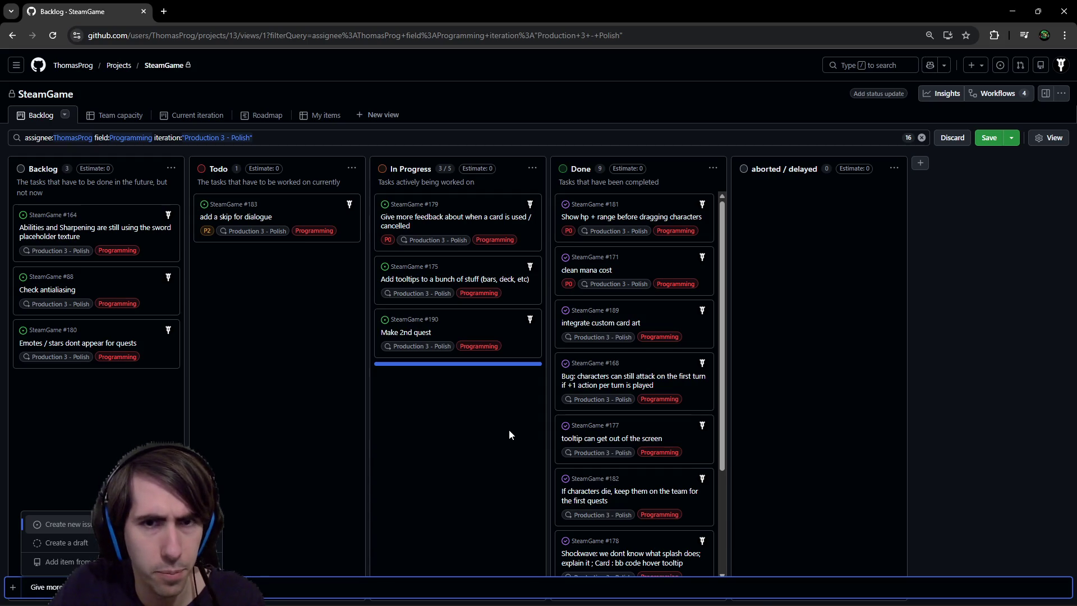
text(feedback about attacks)
key(Return)
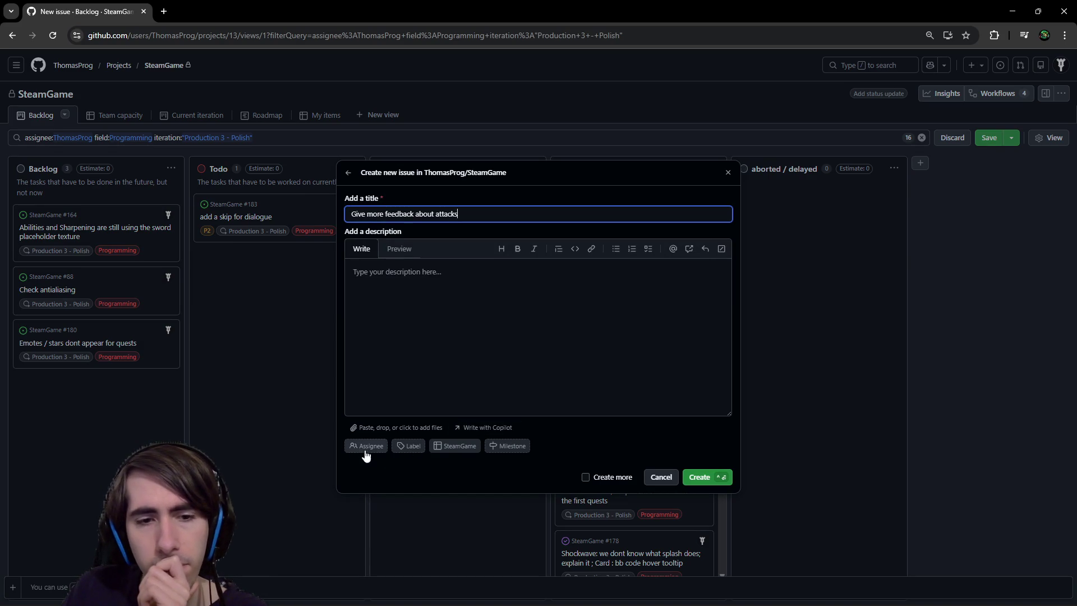
click(366, 446)
click(448, 272)
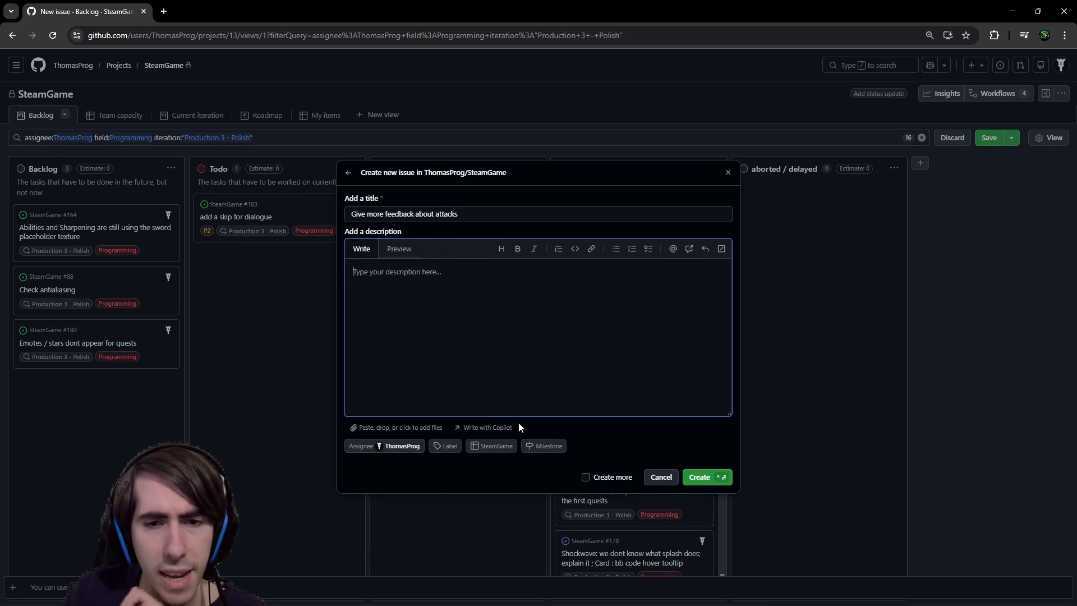
click(544, 446)
click(611, 349)
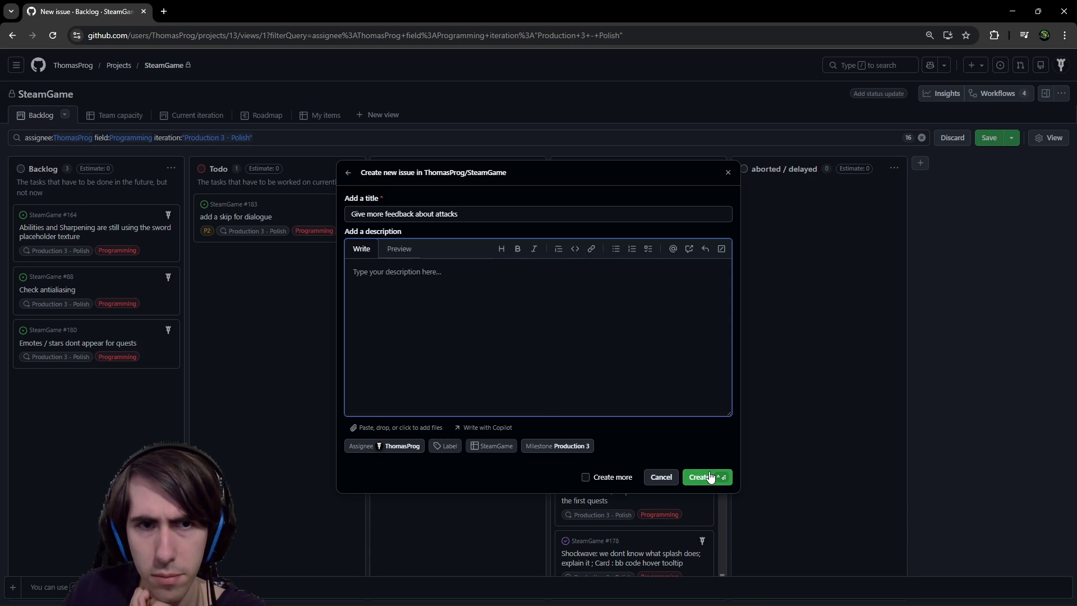
- Write description bullets about a targeting line/trajectory visual and VFX when the attack actually lands
text(-)
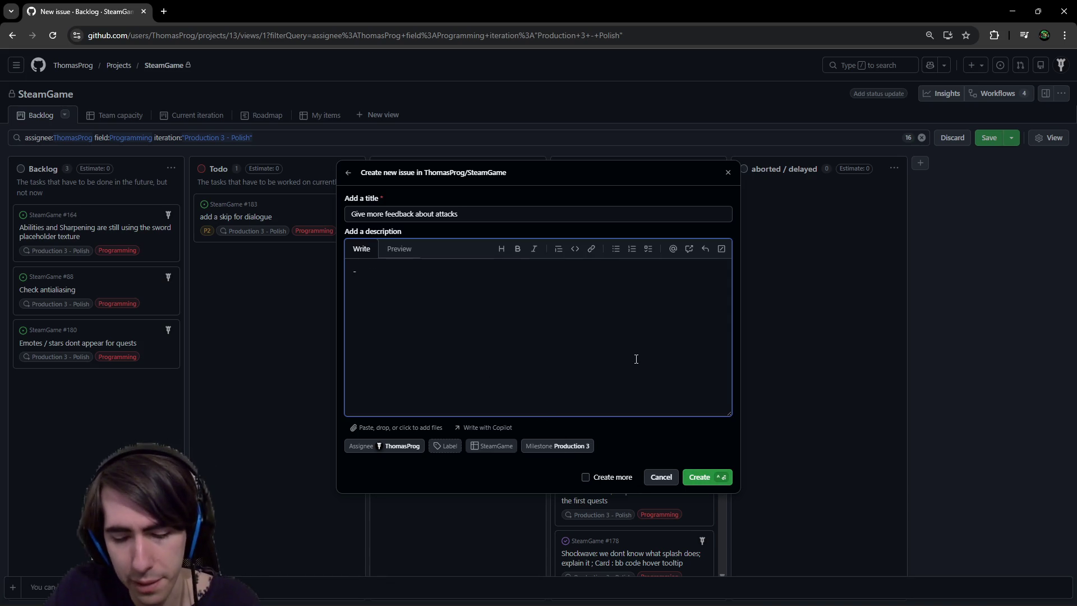
text( Targetting line)
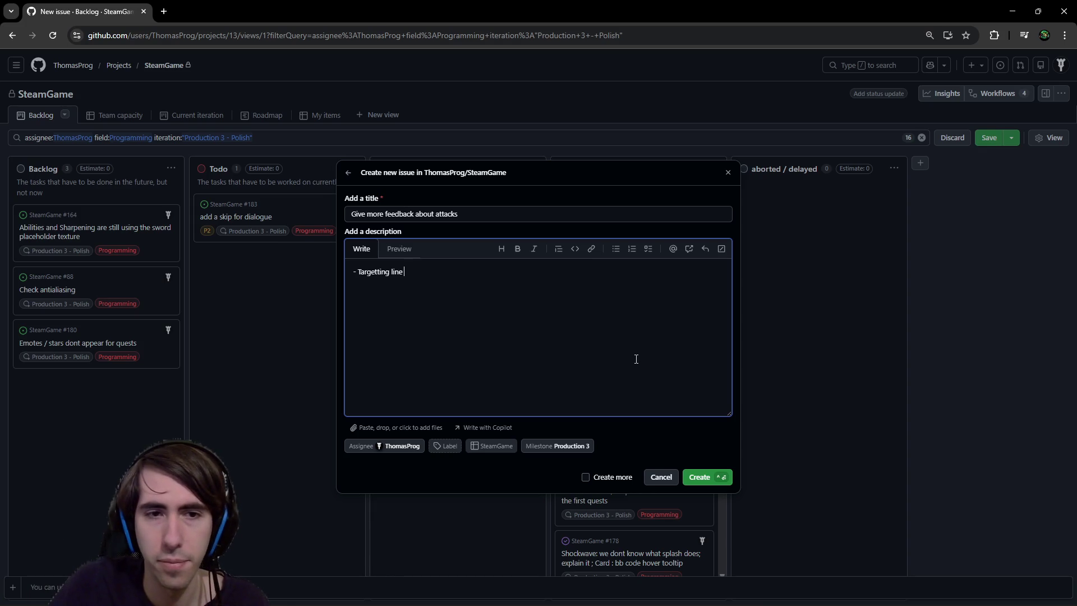
text(rajectory)
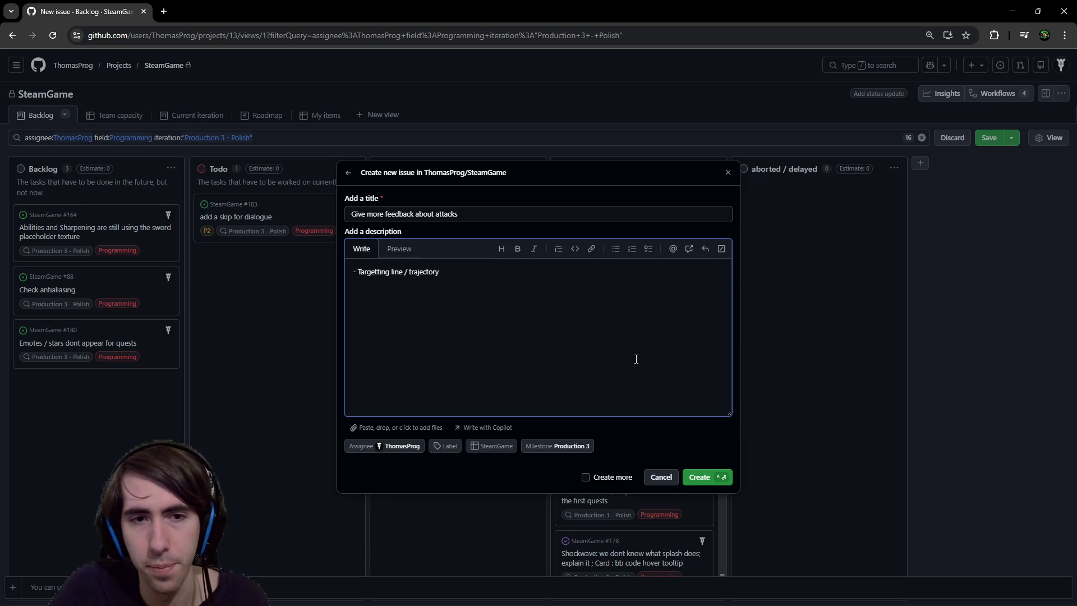
text( visual)
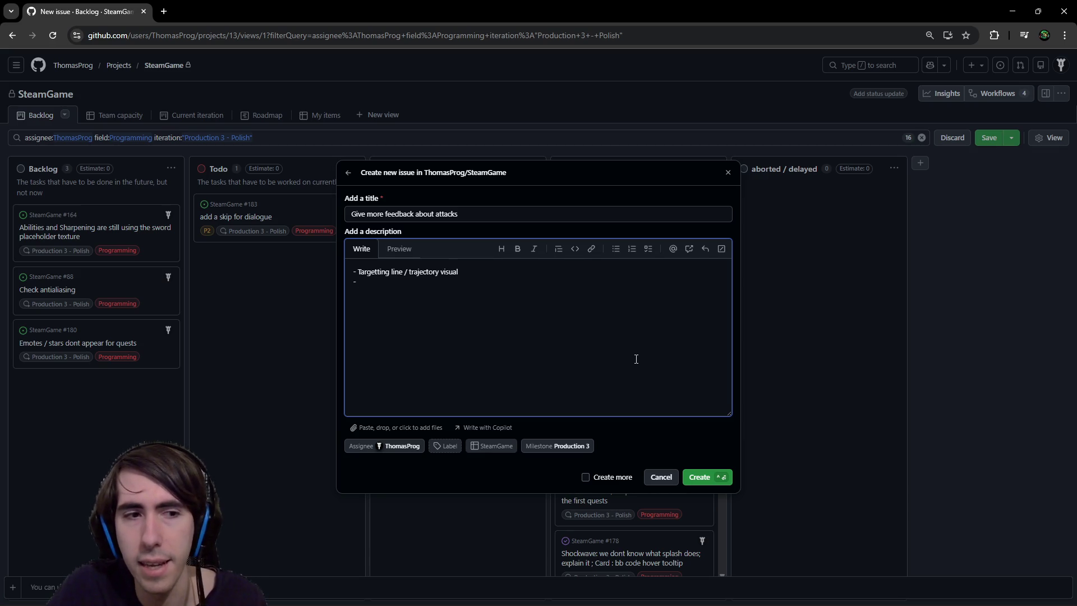
text(VFX)
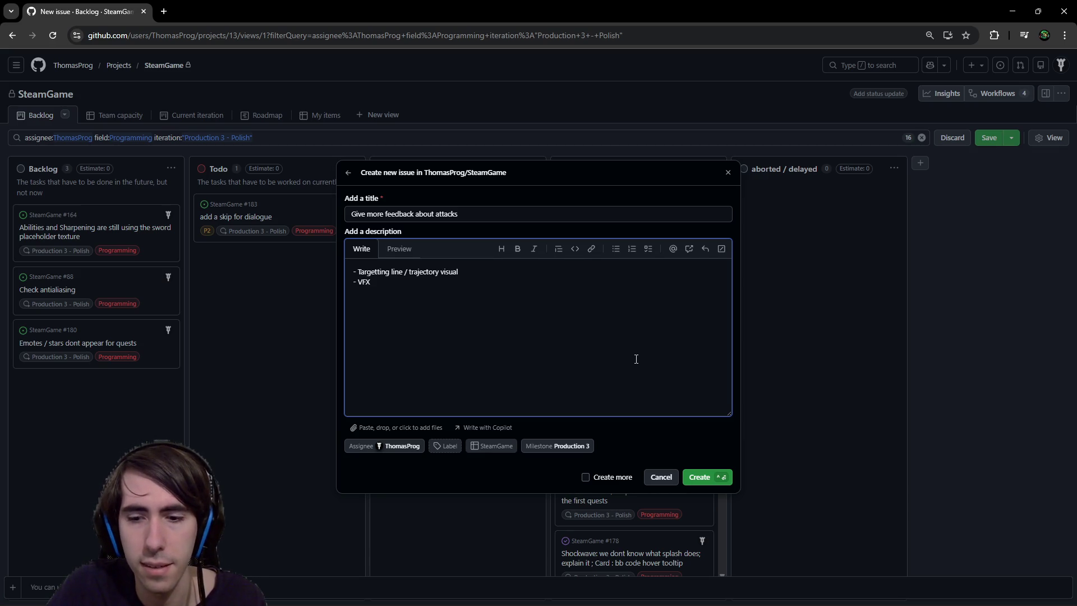
text( when a)
text( actually)
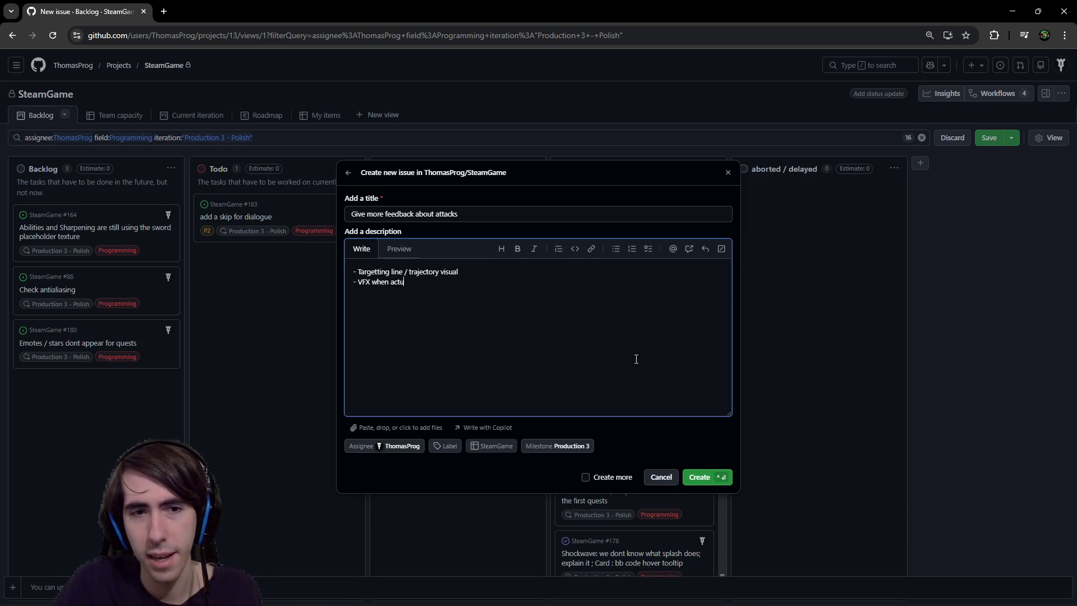
key(BackSpace)
key(BackSpace)
key(BackSpace)
text(the attack actually gets)
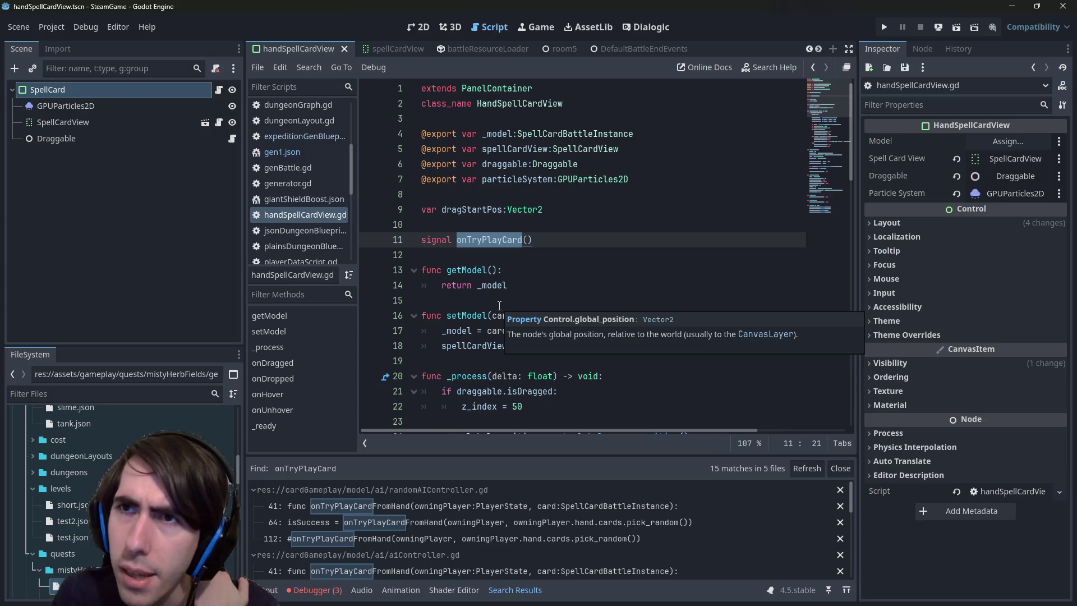
- Jump from the search results to onTryPlayCardFromHand's declaration, connection and onTryPlayCard in handView.gd
scroll(499, 306, down, 5)
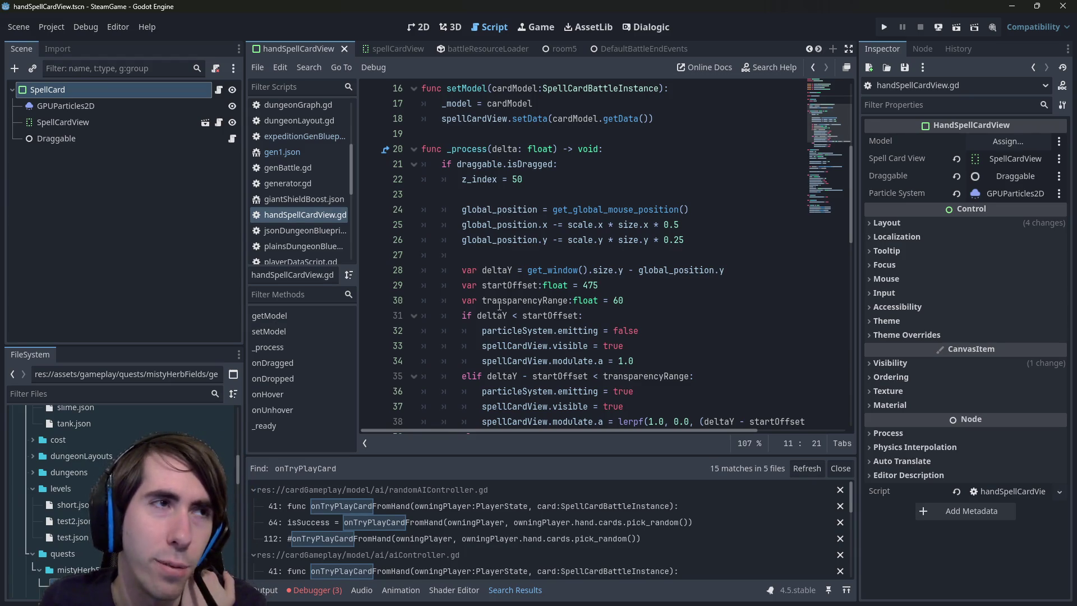
scroll(499, 306, up, 5)
scroll(500, 306, down, 13)
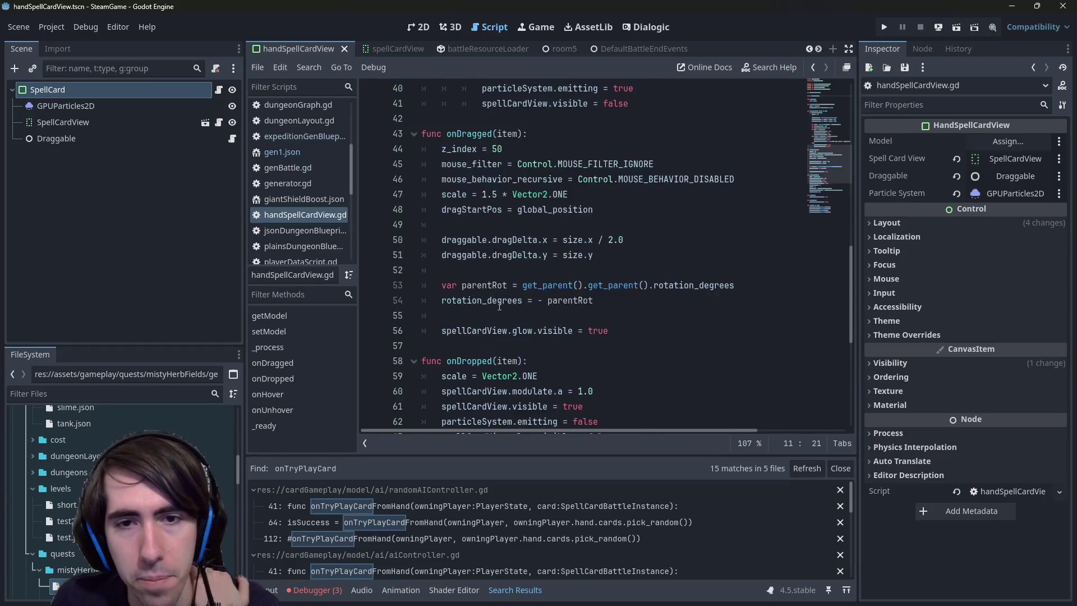
scroll(499, 306, down, 3)
scroll(499, 305, down, 4)
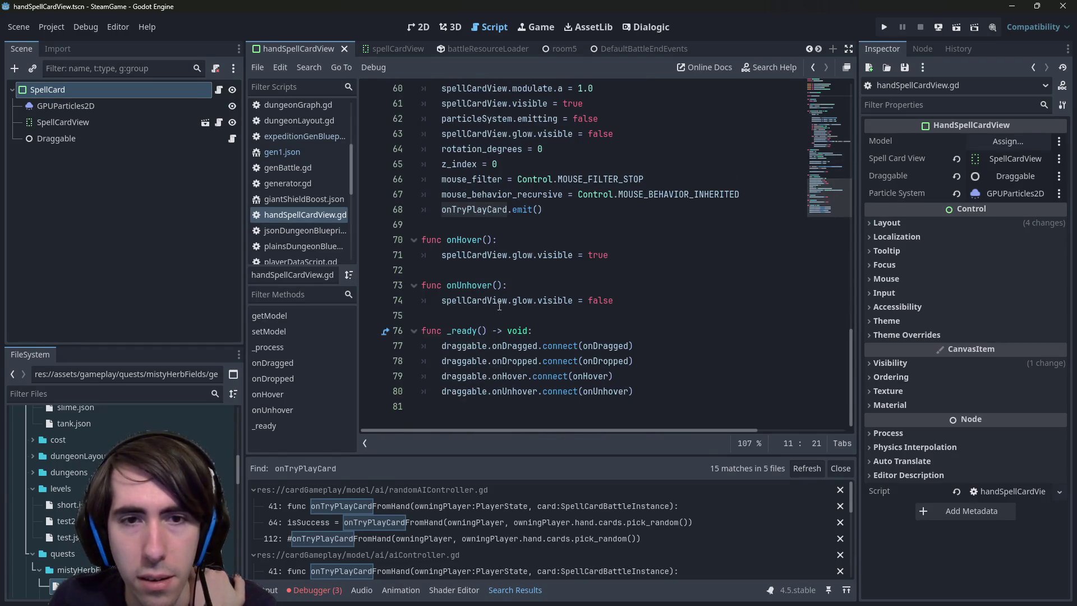
scroll(500, 291, up, 2)
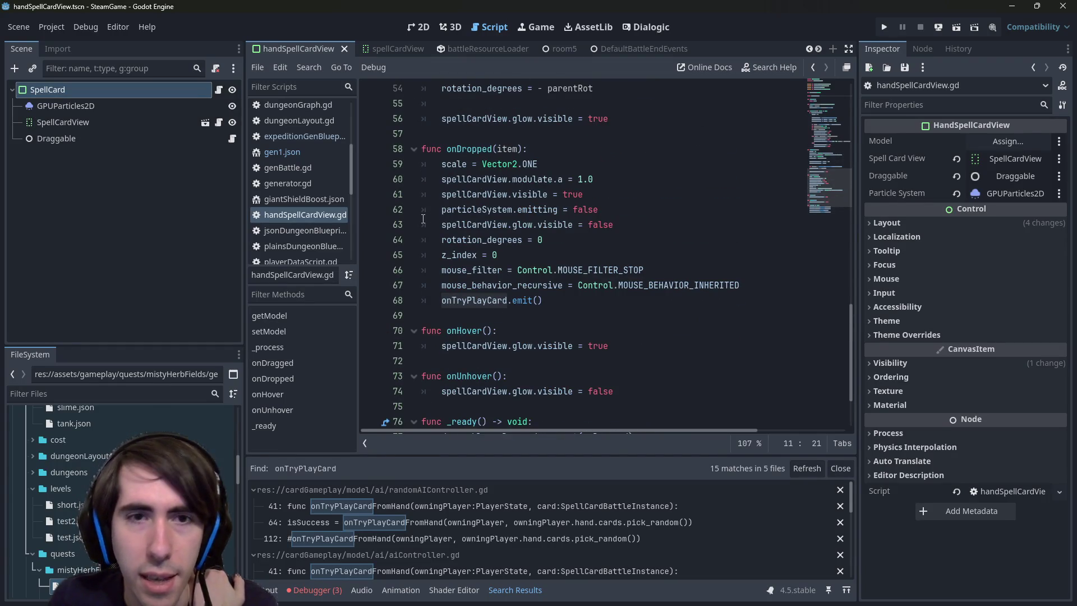
scroll(468, 177, down, 1)
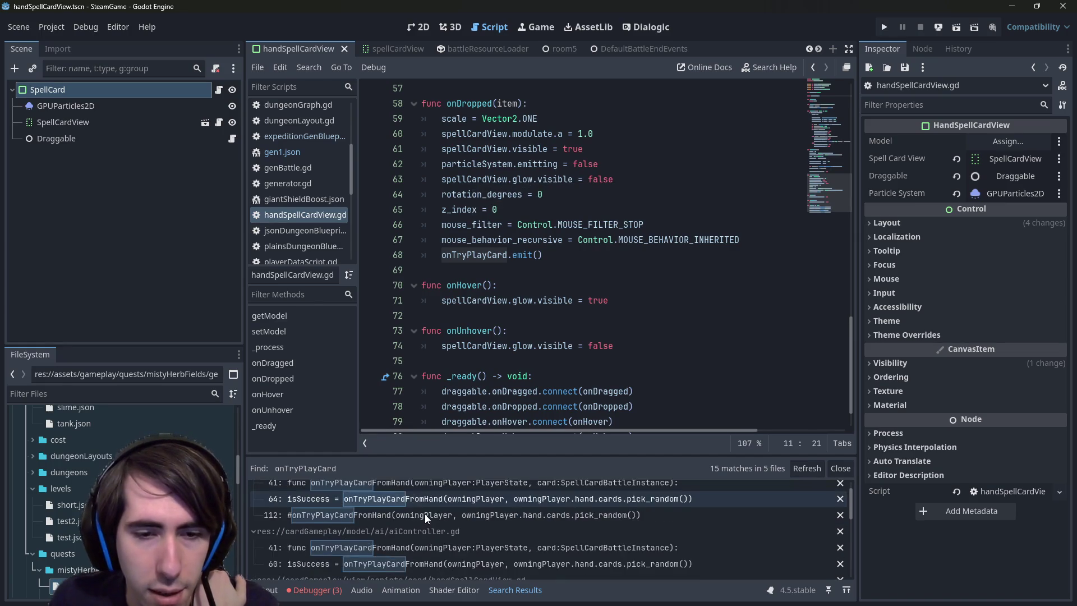
scroll(430, 513, down, 4)
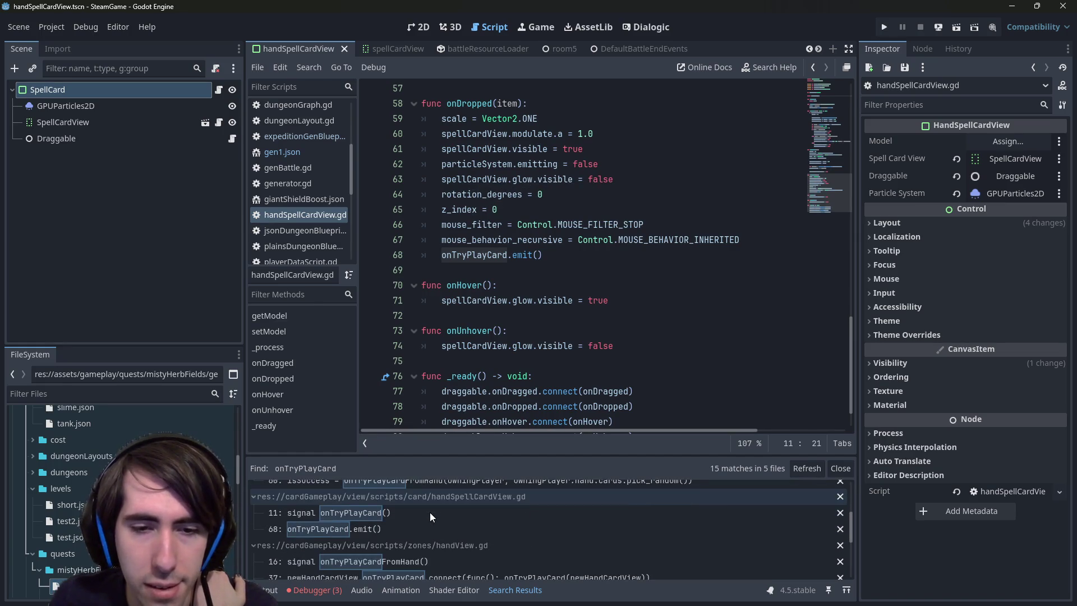
scroll(429, 512, down, 4)
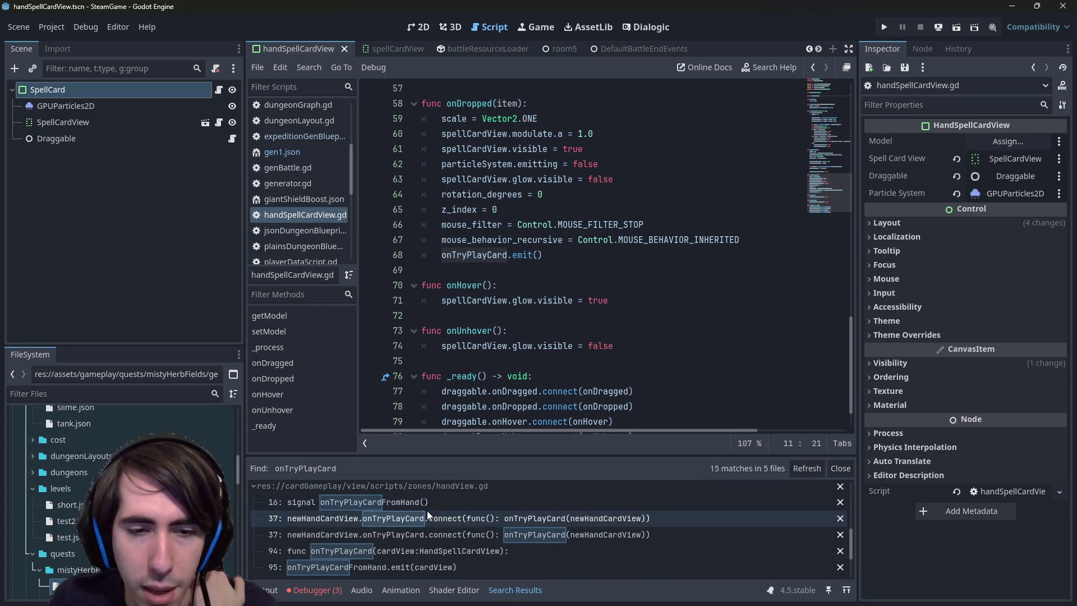
click(422, 504)
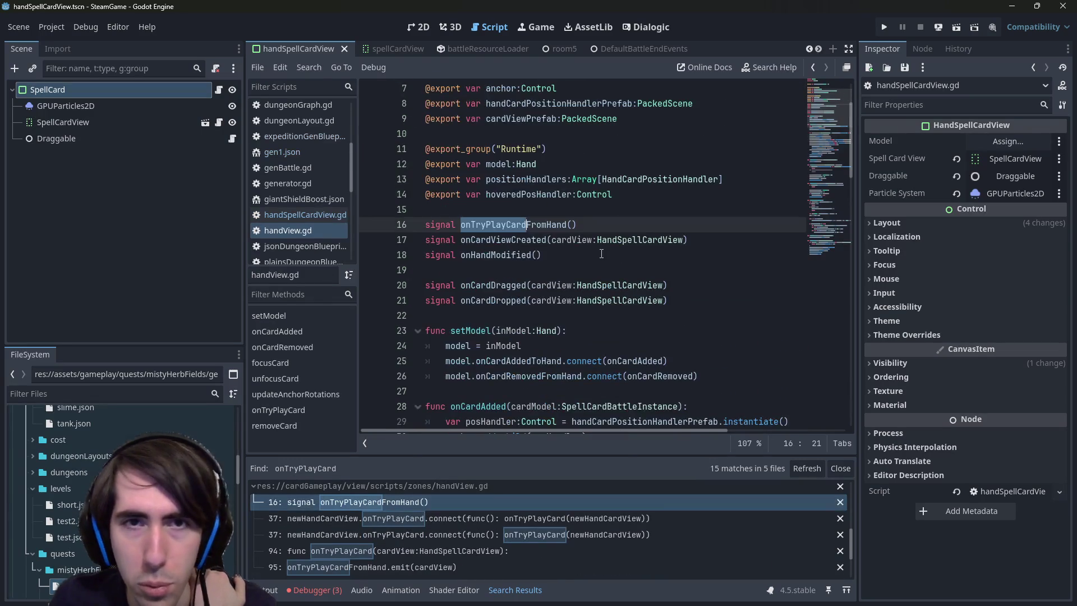
click(546, 225)
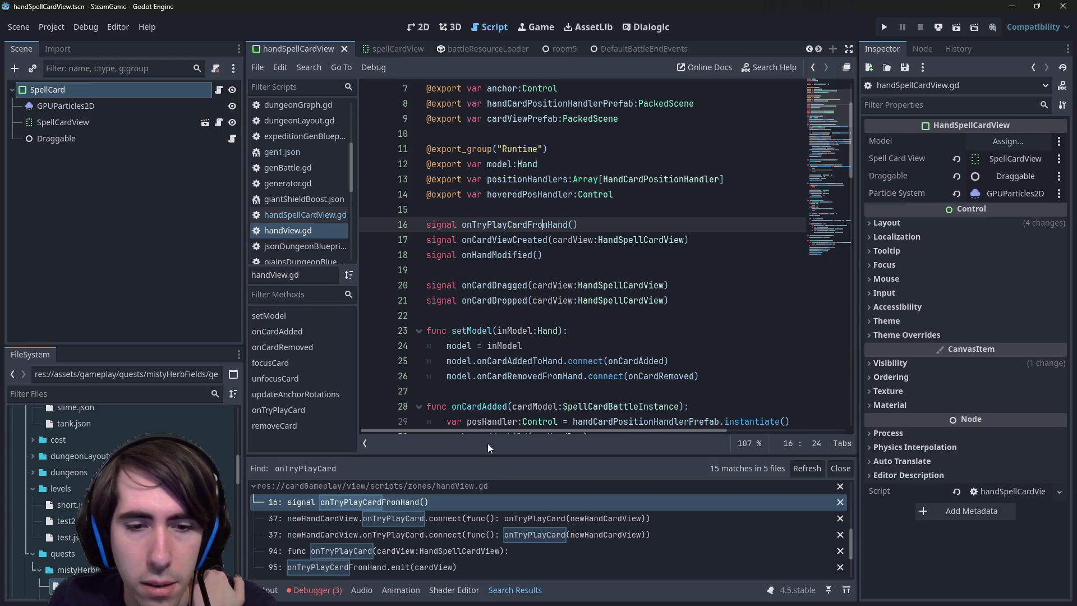
click(484, 519)
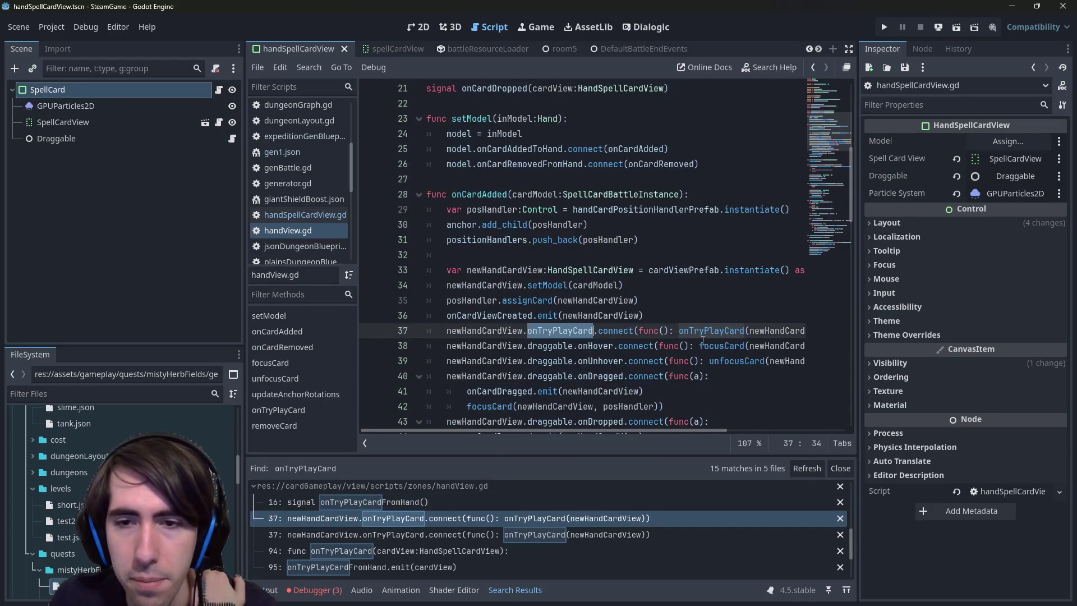
ctrl+click(715, 334)
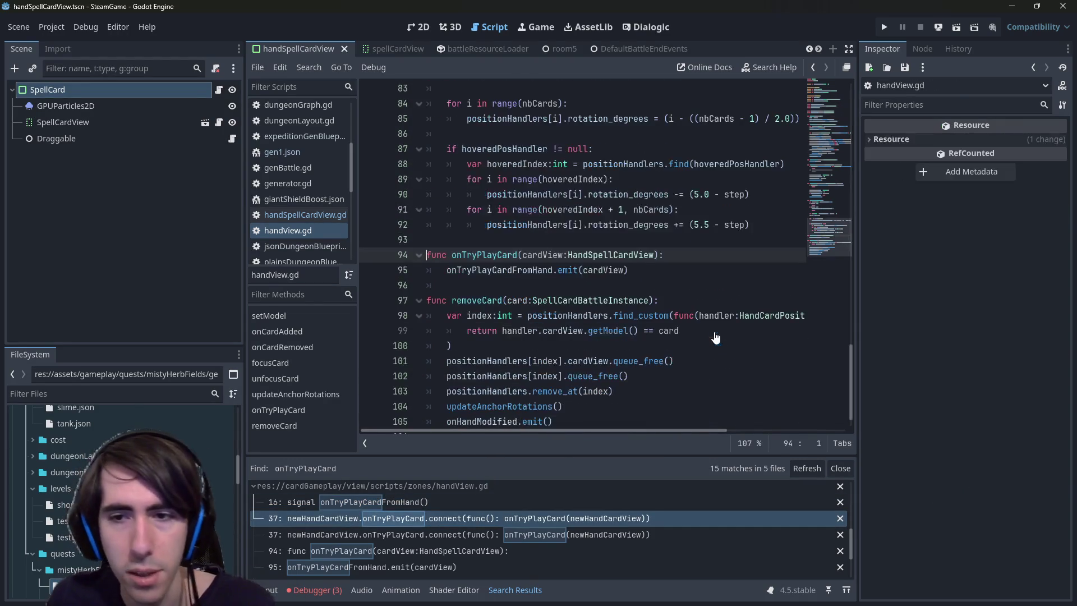
- Select onTryPlayCardFromHand on line 95, then the signal name on line 16
double_click(529, 274)
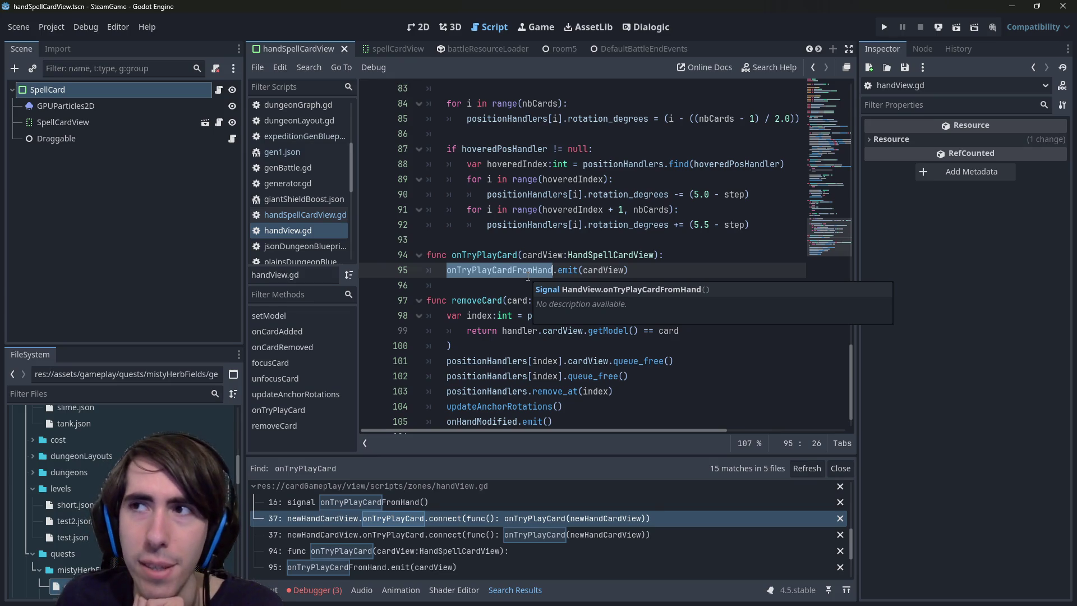
scroll(528, 275, up, 1)
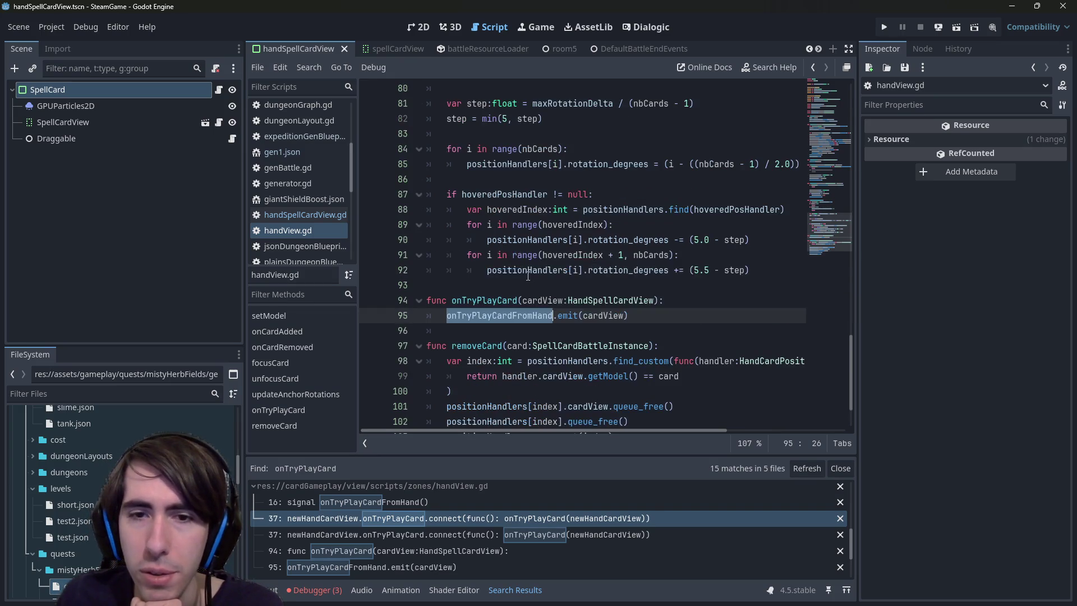
mouse_move(844, 233)
mouse_down()
mouse_move(827, 122)
mouse_move(813, 234)
mouse_move(821, 95)
mouse_up()
double_click(548, 315)
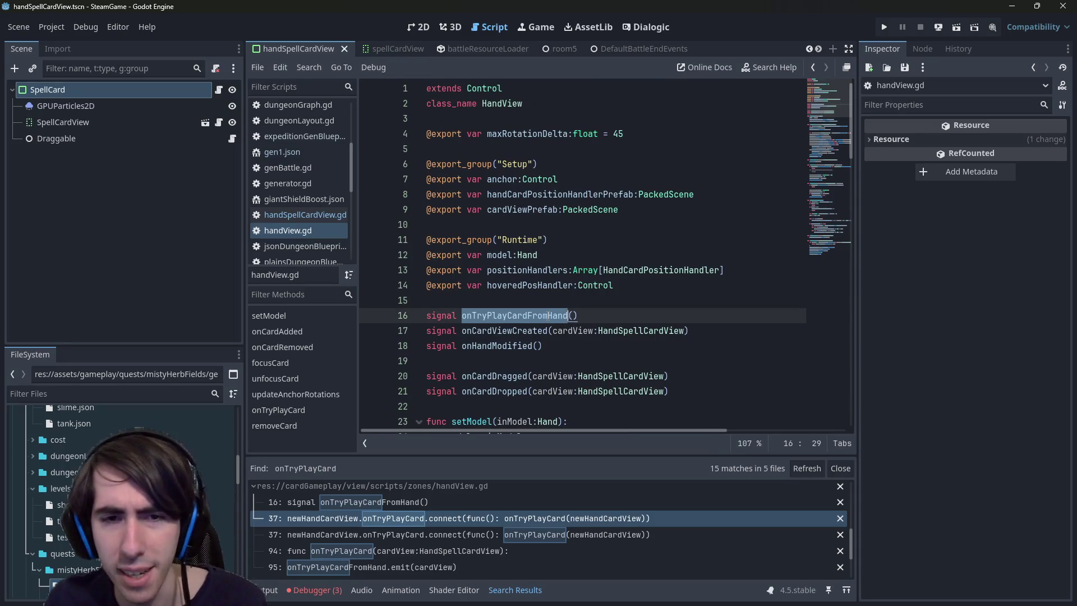
- Find onTryPlayCardFromHand and select the cardView:HandSpellCardView parameter on line 94
key(ctrl+f)
key(Return)
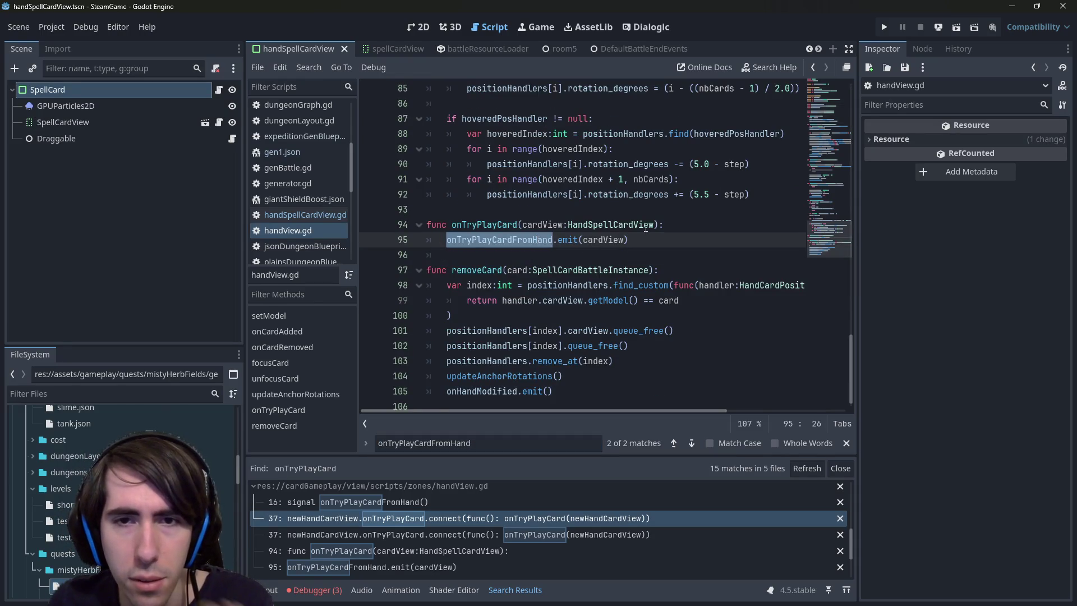
mouse_move(850, 342)
mouse_down()
mouse_move(853, 143)
mouse_move(838, 133)
mouse_move(825, 334)
mouse_up()
click(597, 305)
drag(522, 290, 658, 290)
key(ctrl+c)
- Paste cardView:HandSpellCardView into the signal's parentheses on line 16 and save handView.gd
click(539, 304)
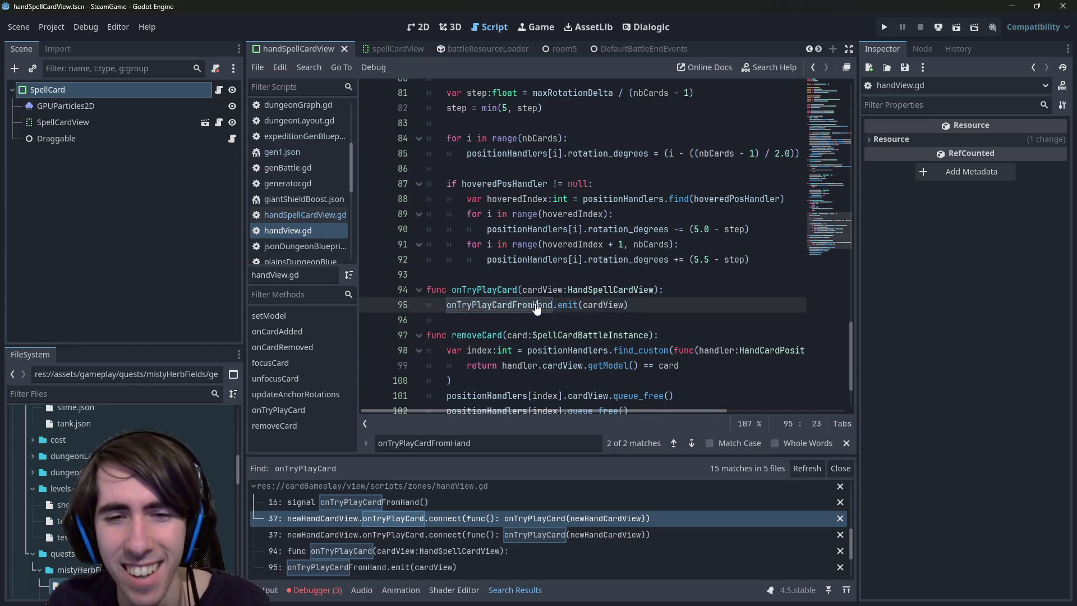
ctrl+click(539, 305)
click(572, 239)
key(ctrl+v)
key(ctrl+s)
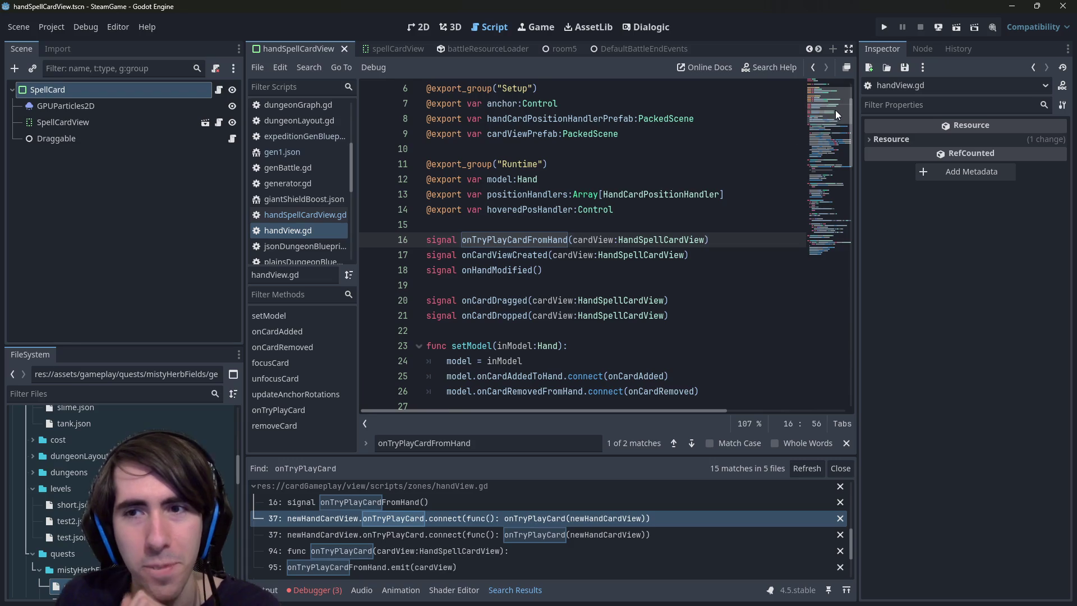
drag(824, 110, 833, 179)
click(575, 51)
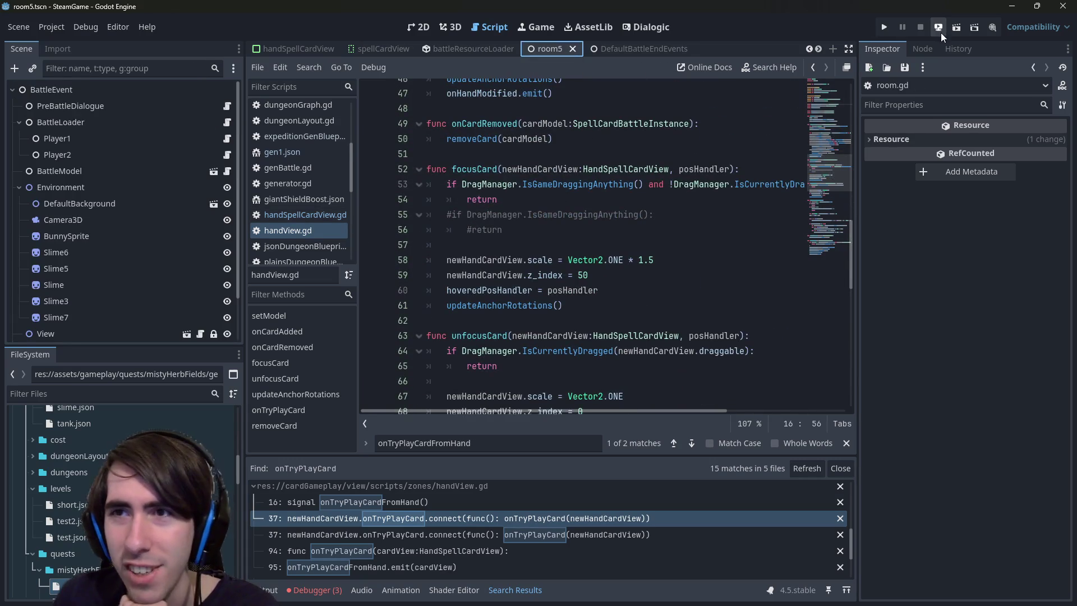
- Run the room5 battle, play the Guard card on the second party member, then close the game
click(957, 28)
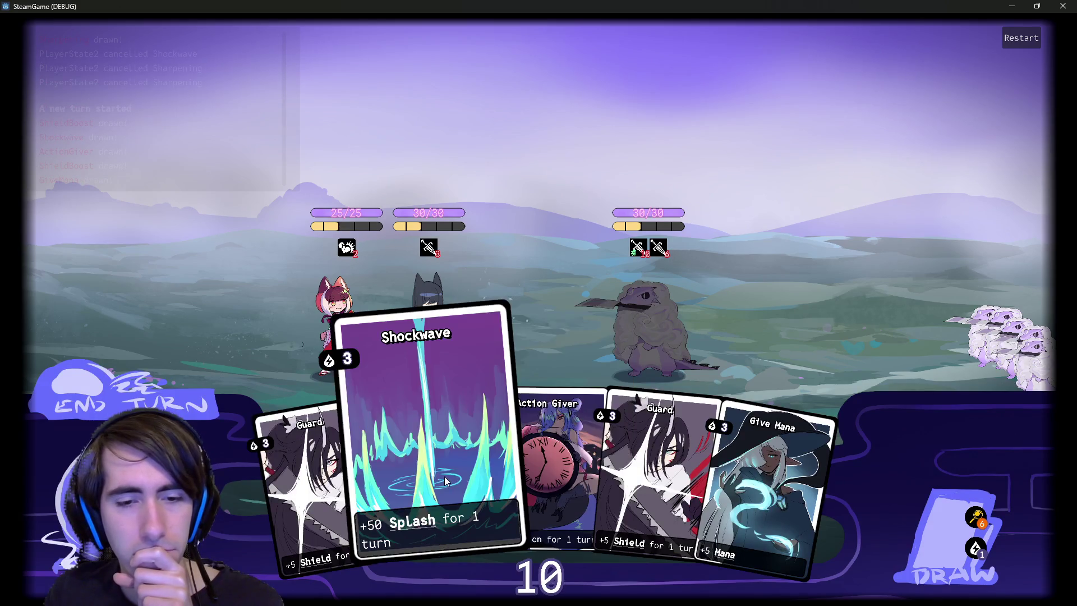
drag(308, 483, 432, 304)
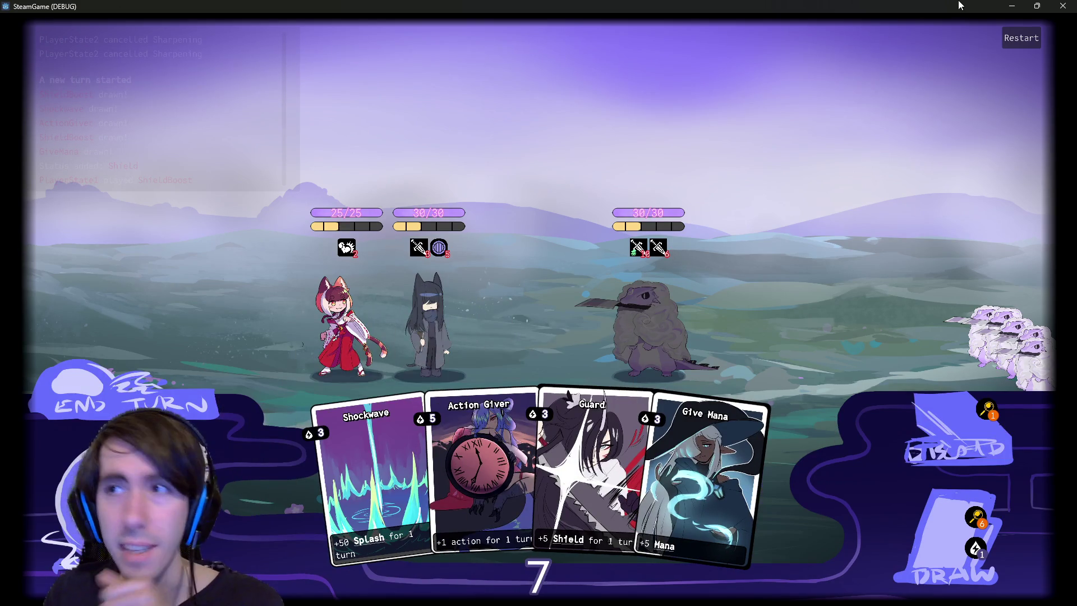
click(1063, 5)
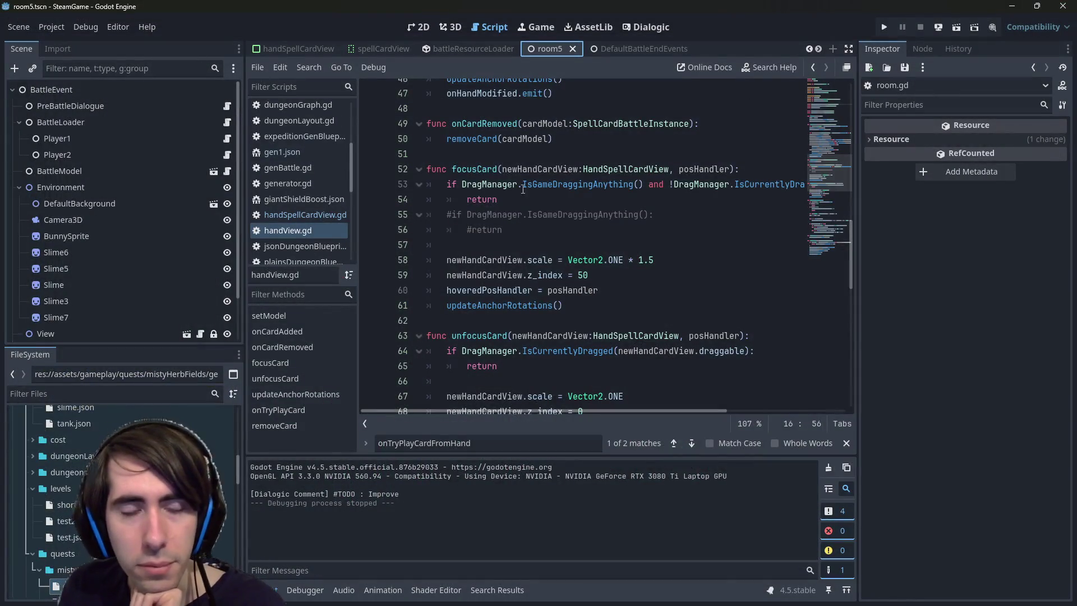
scroll(562, 245, up, 10)
scroll(562, 245, down, 4)
scroll(564, 238, up, 6)
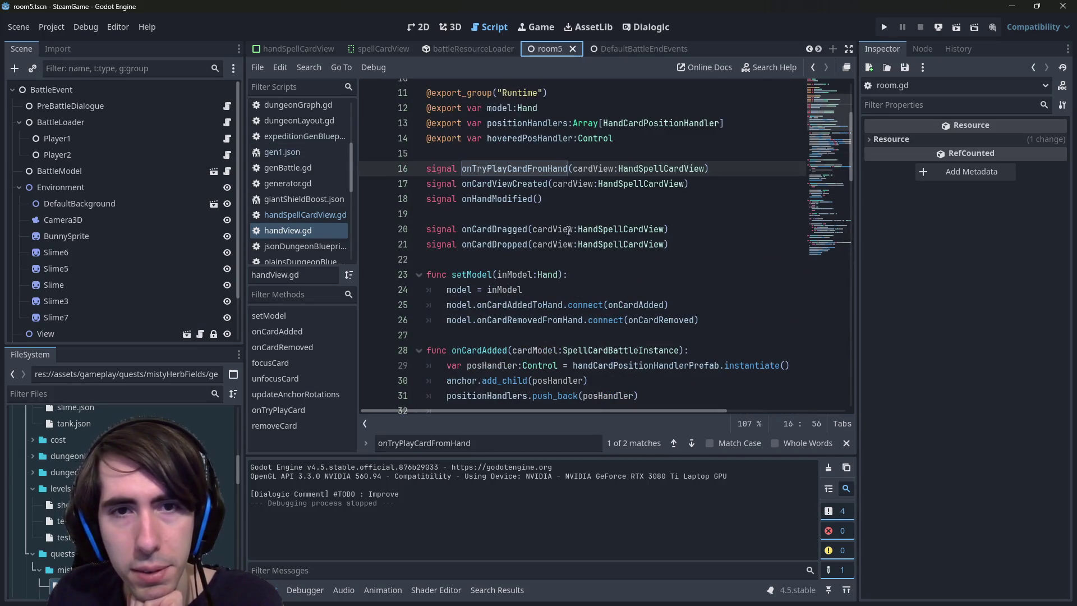
double_click(532, 168)
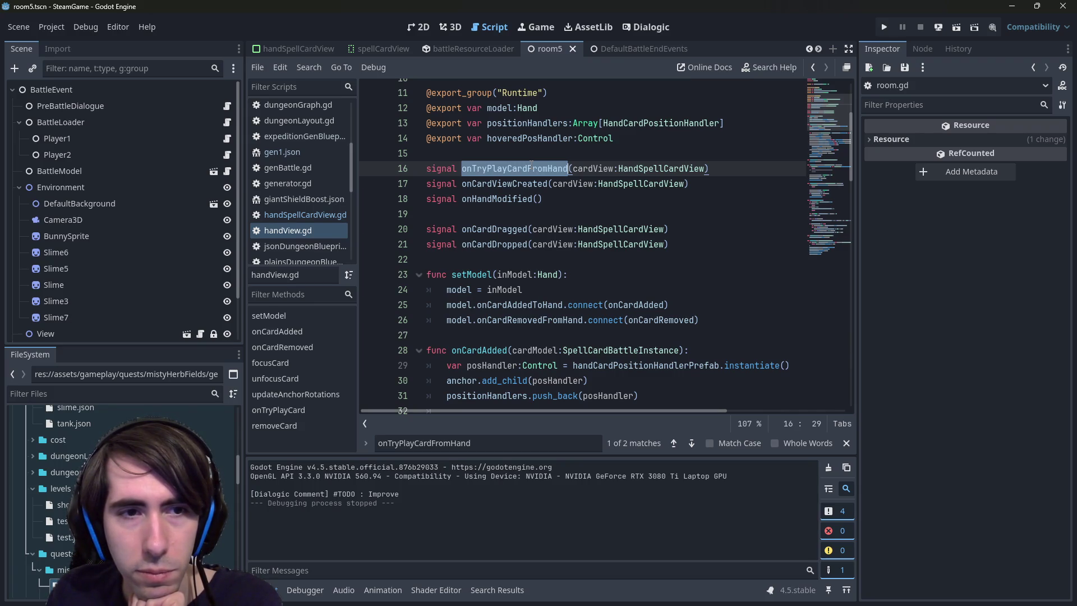
scroll(531, 163, down, 5)
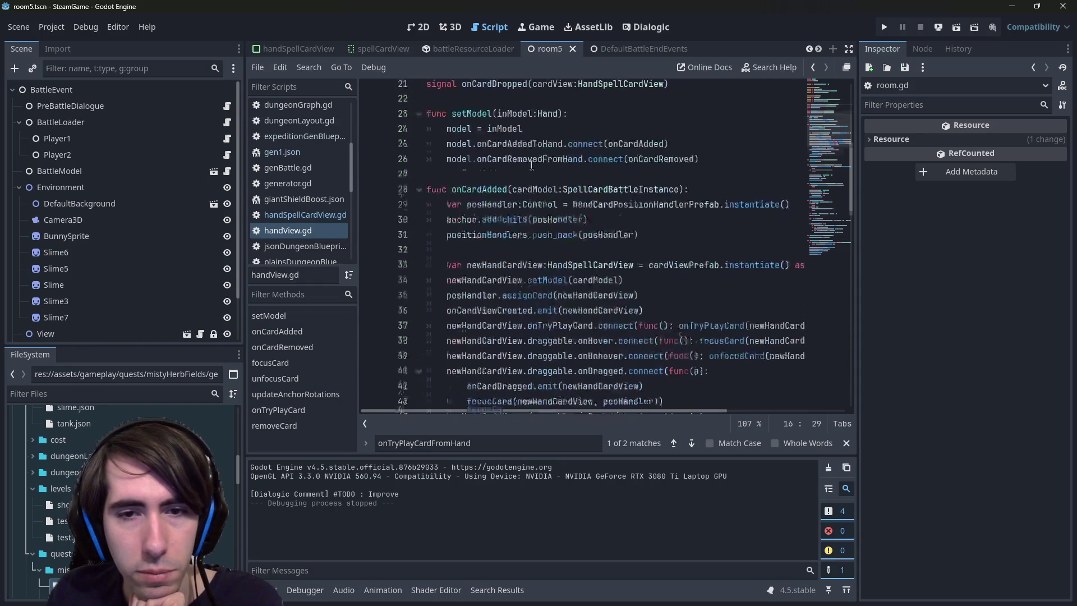
scroll(531, 166, down, 14)
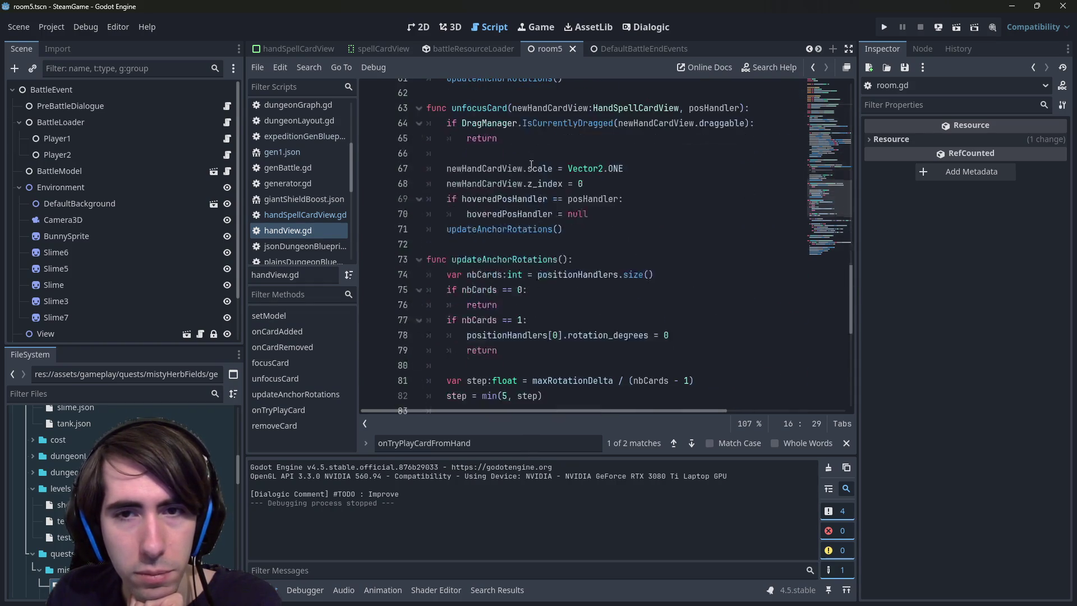
scroll(532, 165, down, 6)
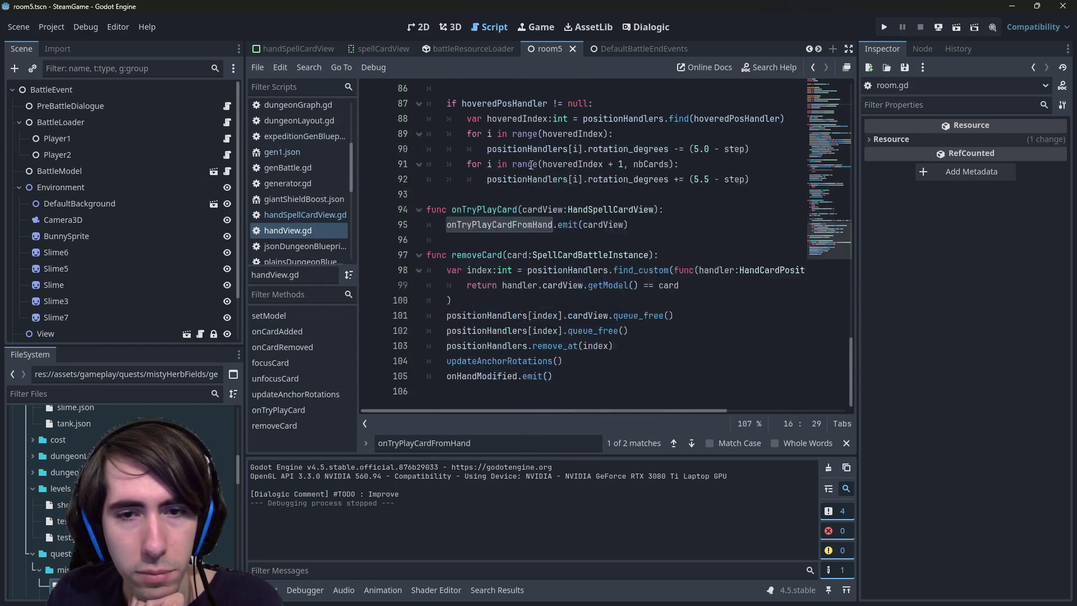
scroll(532, 164, up, 20)
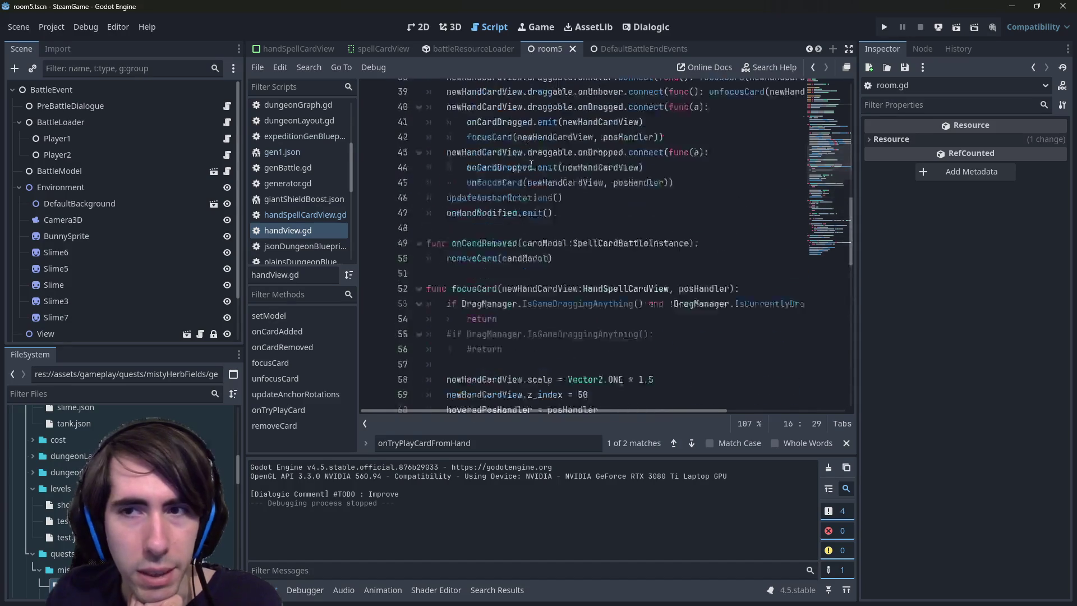
scroll(531, 167, up, 8)
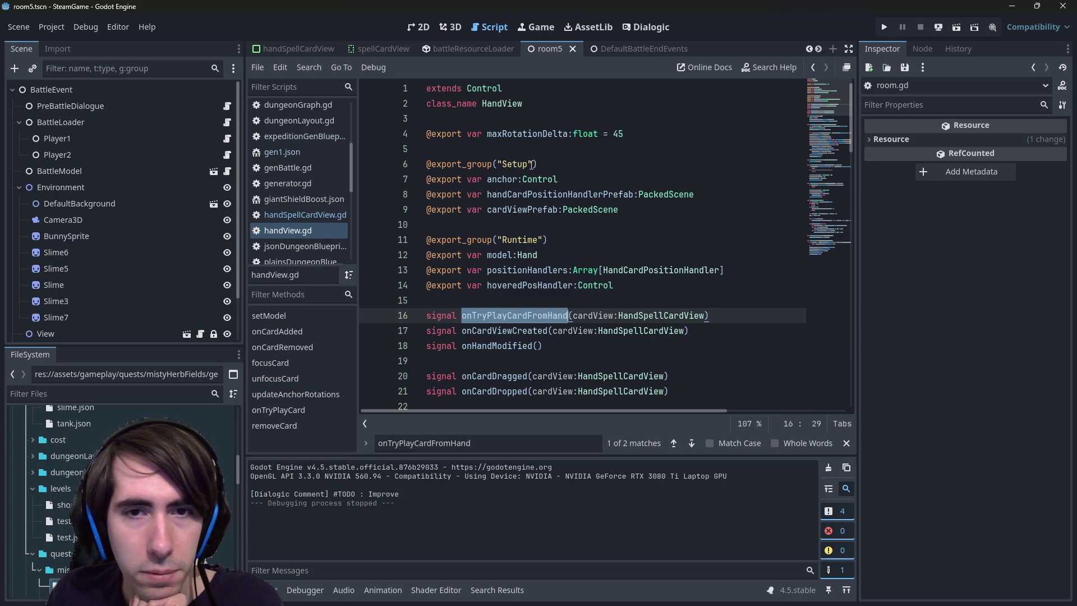
- Quick-open playerView2D.gd, then the playerView2D.tscn scene, and show it in the 2D view
click(637, 197)
key(shift+alt+o)
text(battleview)
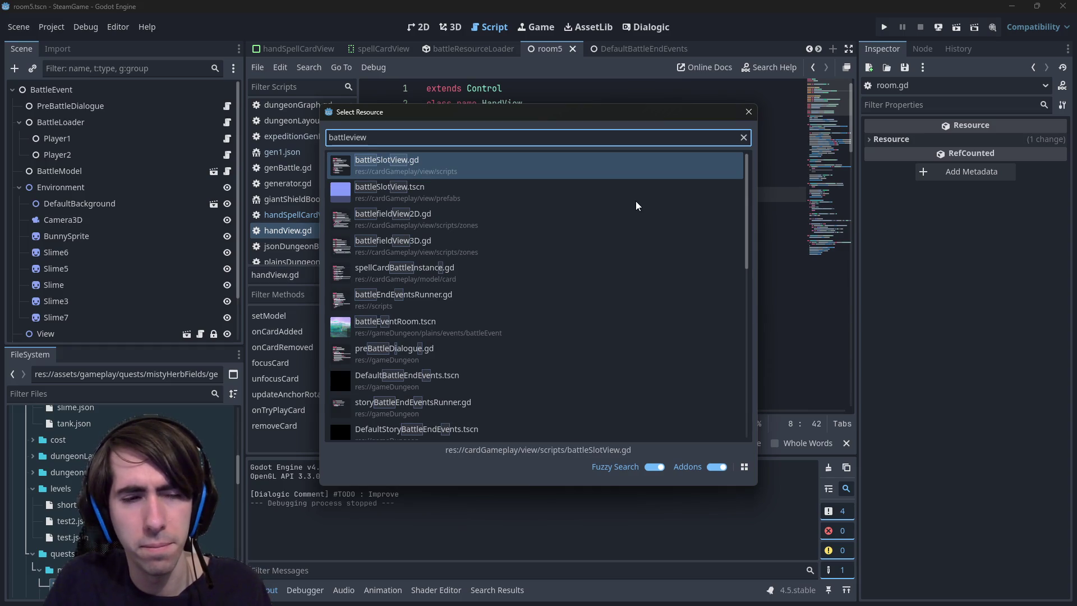
key(ctrl+a)
text(playerview)
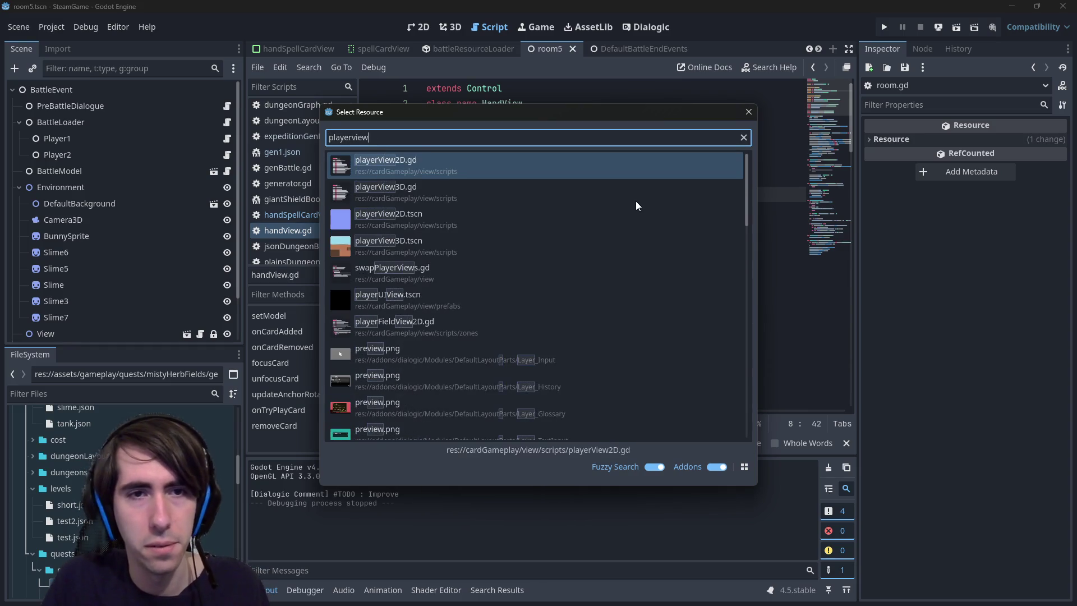
key(Return)
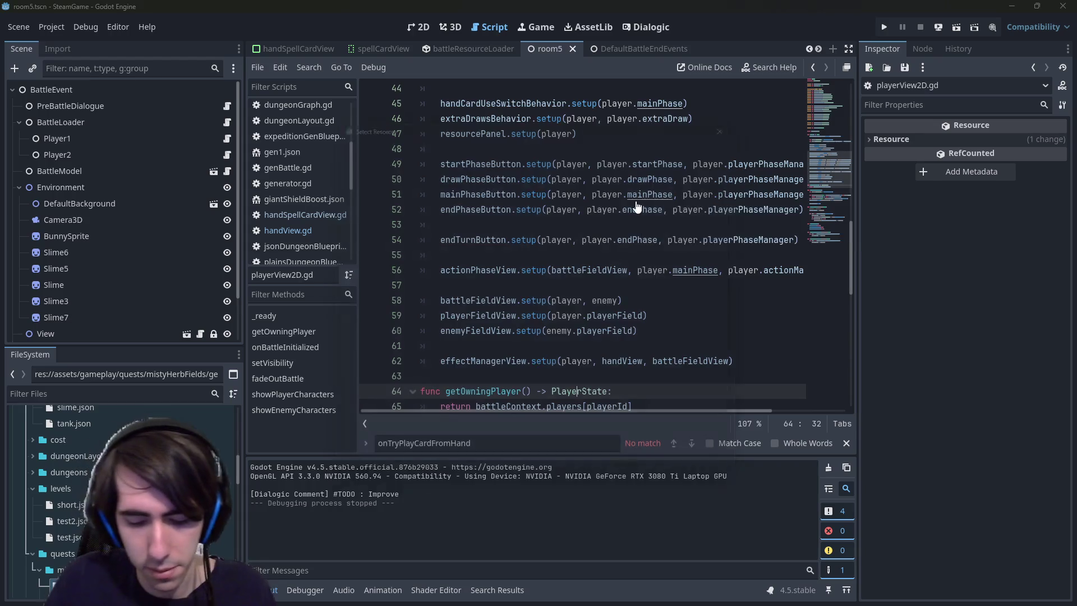
key(shift+alt+o)
text(playerview2d.tscn)
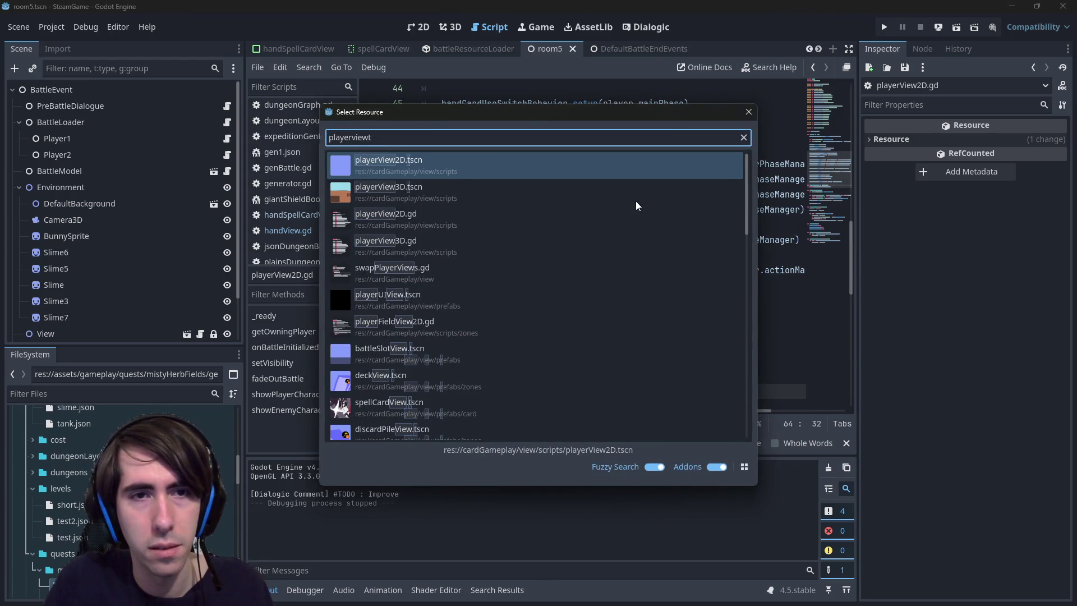
key(Return)
click(420, 26)
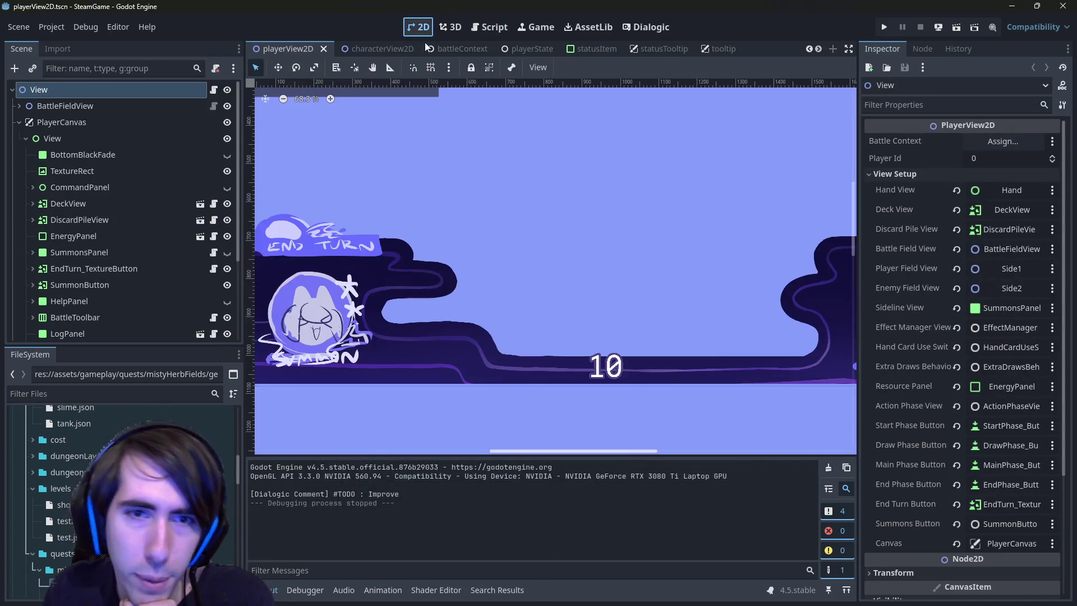
- Add a plain Node as a child of Hand and rename it SpawnCardVFX
scroll(149, 197, down, 5)
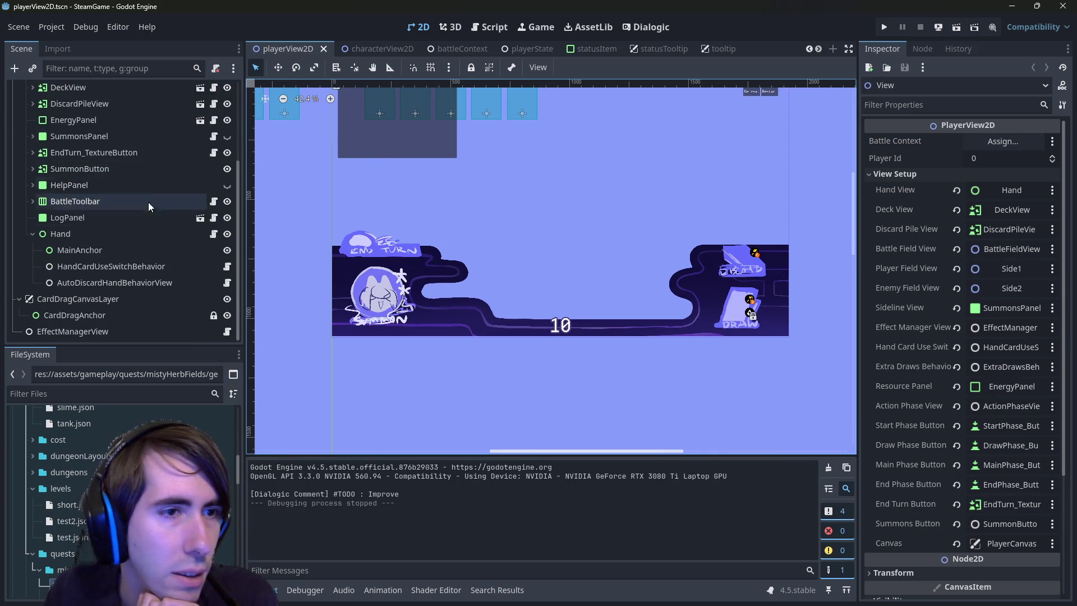
click(138, 234)
right_click(138, 234)
click(169, 236)
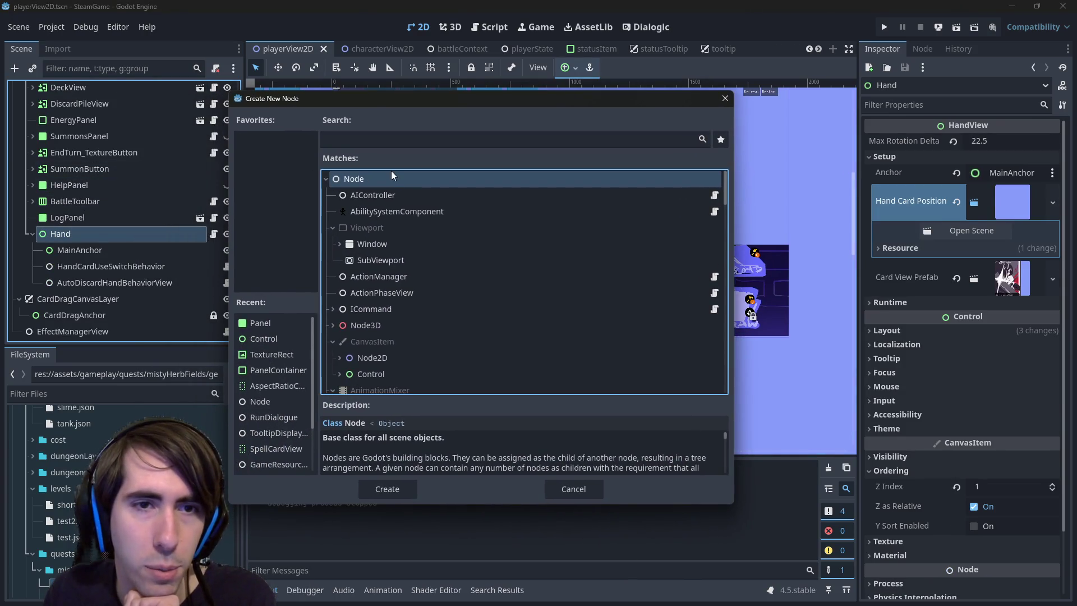
double_click(387, 185)
double_click(115, 298)
text(Spawn)
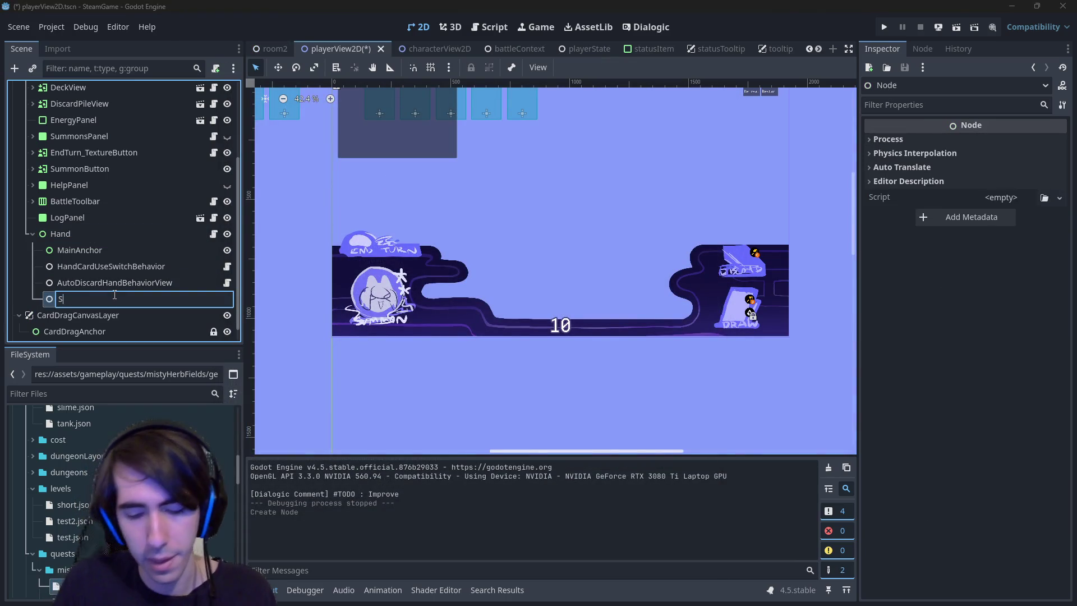
text(Card)
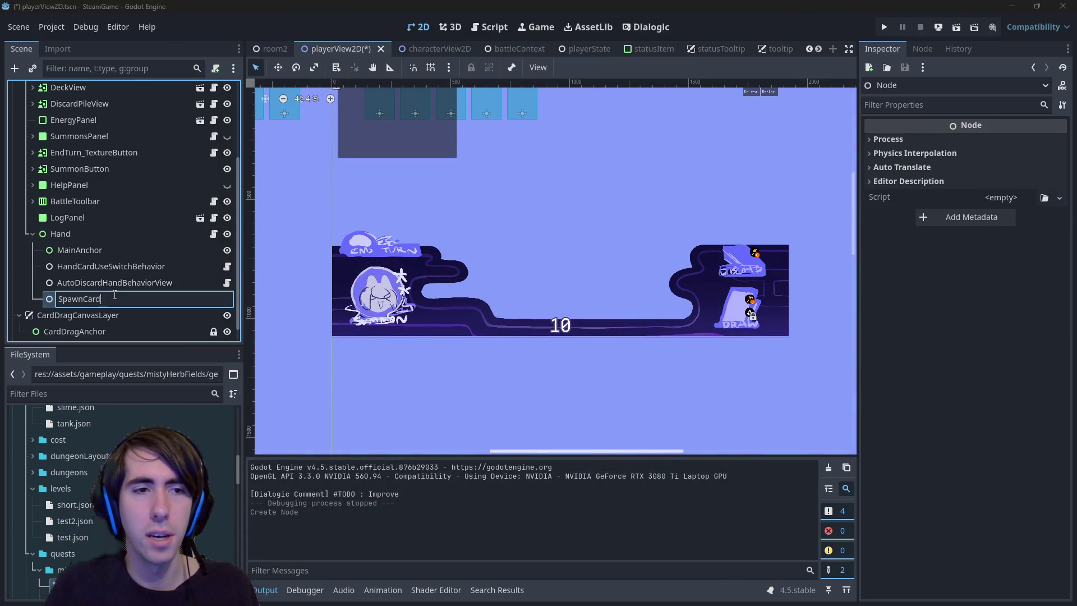
text(VFX)
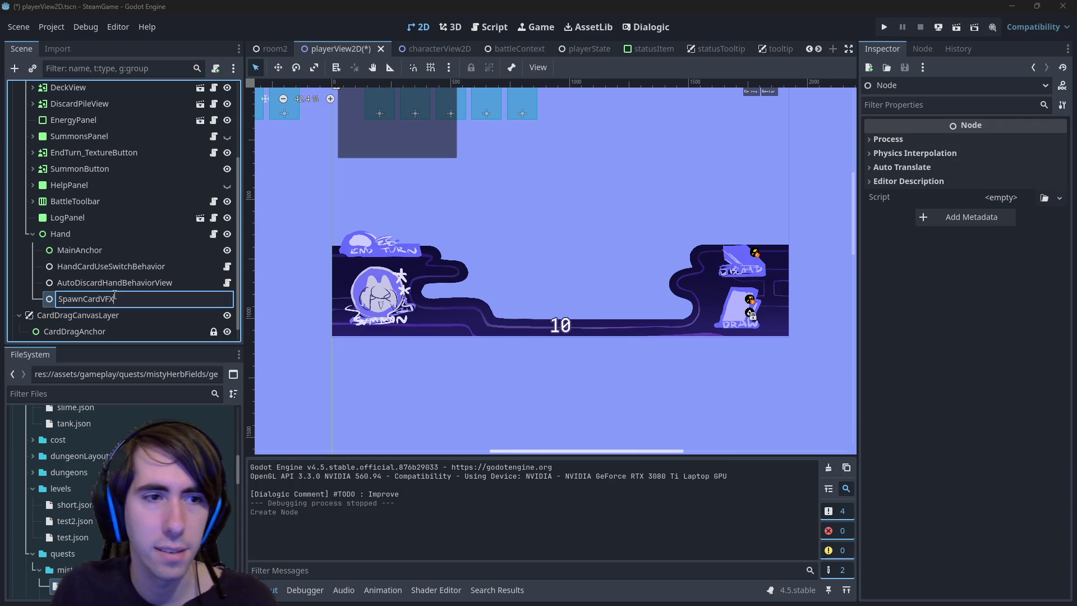
key(Return)
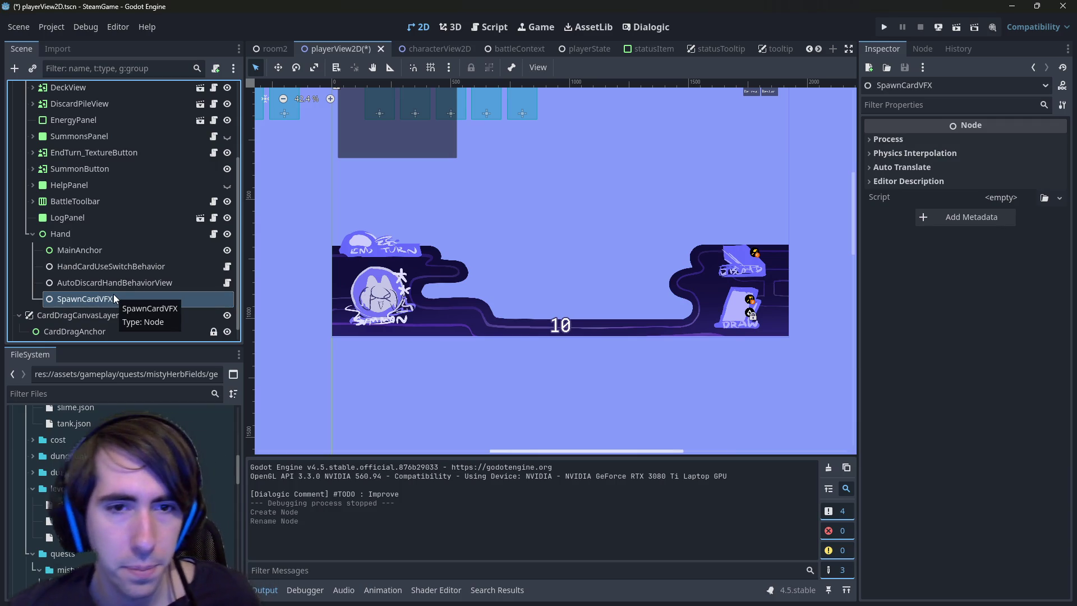
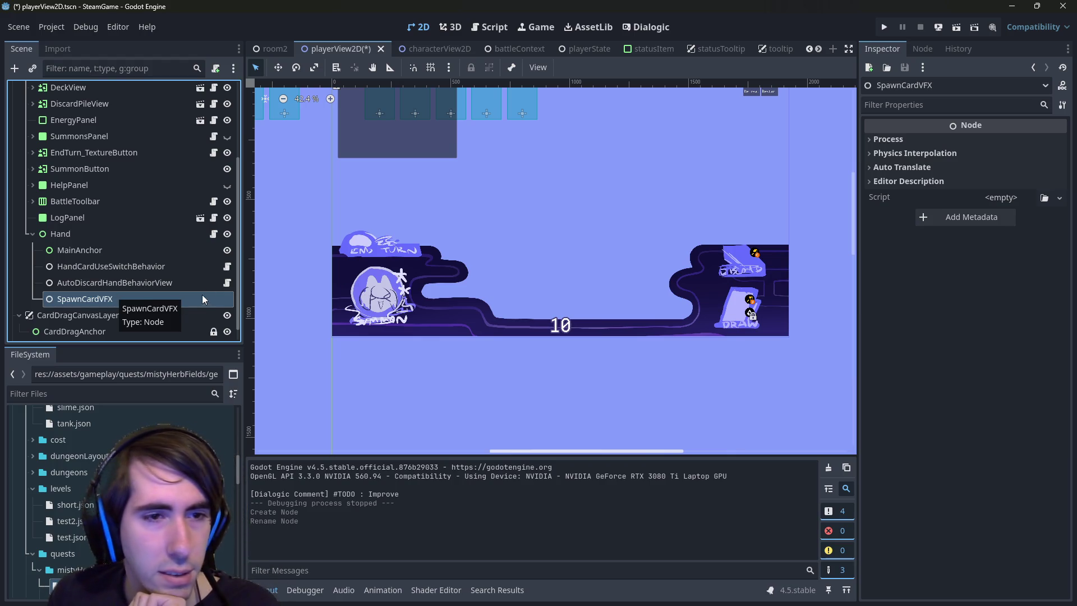
- Start attaching a script to SpawnCardVFX, then cancel without creating anything
click(216, 68)
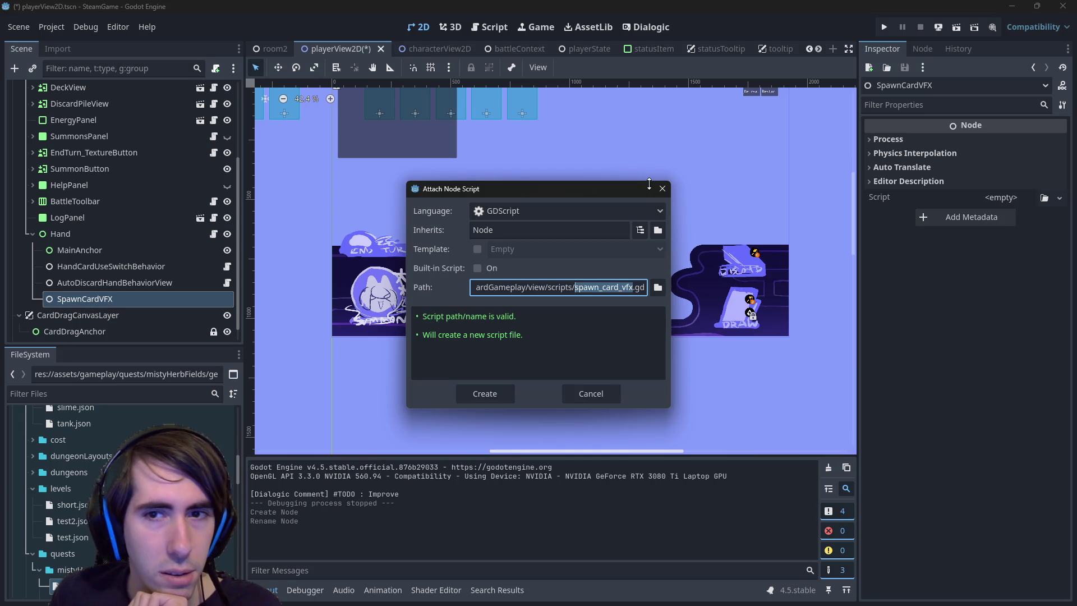
click(658, 288)
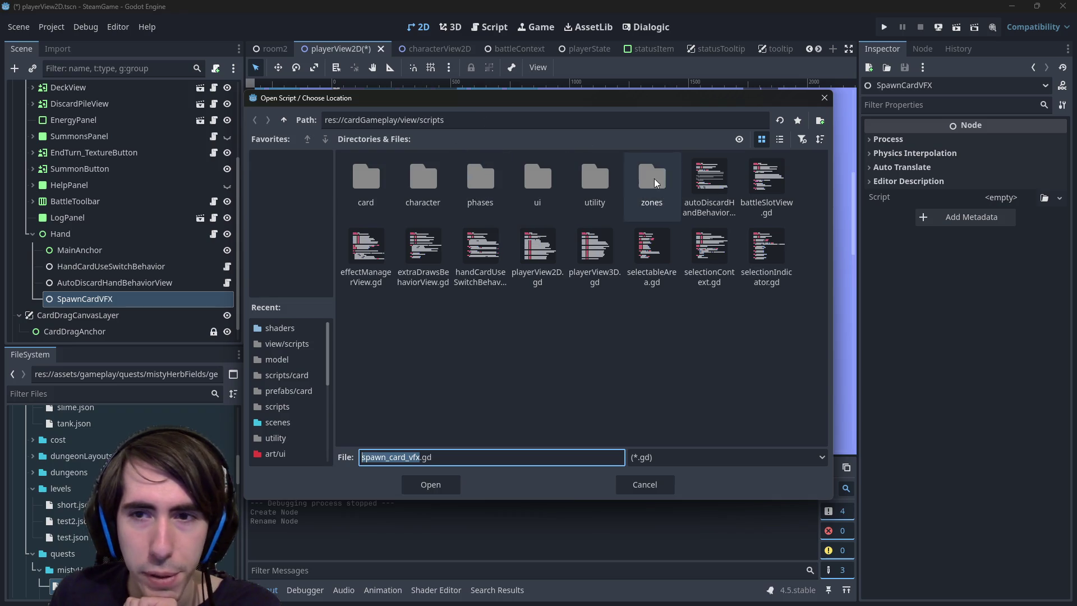
key(Right)
key(BackSpace)
key(BackSpace)
key(BackSpace)
key(BackSpace)
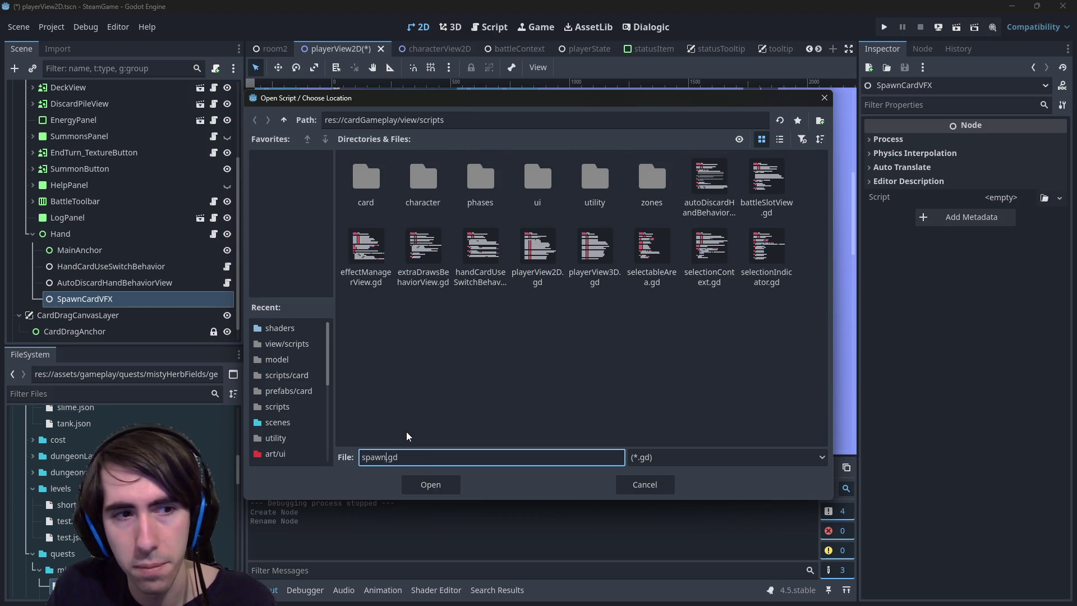
text(CardVFX)
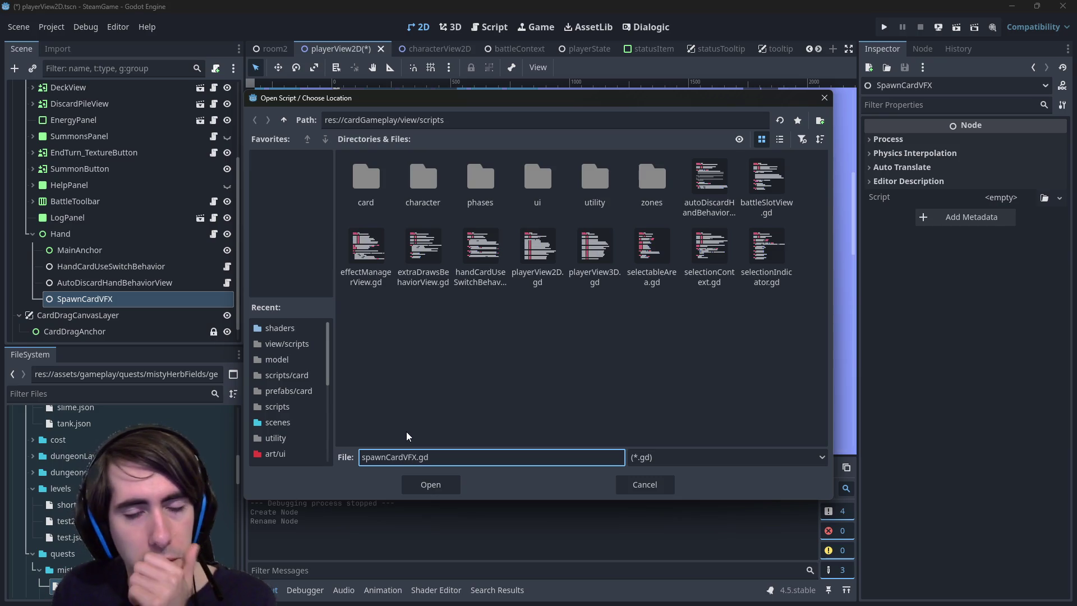
click(645, 485)
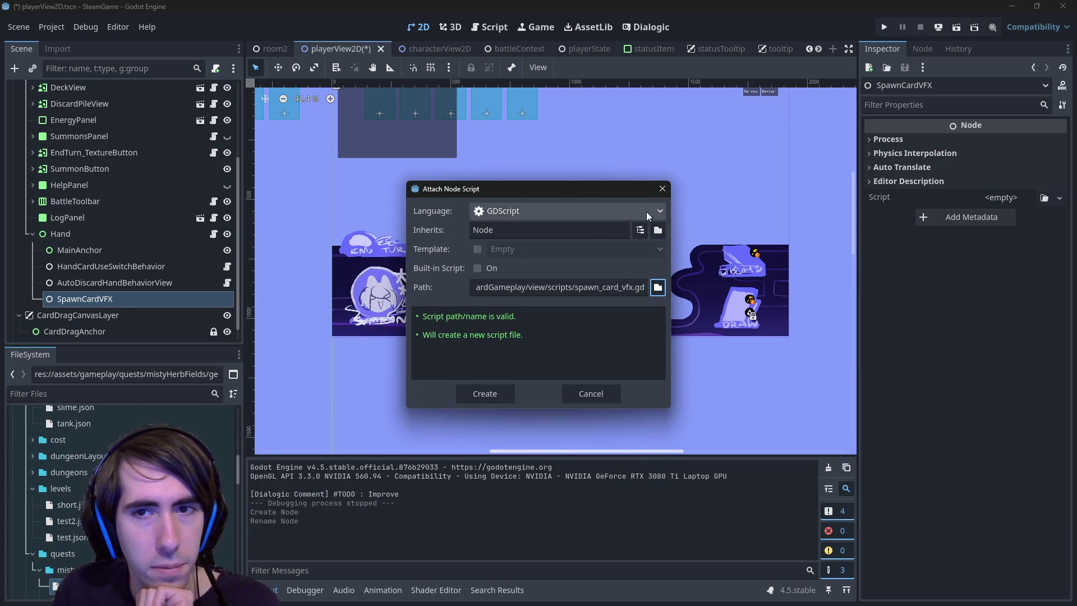
click(662, 188)
- Rename the SpawnCardVFX node to SpawnCardUsedVFX
double_click(101, 298)
click(102, 298)
text(Used)
key(Return)
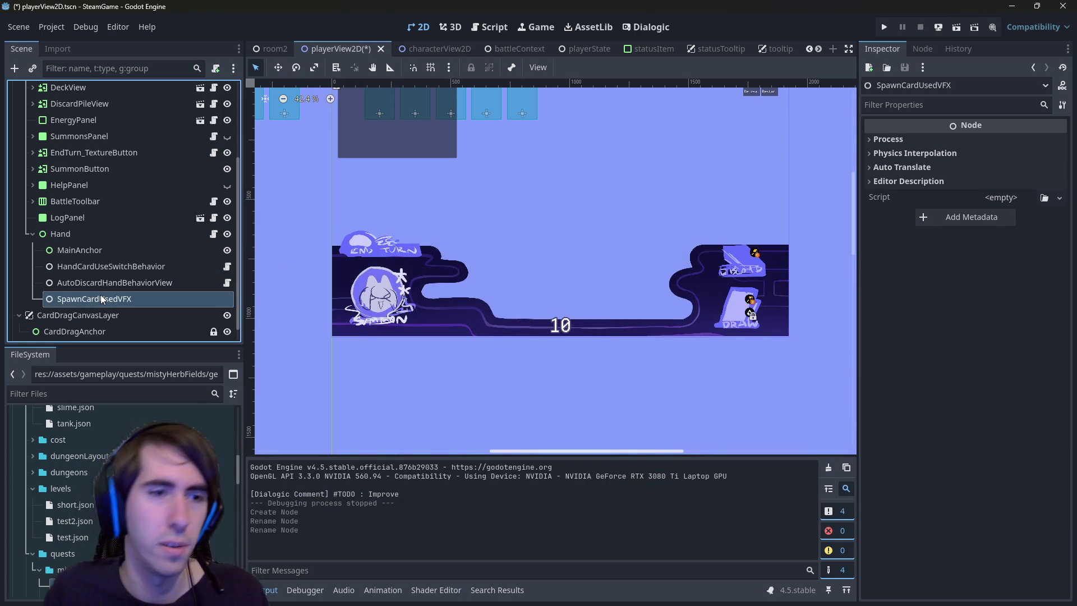
- Attach a new script to SpawnCardUsedVFX and rename its file to spawnCardUsedVfx.gd
click(215, 68)
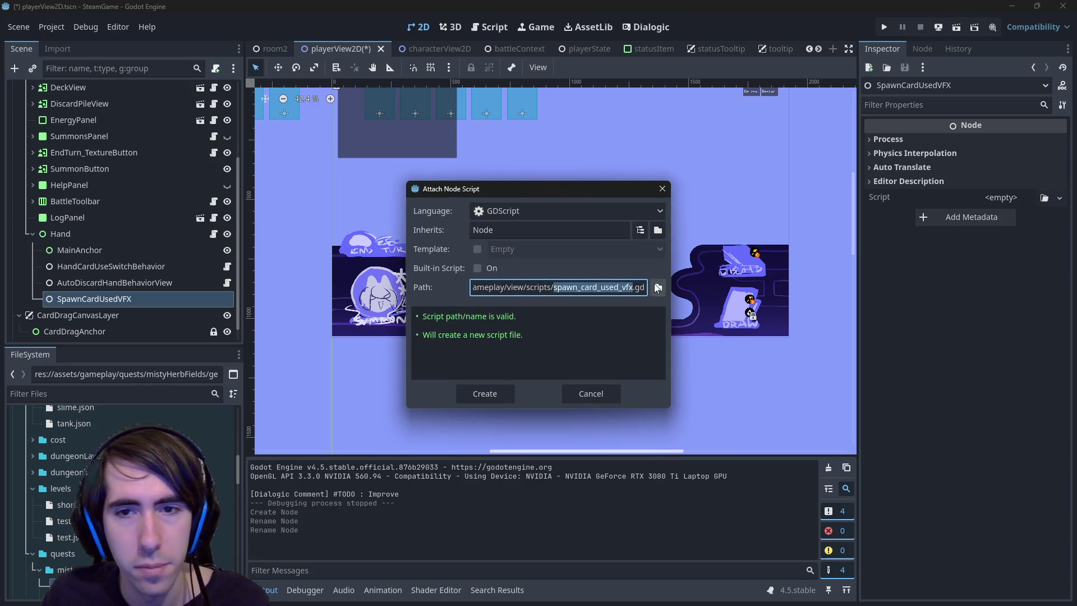
click(658, 287)
click(418, 456)
key(BackSpace)
key(BackSpace)
text(Used_vfx.gd)
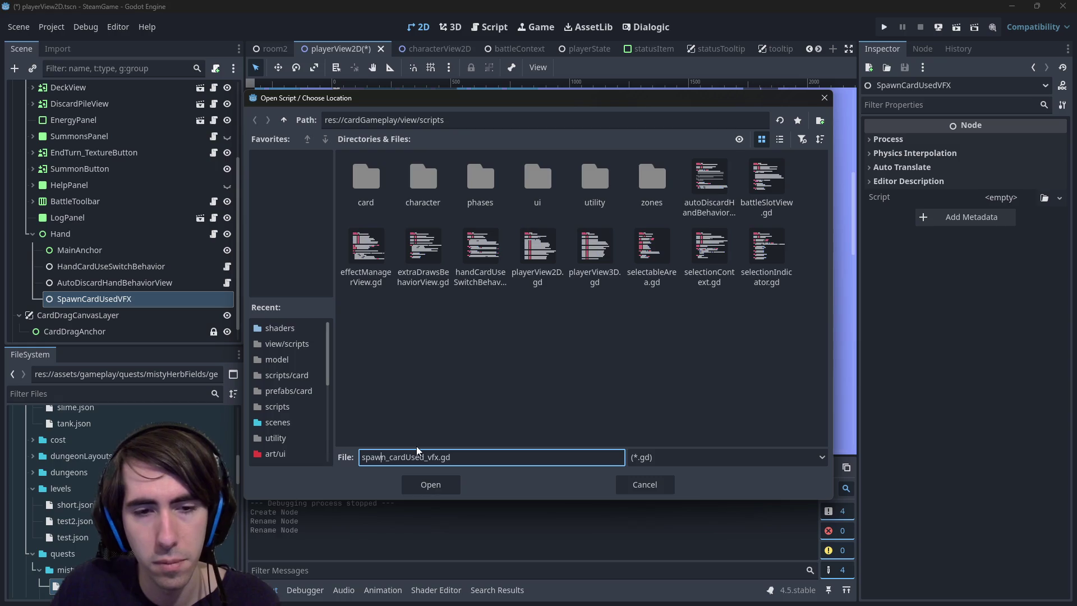
key(BackSpace)
key(BackSpace)
text(C)
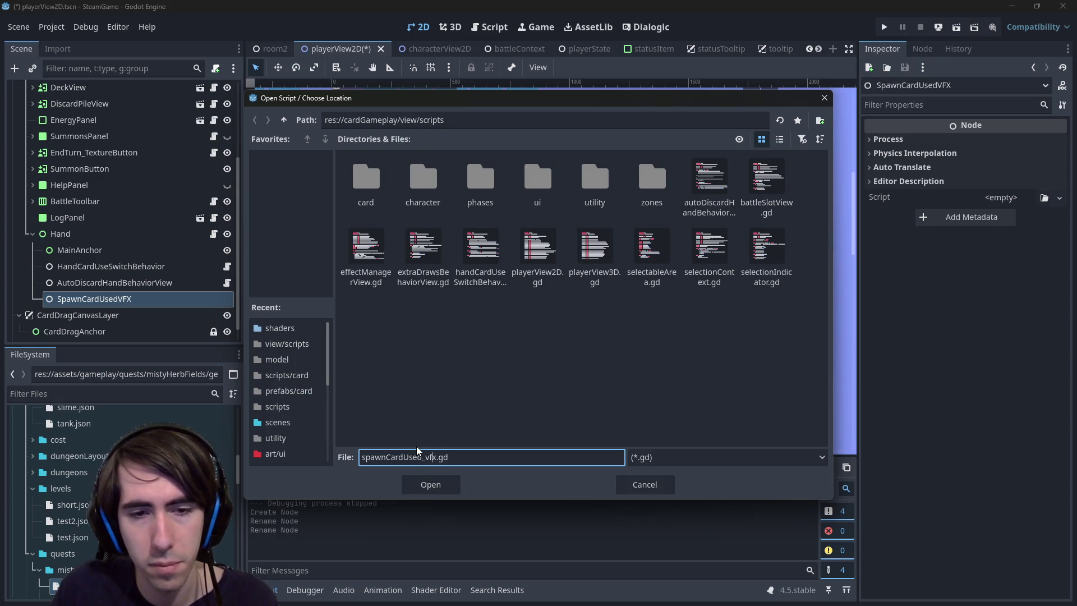
key(BackSpace)
key(BackSpace)
text(V)
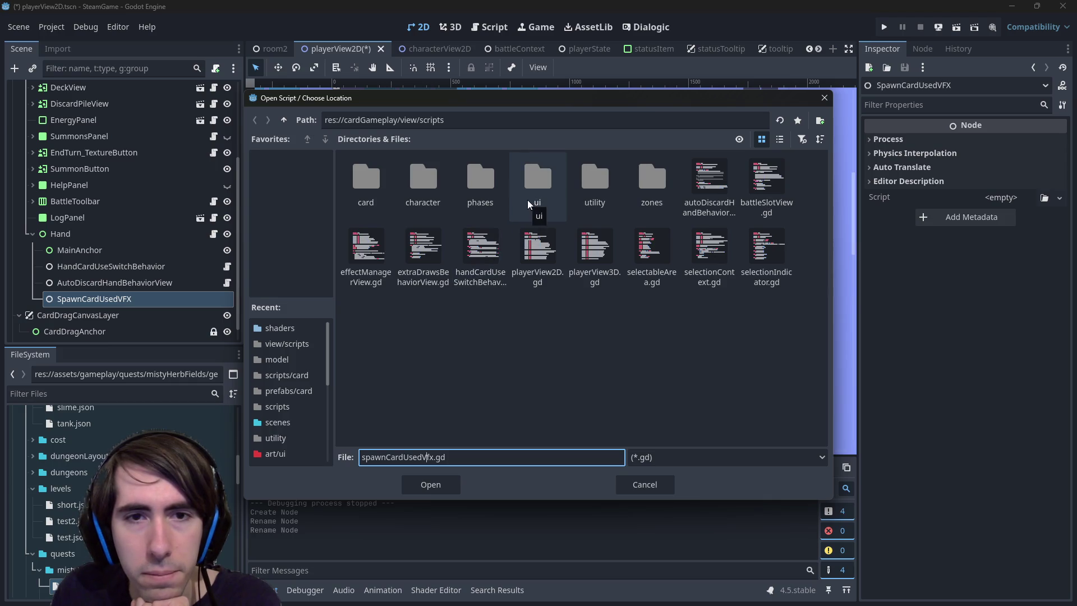
- Confirm the path and create the spawnCardUsedVfx.gd script, opening it for editing
click(442, 486)
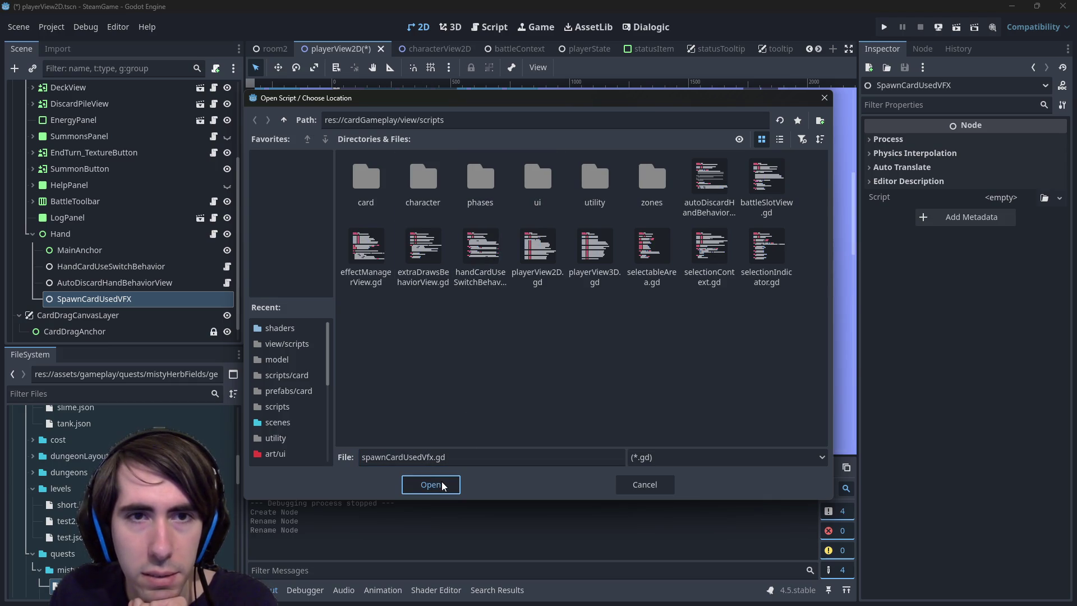
click(442, 486)
click(496, 399)
click(537, 201)
- Add an exported variable 'hand' of type HandView
key(Return)
text(@expor)
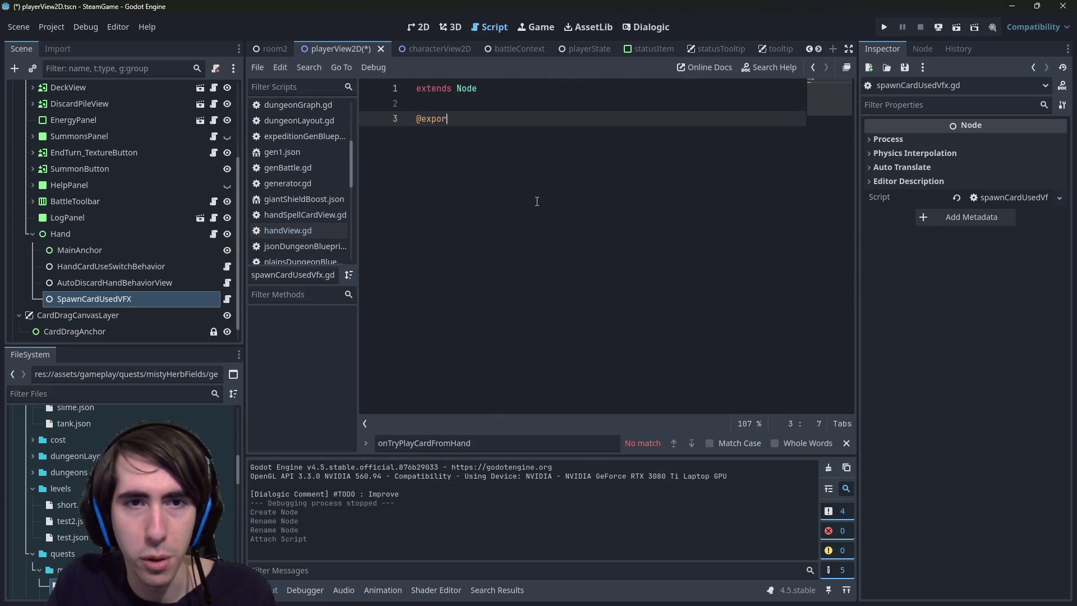
text(t var hand:H)
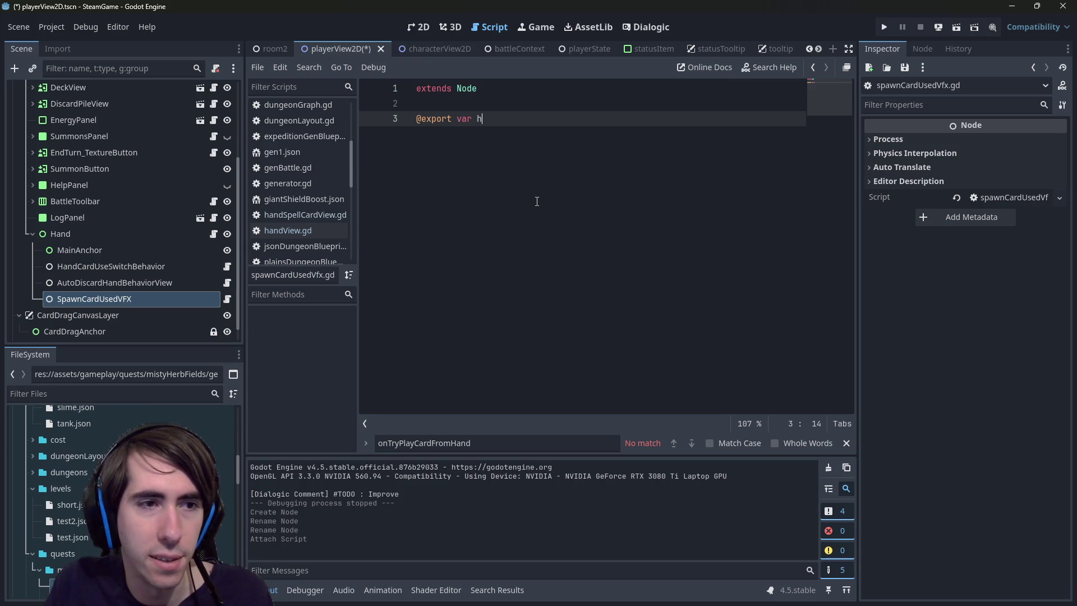
text(andVie)
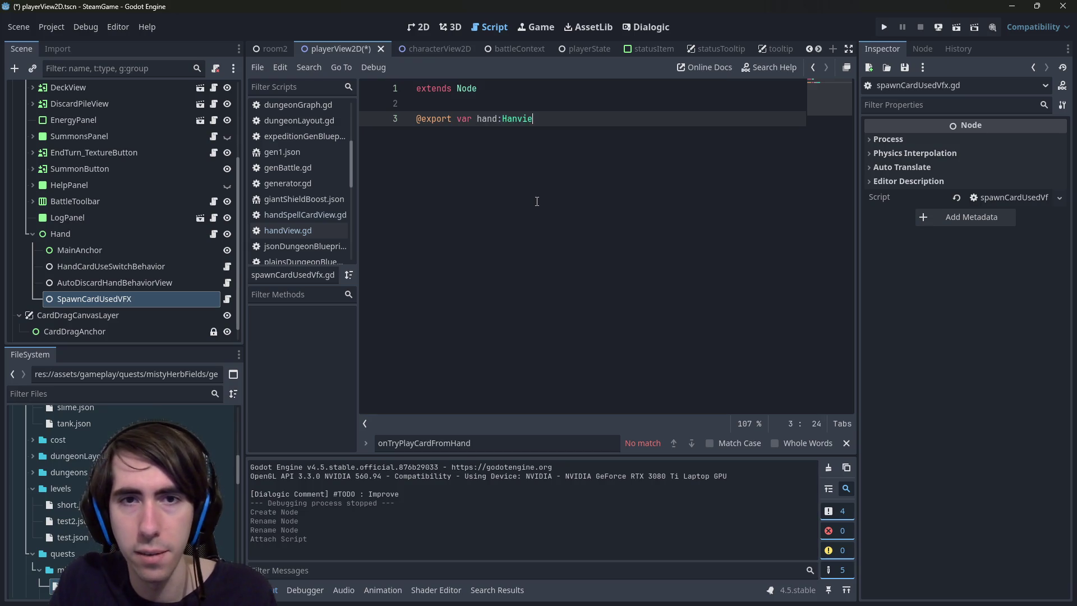
key(Return)
key(Return)
key(Return)
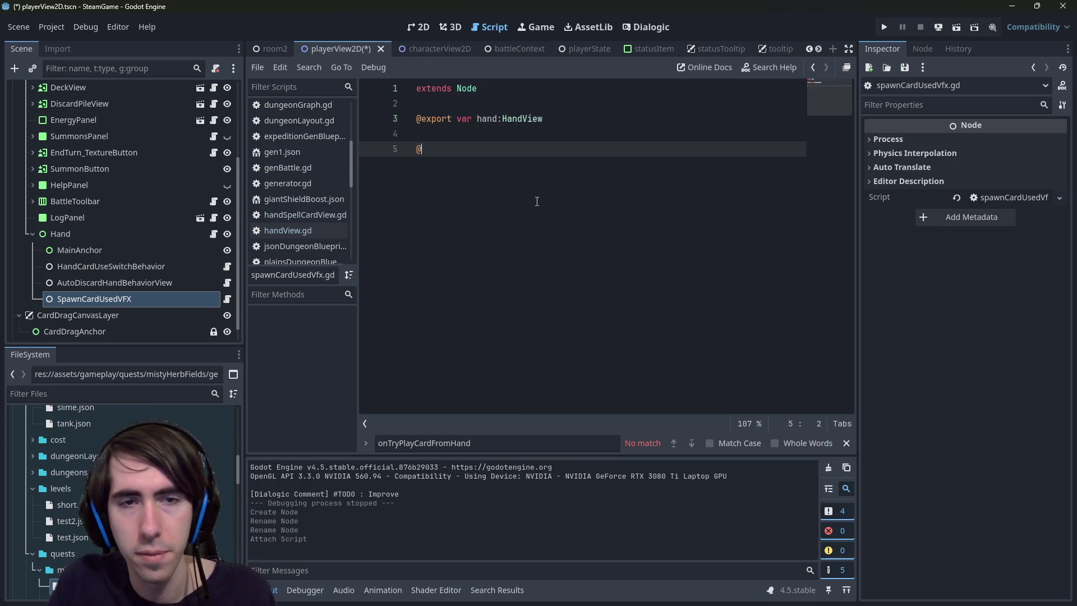
- Add a _ready function starting with hand.oncard, and check handView.gd for the signal name
text(func _ready)
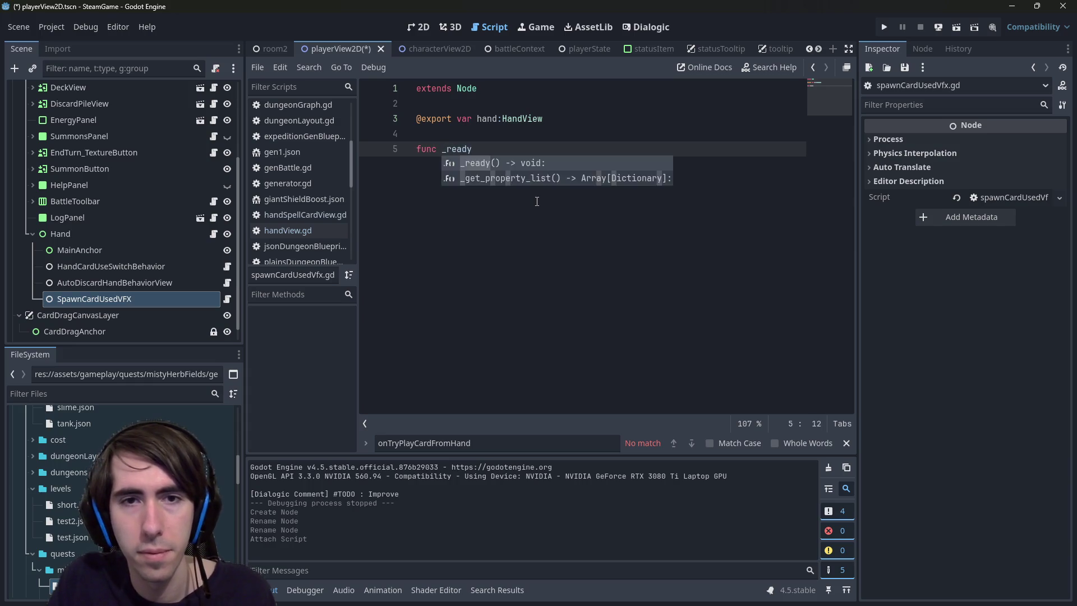
key(Return)
text(hand.)
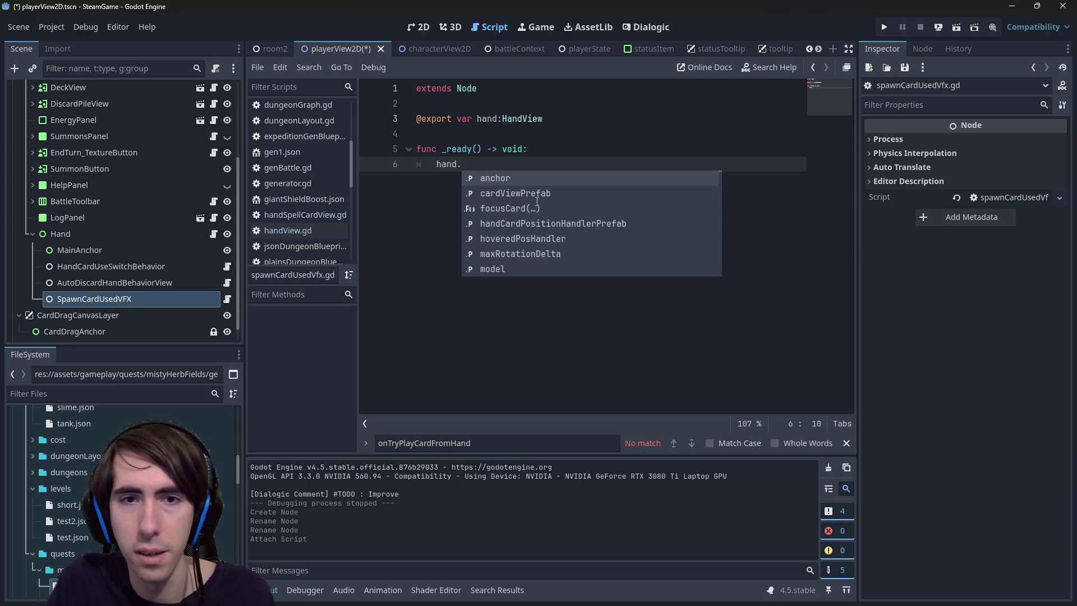
text(oncard)
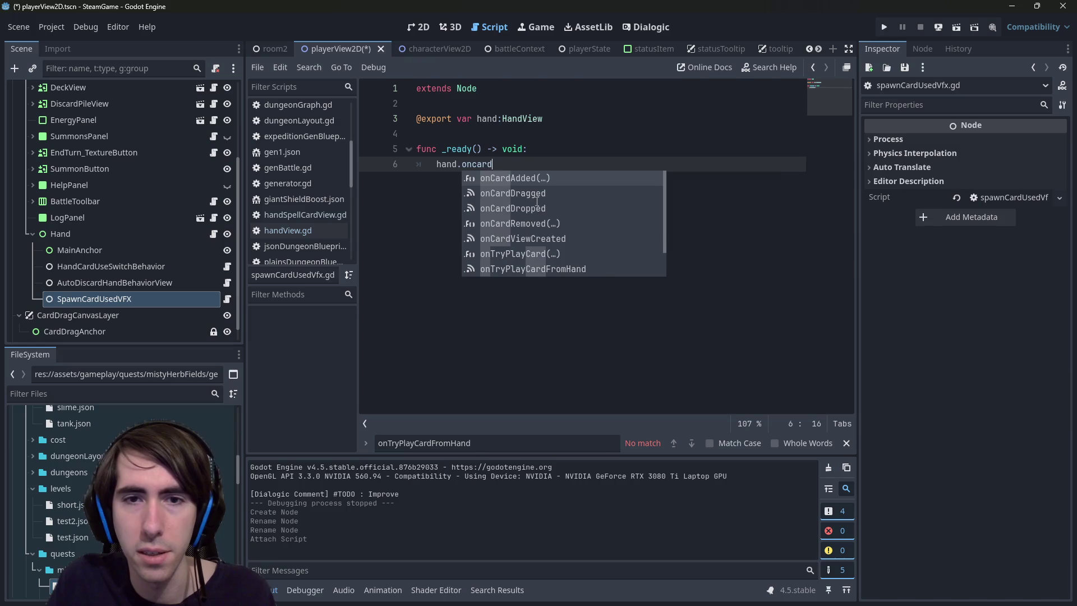
key(Down)
key(Down)
key(Down)
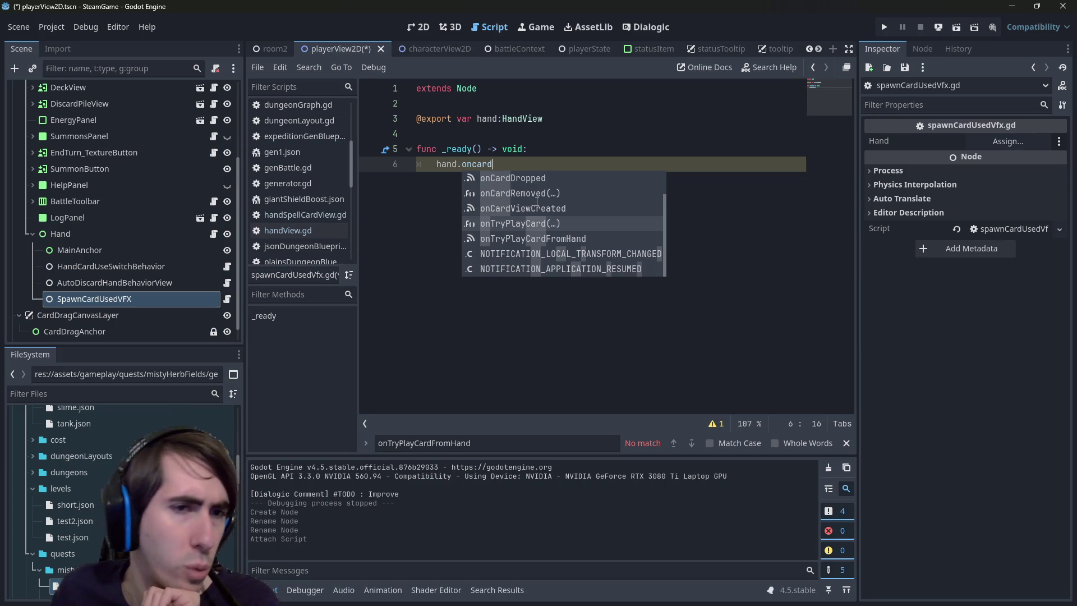
click(288, 230)
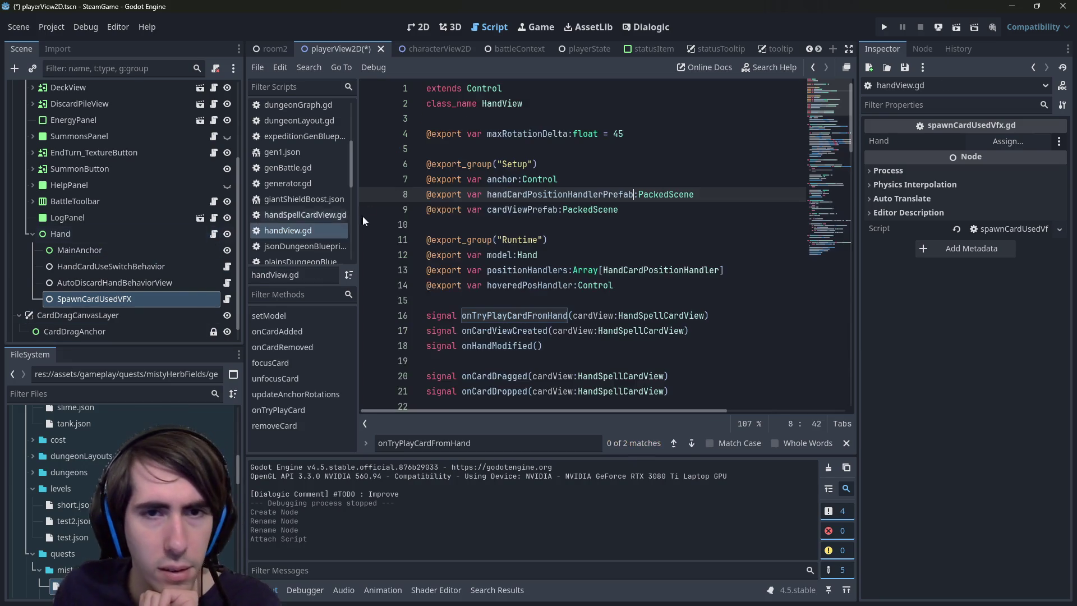
- Search handView.gd and the whole project for onTryPlayCardFromHand
scroll(541, 203, down, 1)
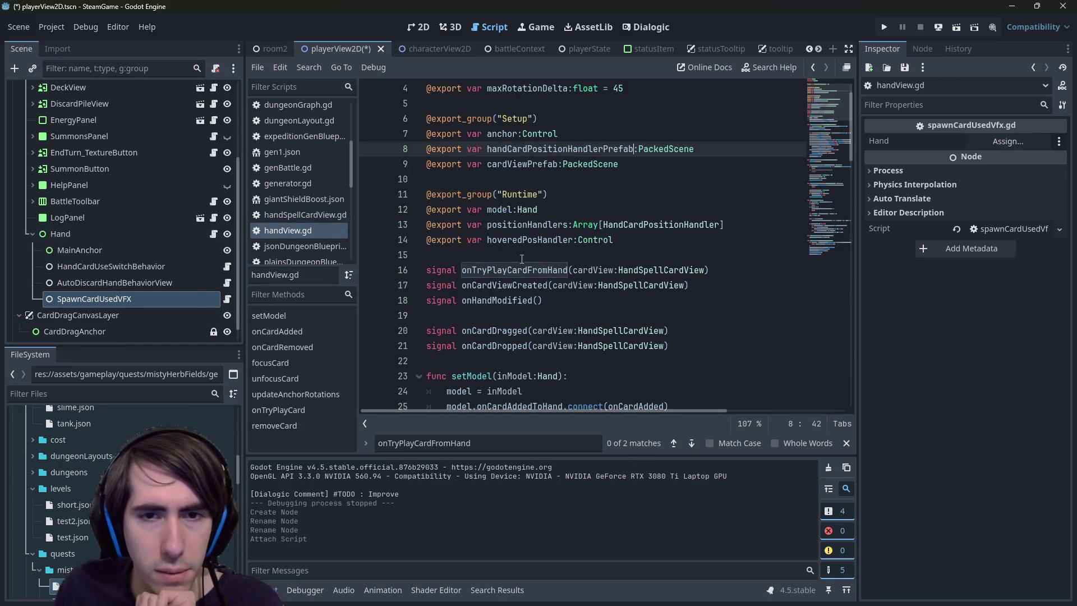
double_click(514, 270)
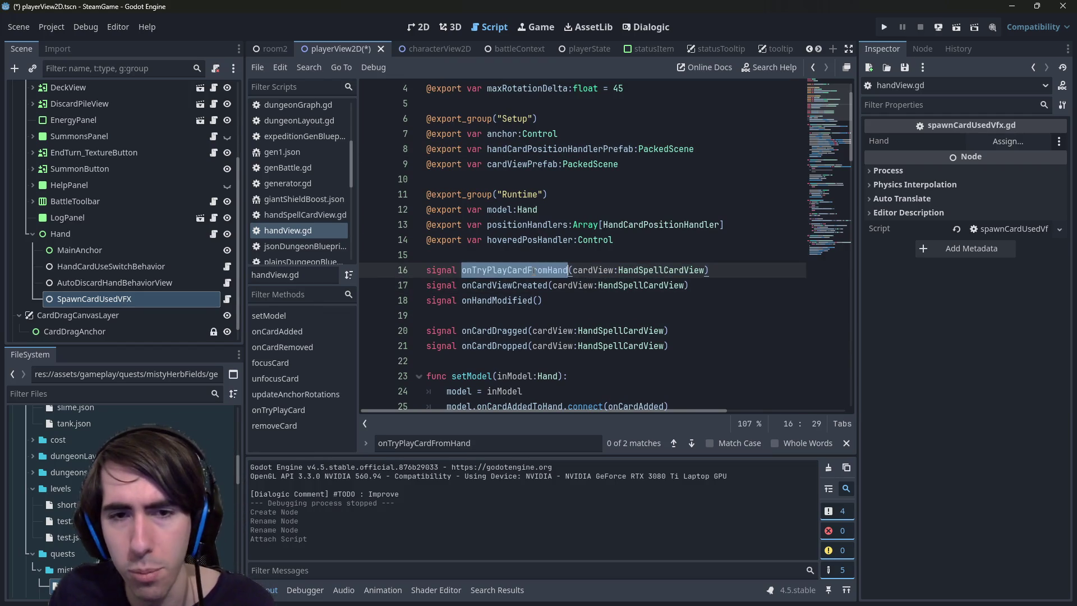
scroll(533, 270, down, 1)
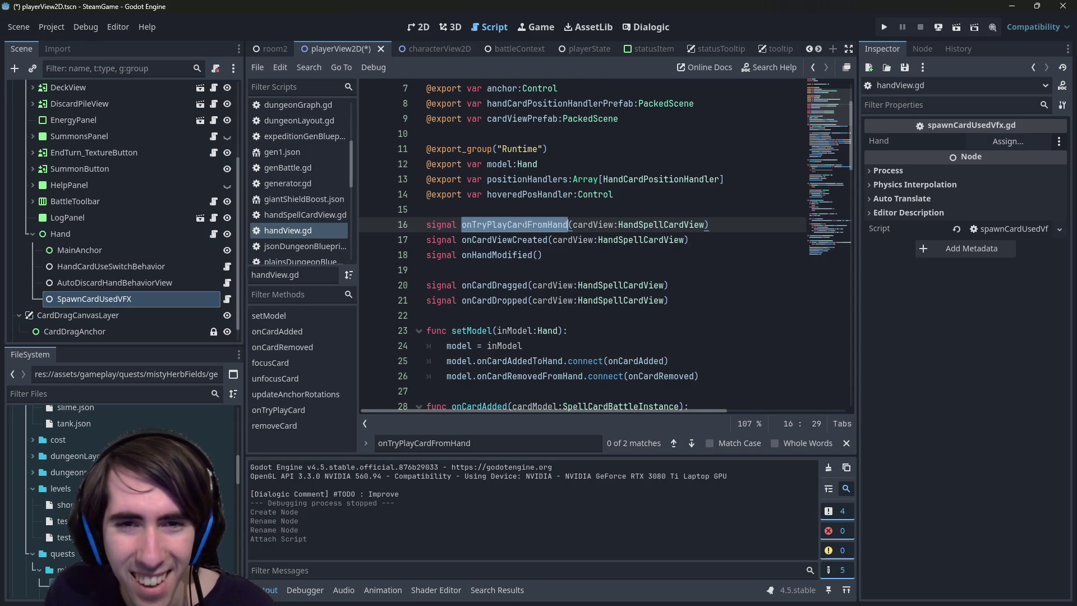
scroll(524, 225, up, 2)
key(ctrl+f)
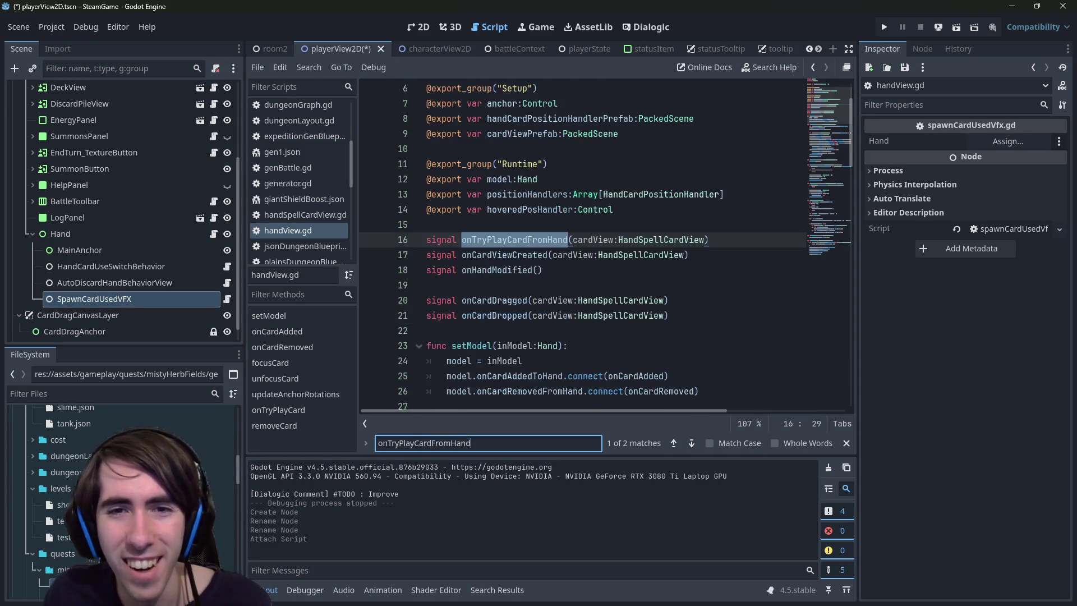
key(Return)
key(Return)
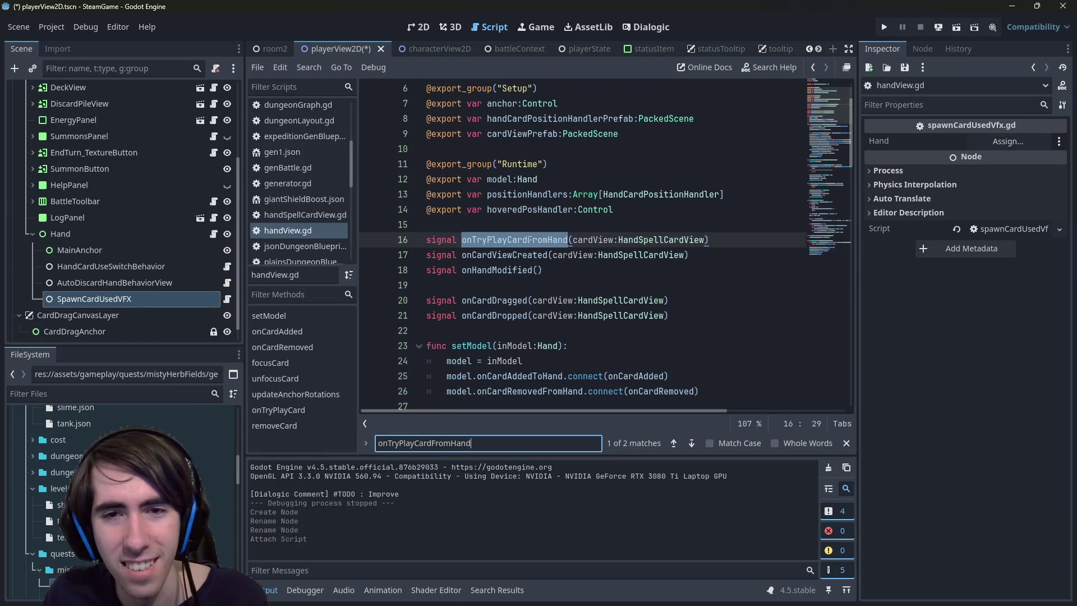
key(ctrl+shift+f)
key(Return)
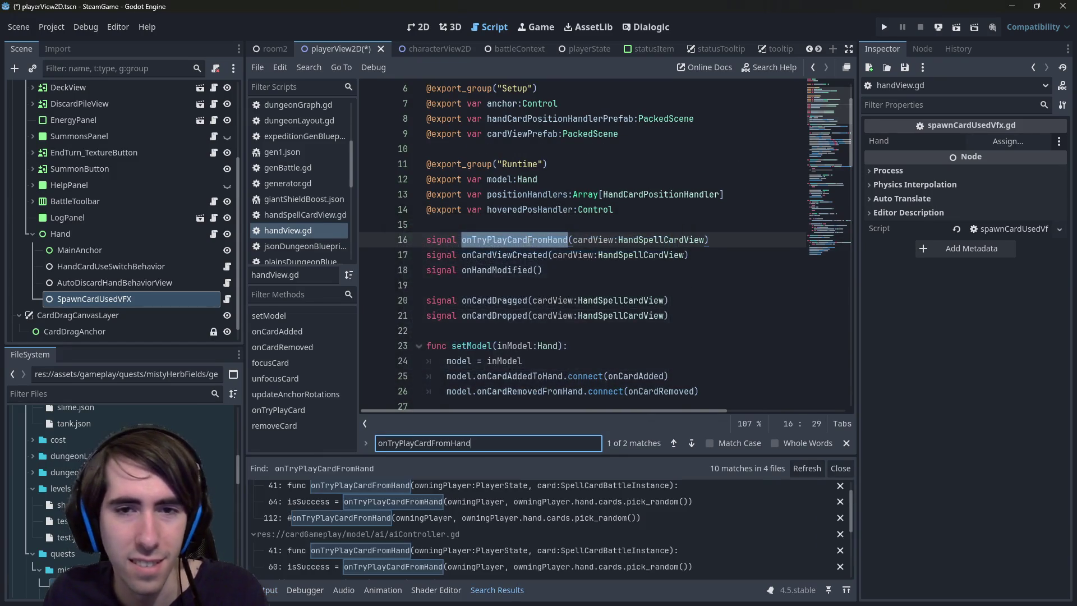
scroll(472, 507, down, 1)
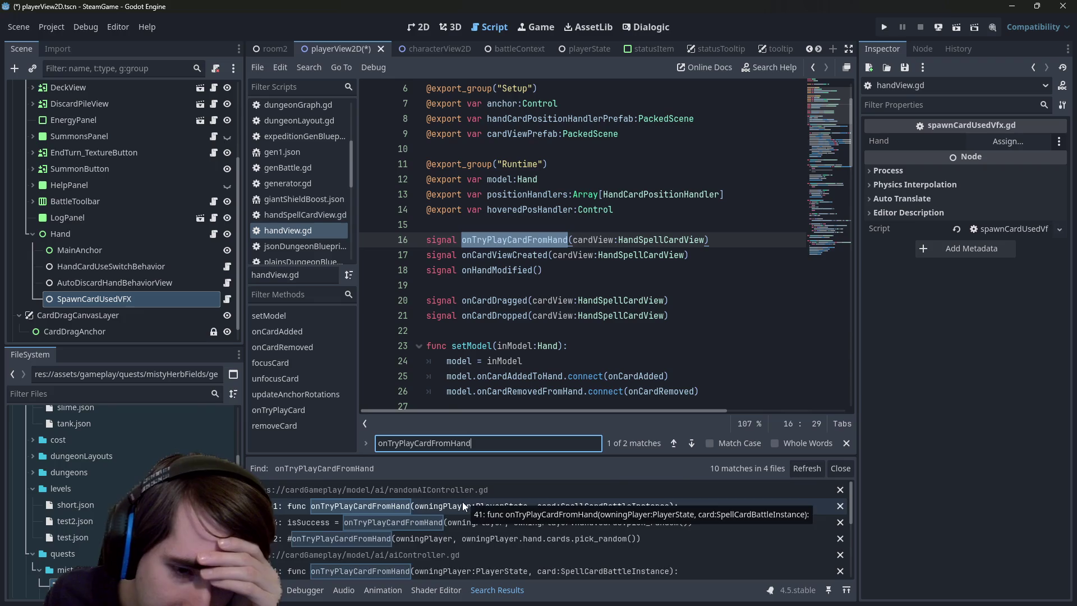
scroll(456, 509, down, 1)
scroll(457, 510, down, 5)
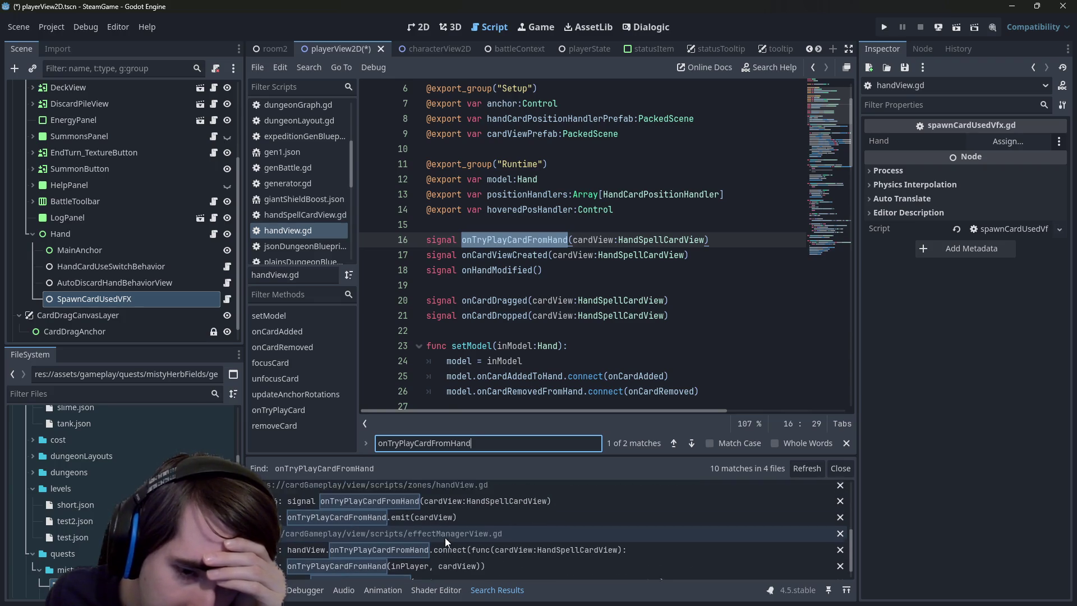
- Review the onTryPlayCardFromHand call in effectManagerView.gd and reparent SpawnCardUsedVFX to EffectManagerView
click(462, 533)
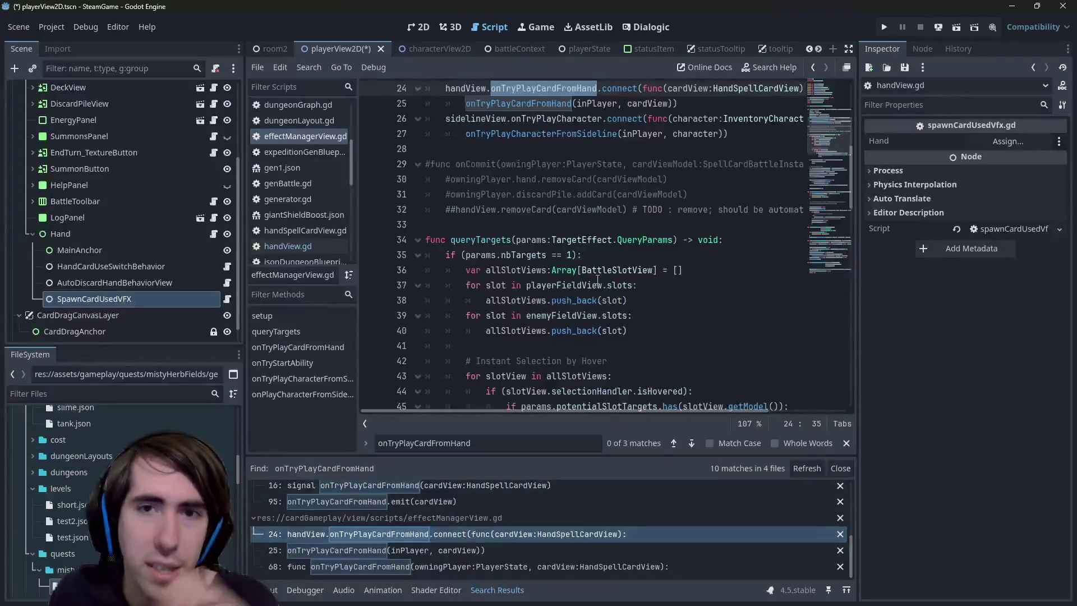
scroll(598, 279, up, 3)
scroll(561, 277, up, 1)
click(542, 286)
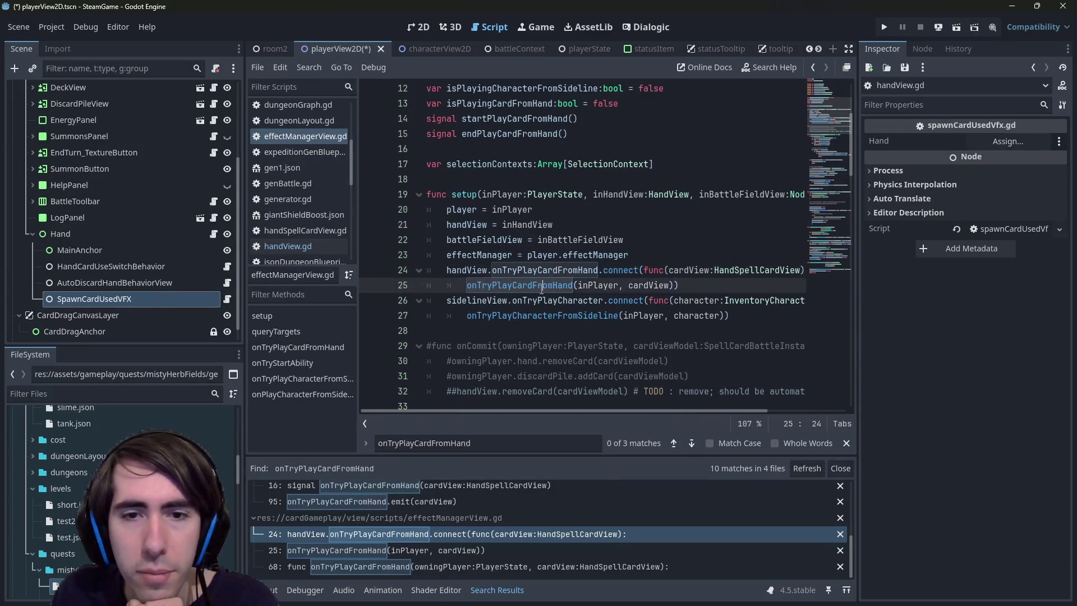
mouse_move(524, 288)
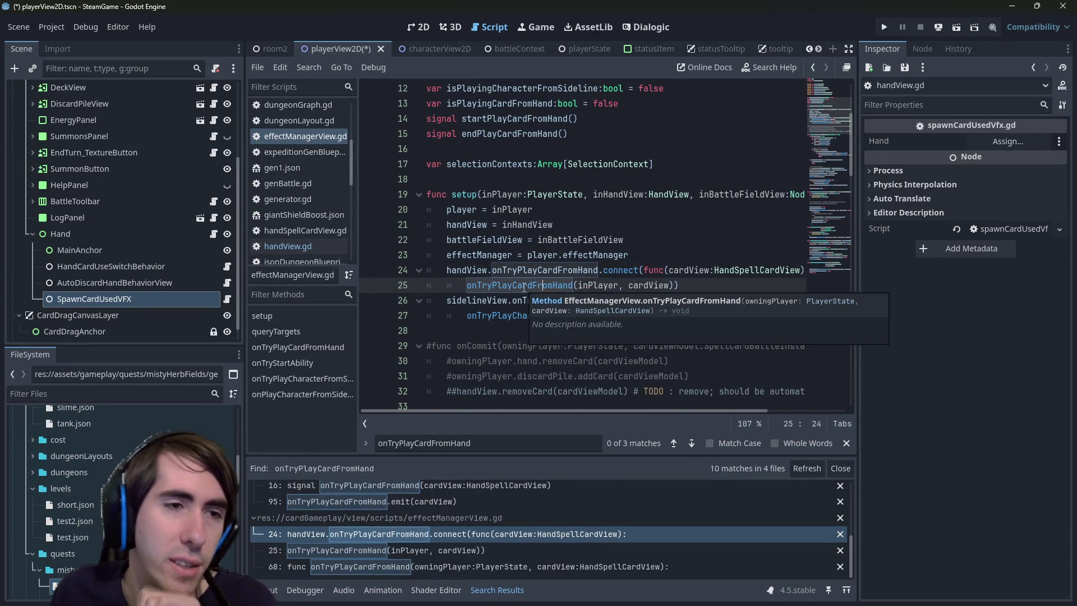
scroll(525, 287, up, 4)
scroll(524, 288, down, 1)
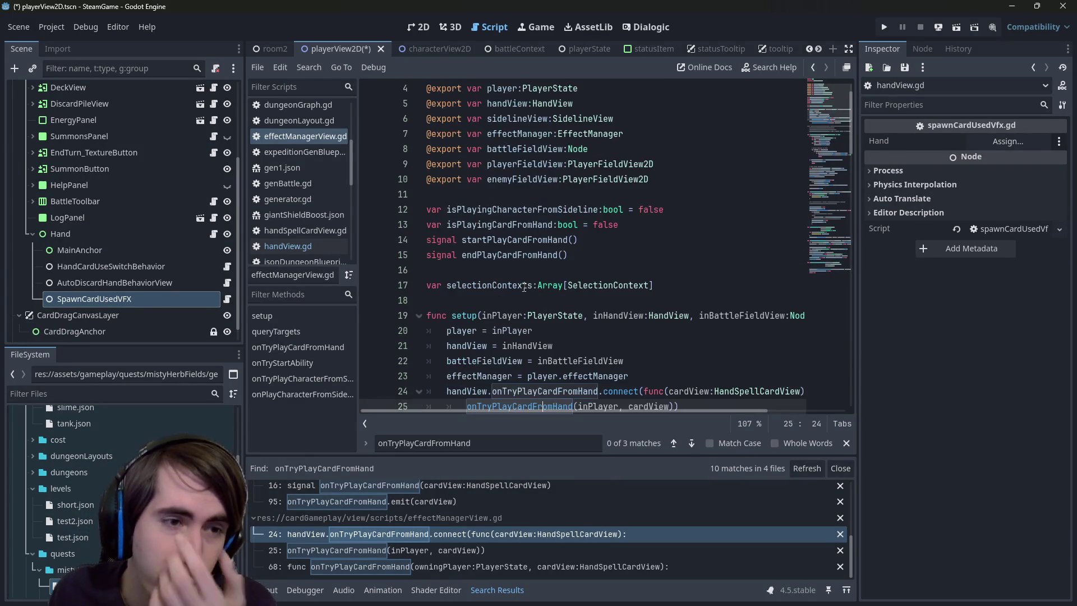
scroll(134, 256, down, 1)
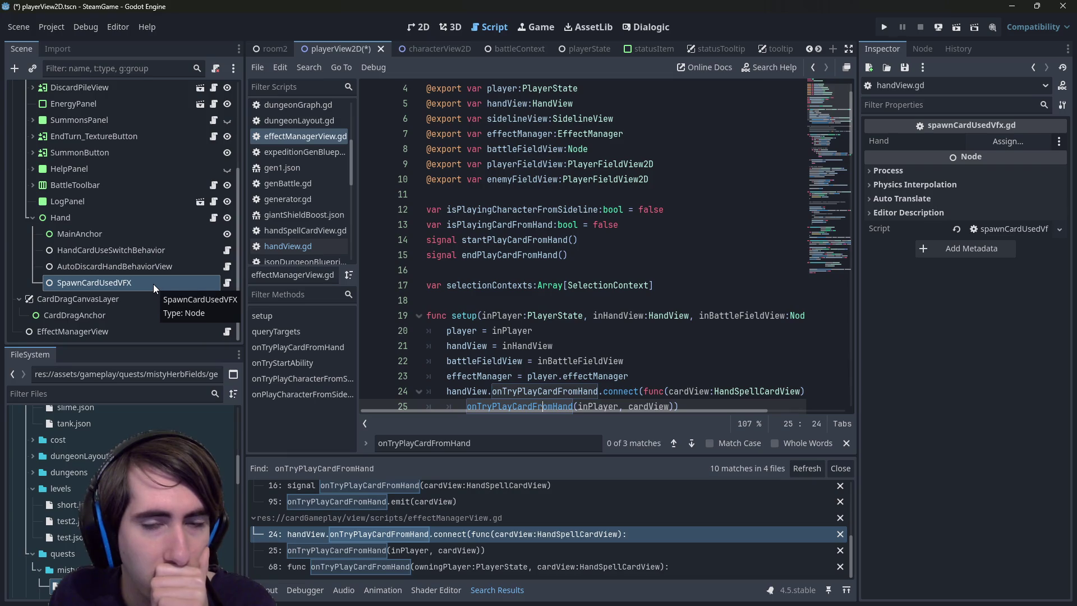
mouse_move(153, 284)
mouse_down()
mouse_move(157, 344)
mouse_move(131, 336)
mouse_move(134, 318)
mouse_up()
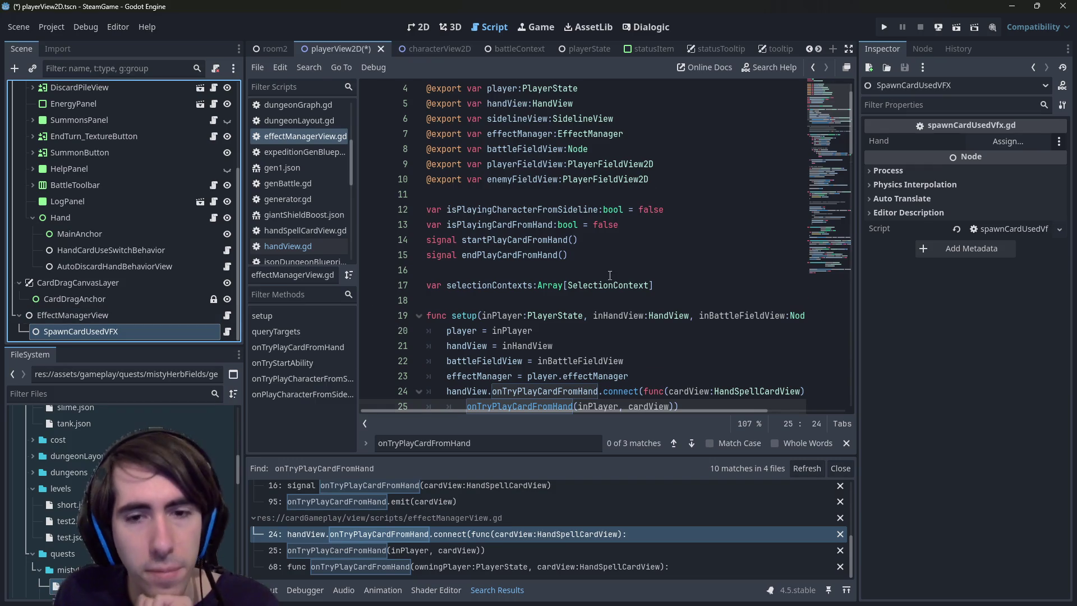
- Jump to the onTryPlayCardFromHand definition from its line-25 call
scroll(610, 275, down, 3)
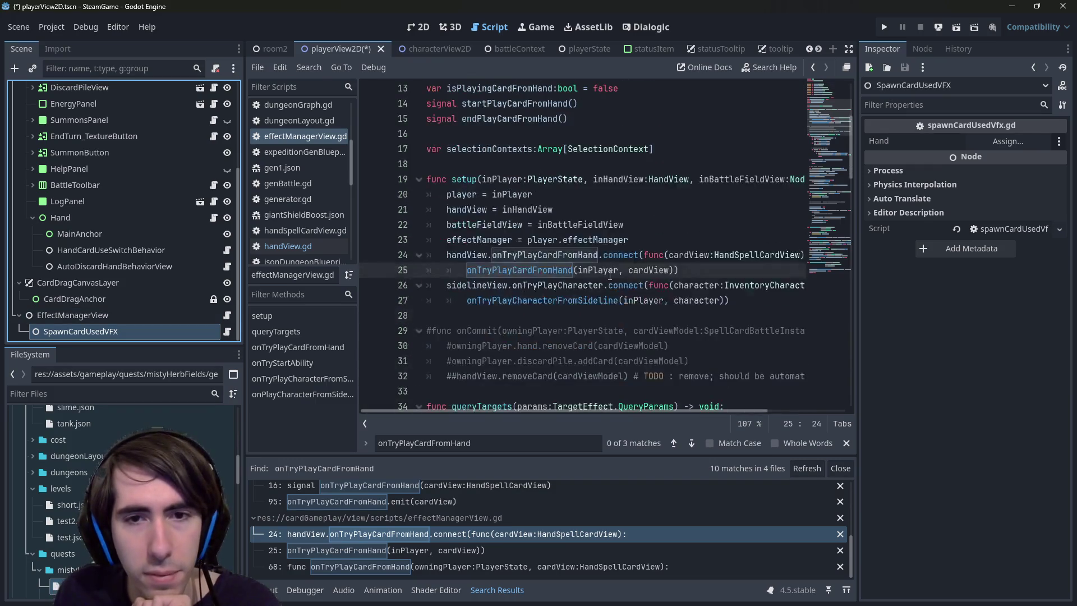
double_click(555, 269)
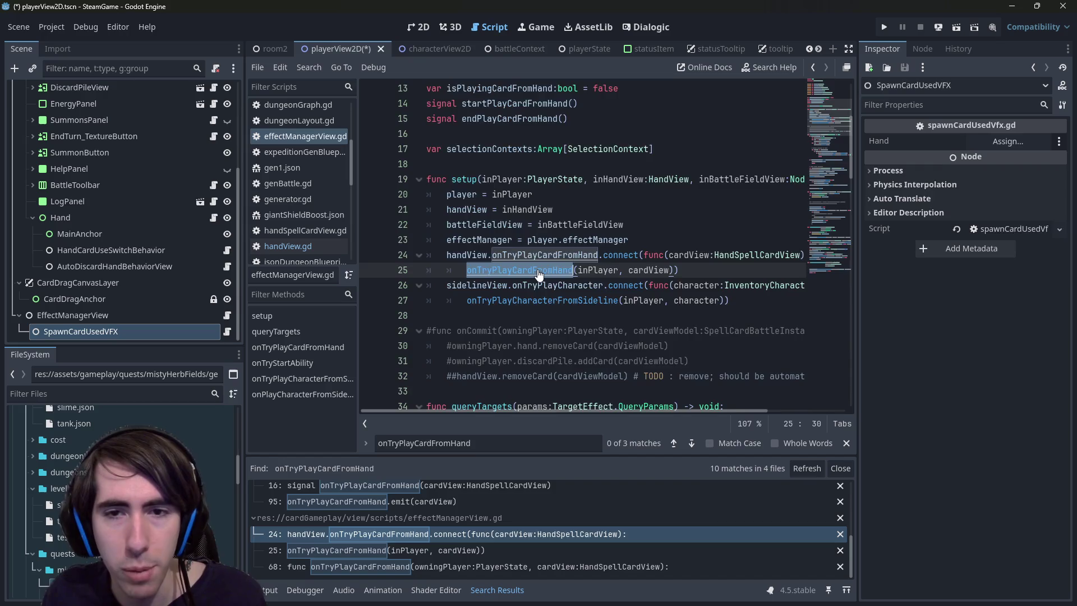
ctrl+click(559, 271)
scroll(538, 270, down, 4)
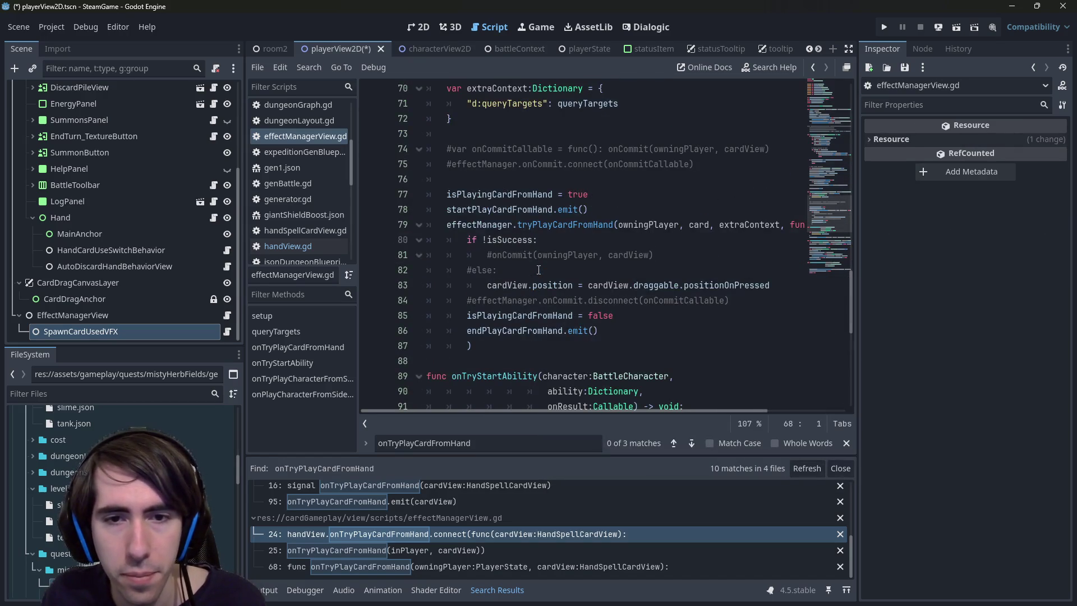
double_click(543, 332)
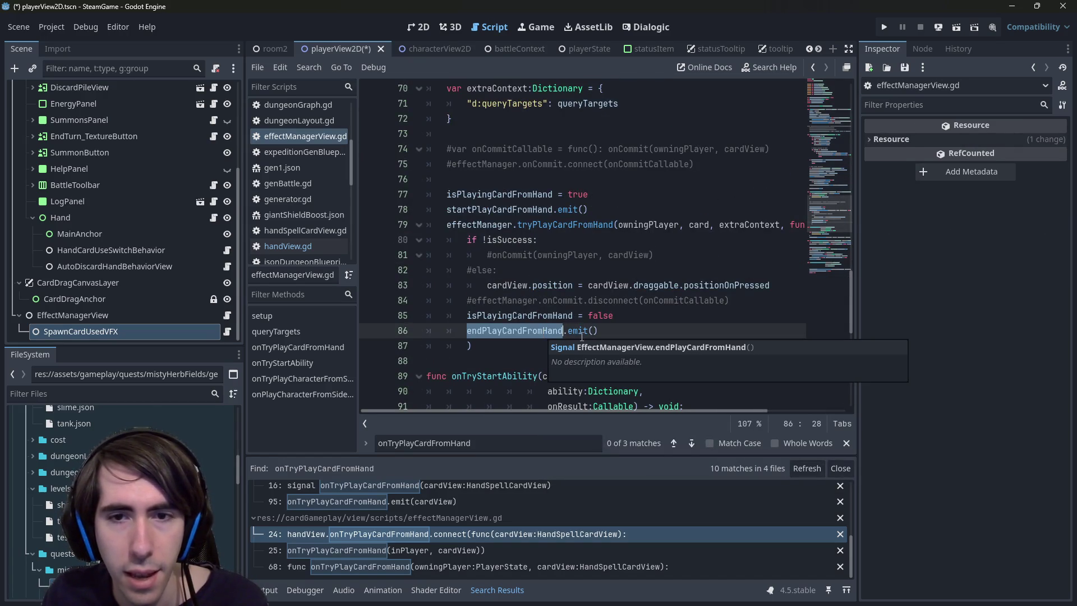
double_click(505, 241)
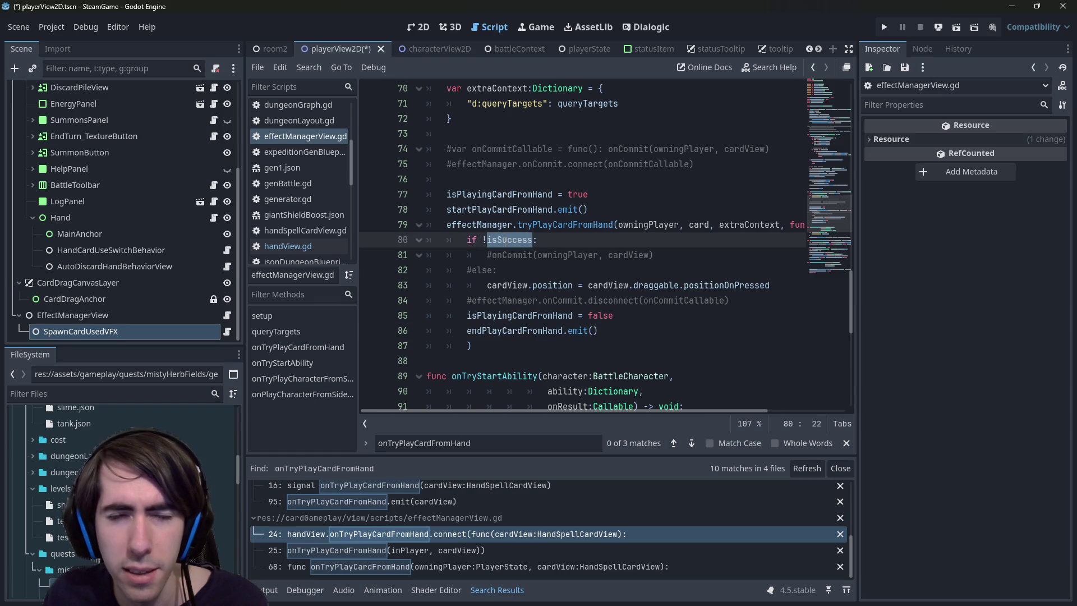
- Inspect the endPlayCardFromHand emission and the surrounding card position reset lines
click(612, 331)
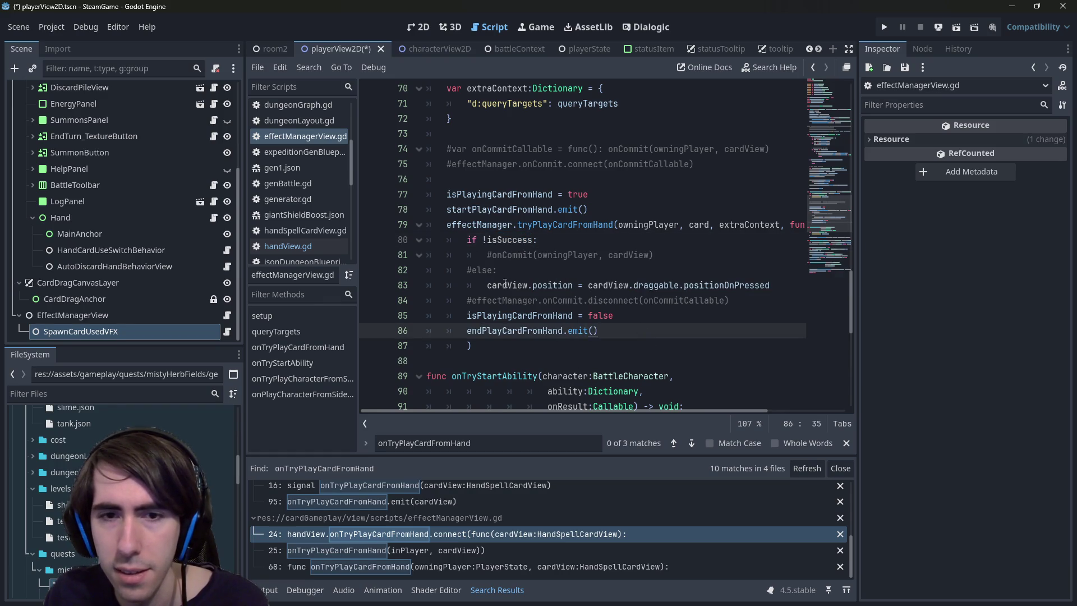
drag(505, 284, 701, 292)
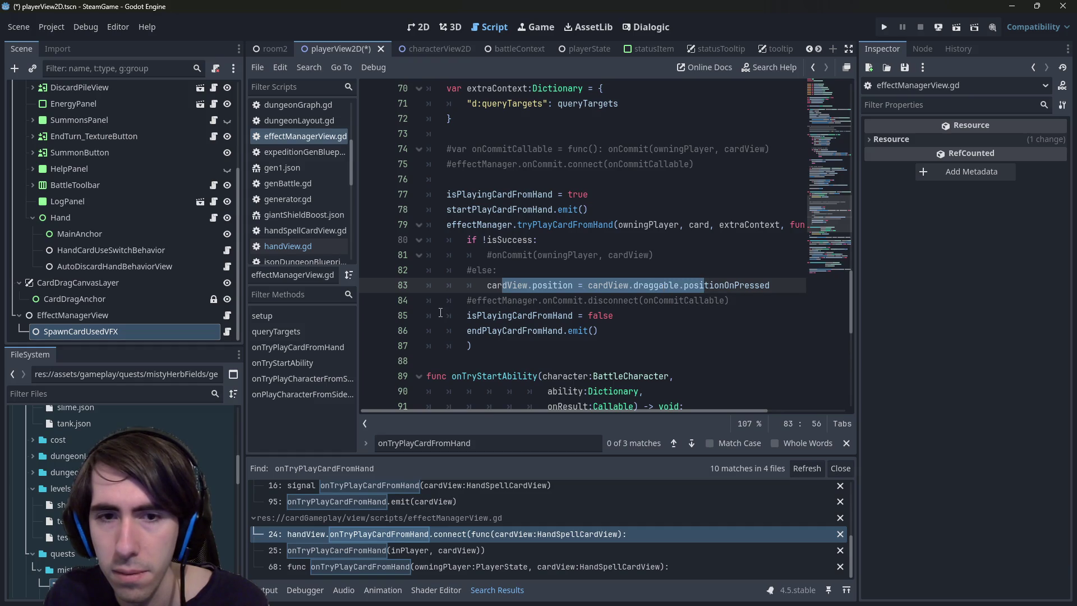
click(489, 315)
double_click(561, 329)
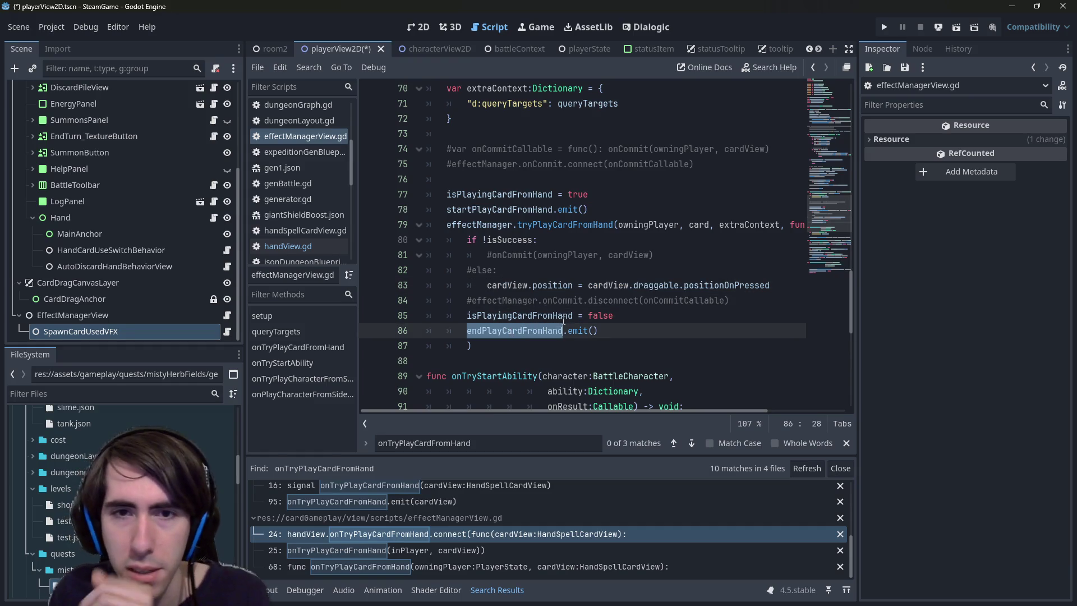
scroll(564, 320, up, 1)
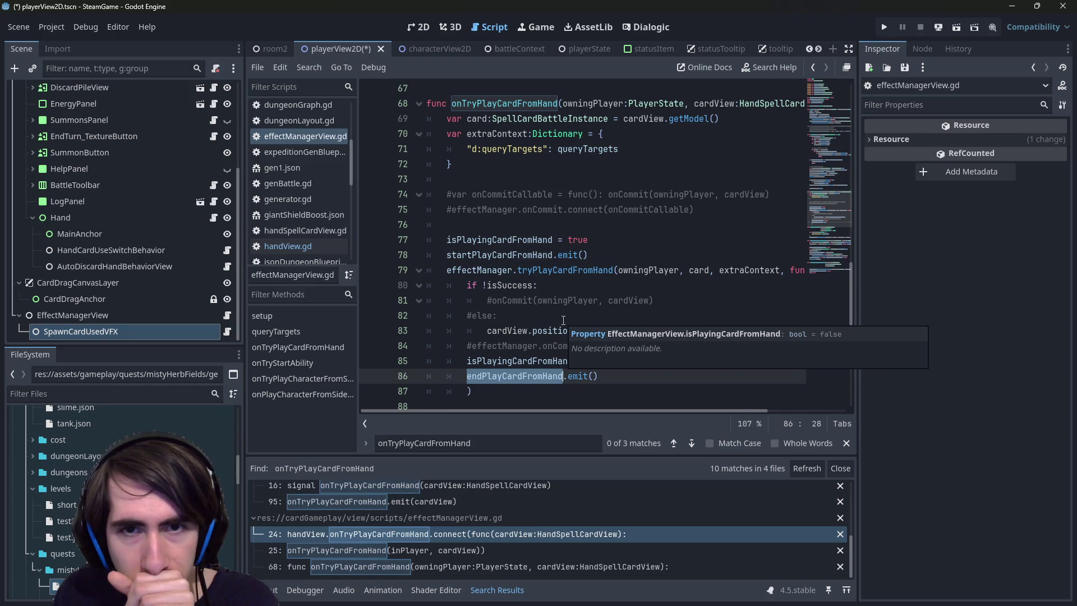
mouse_move(507, 411)
mouse_down()
mouse_move(626, 411)
mouse_move(470, 394)
mouse_up()
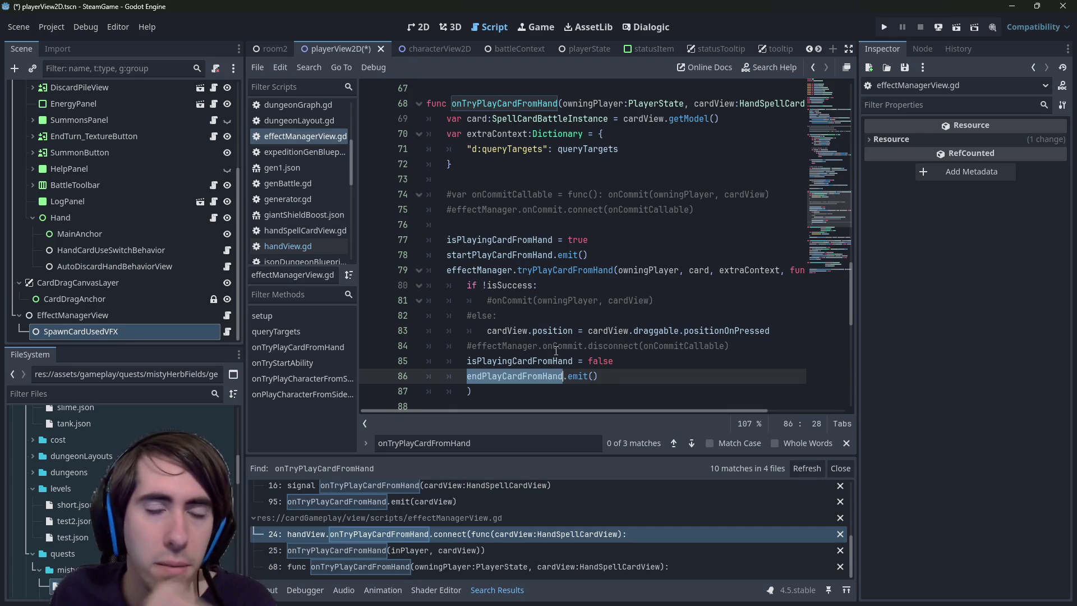
scroll(556, 351, down, 1)
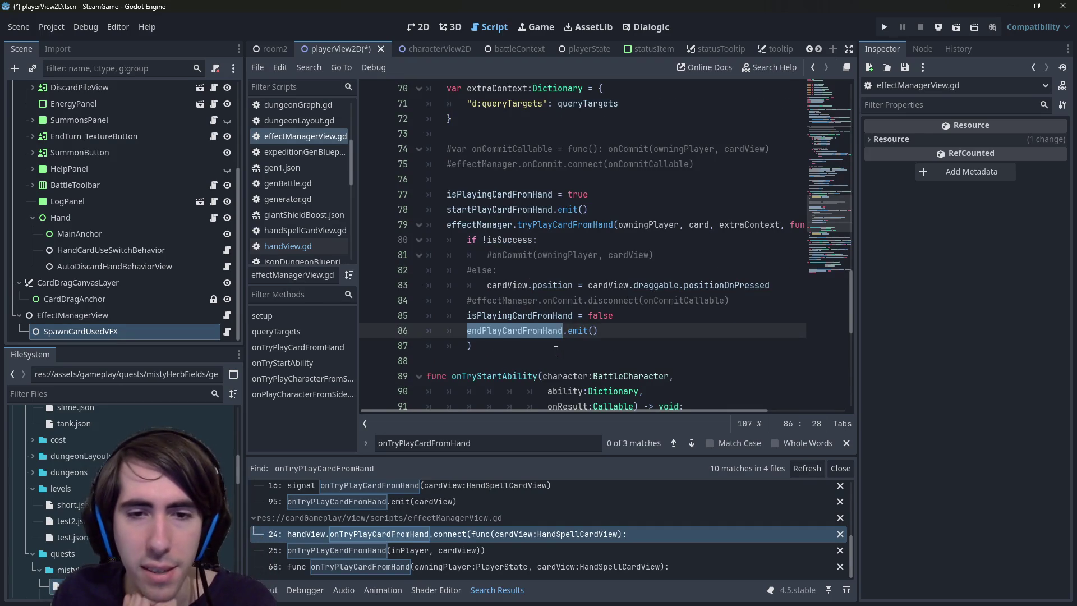
scroll(556, 351, down, 2)
scroll(556, 351, up, 3)
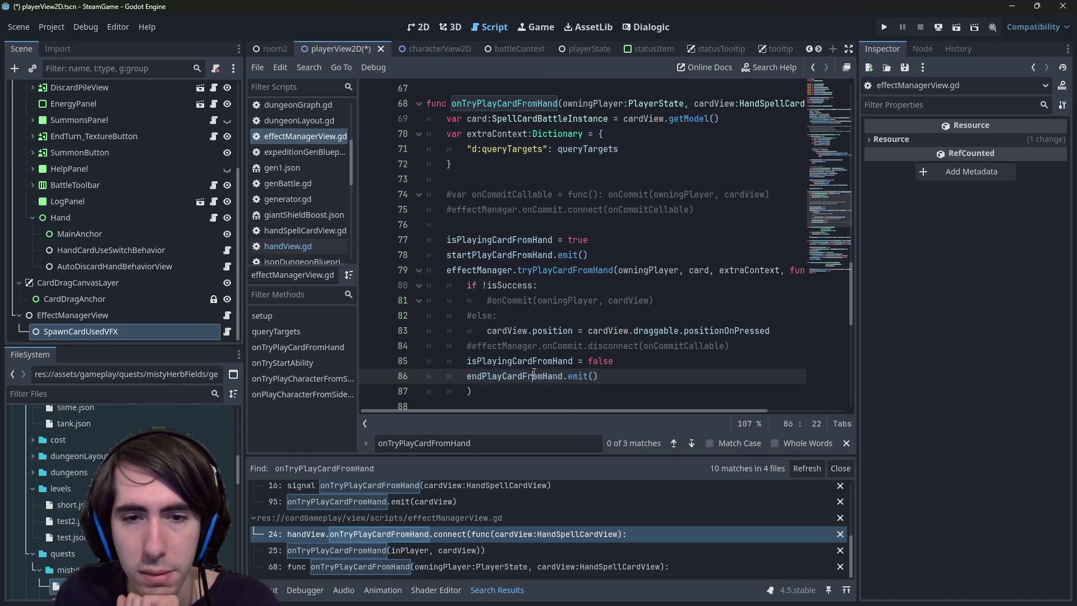
- Search the project for endPlayCardFromHand and check its refreshAttackSelectionContext handler in actionPhaseView.gd
key(ctrl+shift+f)
key(Return)
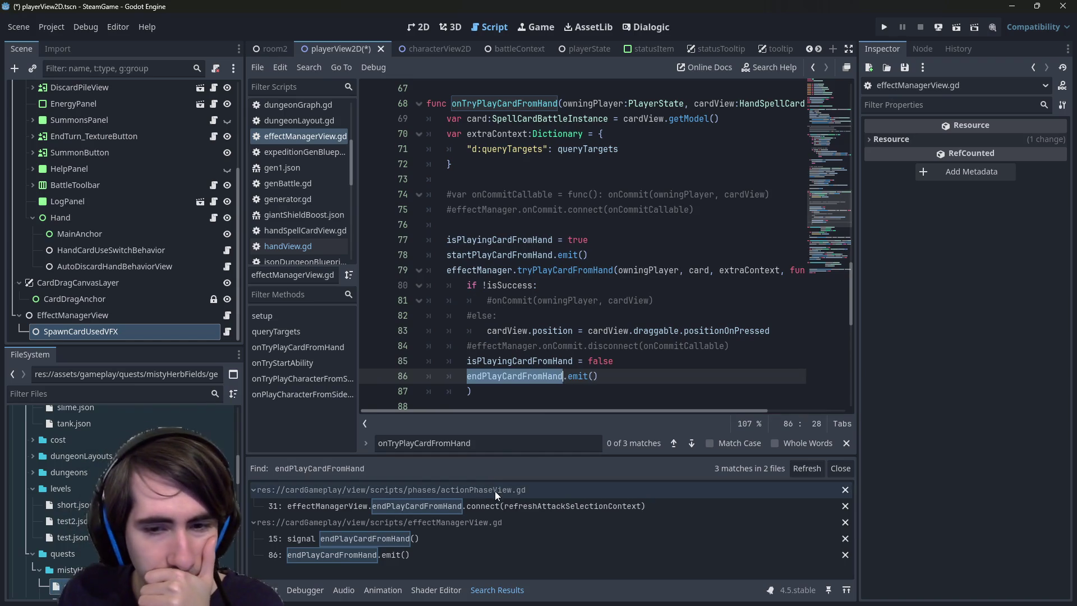
click(500, 505)
double_click(714, 179)
drag(559, 412, 508, 411)
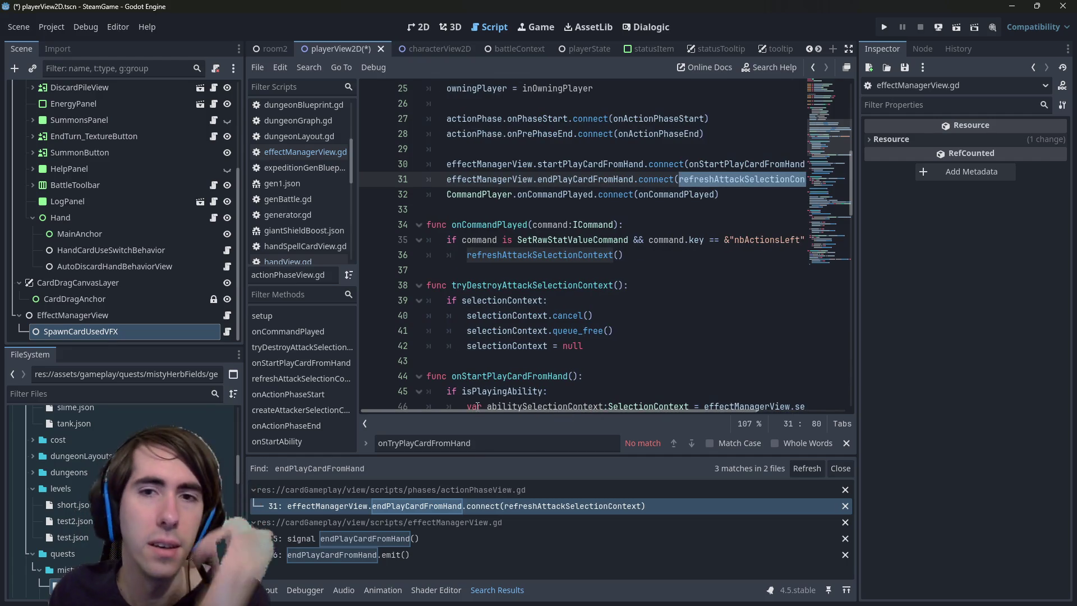
click(433, 550)
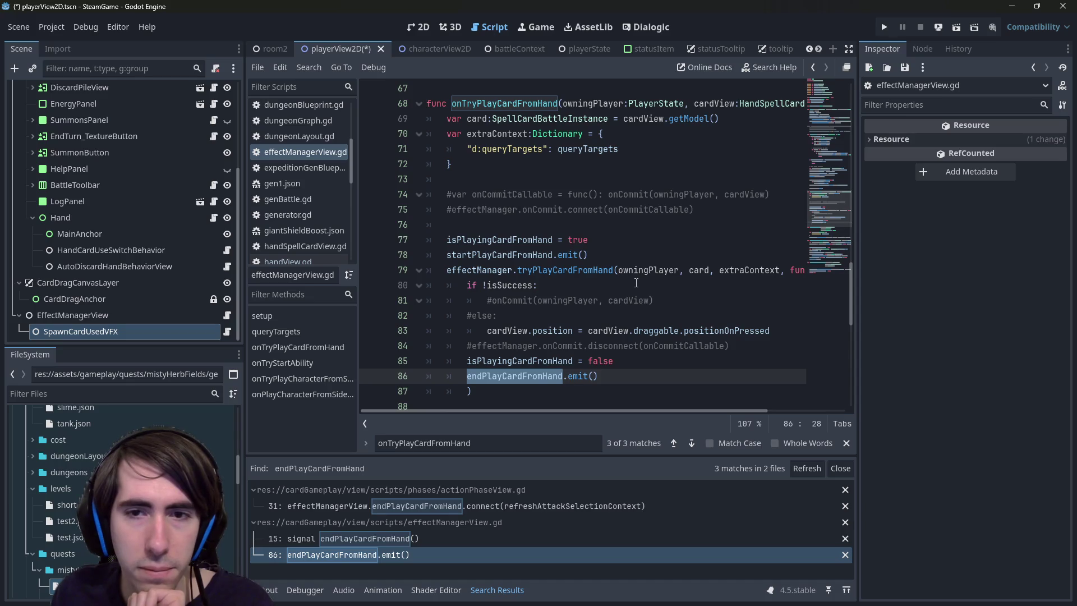
mouse_move(604, 410)
mouse_down()
mouse_move(655, 409)
mouse_move(577, 409)
mouse_up()
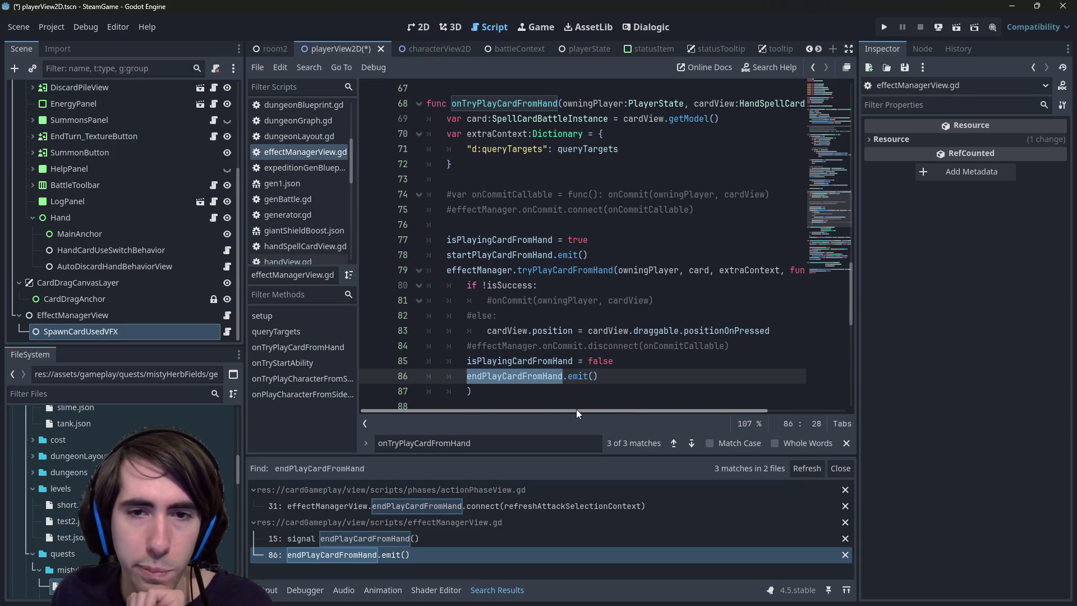
- Open the tryPlayCardFromHand definition in effectManager.gd
double_click(577, 270)
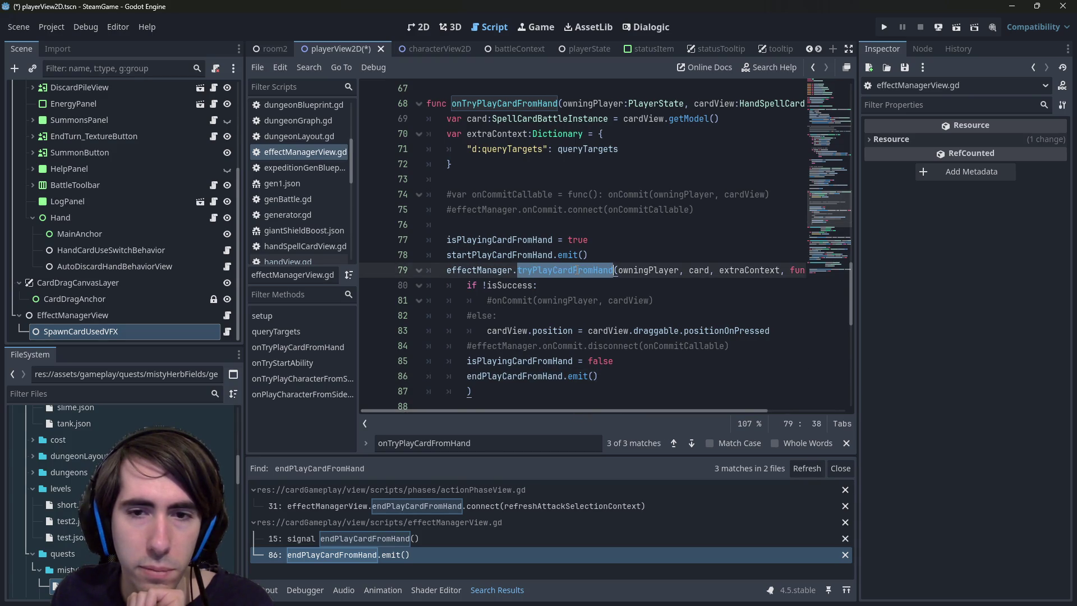
click(525, 365)
double_click(528, 373)
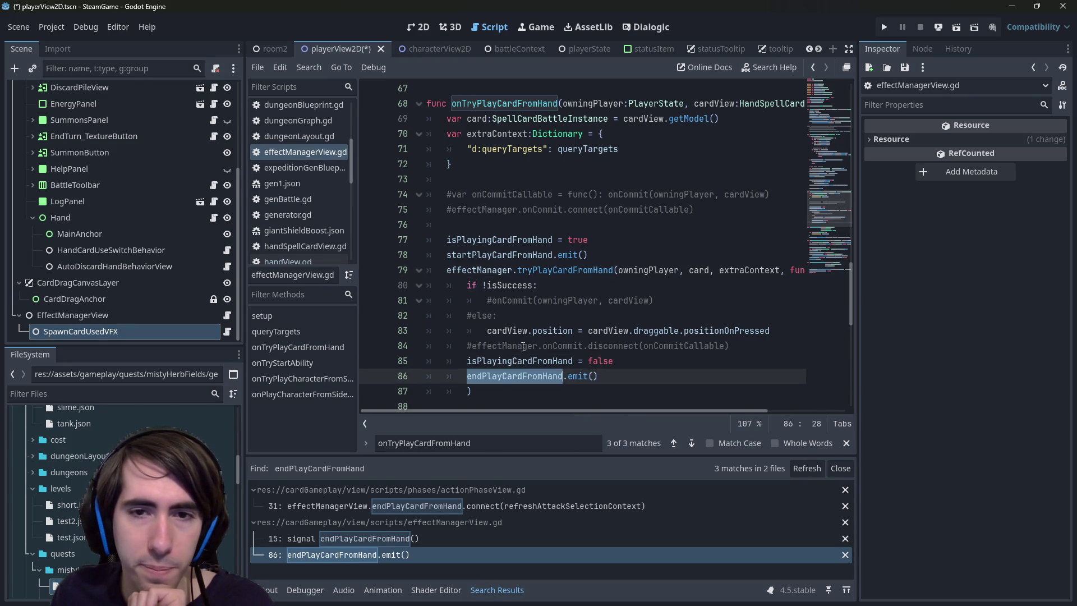
double_click(550, 270)
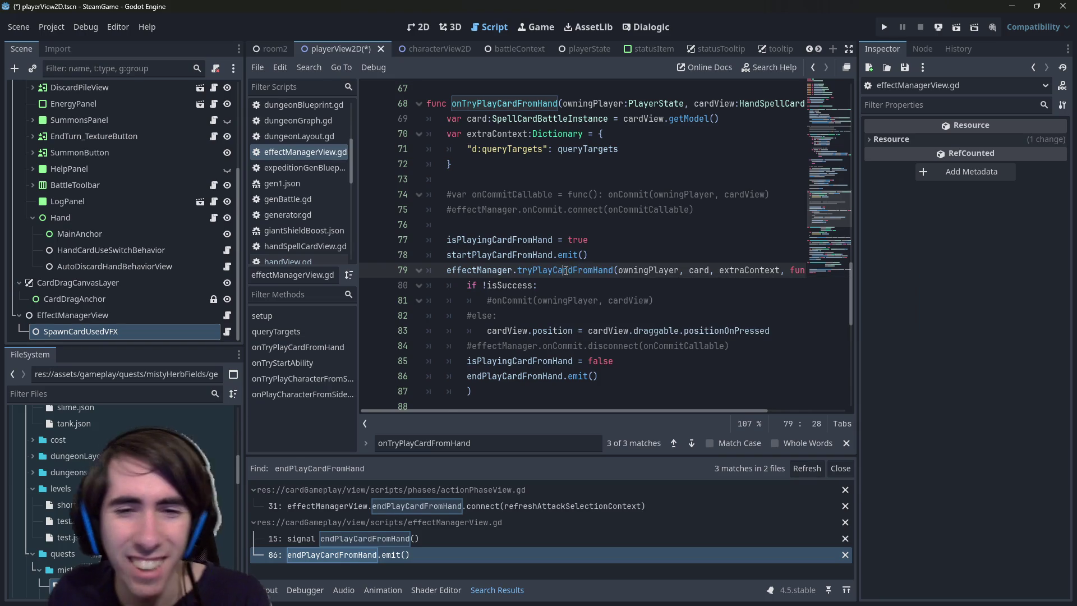
ctrl+click(590, 270)
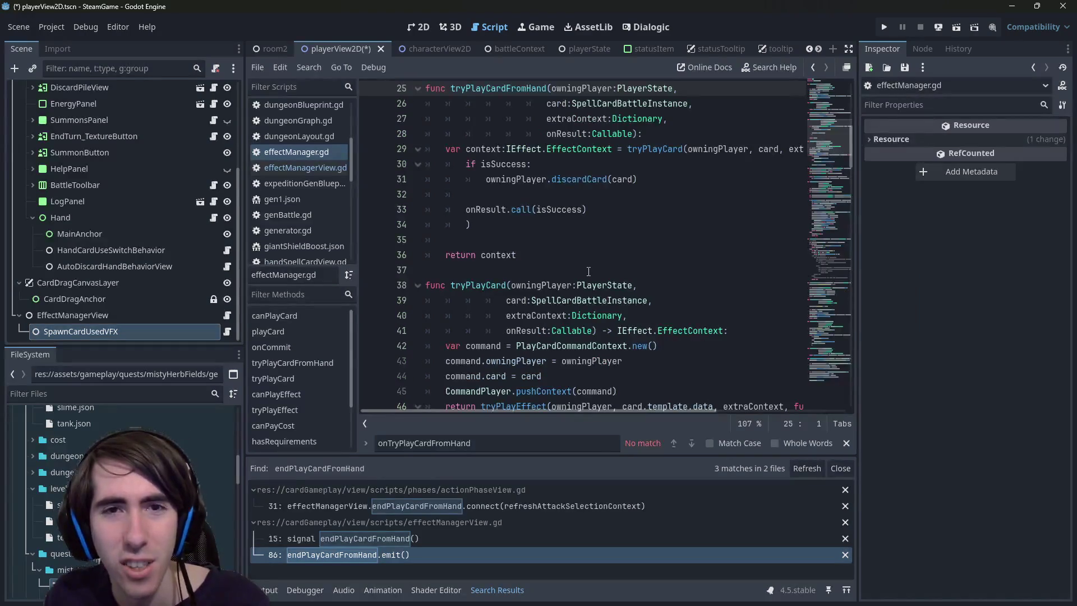
- Review the success and onResult handling on lines 30–33 of tryPlayCardFromHand
scroll(589, 271, up, 2)
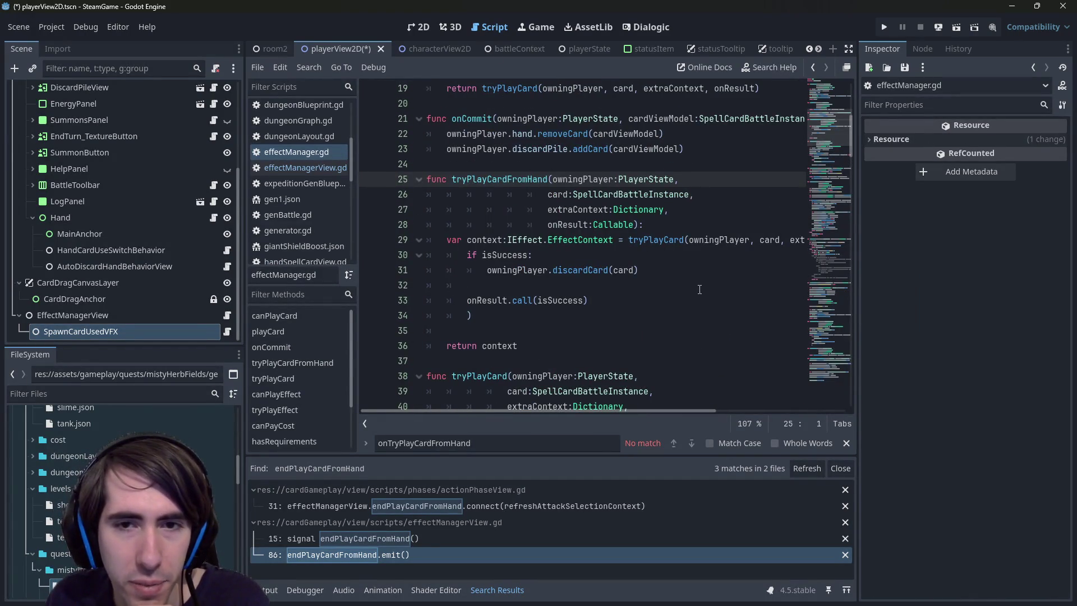
drag(699, 298, 397, 257)
double_click(490, 300)
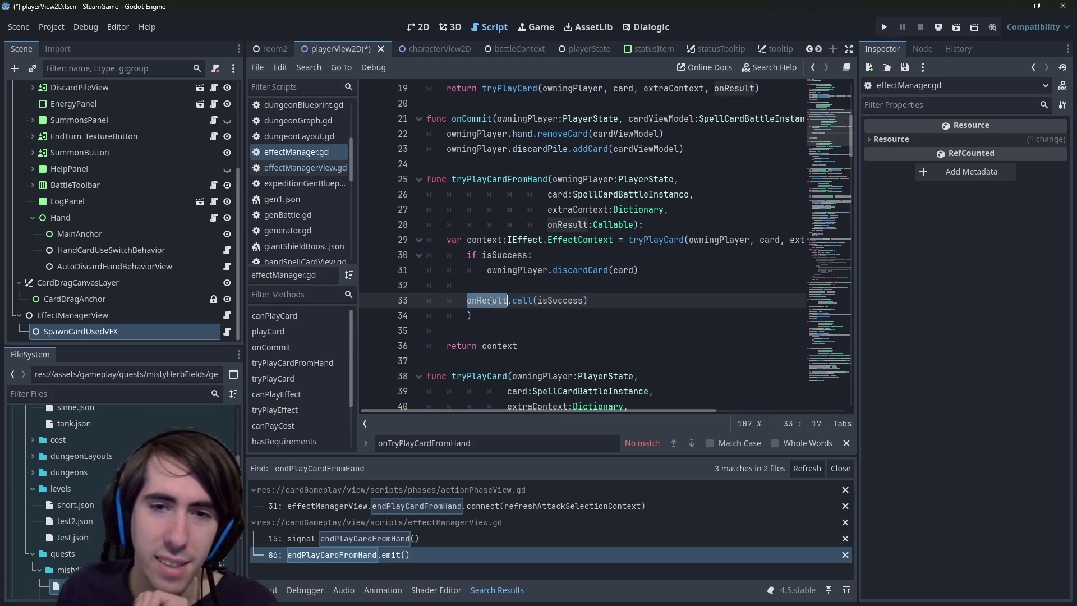
double_click(530, 269)
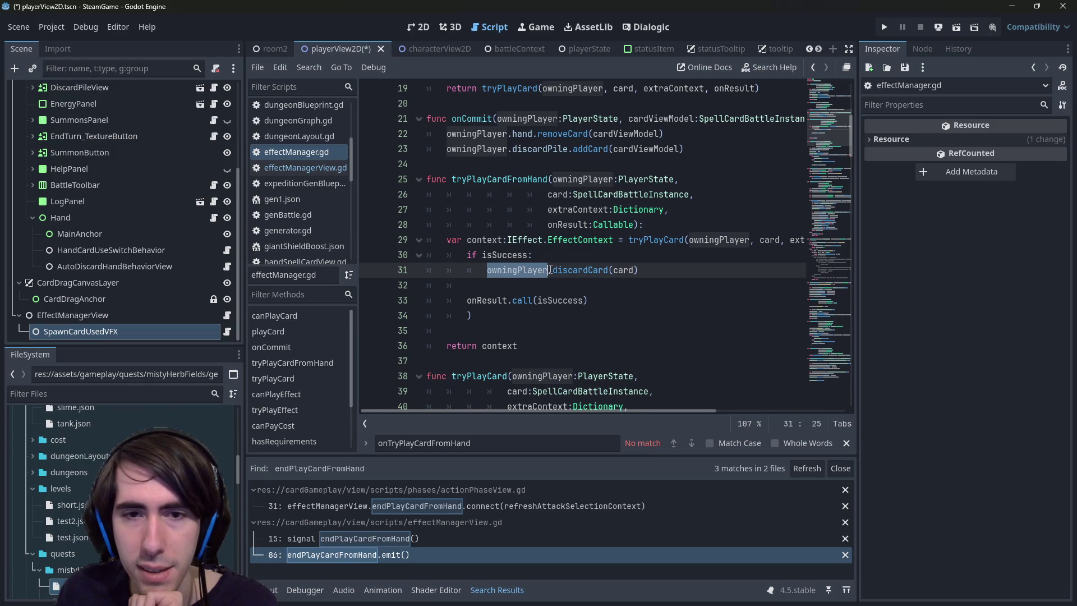
drag(662, 272, 371, 255)
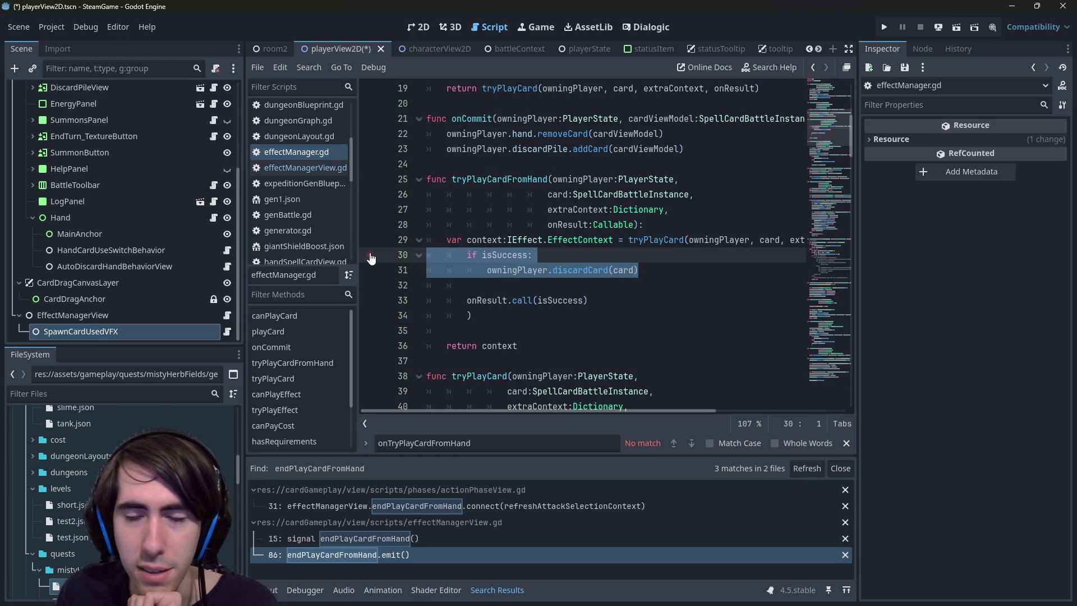
scroll(640, 346, up, 1)
mouse_move(588, 345)
mouse_down()
mouse_move(483, 316)
mouse_move(327, 299)
mouse_up()
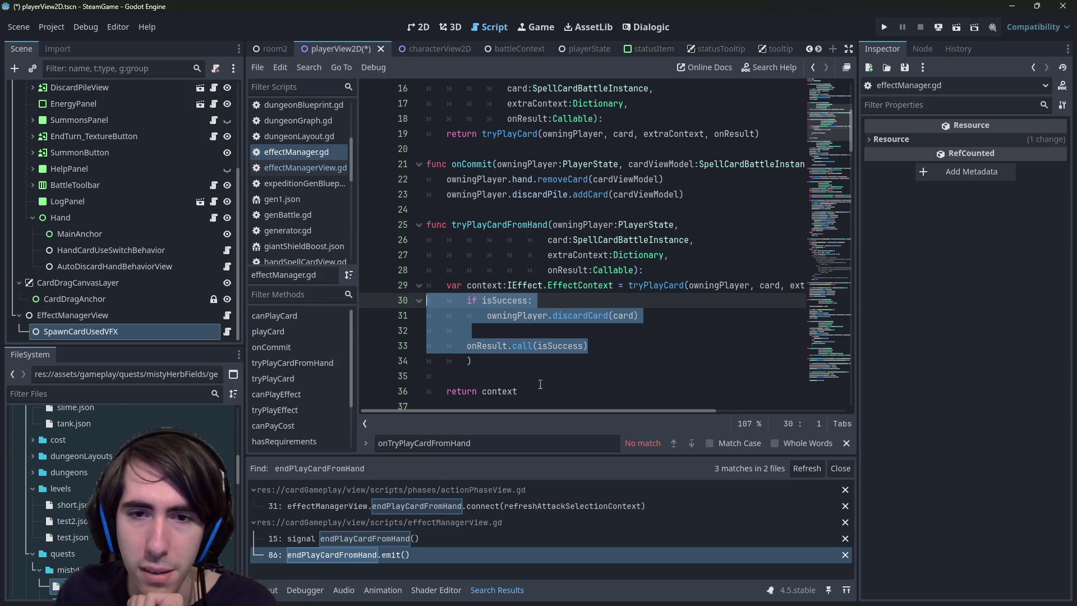
mouse_move(546, 407)
mouse_down()
mouse_move(647, 403)
mouse_move(503, 389)
mouse_up()
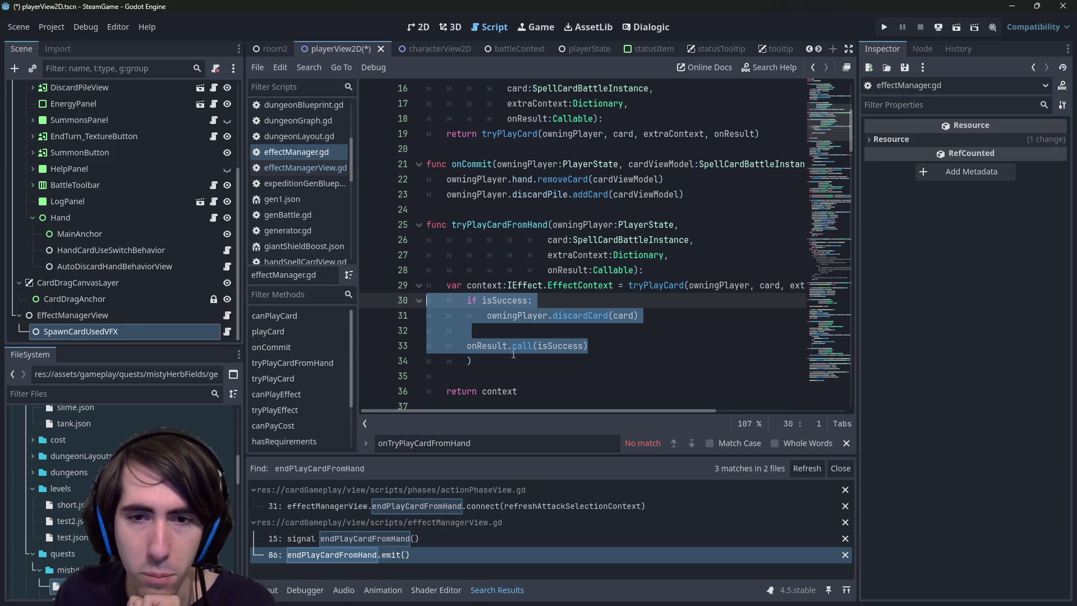
click(650, 319)
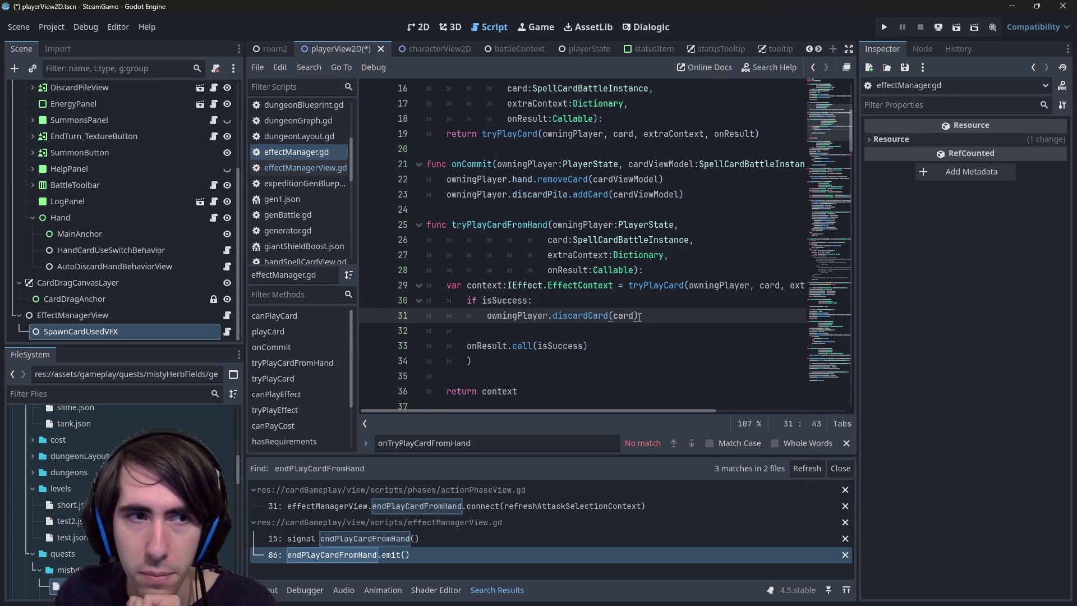
- Inspect the isSuccess check, discardCard and tryPlayCard calls, then return to effectManagerView.gd
mouse_move(636, 317)
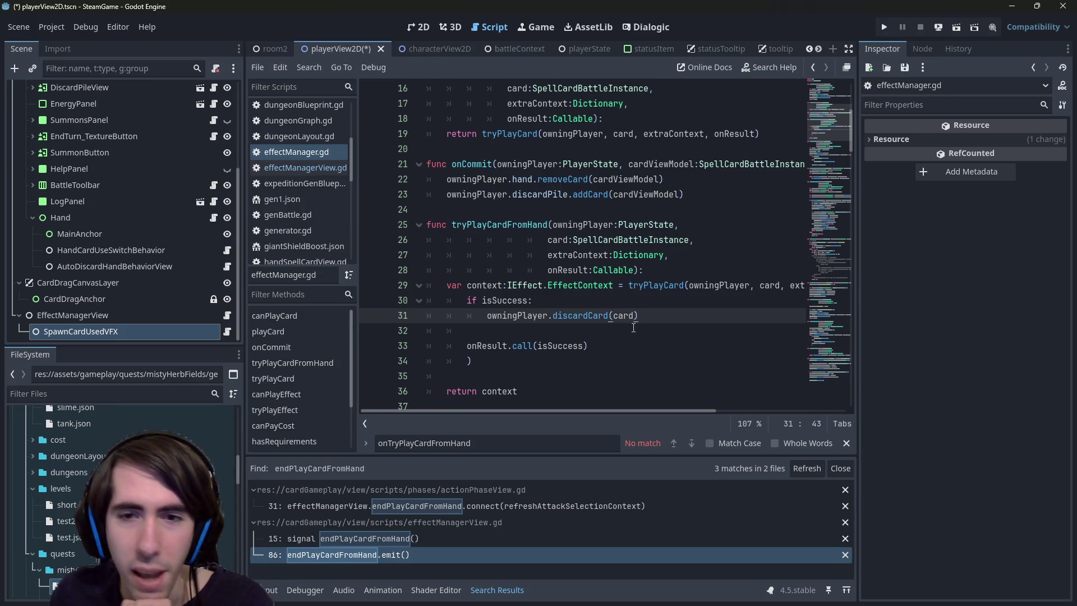
click(638, 300)
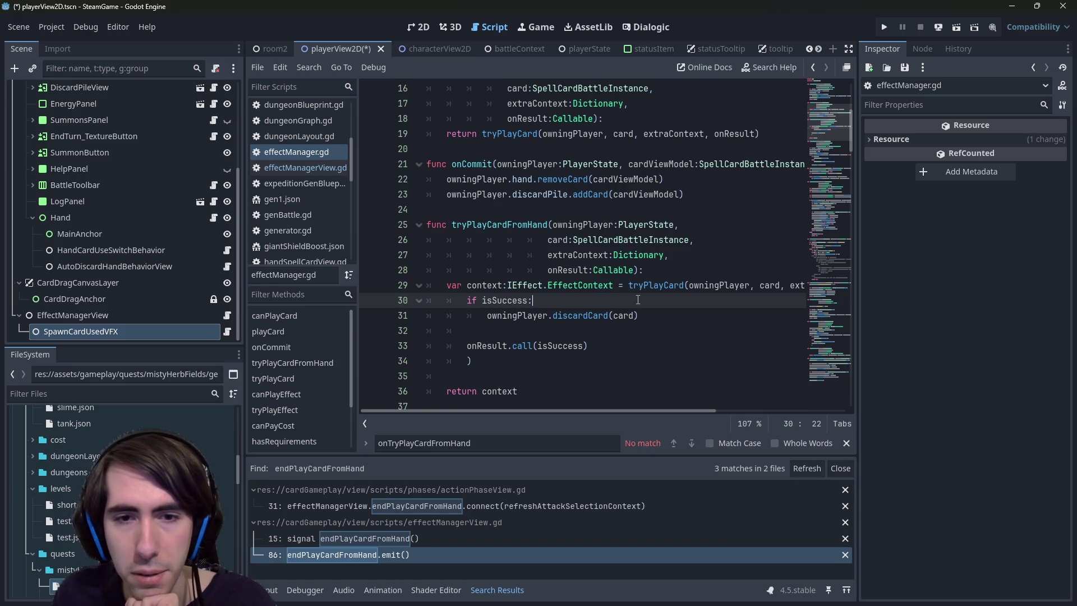
click(522, 316)
click(617, 321)
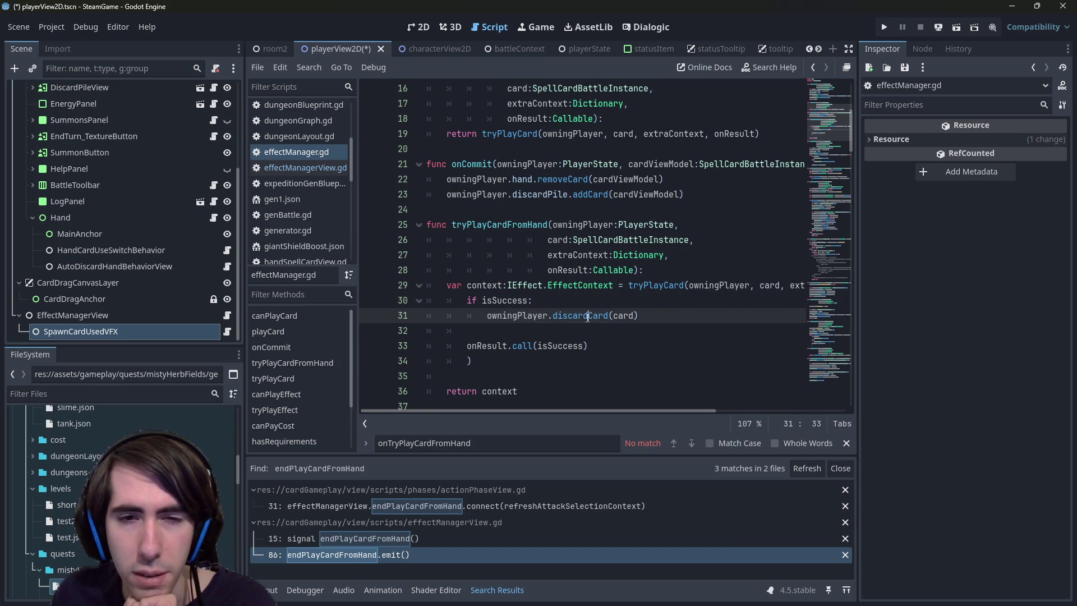
mouse_move(690, 321)
mouse_down()
mouse_move(364, 287)
mouse_move(361, 296)
mouse_up()
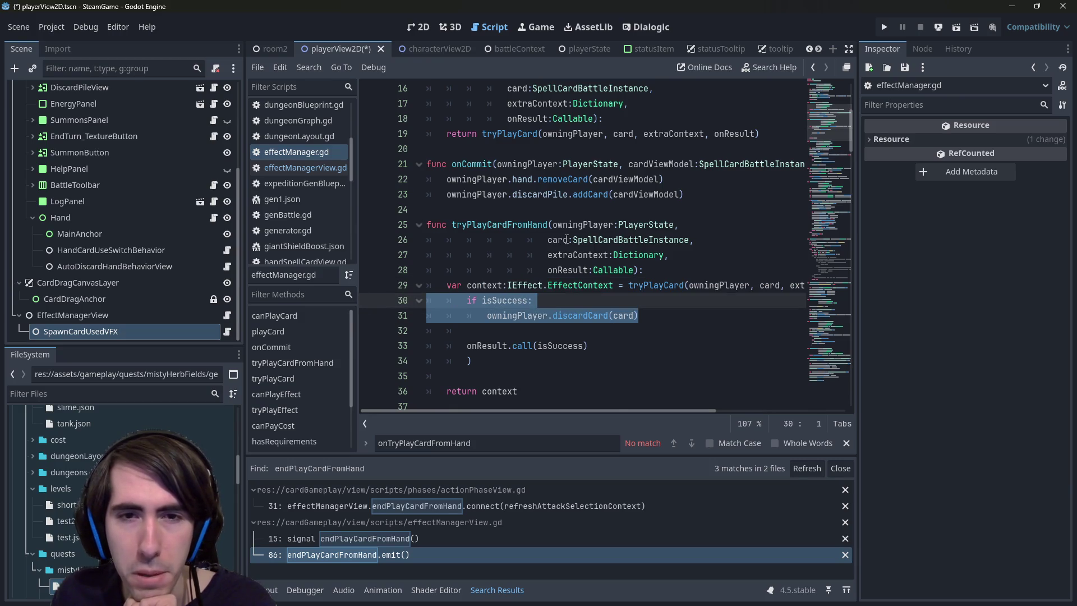
scroll(566, 239, up, 4)
scroll(566, 239, up, 1)
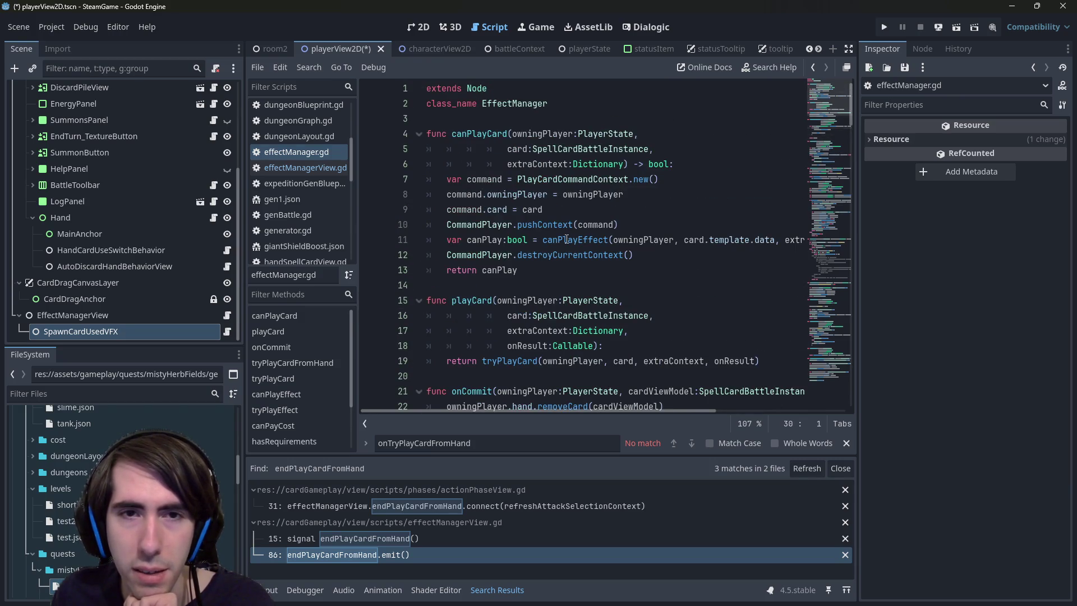
scroll(567, 239, down, 5)
click(654, 287)
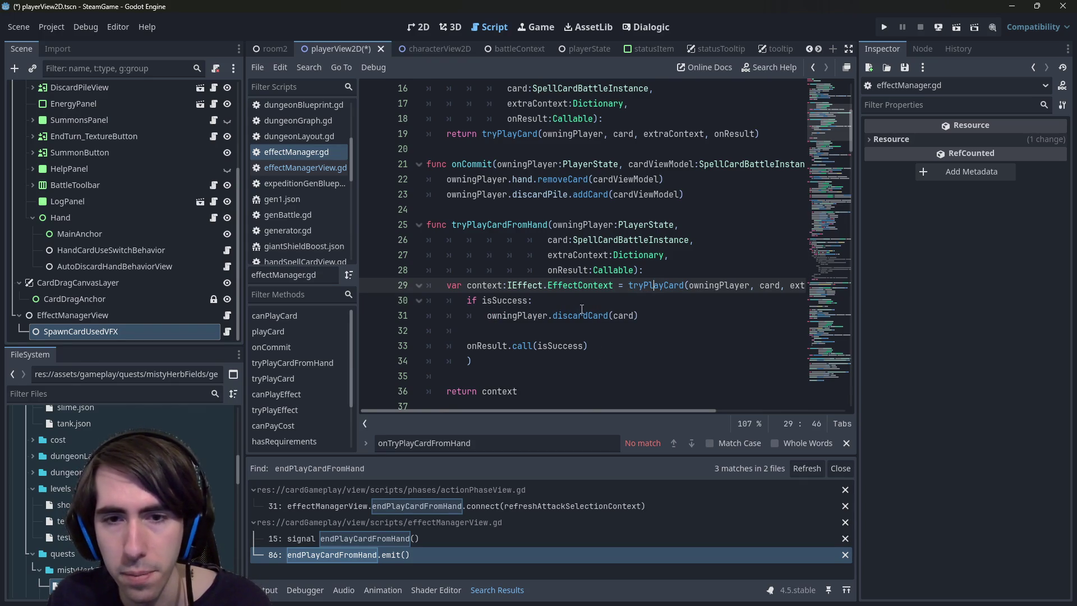
mouse_move(588, 317)
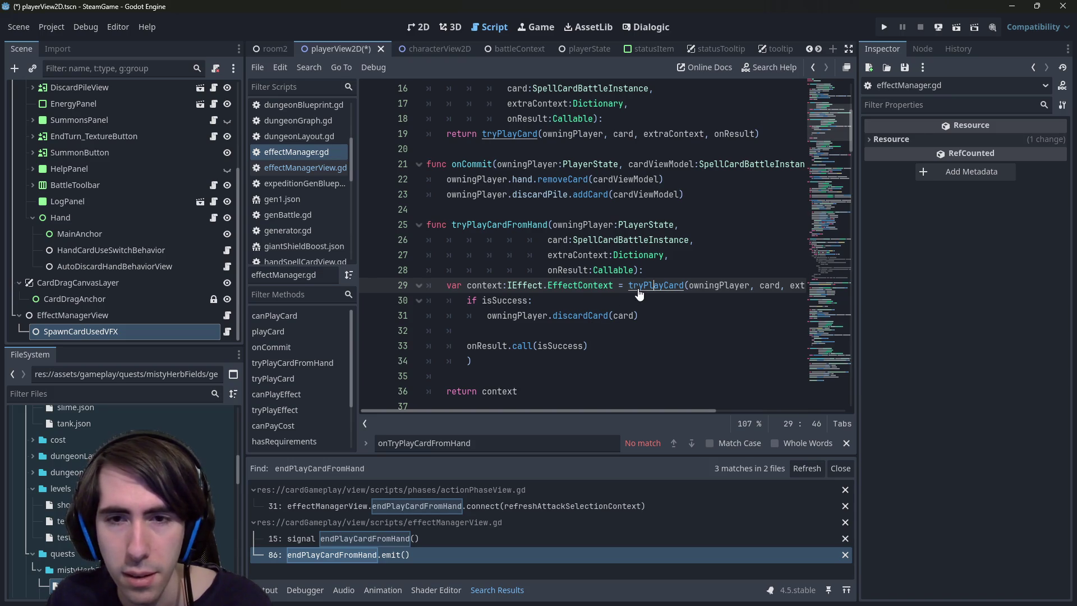
click(312, 166)
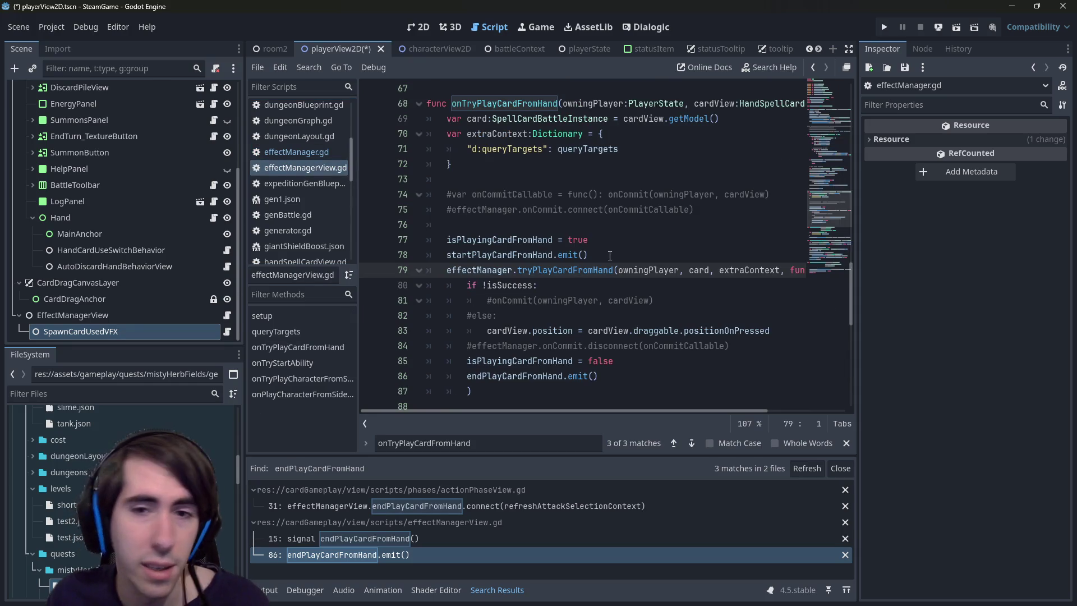
double_click(540, 270)
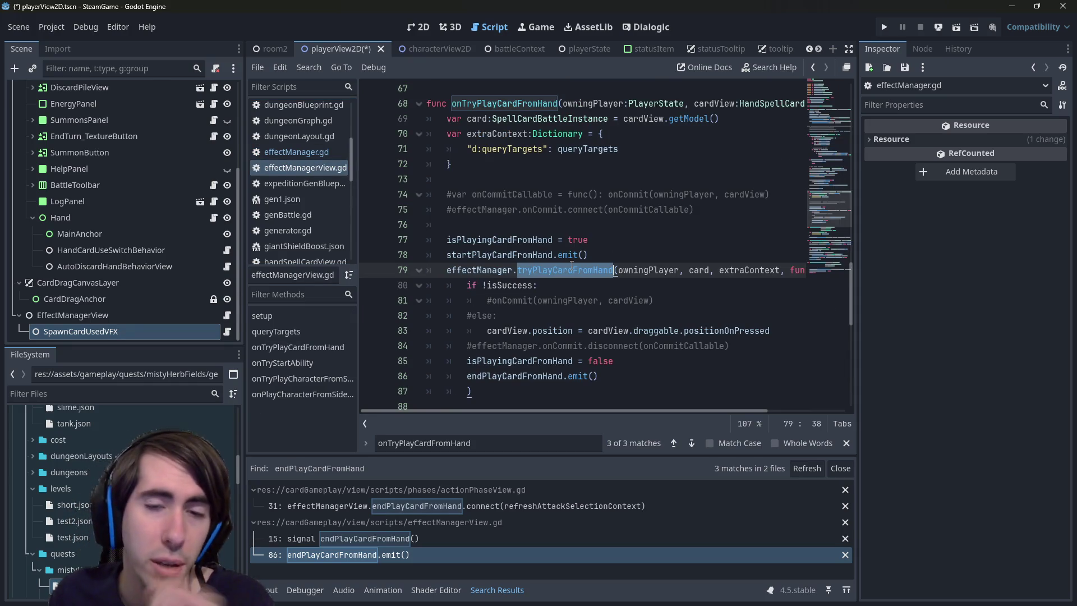
click(500, 278)
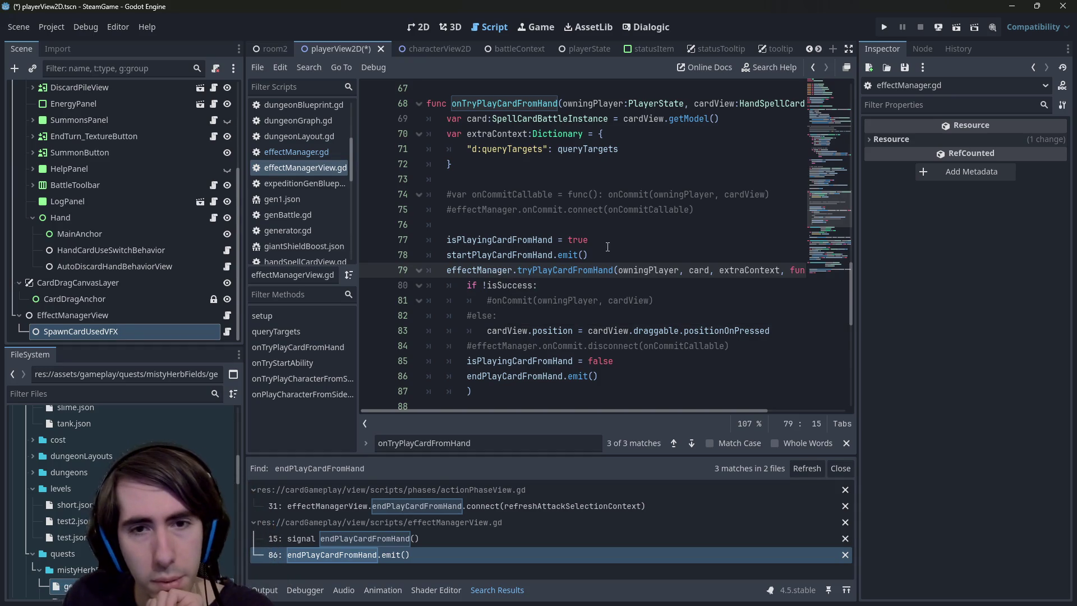
double_click(514, 285)
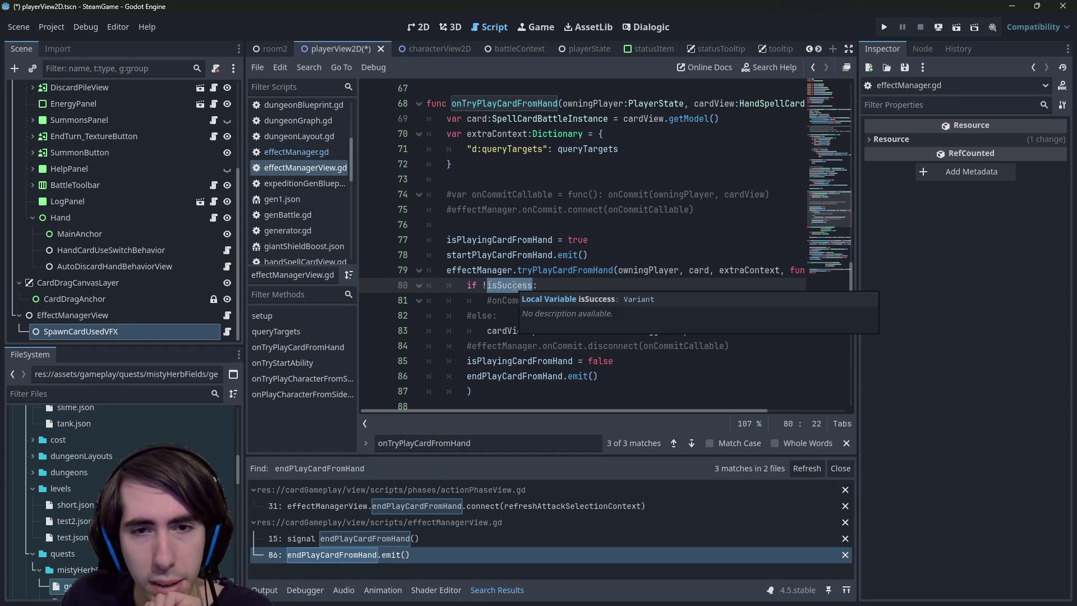
click(597, 331)
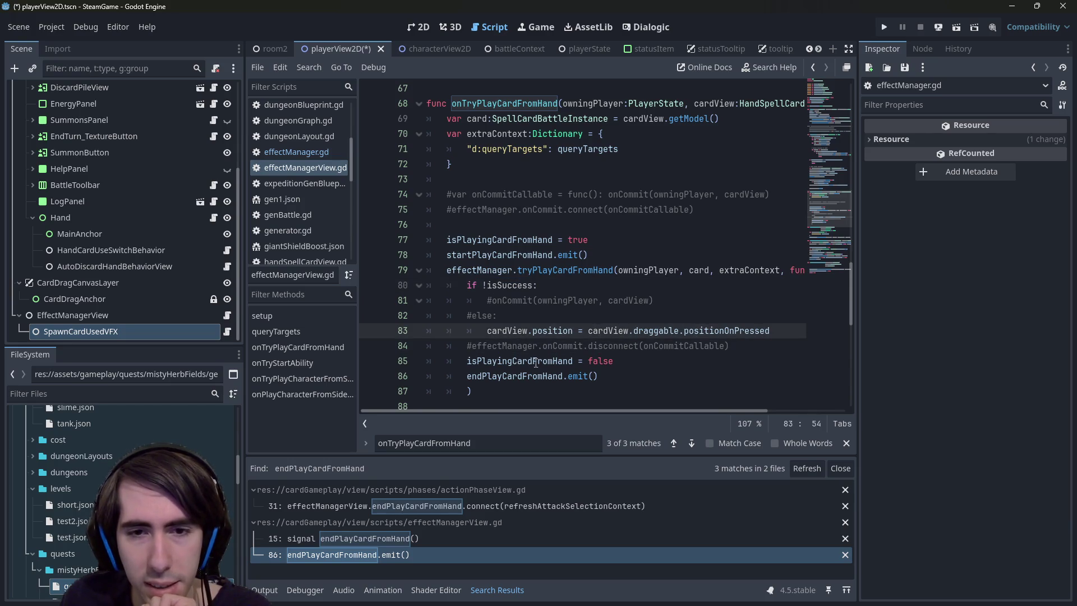
click(561, 375)
double_click(559, 376)
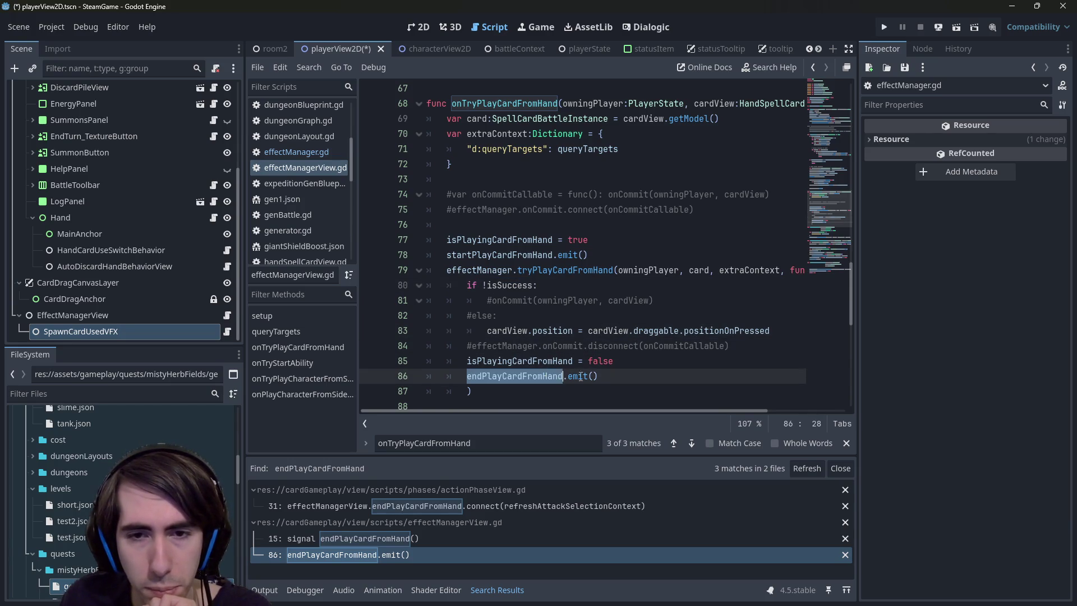
click(594, 376)
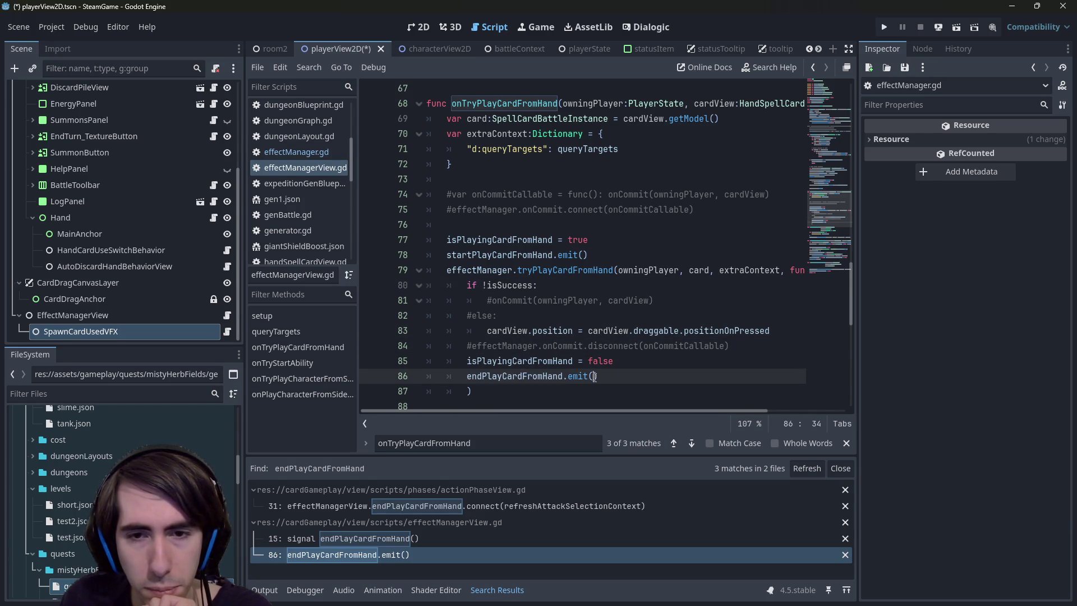
double_click(520, 285)
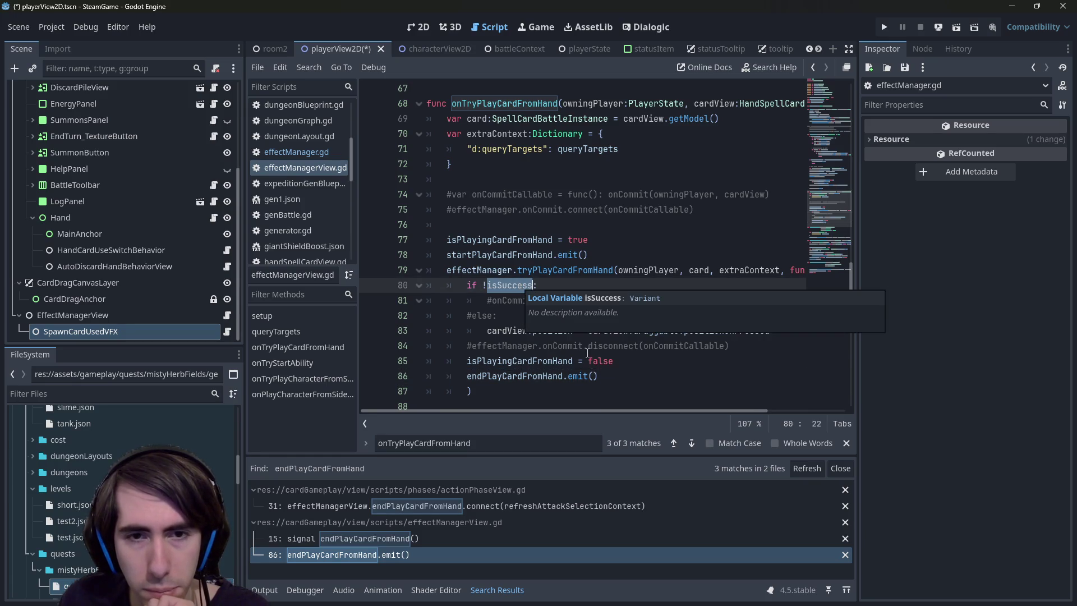
click(594, 377)
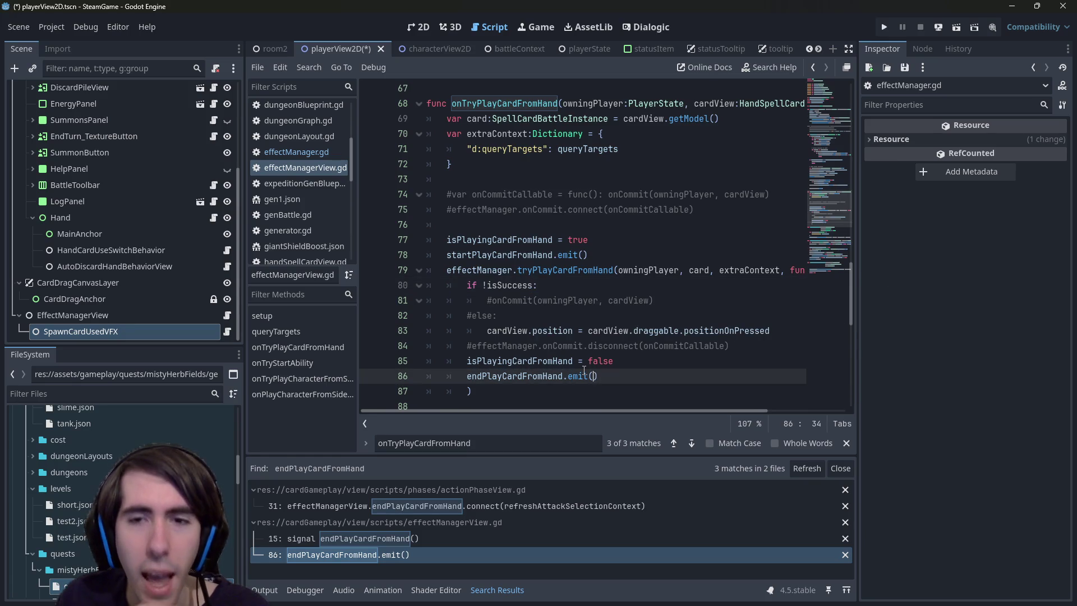
double_click(540, 376)
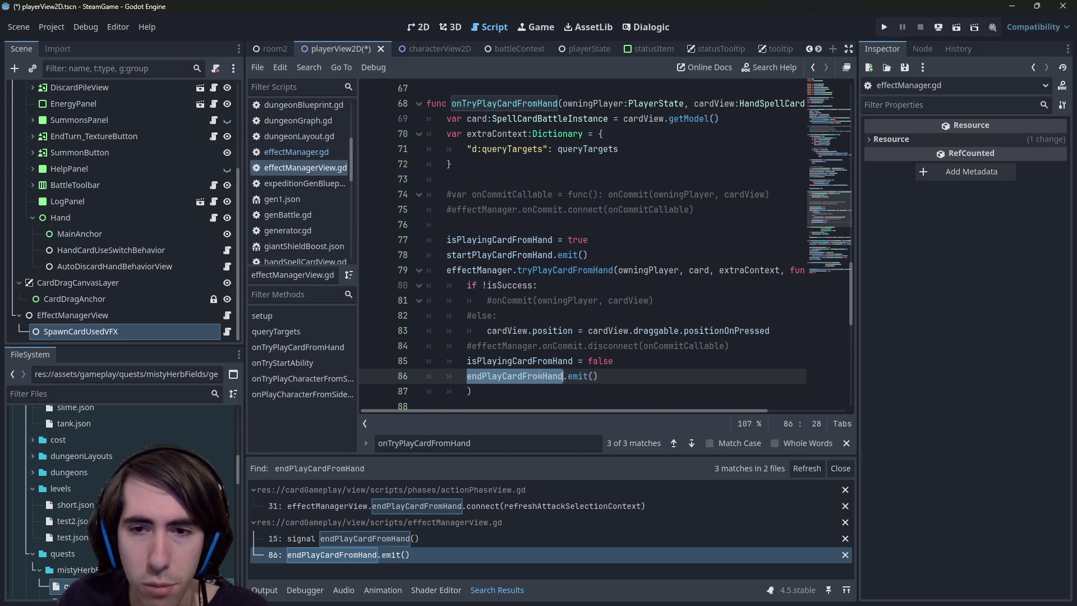
double_click(701, 269)
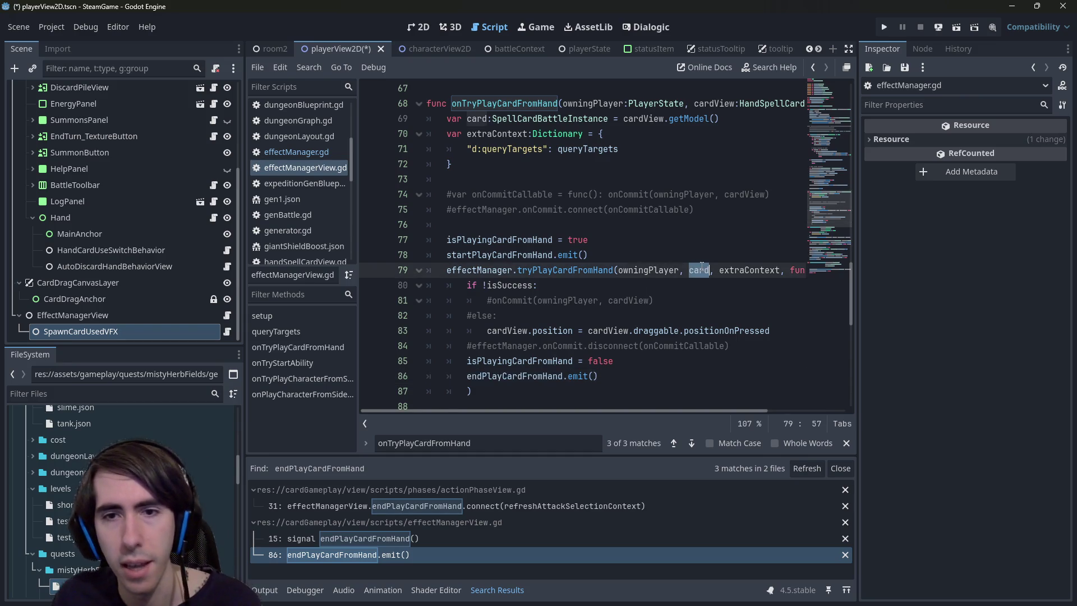
click(592, 376)
- Pass card and isSuccess in the endPlayCardFromHand emit and save
text(card,)
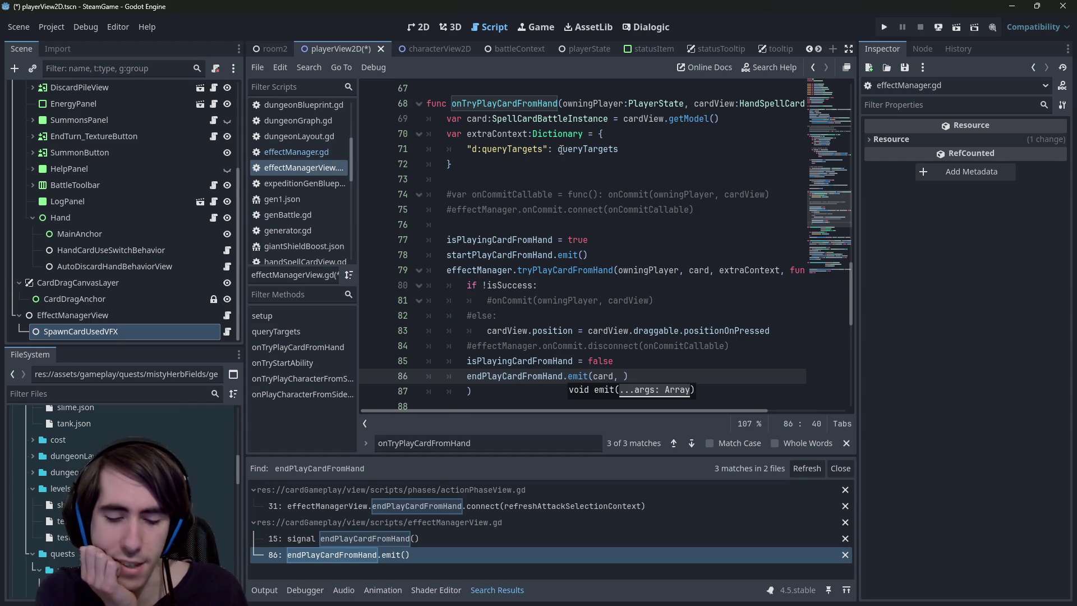
text( isS)
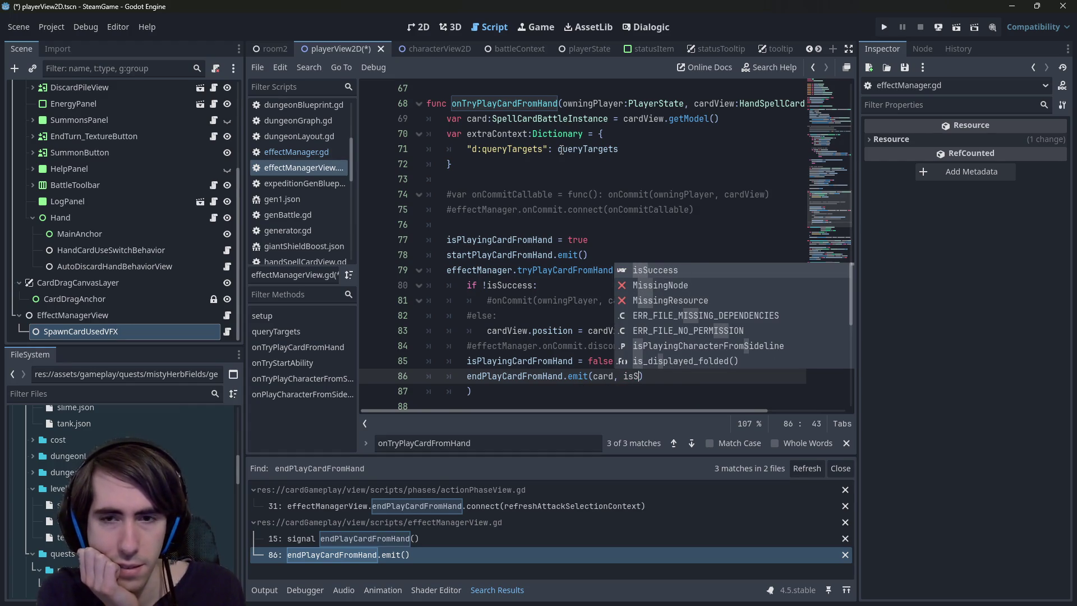
key(Return)
key(ctrl+s)
- Declare endPlayCardFromHand with card:SpellCardBattleInstance and isSuccess:bool parameters, then save
key(ctrl+shift+Left)
key(ctrl+shift+Left)
key(ctrl+shift+Left)
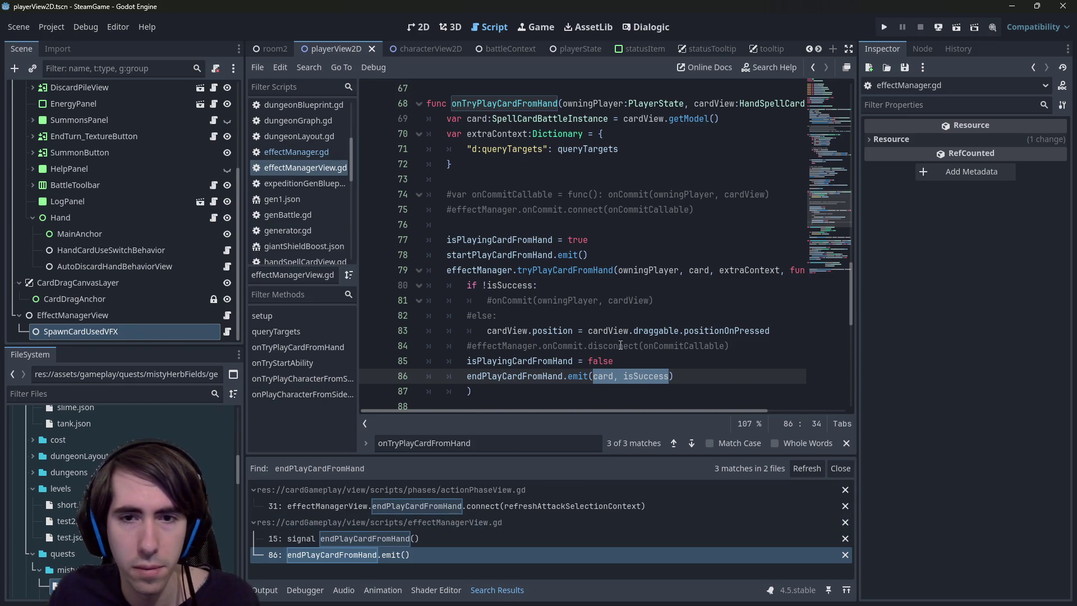
drag(467, 119, 611, 119)
key(ctrl+c)
ctrl+click(522, 375)
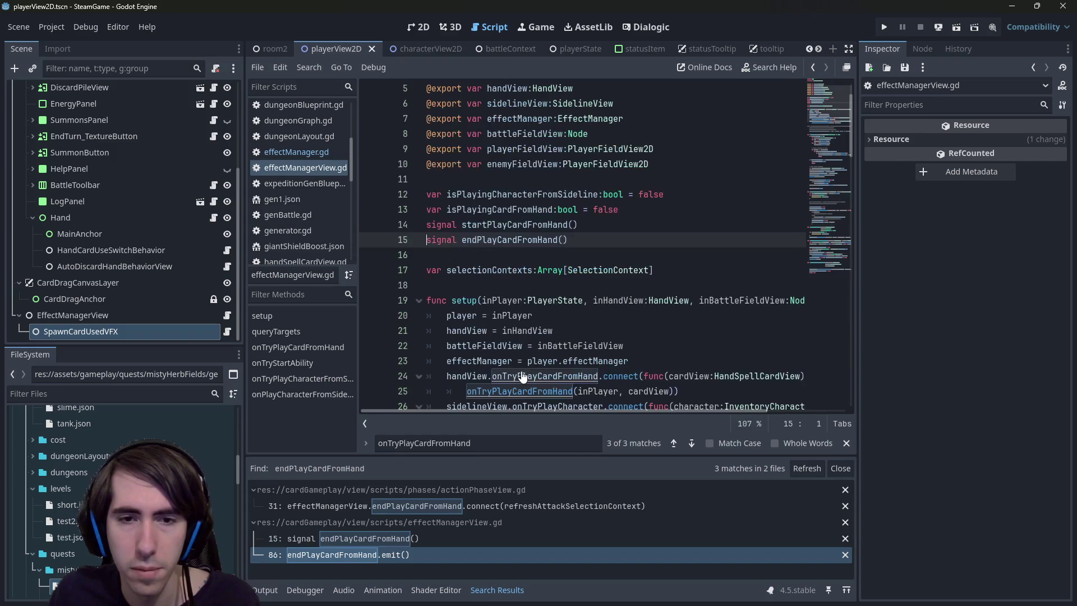
key(ctrl+v)
text(, is)
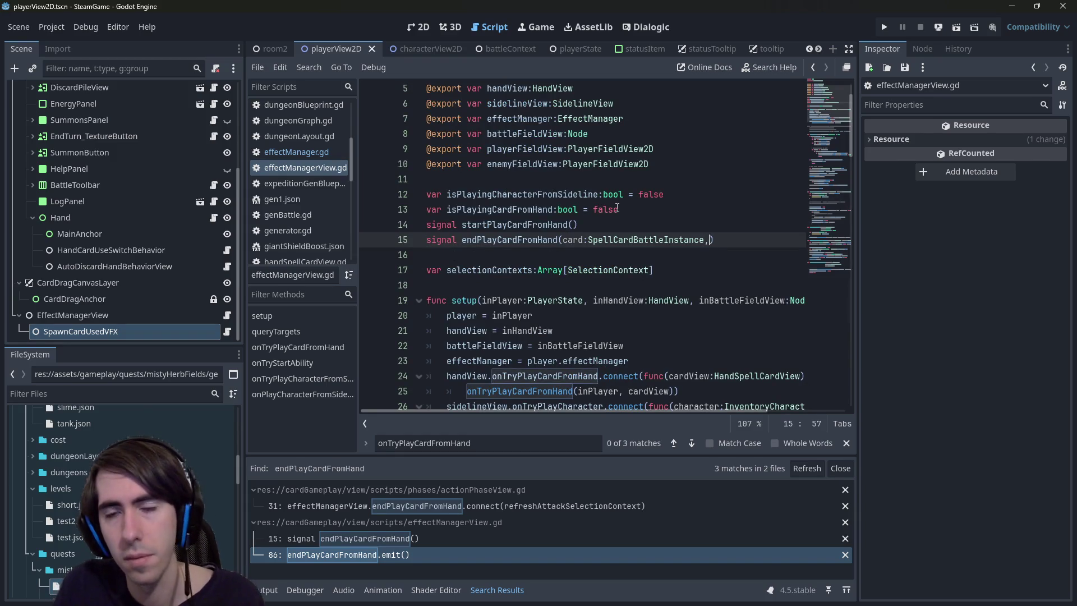
text(Success:bool)
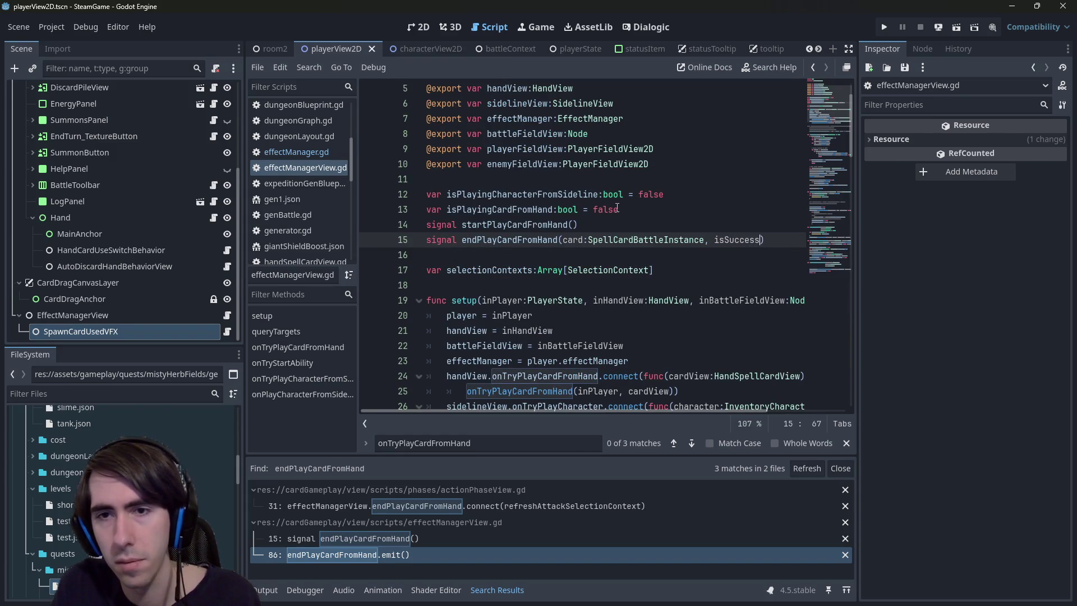
key(ctrl+s)
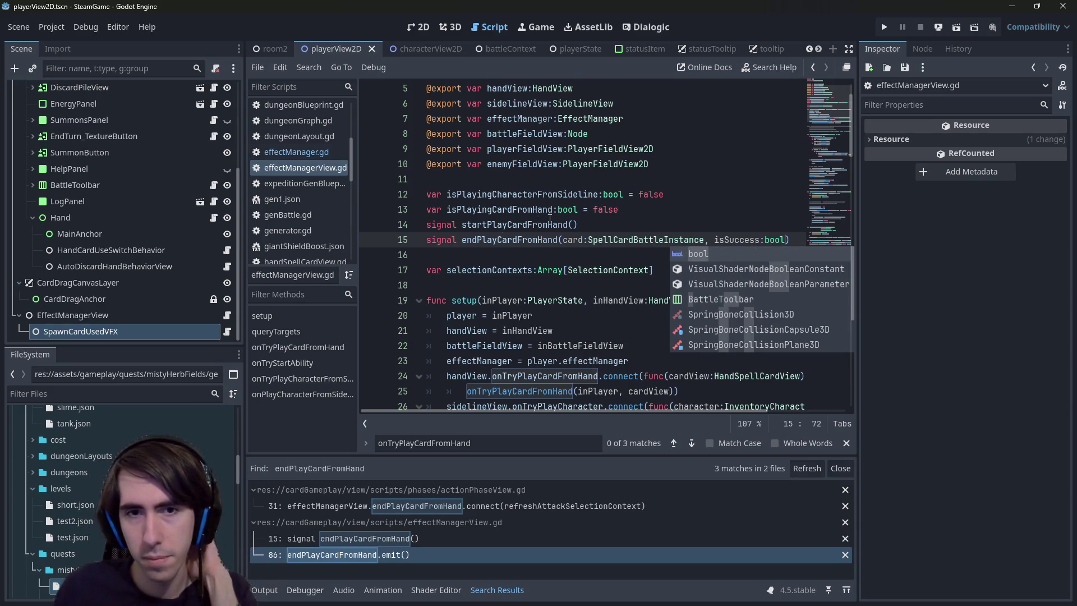
- Search the project for endPlayCardFromHand and startPlayCardFromHand, then open the actionPhaseView.gd connection
double_click(500, 242)
key(ctrl+shift+f)
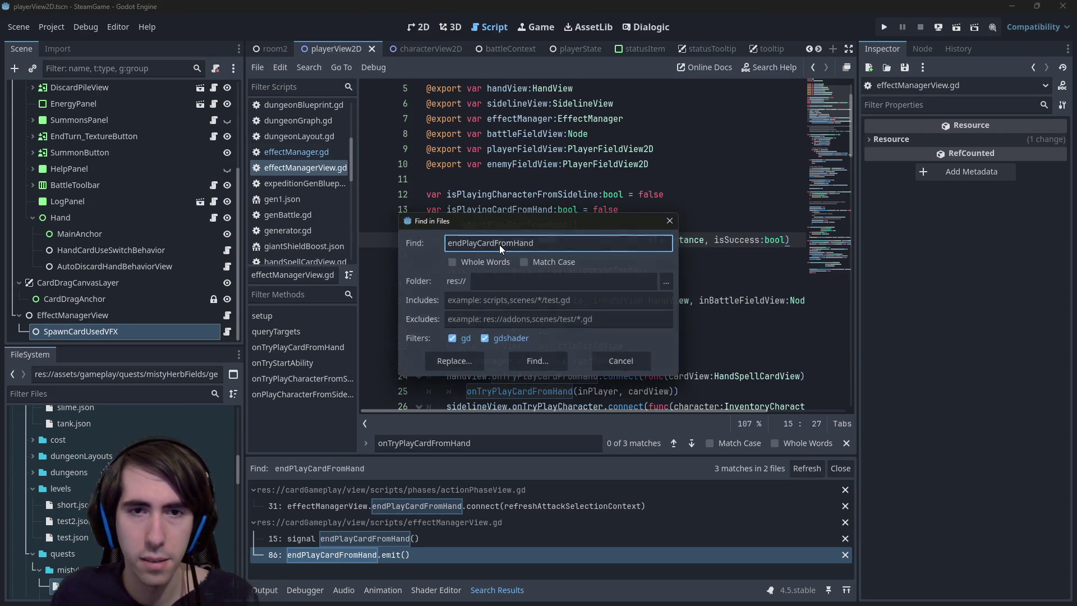
key(Return)
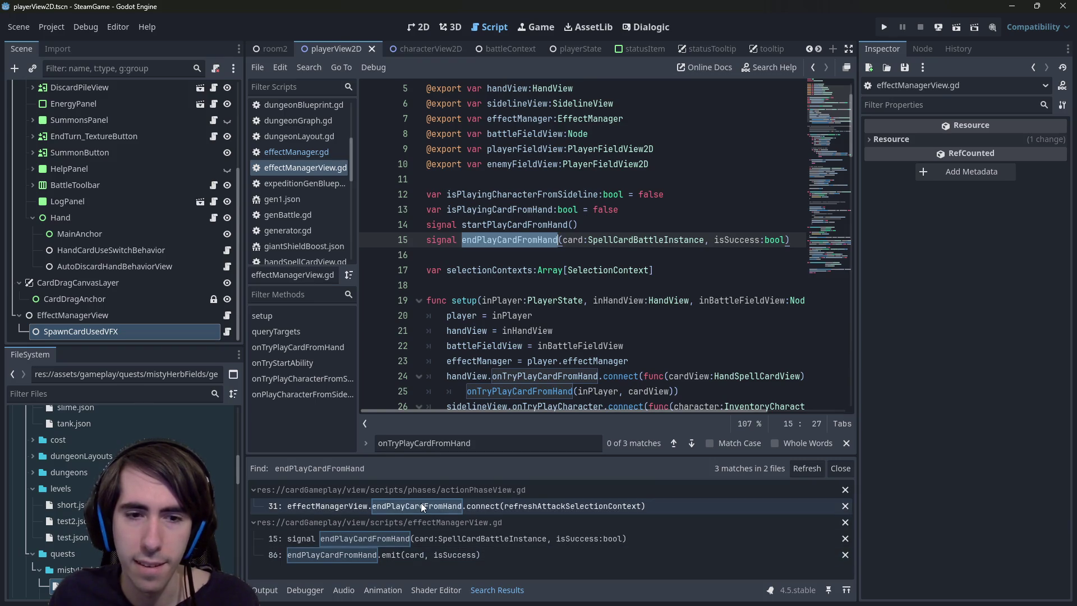
double_click(500, 224)
key(ctrl+shift+f)
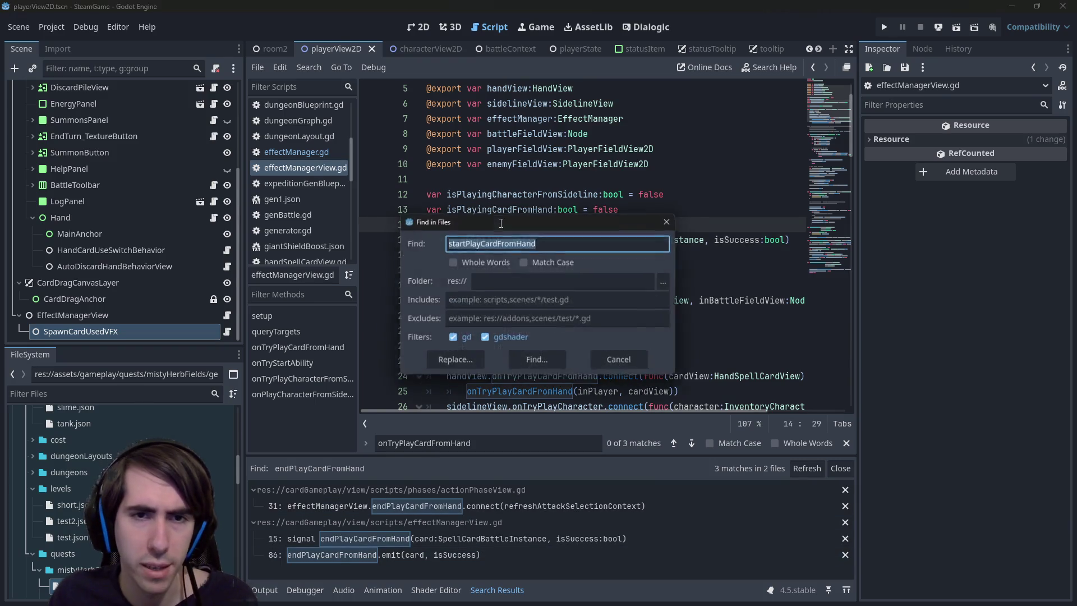
key(Return)
double_click(505, 240)
key(ctrl+shift+f)
key(Return)
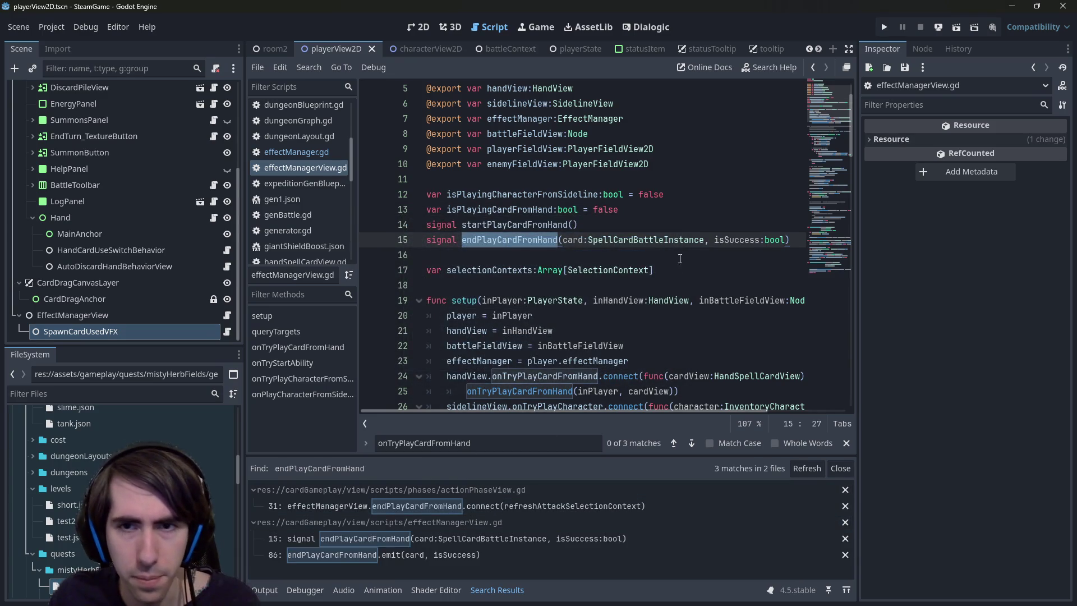
drag(562, 240, 785, 240)
key(ctrl+c)
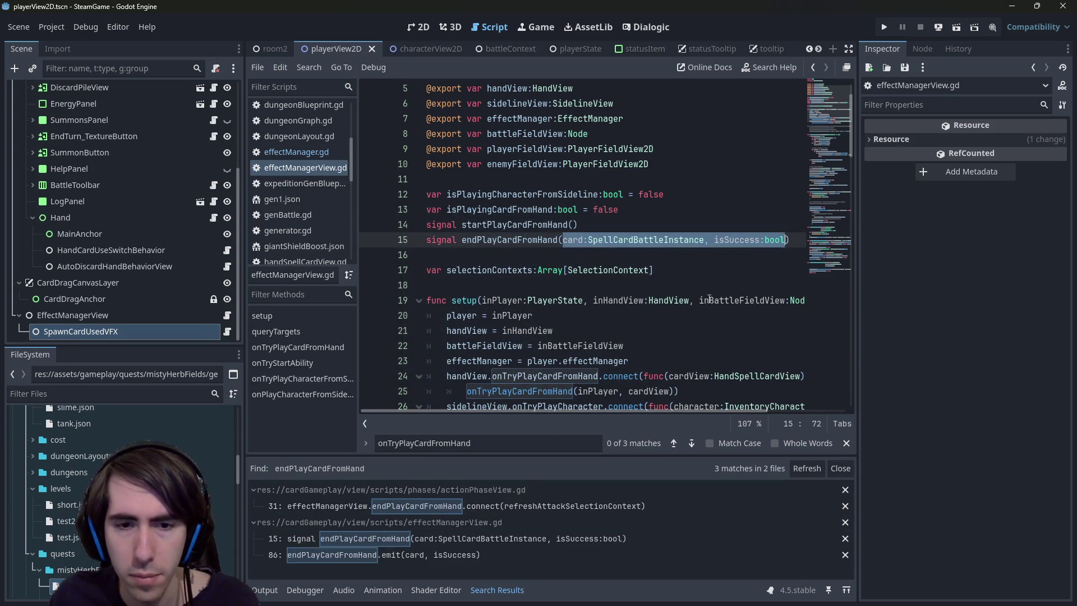
click(486, 500)
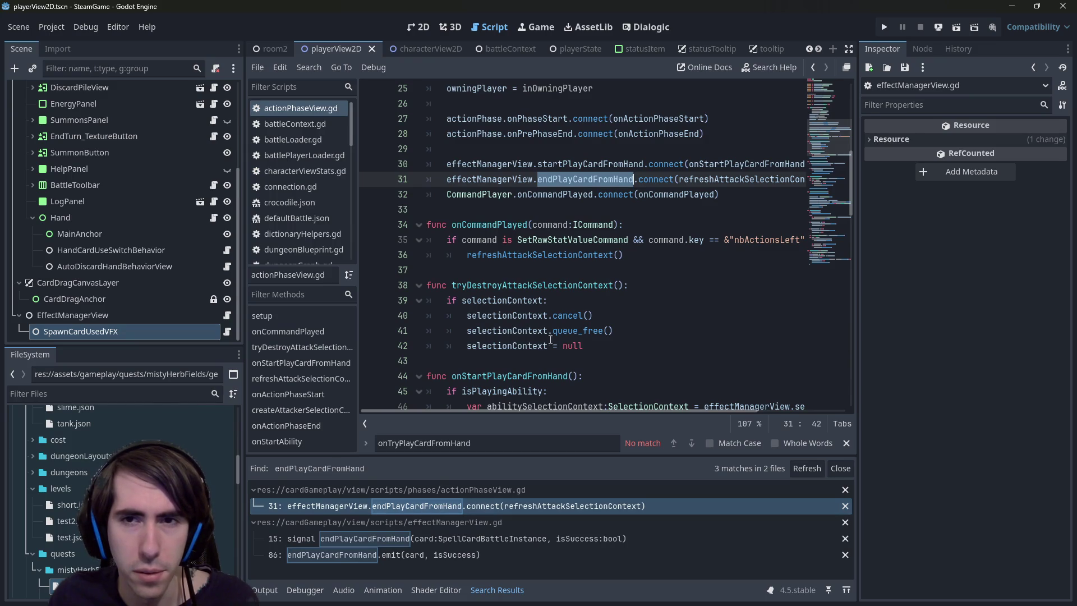
- Try adding card and isSuccess parameters to refreshAttackSelectionContext, then undo that change
scroll(589, 308, up, 1)
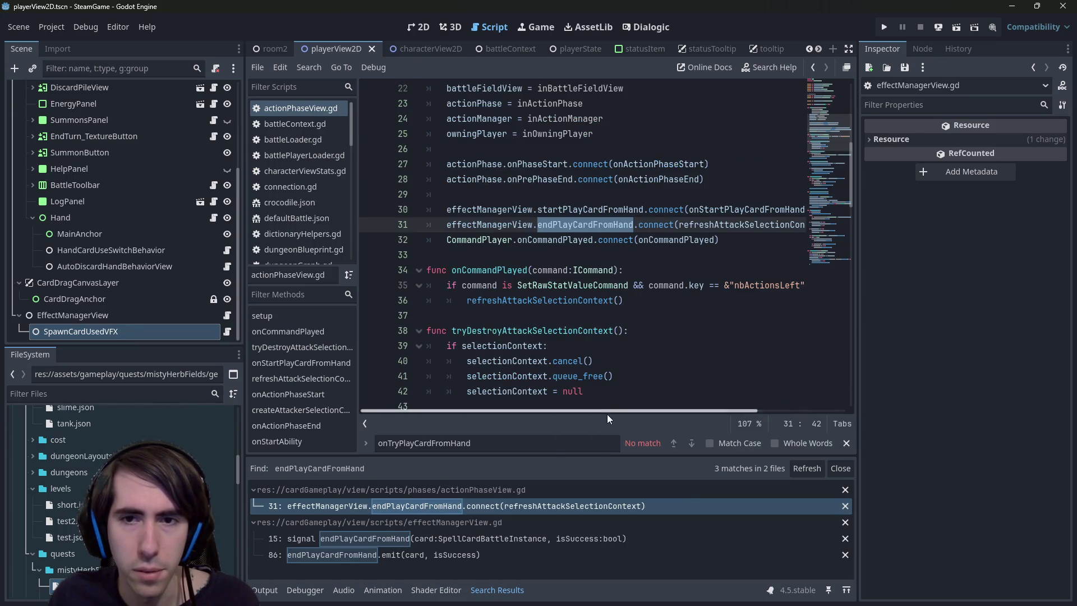
ctrl+click(719, 232)
click(605, 239)
key(ctrl+v)
key(ctrl+s)
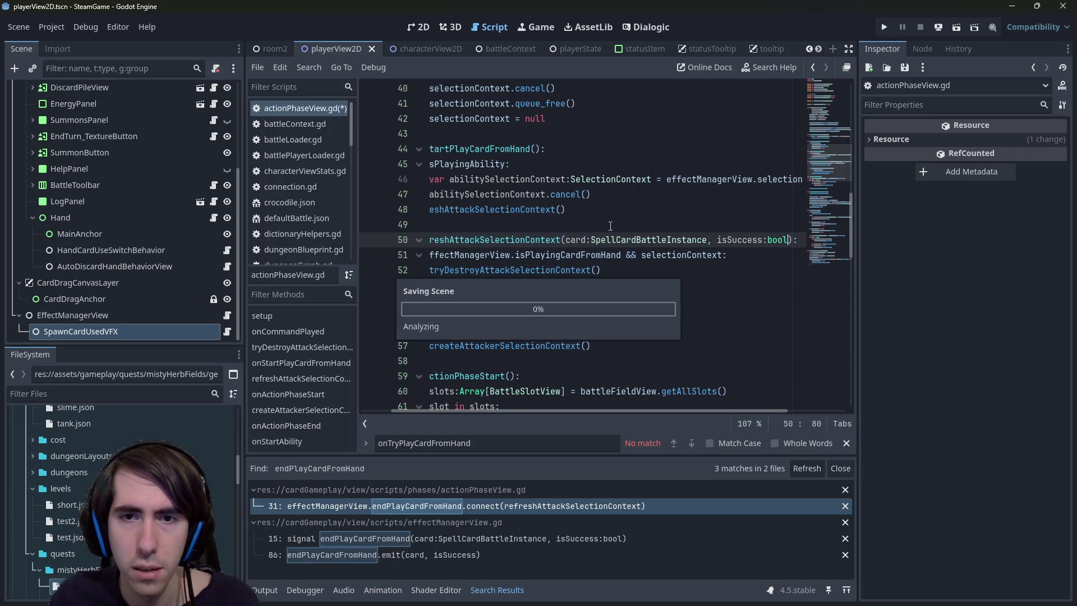
scroll(619, 405, up, 5)
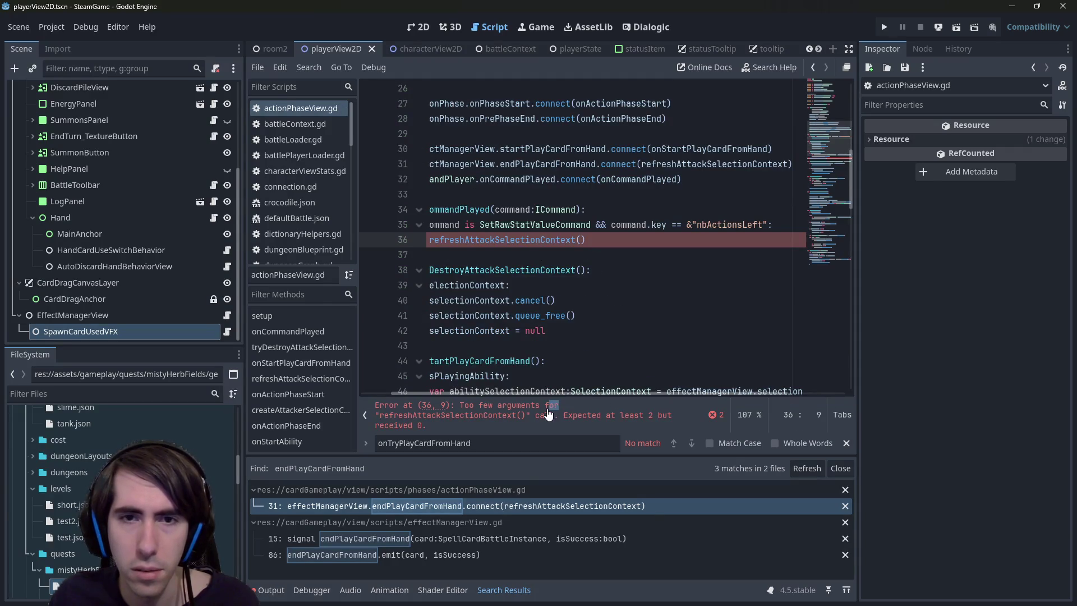
drag(550, 391, 564, 395)
key(ctrl+z)
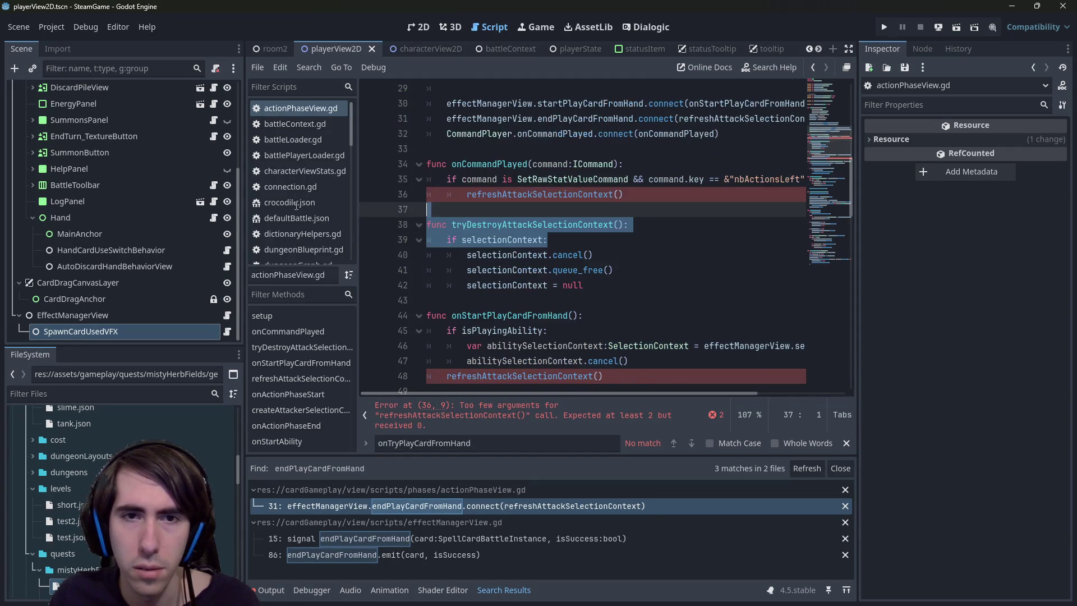
key(ctrl+shift+z)
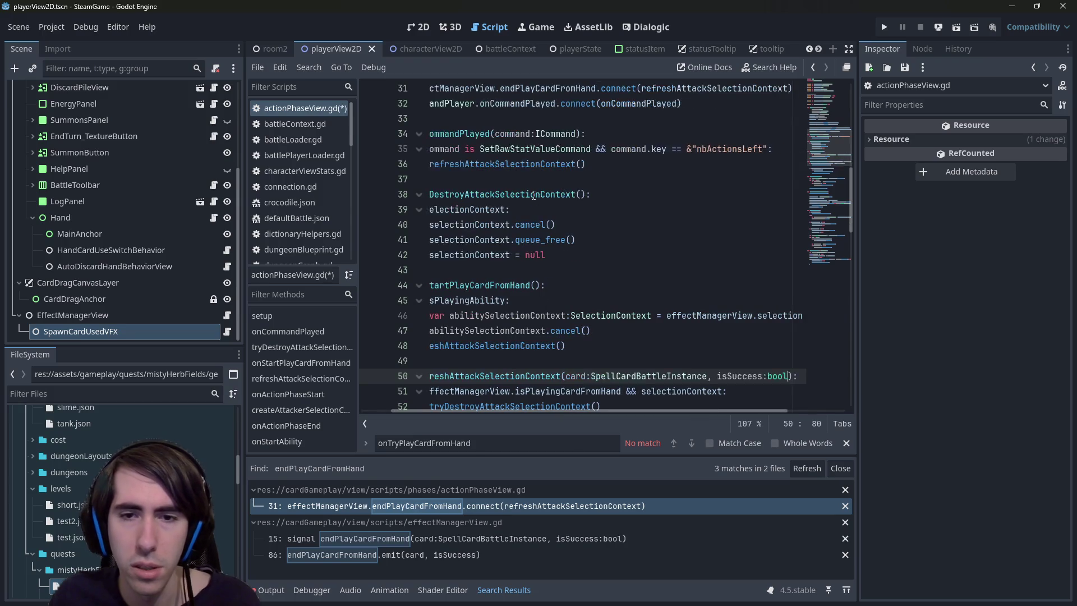
key(ctrl+z)
key(ctrl)
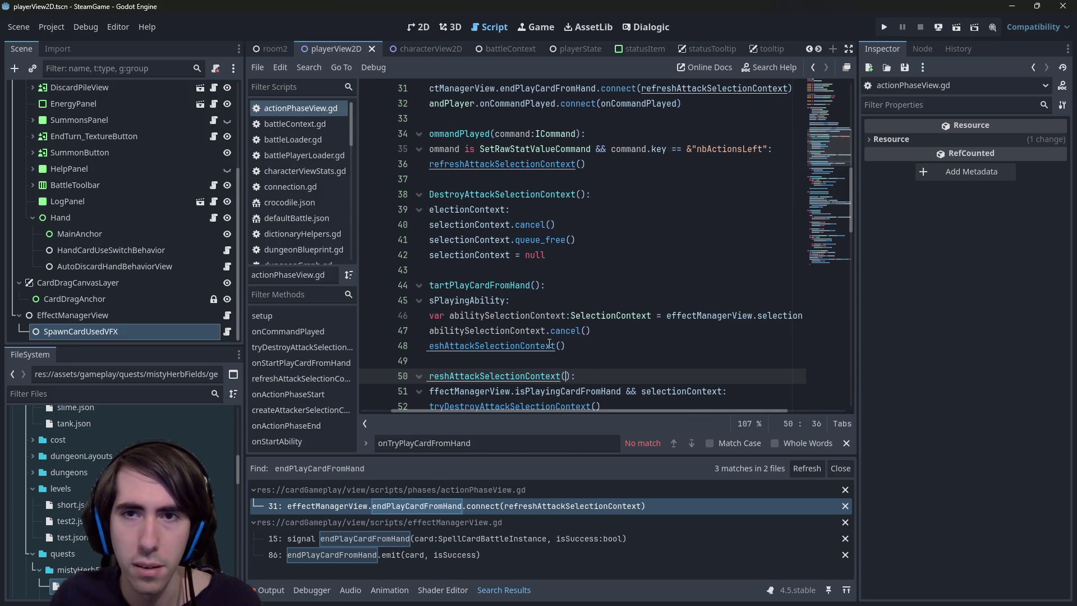
key(ctrl+z)
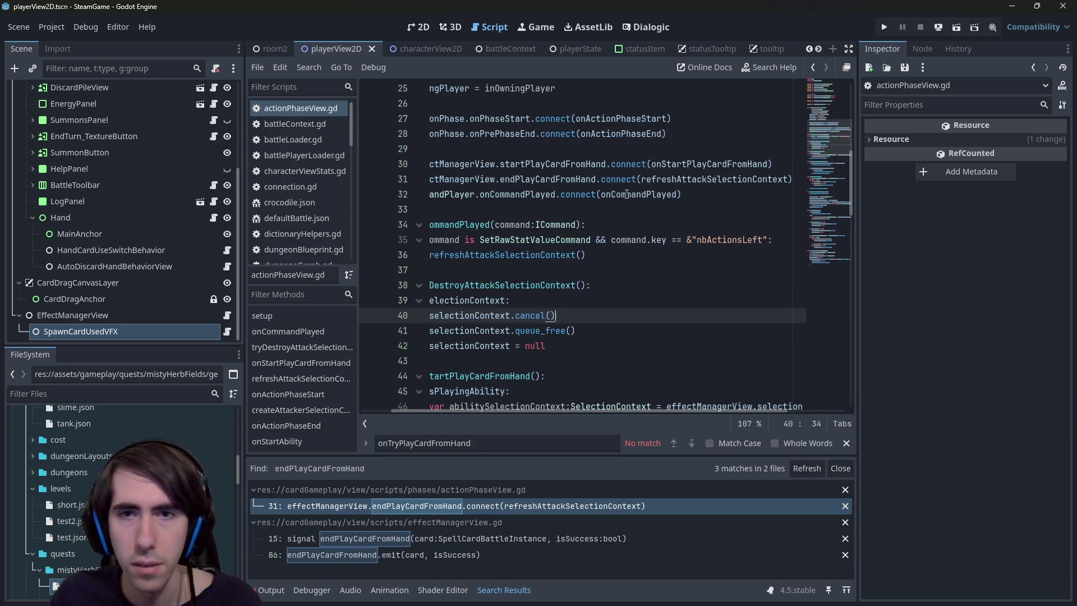
- Break line 31 after connect( so the handler name sits on its own line
double_click(712, 179)
scroll(615, 379, up, 1)
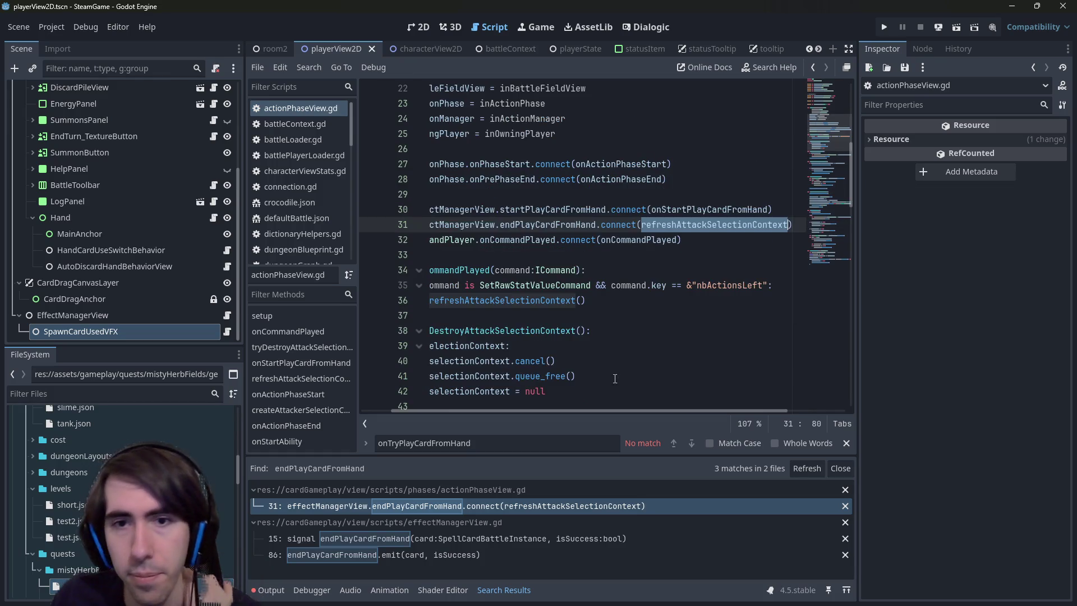
scroll(521, 402, left, 1)
scroll(594, 332, up, 2)
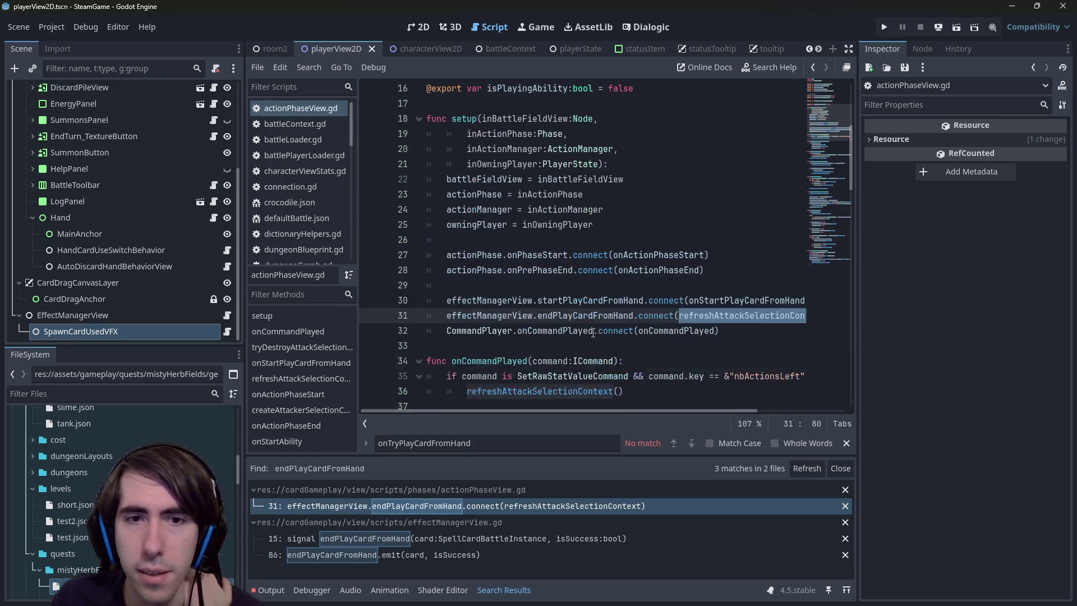
click(679, 314)
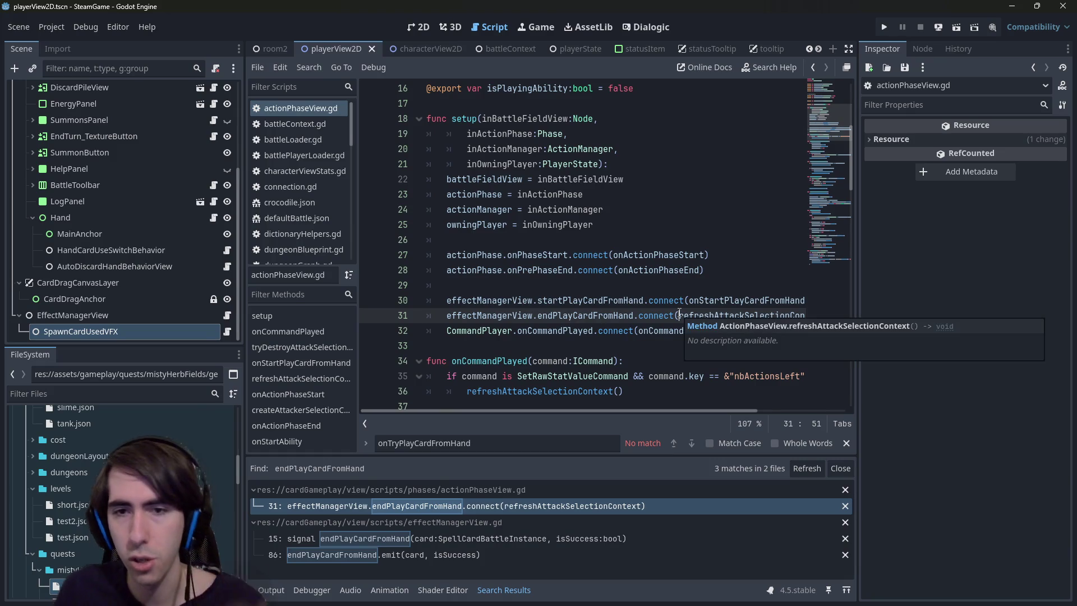
key(Return)
click(680, 314)
- Wrap the handler in func(card:SpellCardBattleInstance, isSuccess:bool): refreshAttackSelectionContext()
text(func ())
key(BackSpace)
key(BackSpace)
key(BackSpace)
text(():)
key(Left)
key(Left)
key(ctrl+v)
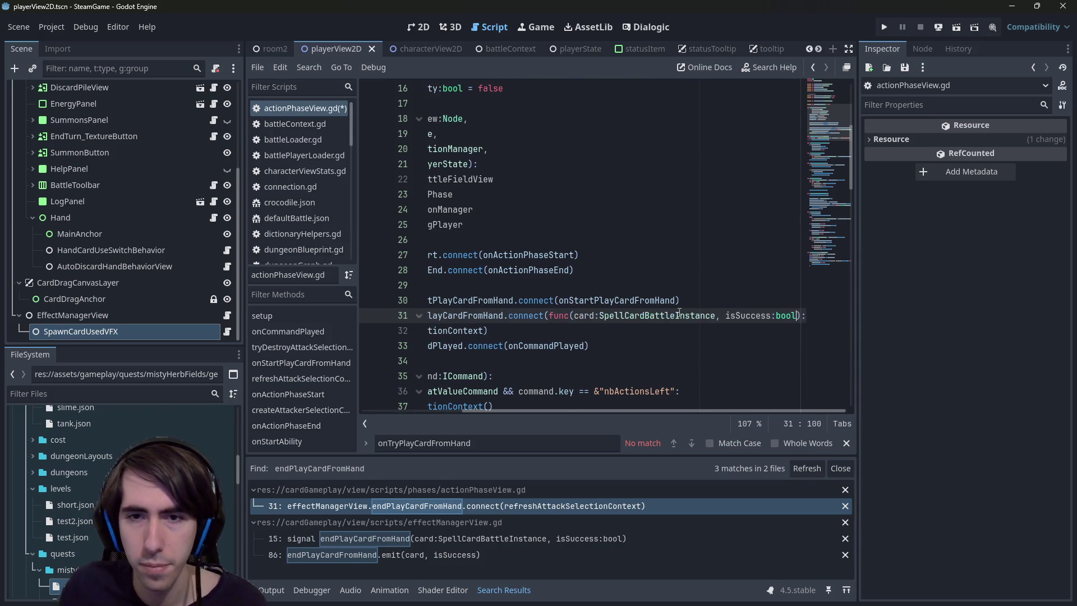
drag(719, 346, 427, 331)
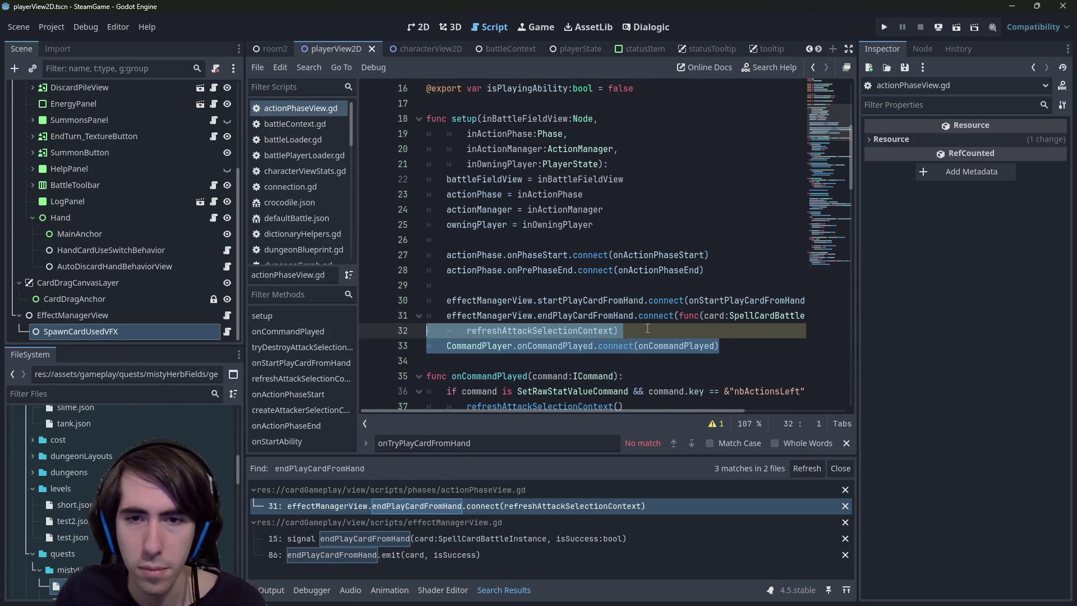
click(648, 330)
text(())
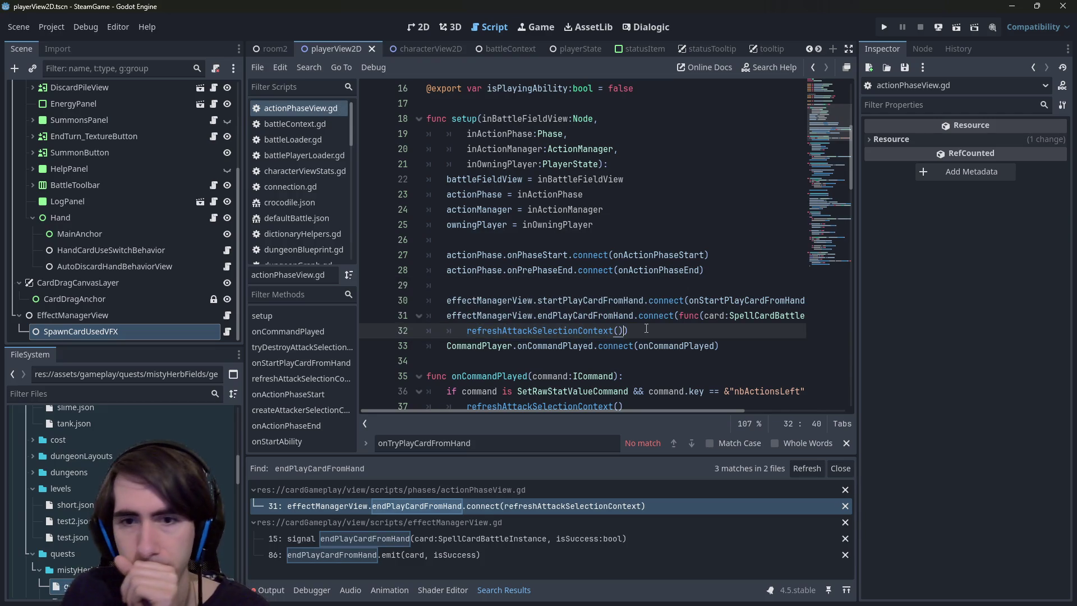
- Open the endPlayCardFromHand emit in effectManagerView.gd from search result 86
scroll(646, 328, down, 1)
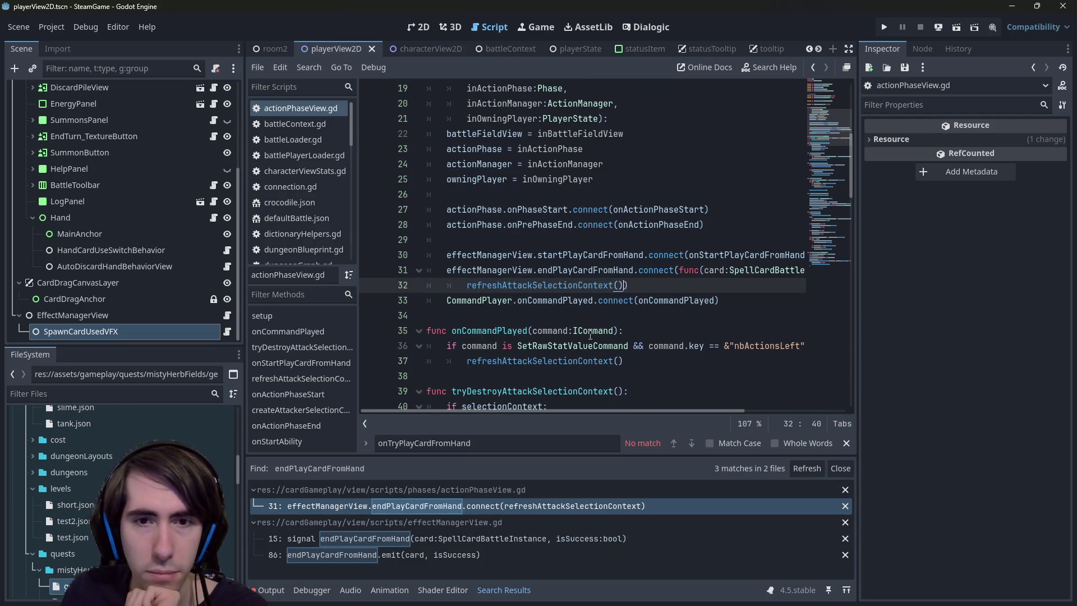
scroll(591, 335, down, 1)
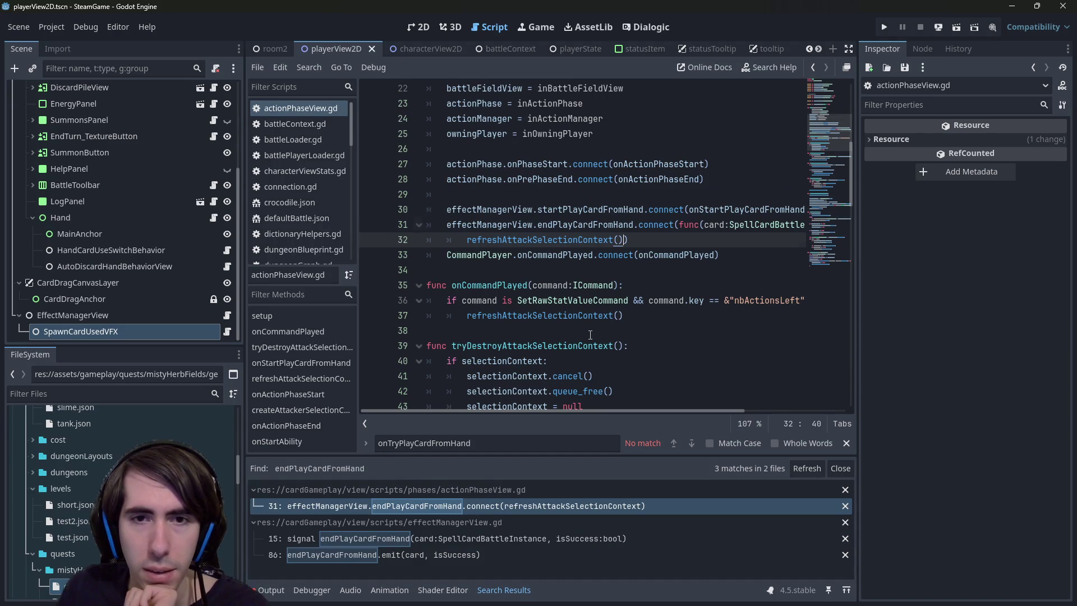
scroll(591, 335, down, 1)
click(471, 540)
click(478, 553)
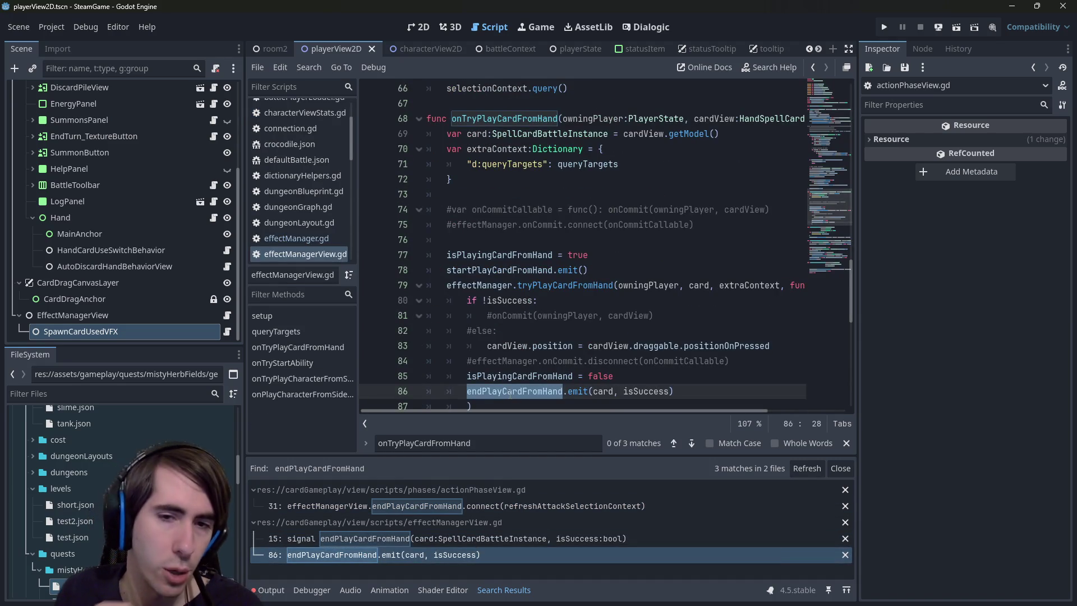
- Change the endPlayCardFromHand signal's card parameter to cardView:HandSpellCardView and save
mouse_move(509, 393)
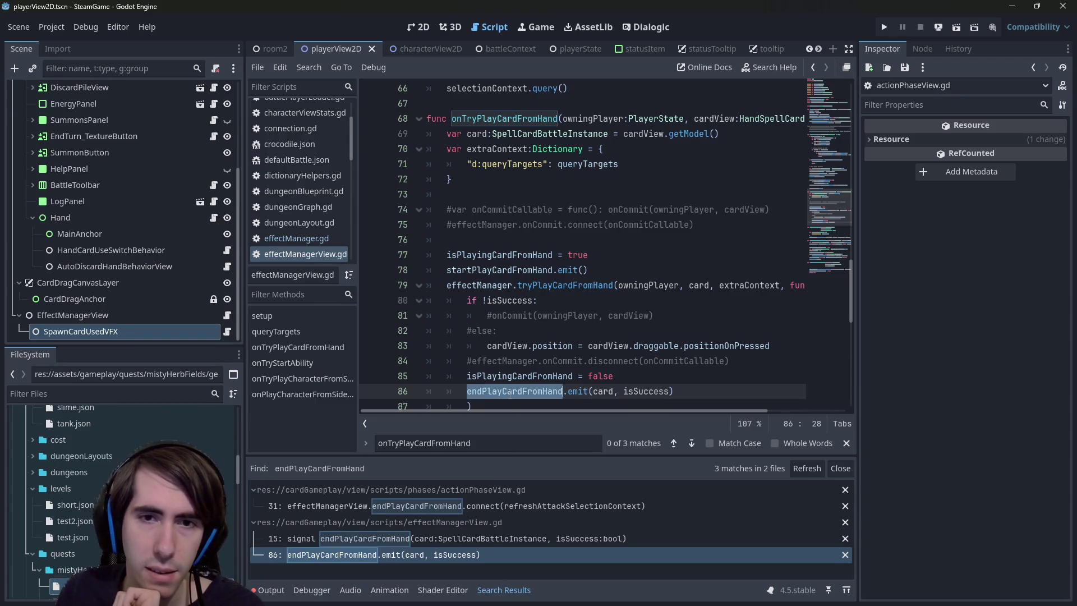
double_click(521, 270)
scroll(521, 270, up, 2)
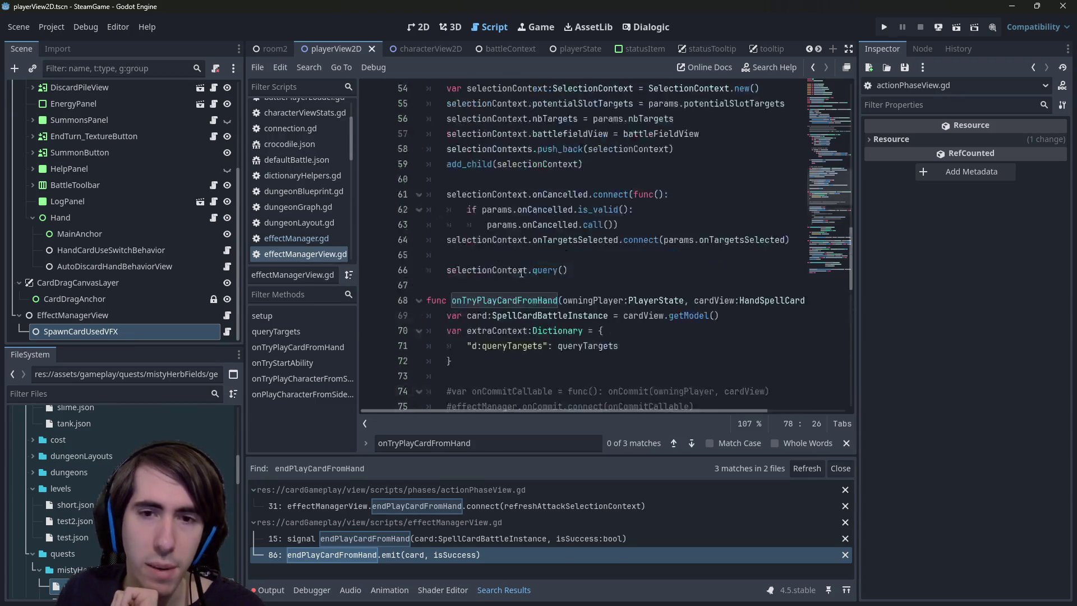
mouse_move(697, 209)
mouse_down()
mouse_move(796, 207)
mouse_move(750, 205)
mouse_up()
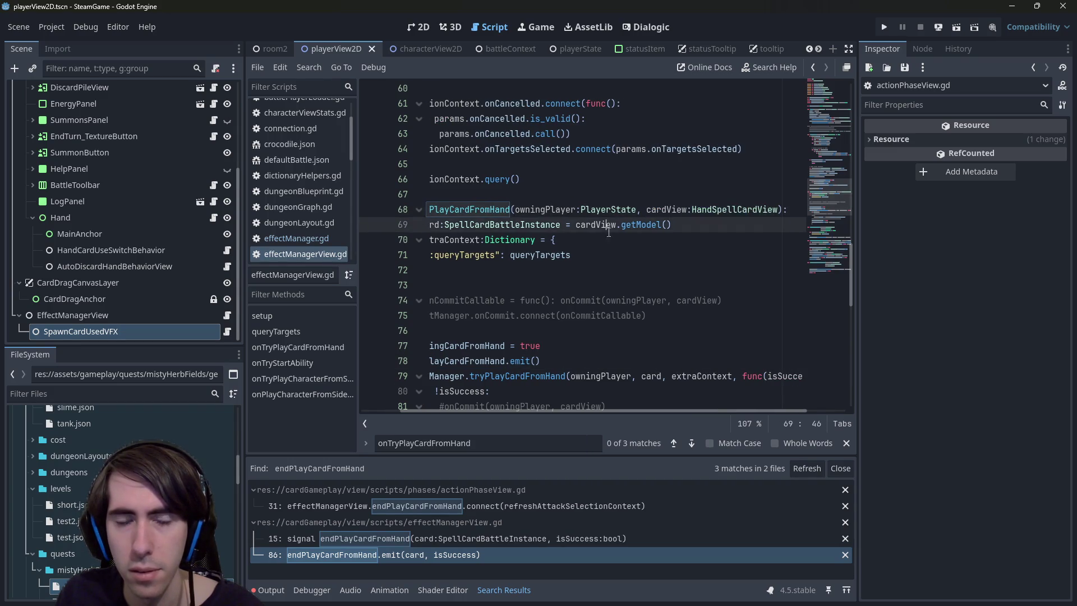
triple_click(505, 239)
click(604, 239)
mouse_move(695, 210)
mouse_down()
mouse_move(803, 209)
mouse_move(780, 209)
mouse_up()
key(ctrl+c)
click(507, 331)
scroll(507, 278, up, 15)
scroll(507, 278, up, 4)
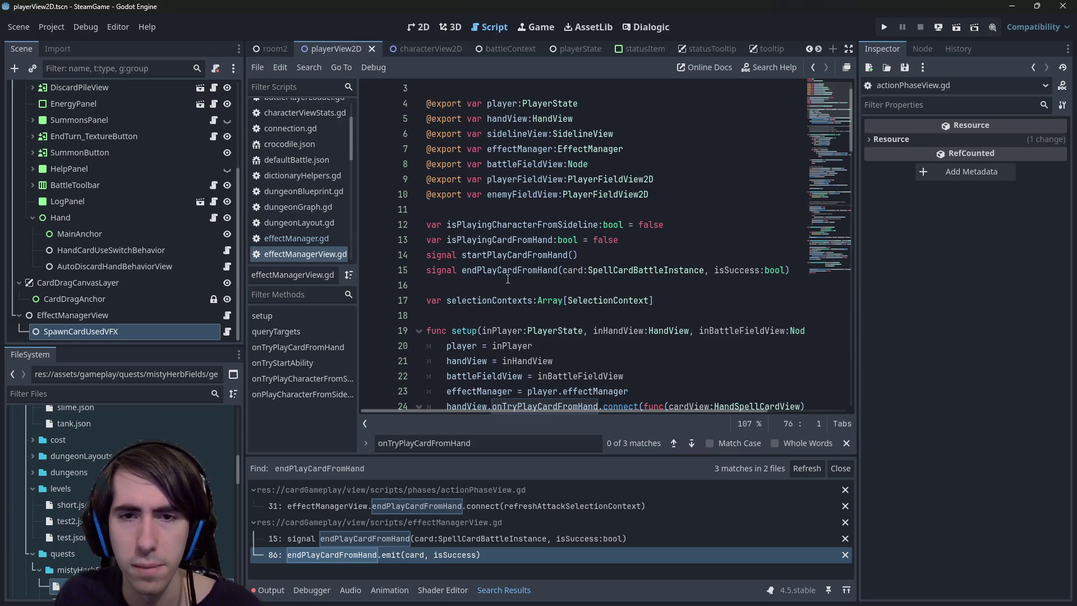
drag(562, 270, 703, 269)
key(ctrl+v)
key(ctrl+s)
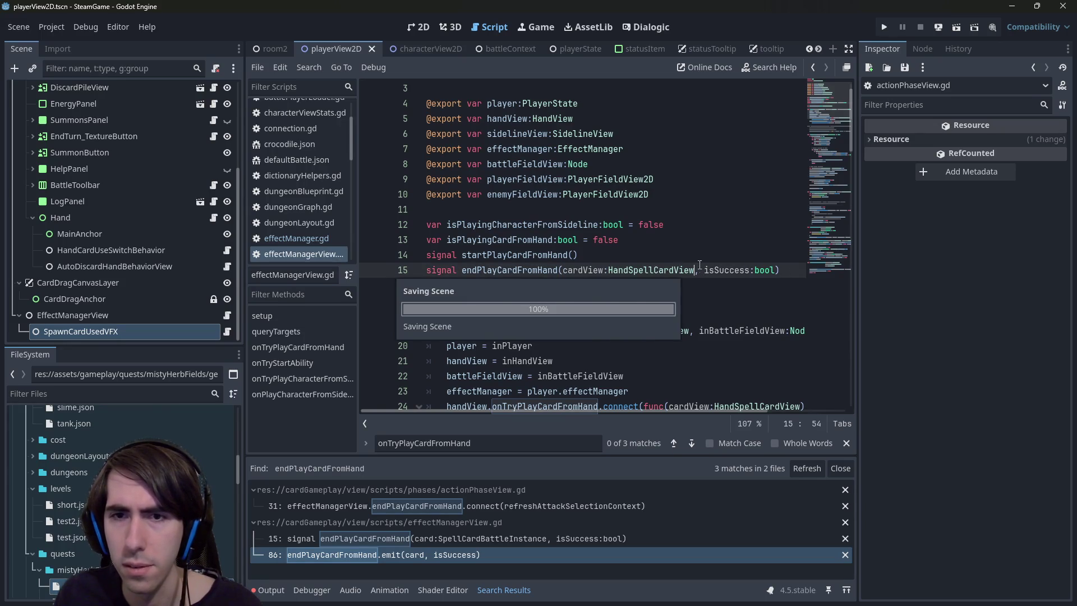
key(ctrl+s)
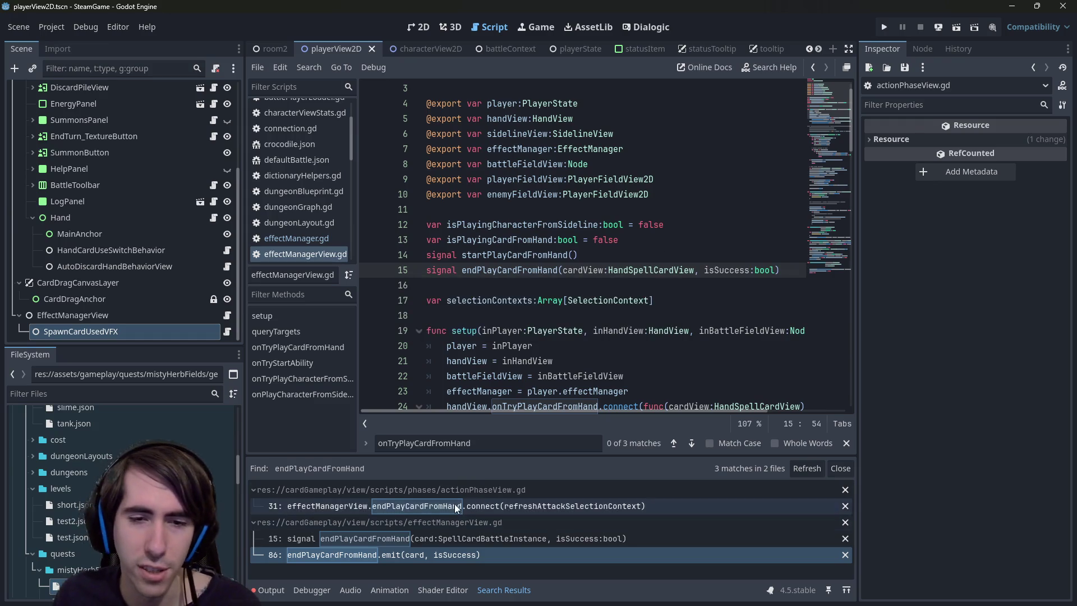
- Change the actionPhaseView.gd lambda's card parameter to cardView:HandSpellCardView
click(454, 505)
mouse_move(704, 179)
mouse_down()
mouse_move(808, 179)
mouse_move(674, 168)
mouse_move(717, 179)
mouse_up()
key(ctrl+v)
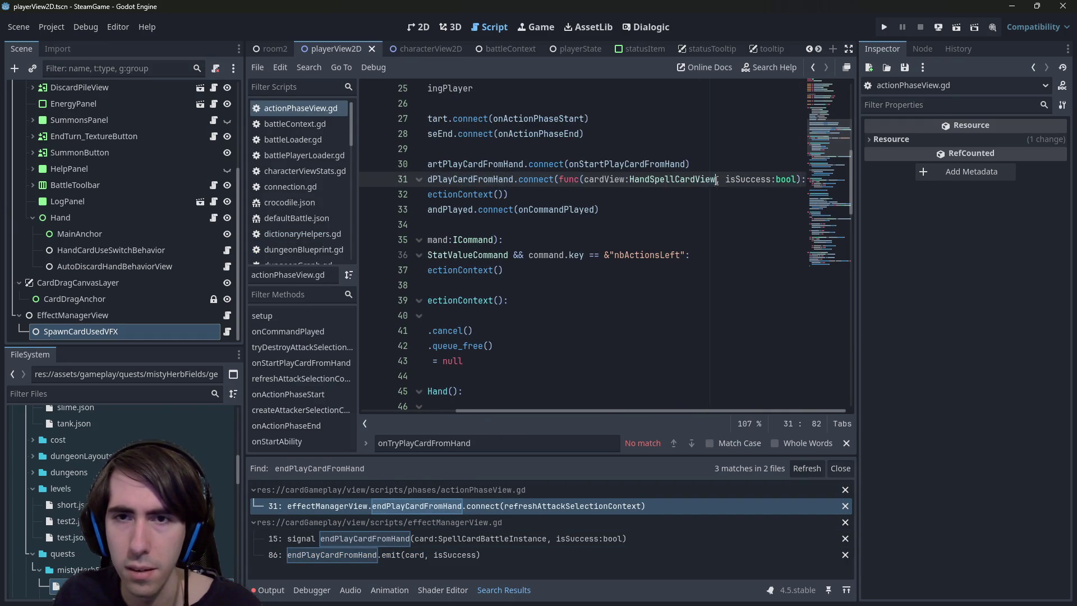
scroll(632, 411, left, 5)
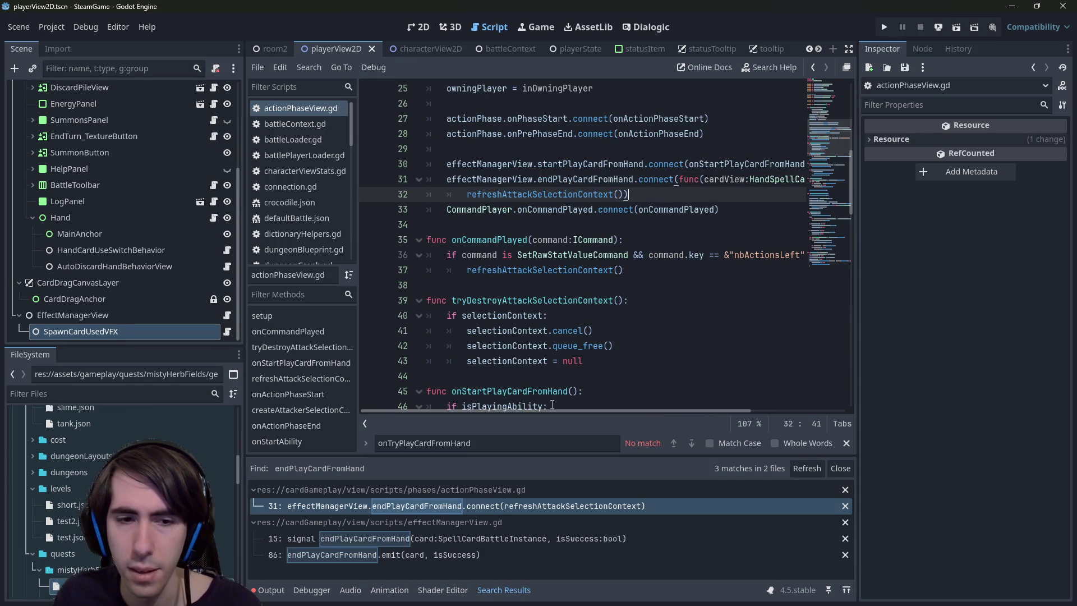
- Give startPlayCardFromHand a cardView:HandSpellCardView parameter and search all files for the signal
click(466, 539)
click(575, 255)
key(ctrl+v)
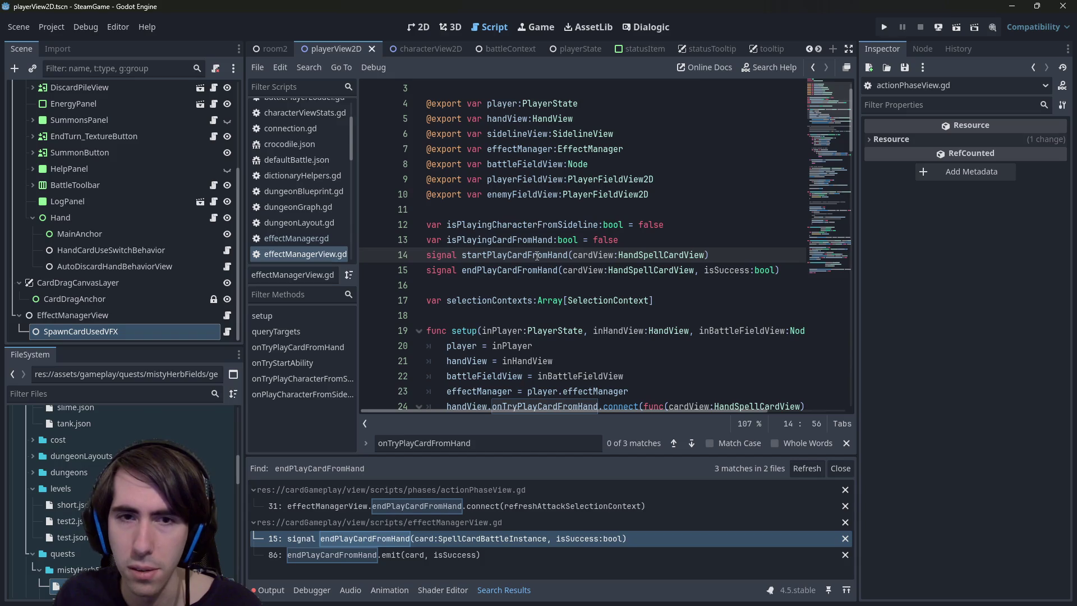
double_click(537, 256)
key(ctrl+shift+f)
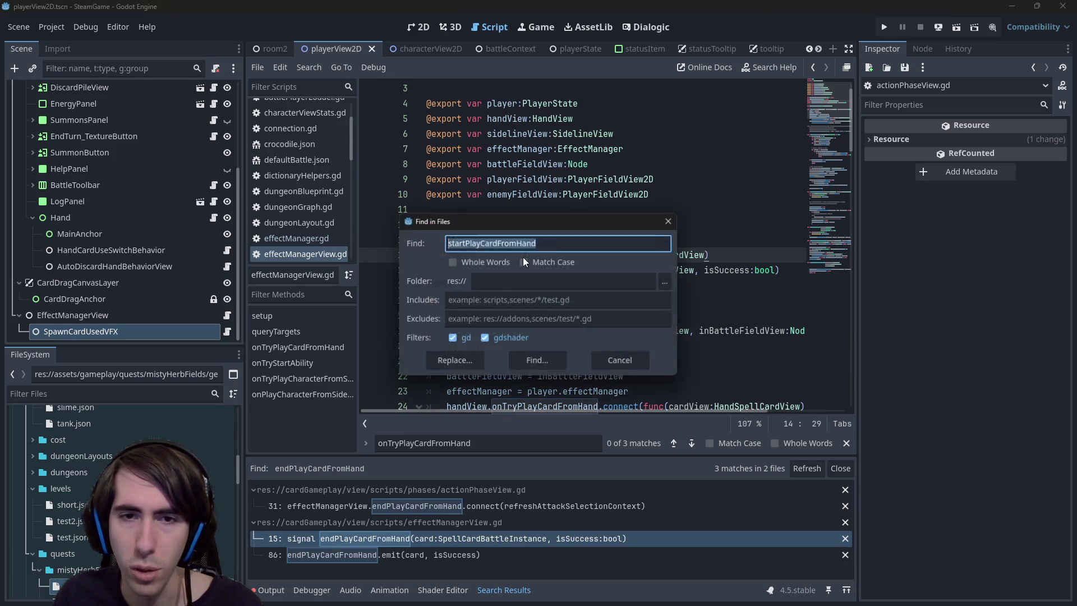
- Run the search and step through startPlayCardFromHand results to its emit line
key(Return)
drag(572, 256, 707, 255)
scroll(459, 521, up, 1)
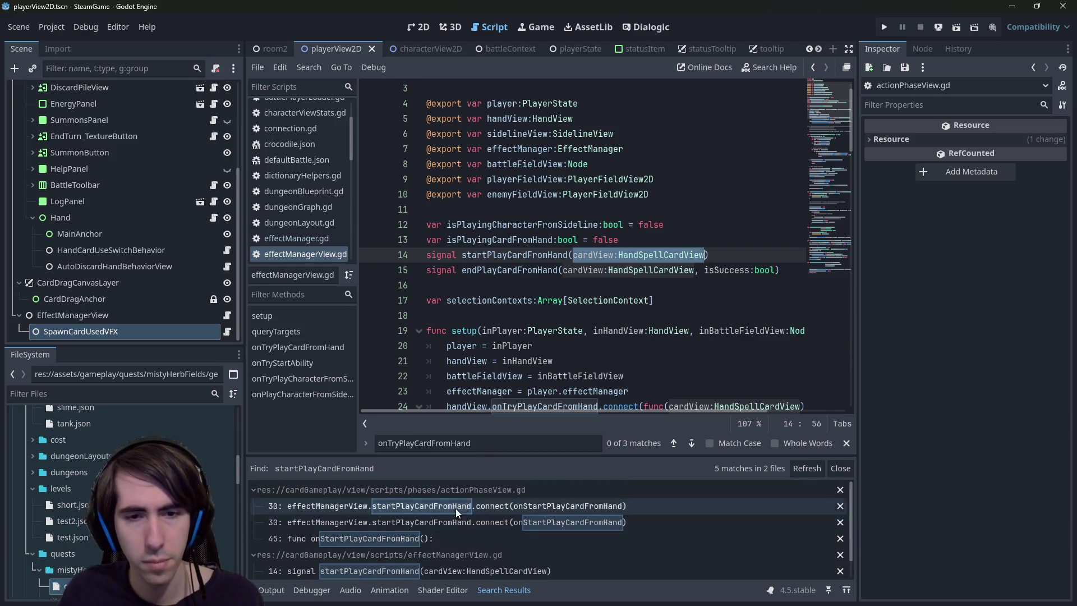
click(459, 506)
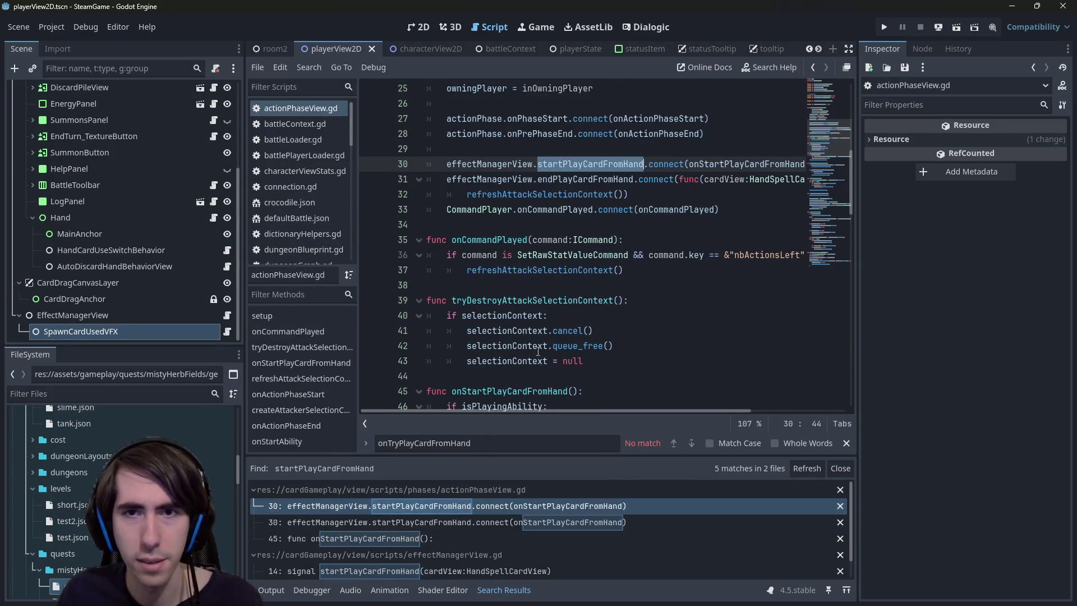
scroll(550, 329, up, 1)
scroll(581, 263, up, 6)
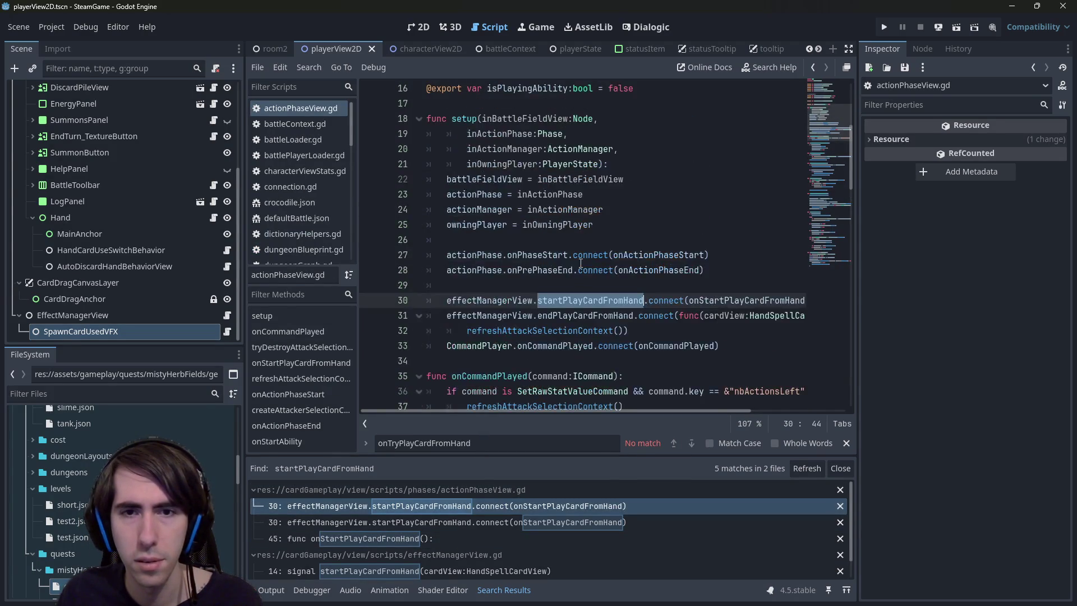
scroll(475, 514, down, 1)
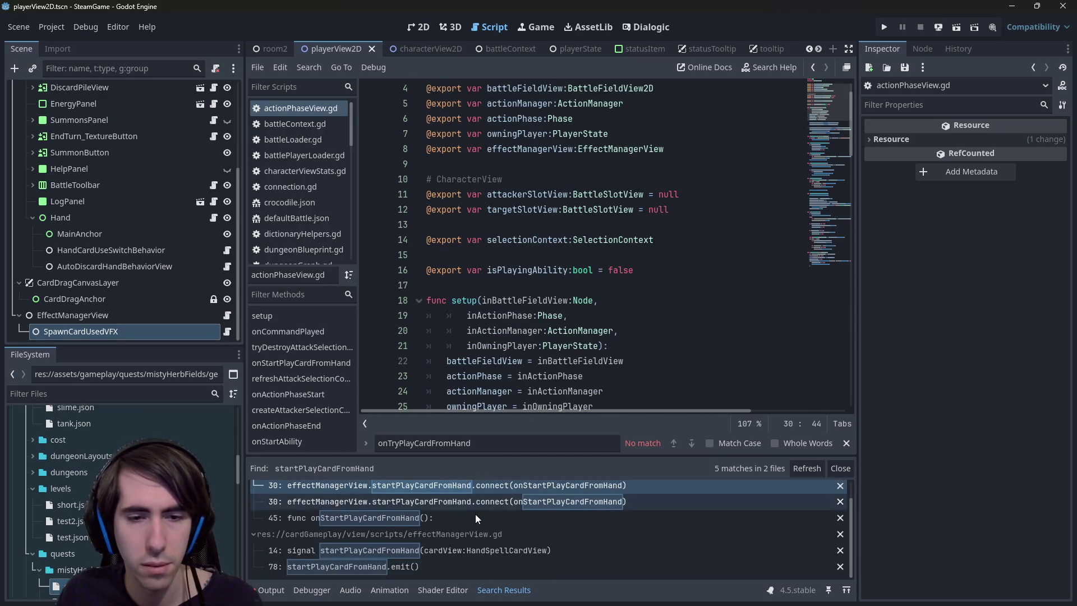
click(455, 549)
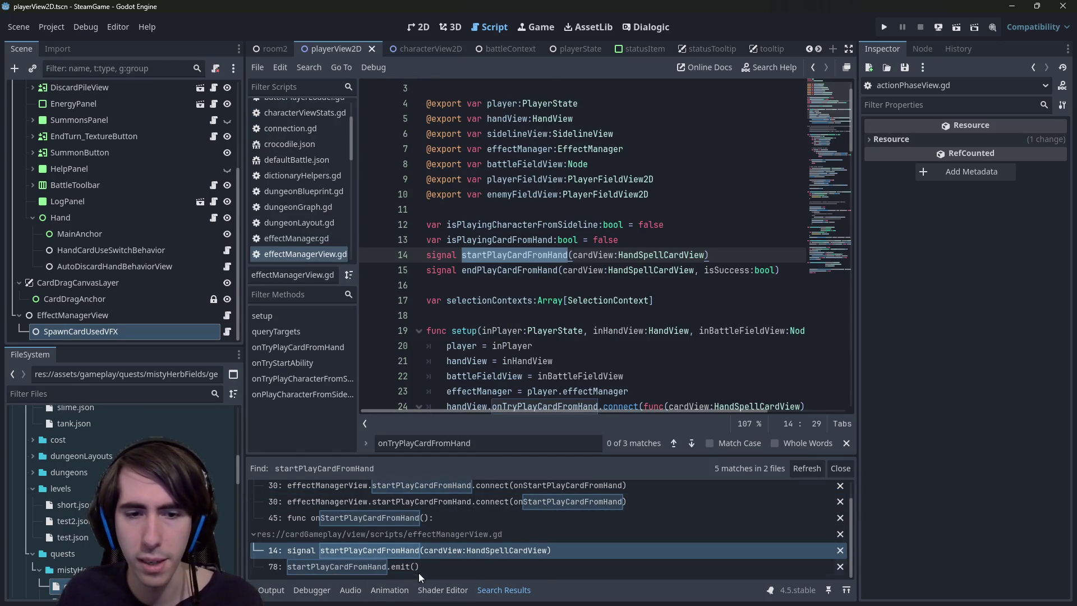
click(419, 572)
- Pass cardView into startPlayCardFromHand.emit() on line 78
click(584, 391)
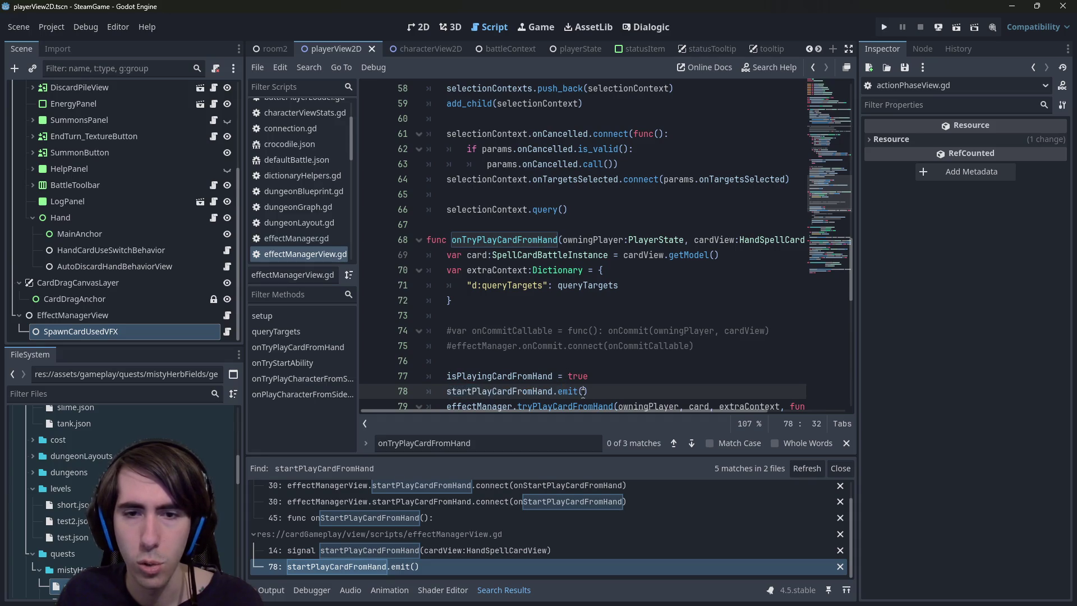
scroll(617, 337, down, 3)
text(cardView)
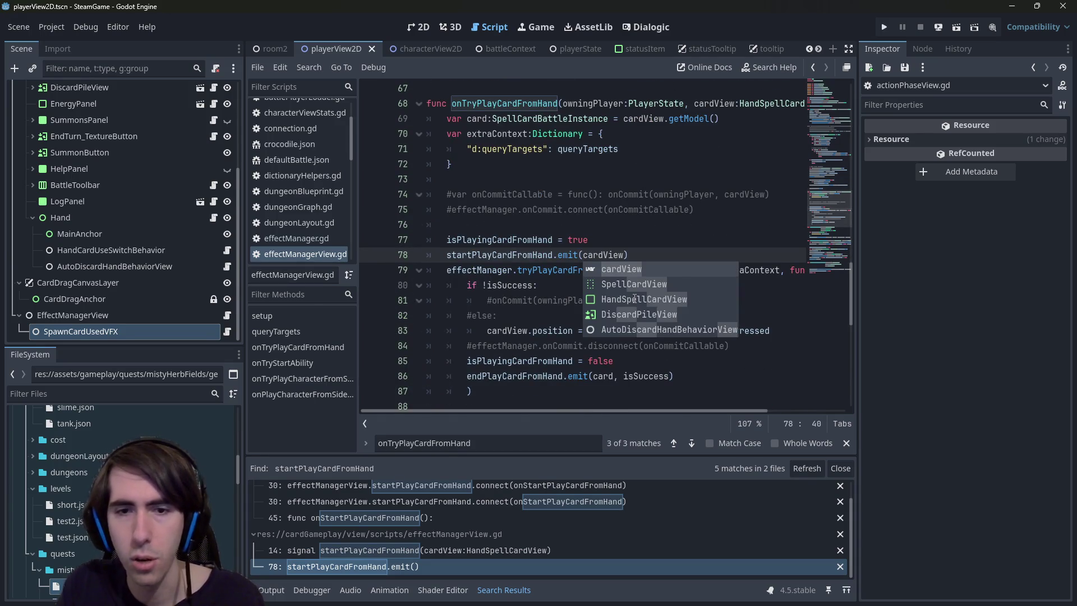
click(523, 330)
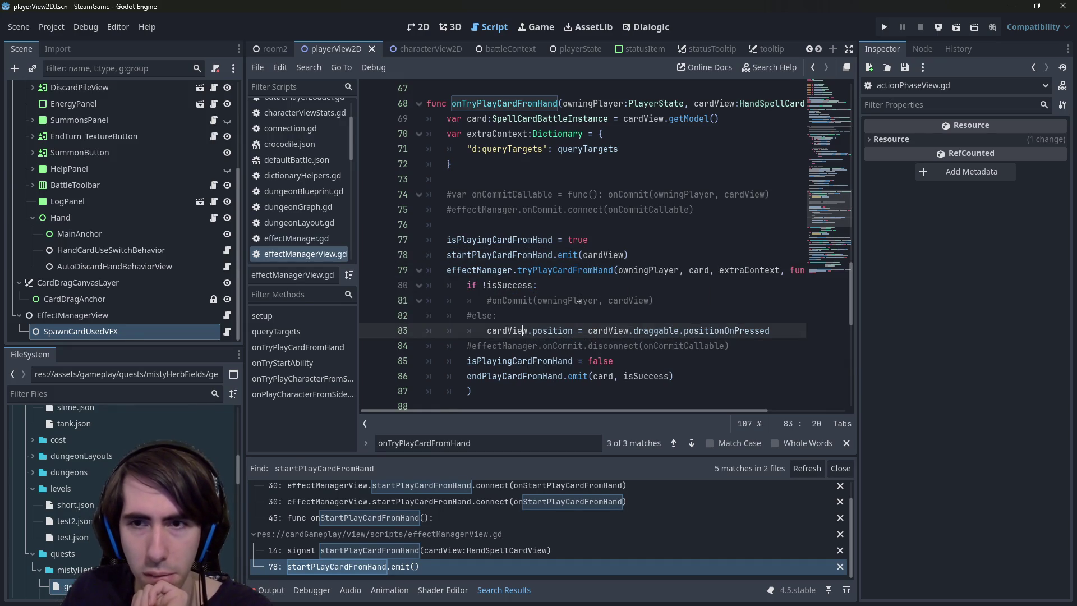
- Select the endPlayCardFromHand signal name and nearby code in effectManagerView.gd
double_click(538, 376)
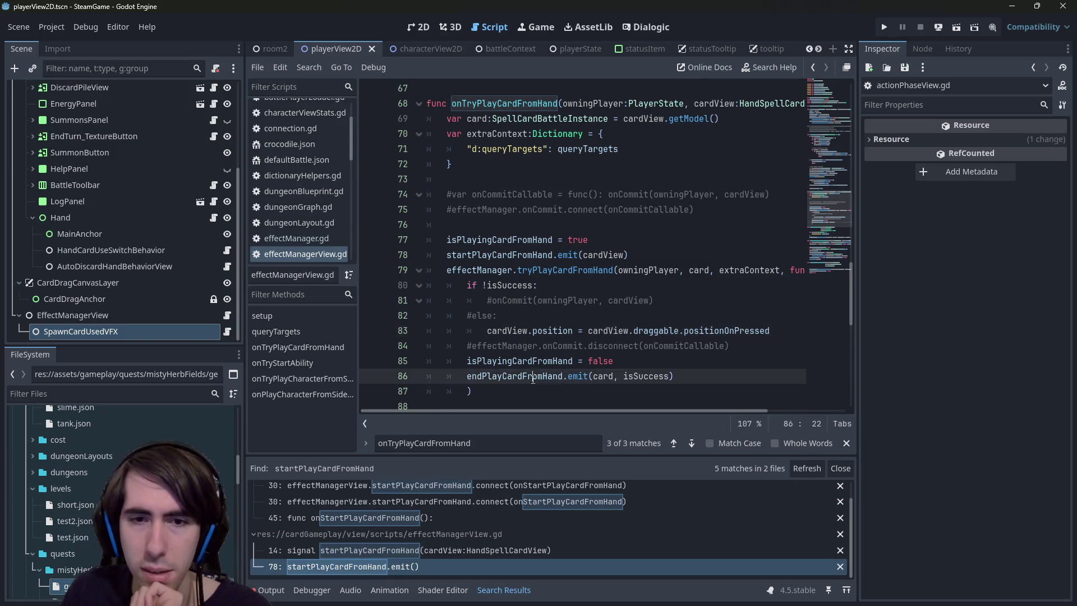
scroll(572, 403, up, 2)
mouse_move(637, 409)
mouse_down()
mouse_move(706, 410)
mouse_move(581, 395)
mouse_up()
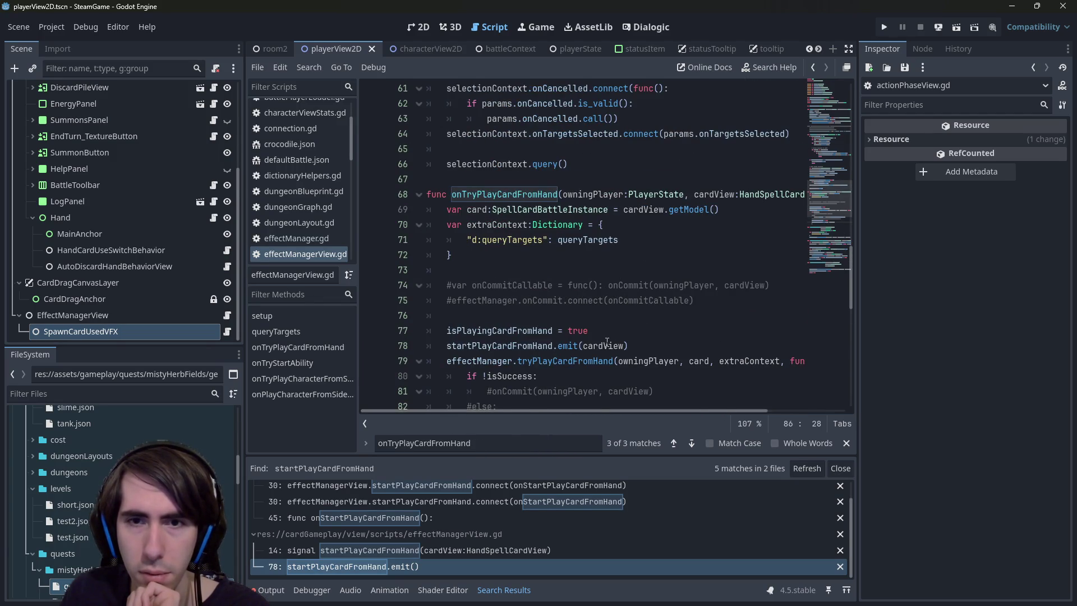
scroll(624, 369, down, 3)
scroll(624, 369, up, 1)
mouse_move(633, 409)
mouse_down()
mouse_move(705, 412)
mouse_move(619, 409)
mouse_up()
ctrl+click(582, 270)
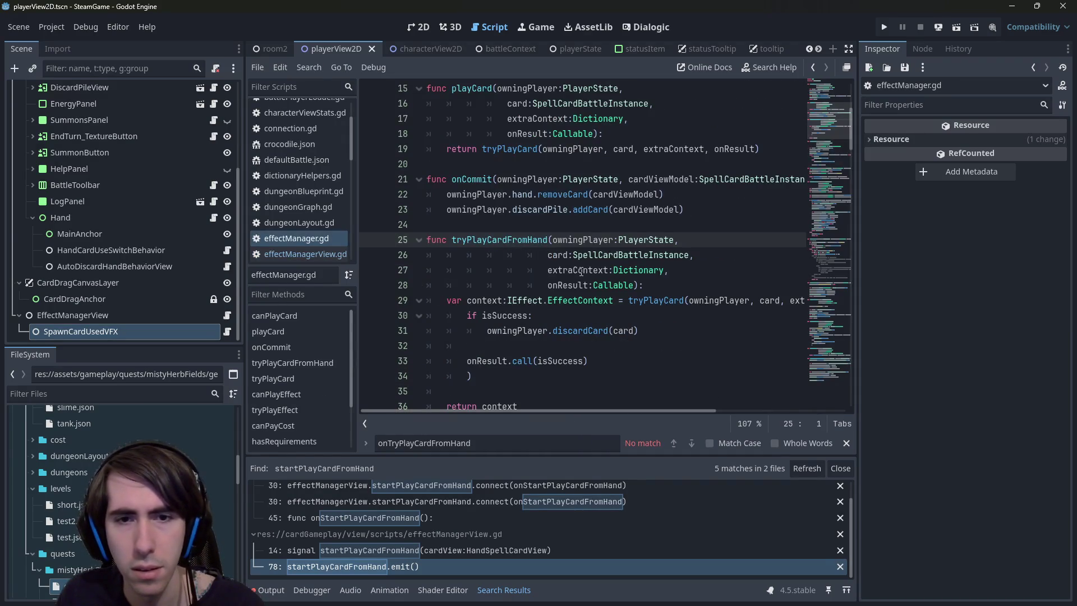
scroll(581, 271, down, 1)
mouse_move(639, 286)
mouse_down()
mouse_move(378, 253)
mouse_move(363, 266)
mouse_up()
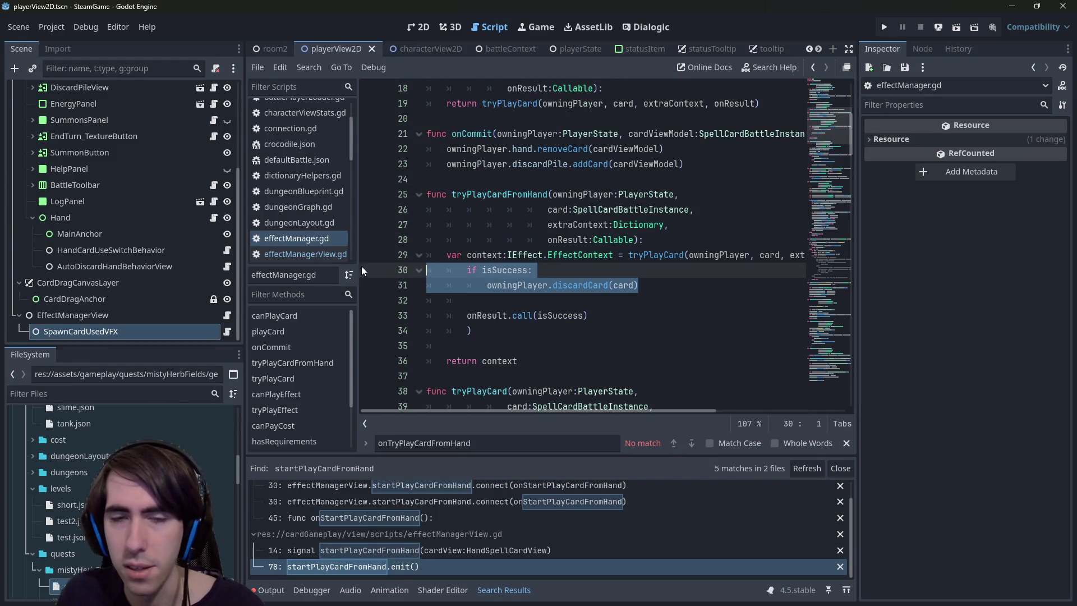
click(660, 286)
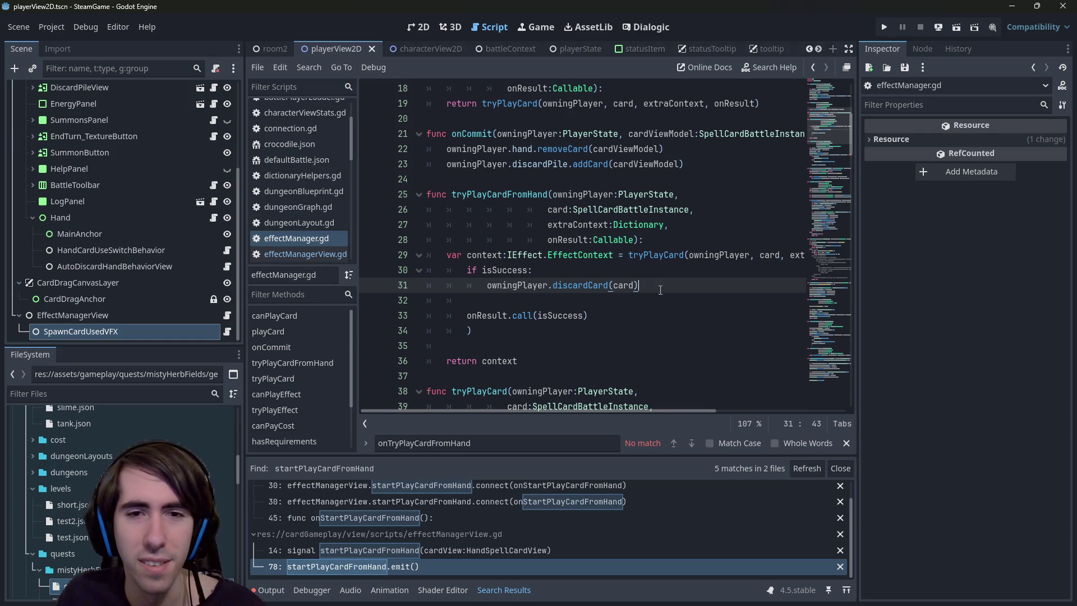
key(Up)
key(Up)
key(Up)
key(Home)
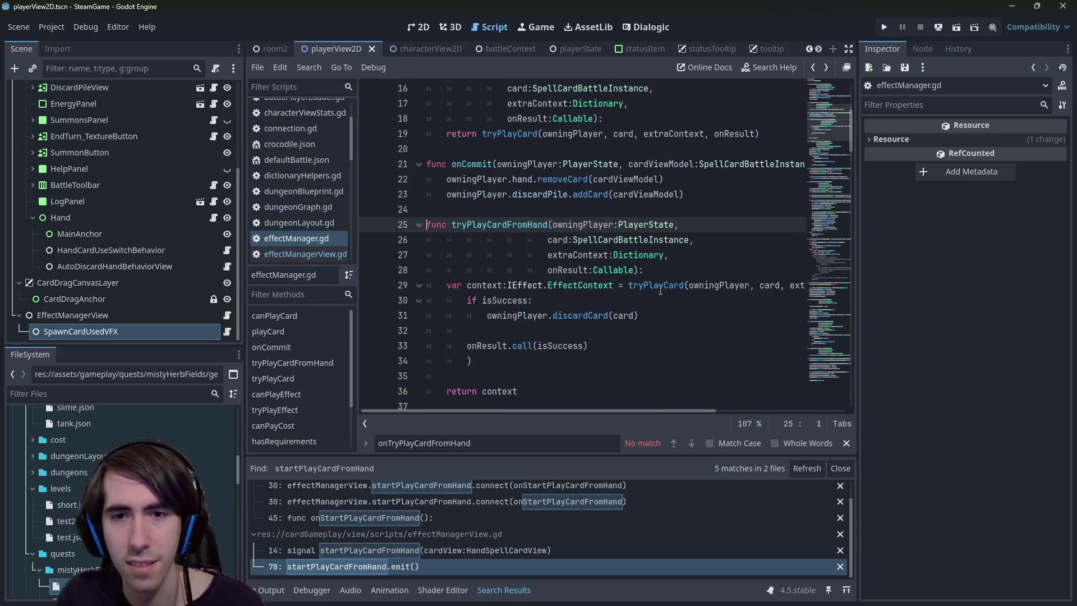
key(Down)
key(Down)
key(Down)
key(End)
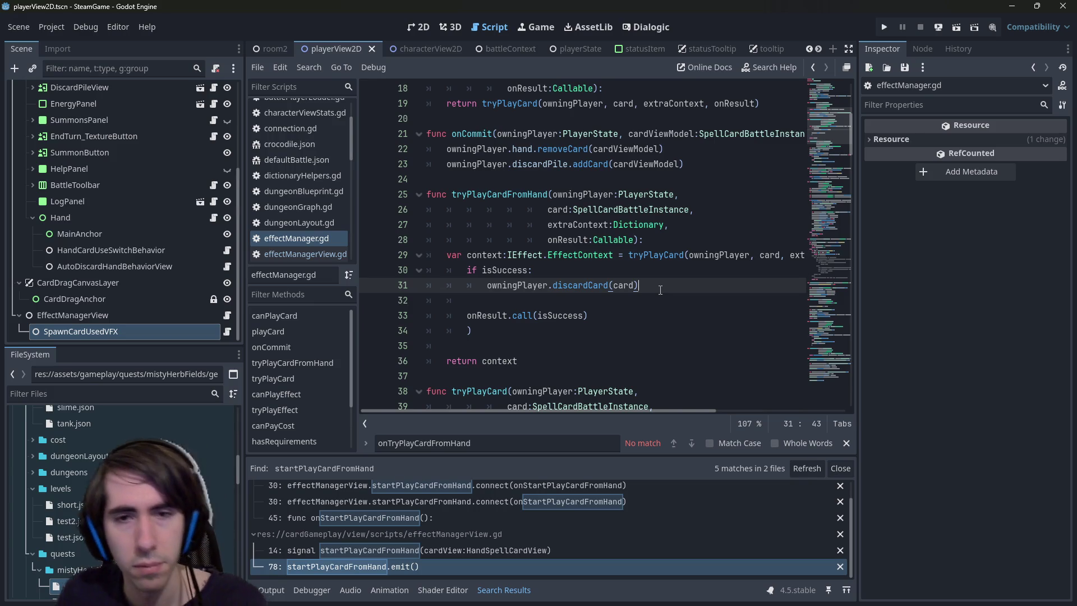
key(alt+Left)
key(alt+Left)
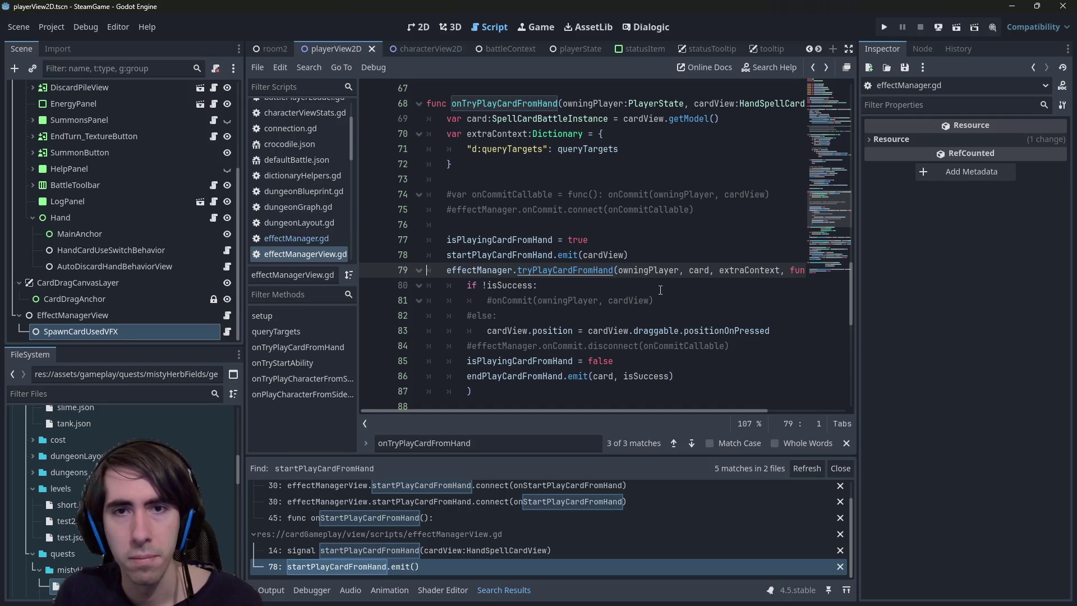
key(alt+Right)
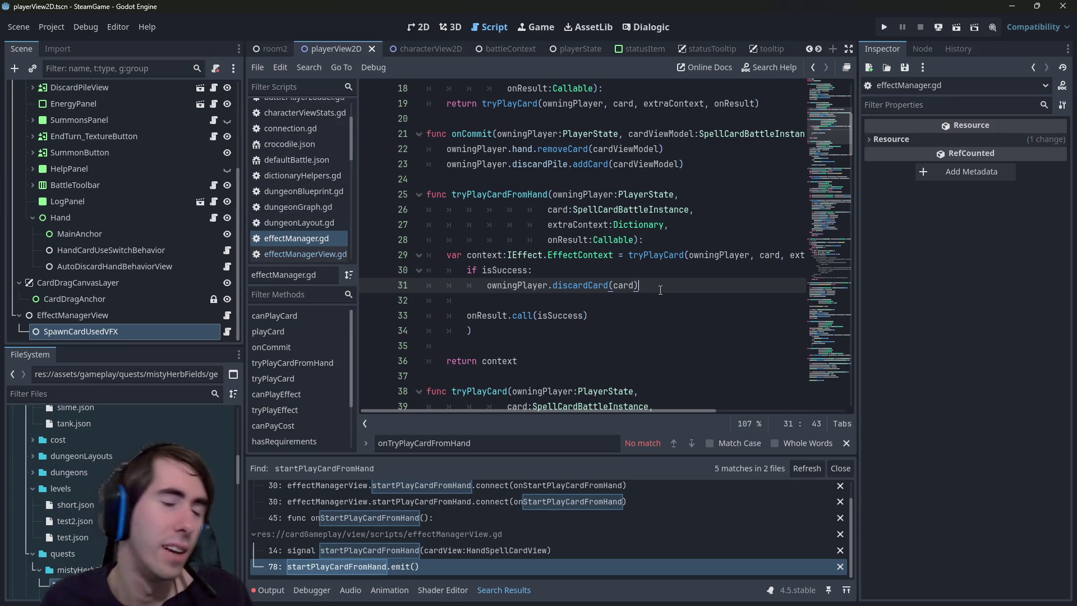
key(alt+Left)
key(alt+Left)
key(alt+Right)
key(alt+Left)
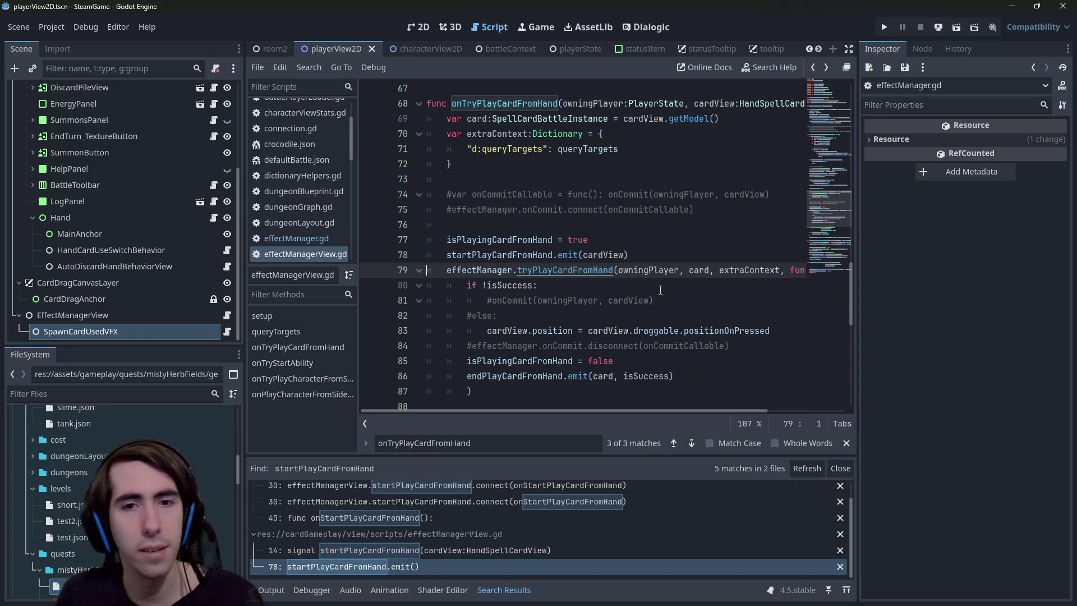
key(alt+Left)
key(alt+Right)
key(alt+Left)
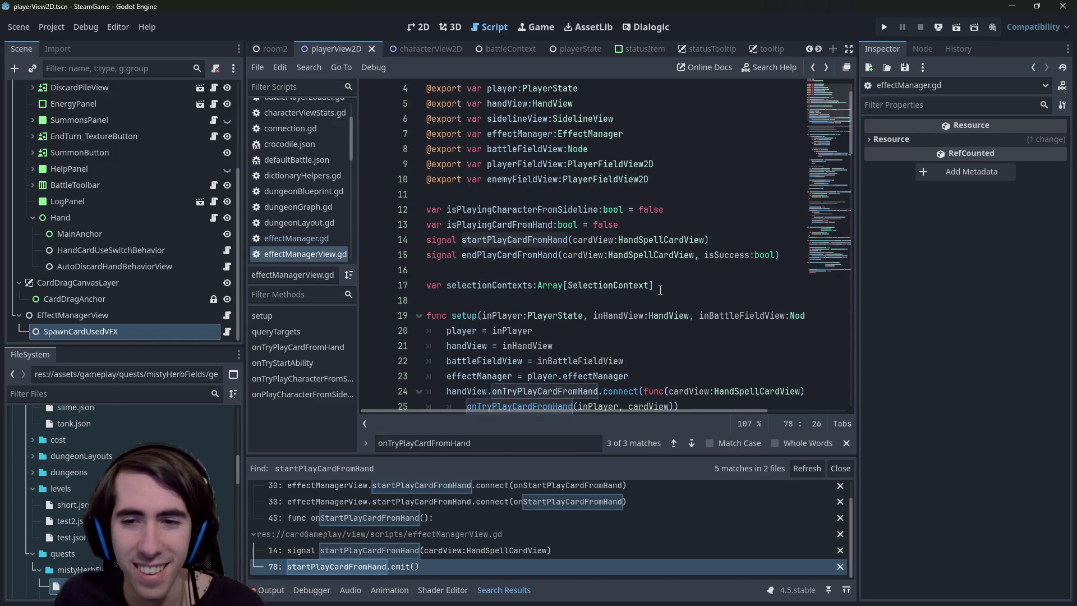
scroll(561, 365, down, 2)
click(483, 564)
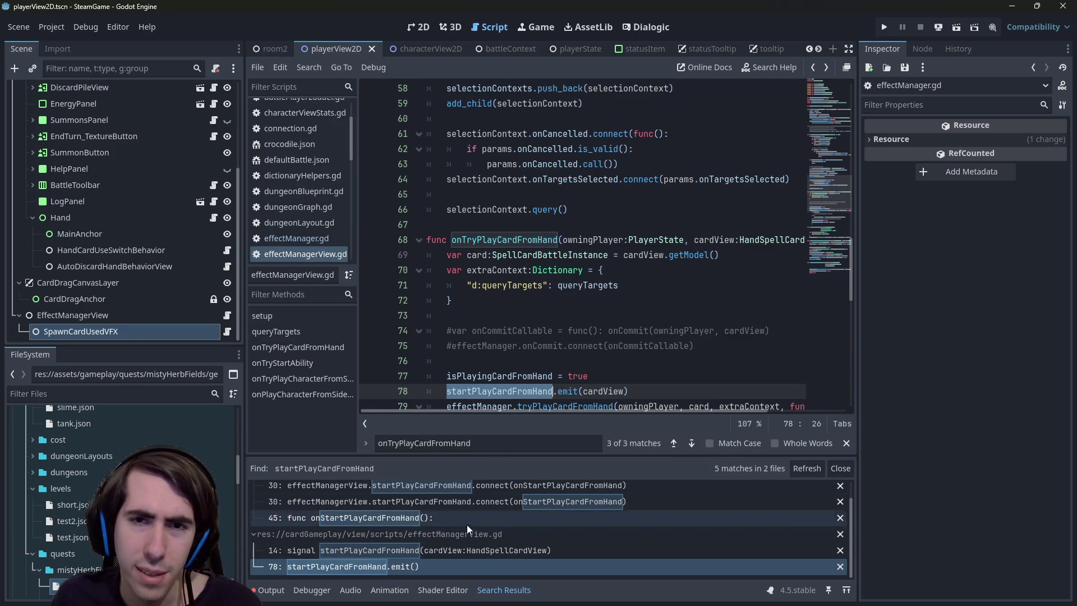
- Step through search results to the onStartPlayCardFromHand definition in actionPhaseView.gd
click(465, 548)
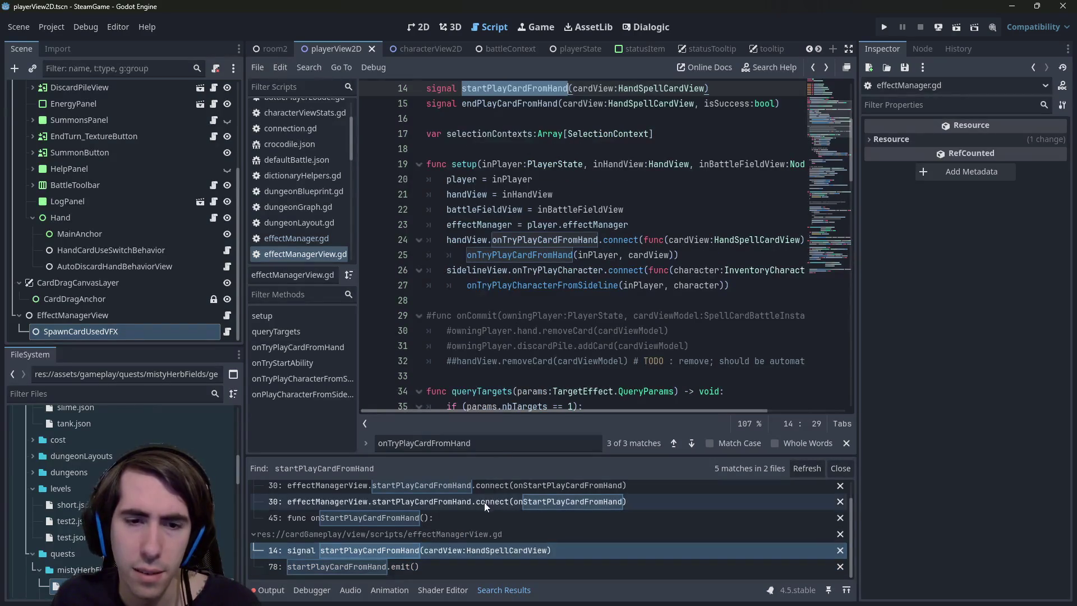
scroll(484, 503, up, 1)
click(473, 538)
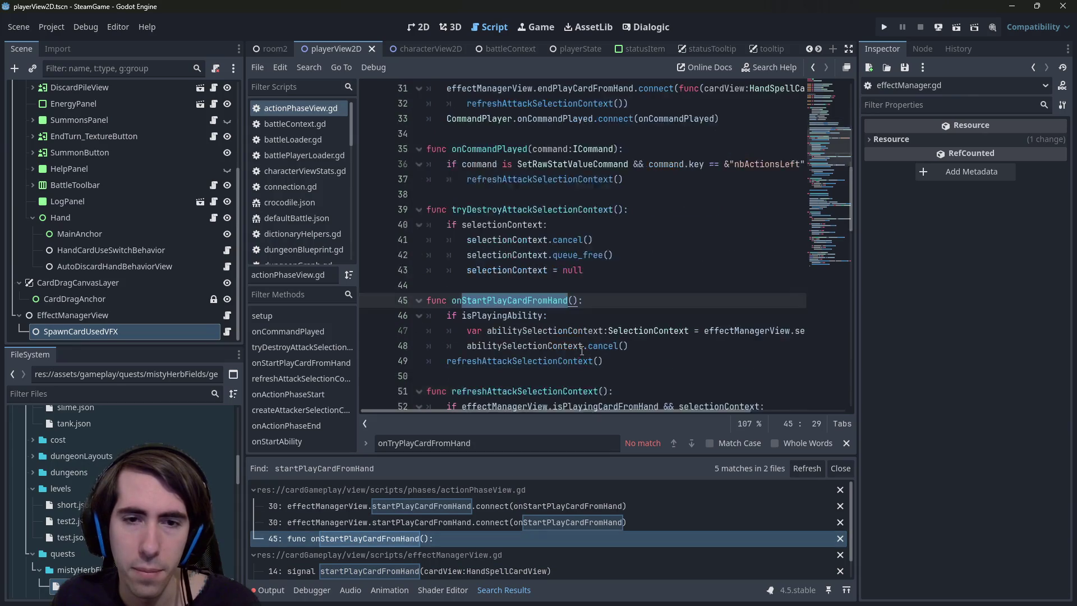
click(469, 509)
click(472, 521)
click(472, 507)
scroll(694, 241, up, 3)
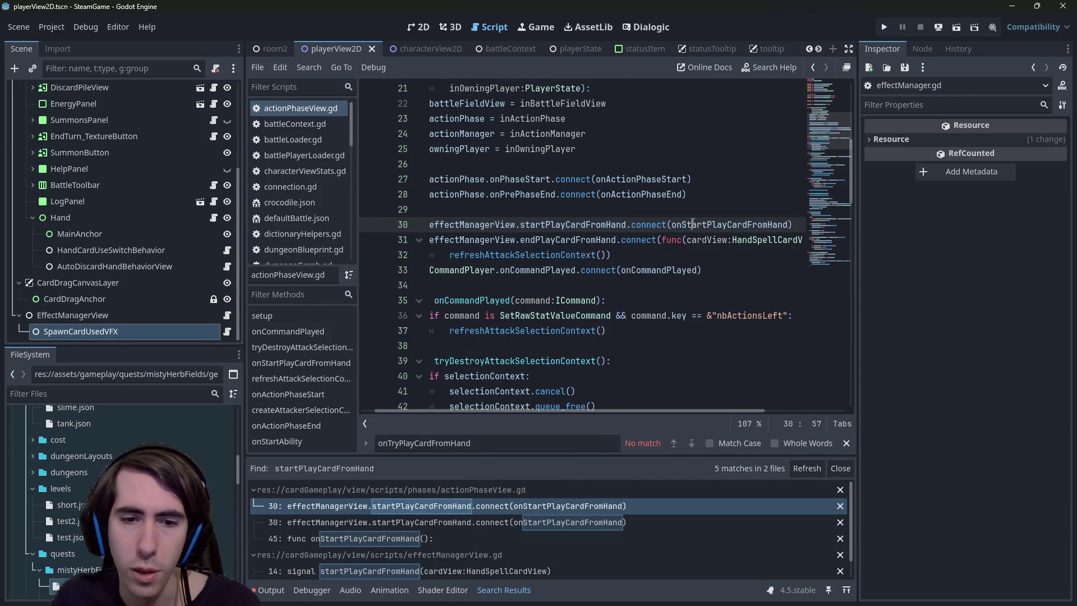
ctrl+click(698, 226)
- Insert a cardView:HandSpellCardView parameter into onStartPlayCardFromHand's empty parentheses
click(576, 240)
text(cardView:HandSpellCardView)
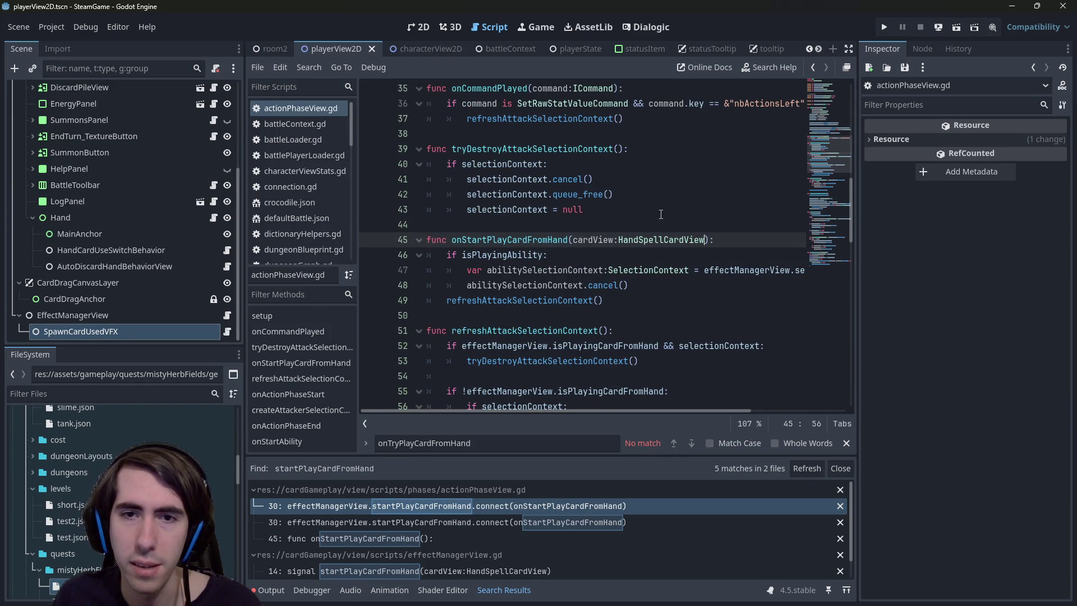
double_click(602, 241)
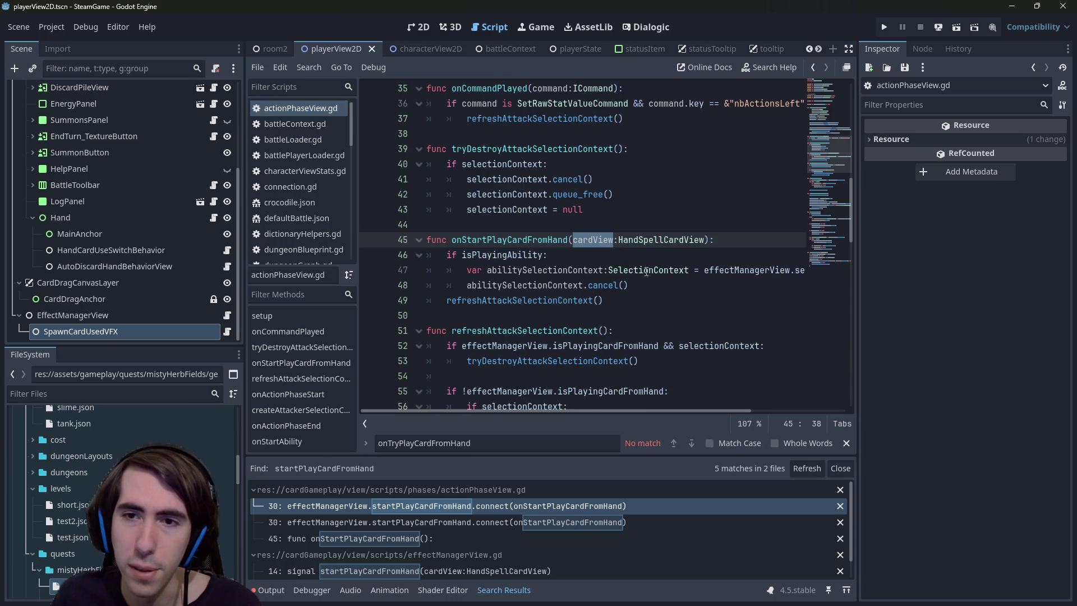
scroll(647, 272, up, 1)
mouse_move(580, 414)
mouse_down()
mouse_move(688, 413)
mouse_move(575, 412)
mouse_up()
click(625, 260)
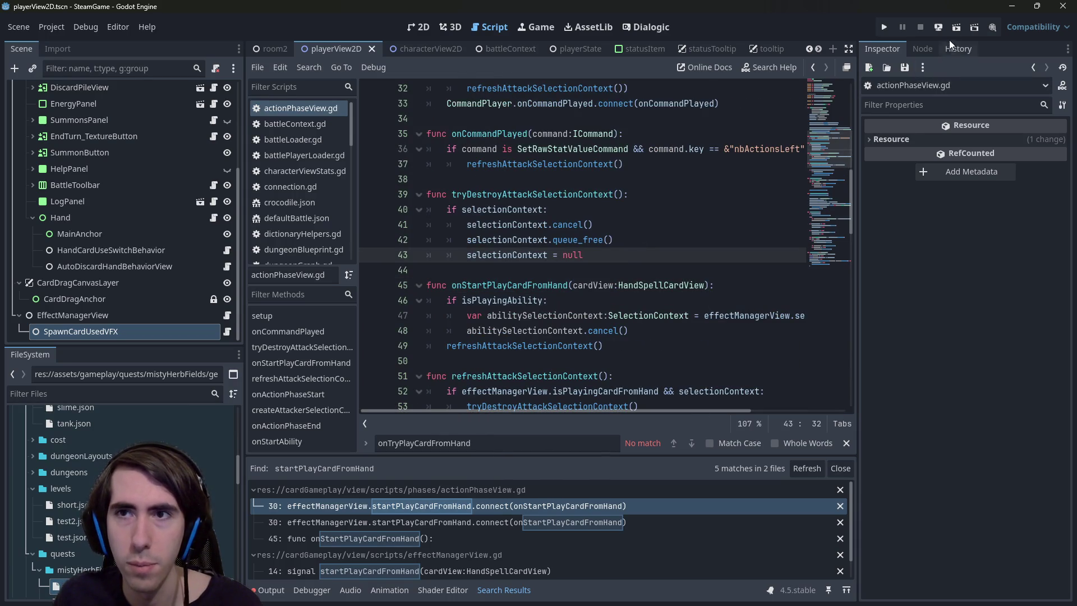
- Open the SpawnCardUsedVFX node's script, spawnCardUsedVfx.gd
scroll(732, 49, down, 3)
mouse_move(702, 52)
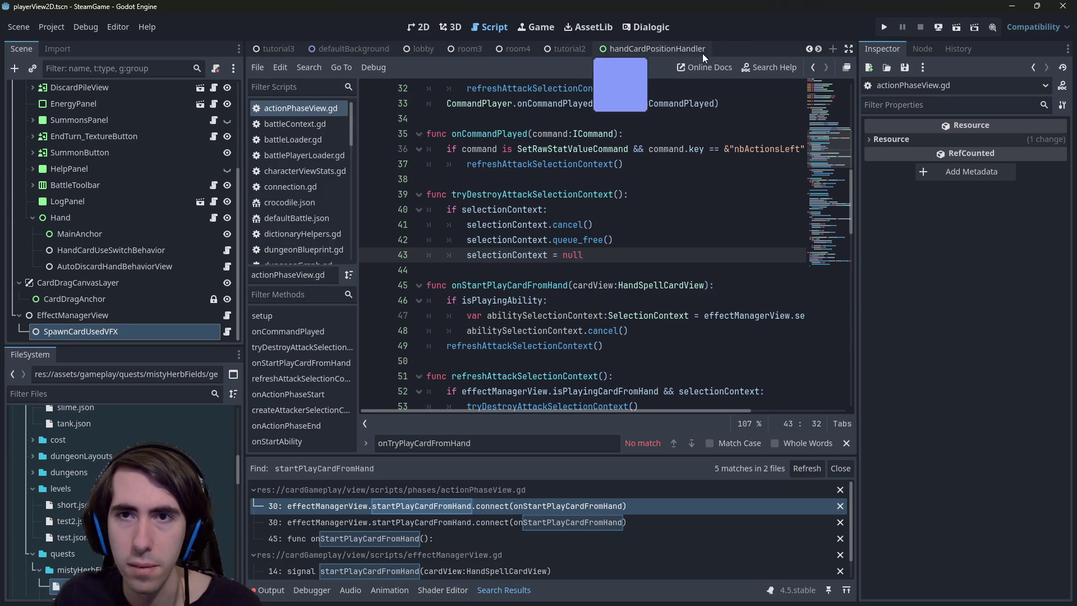
scroll(702, 53, down, 5)
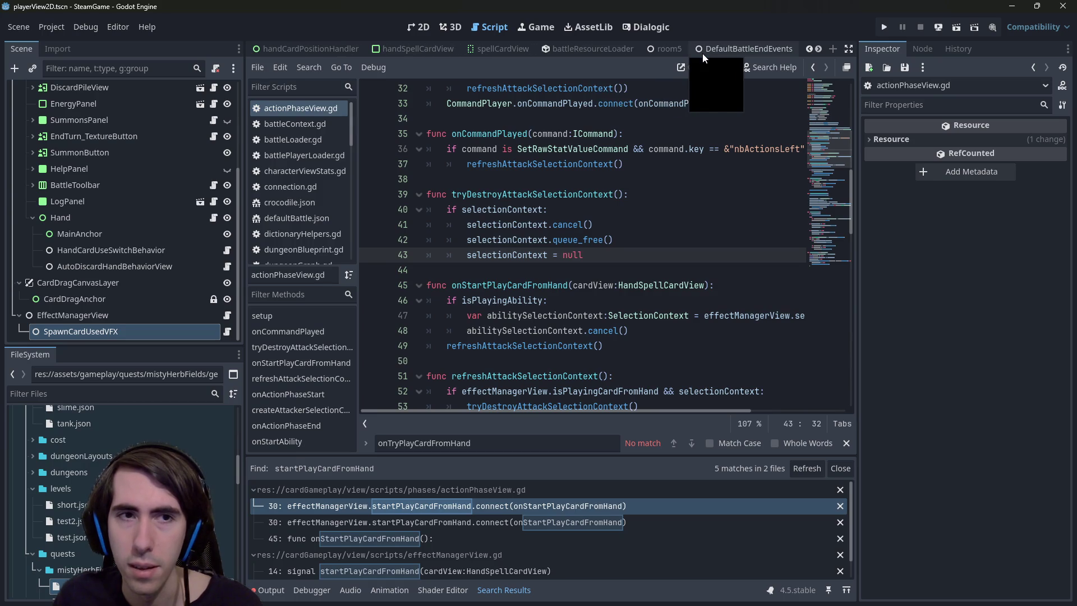
click(228, 329)
- Comment out the unfinished hand line in _ready and add pass below it
key(ctrl+BackSpace)
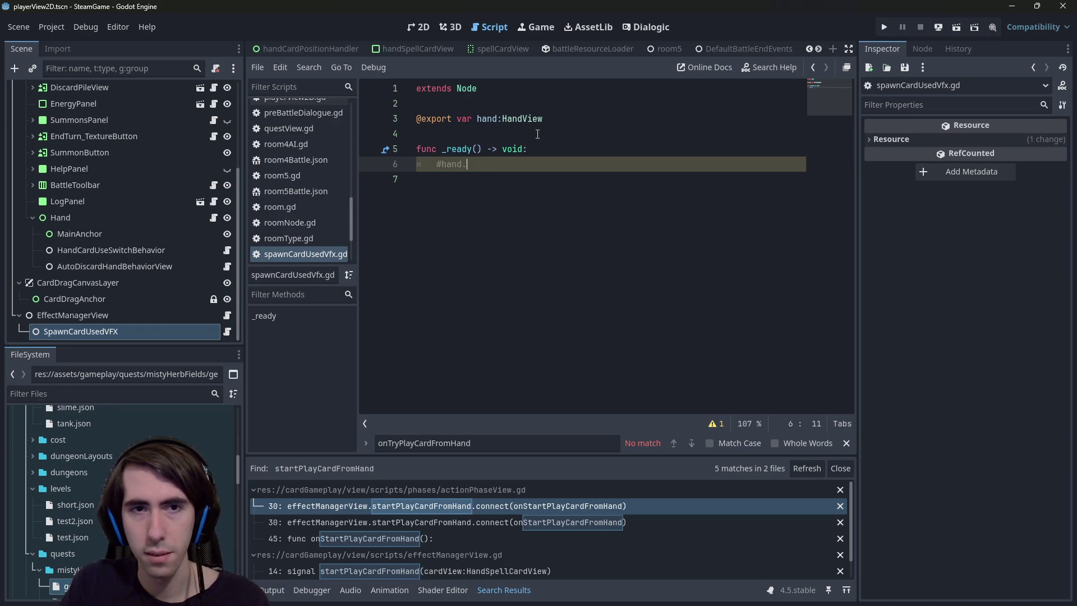
key(ctrl+k)
key(Return)
text(pass)
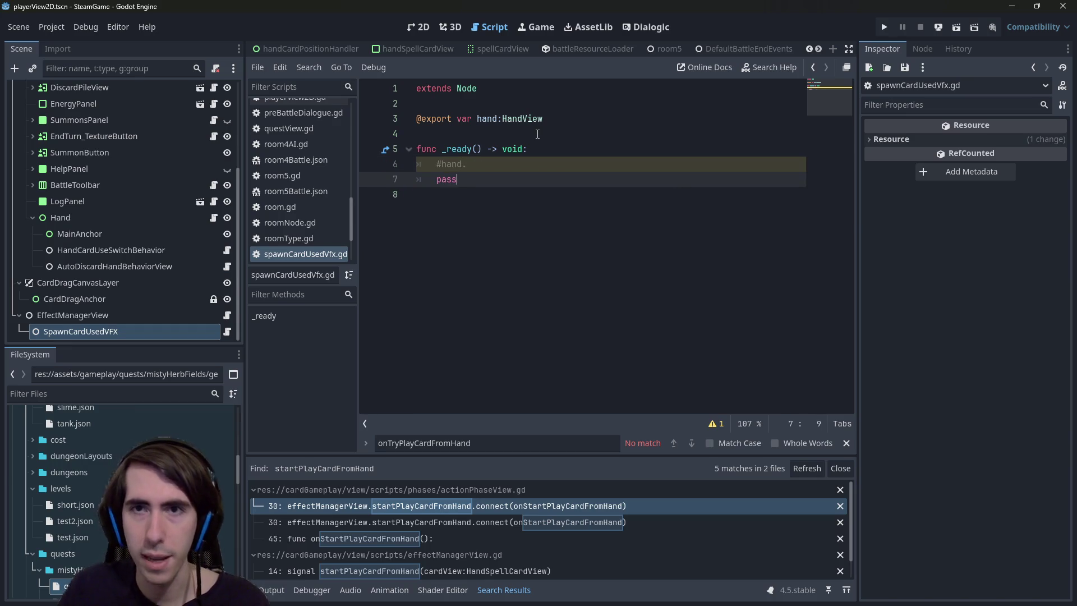
- Run the room5 scene and skip the opening dialogue
click(665, 48)
click(955, 27)
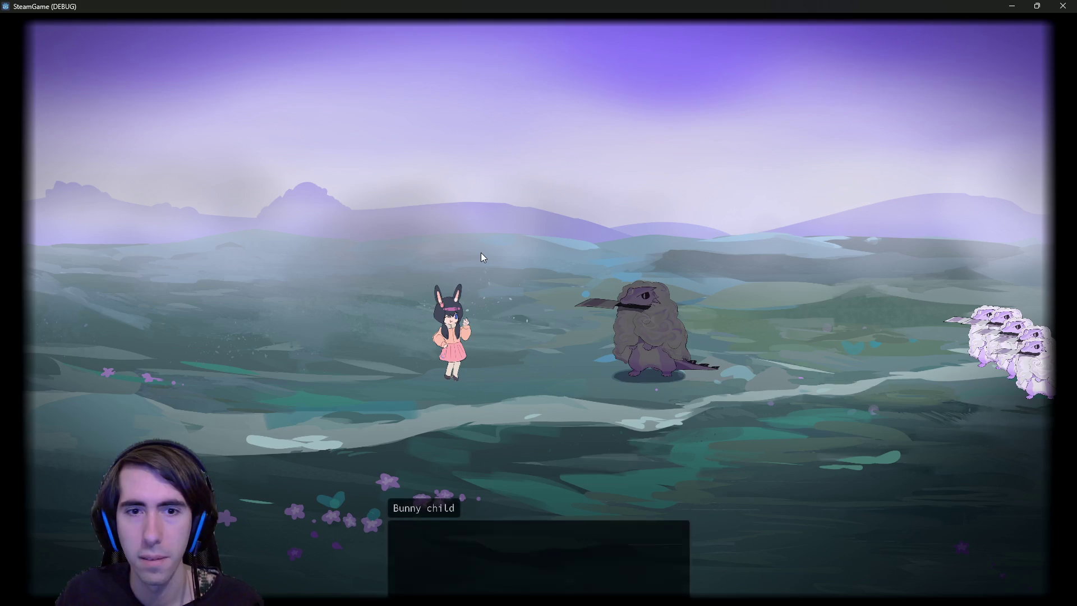
key(space)
key(space)
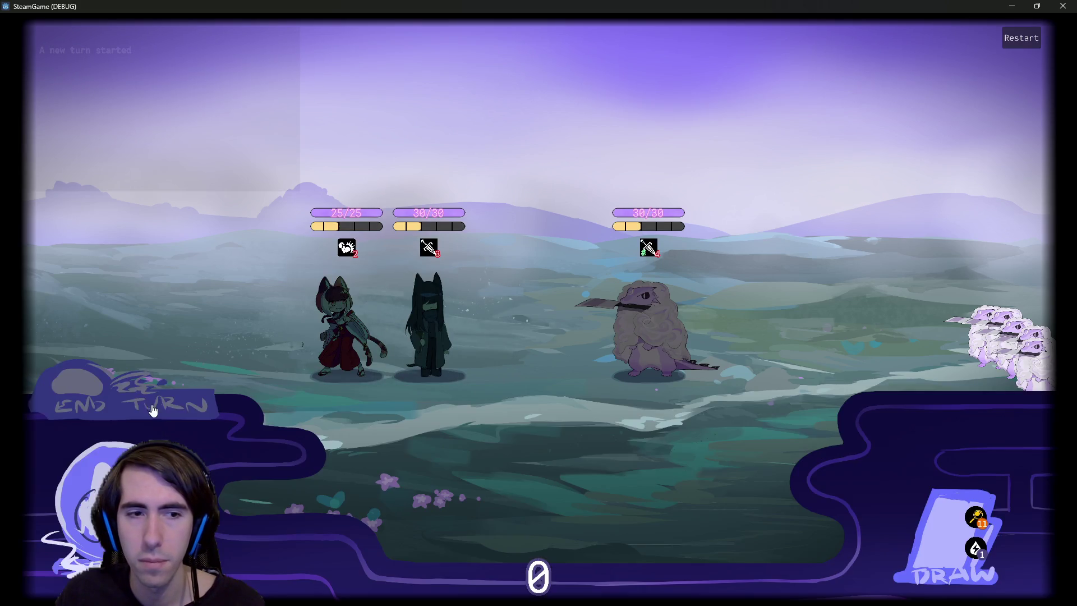
- End a turn, play Sharpening and Give Mana on the red cat fighter, then force-end the turn
click(153, 410)
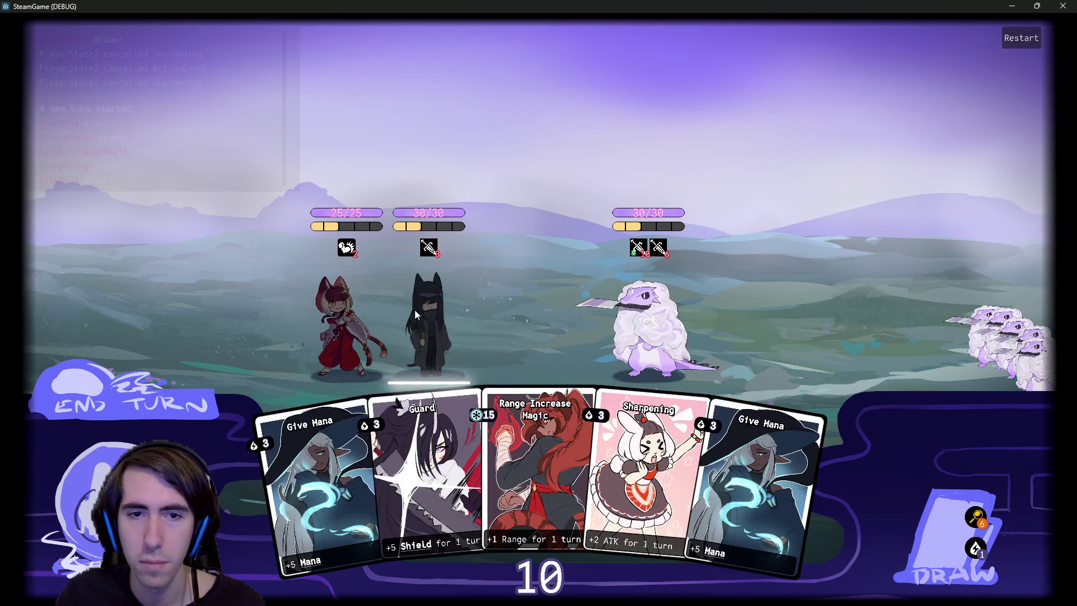
mouse_move(538, 433)
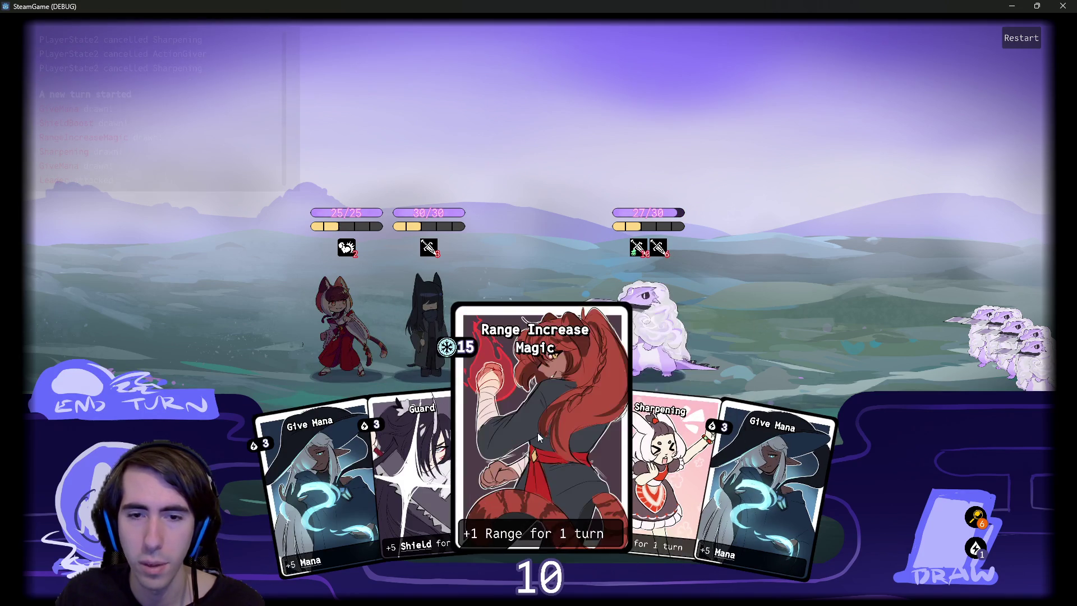
drag(662, 443, 365, 313)
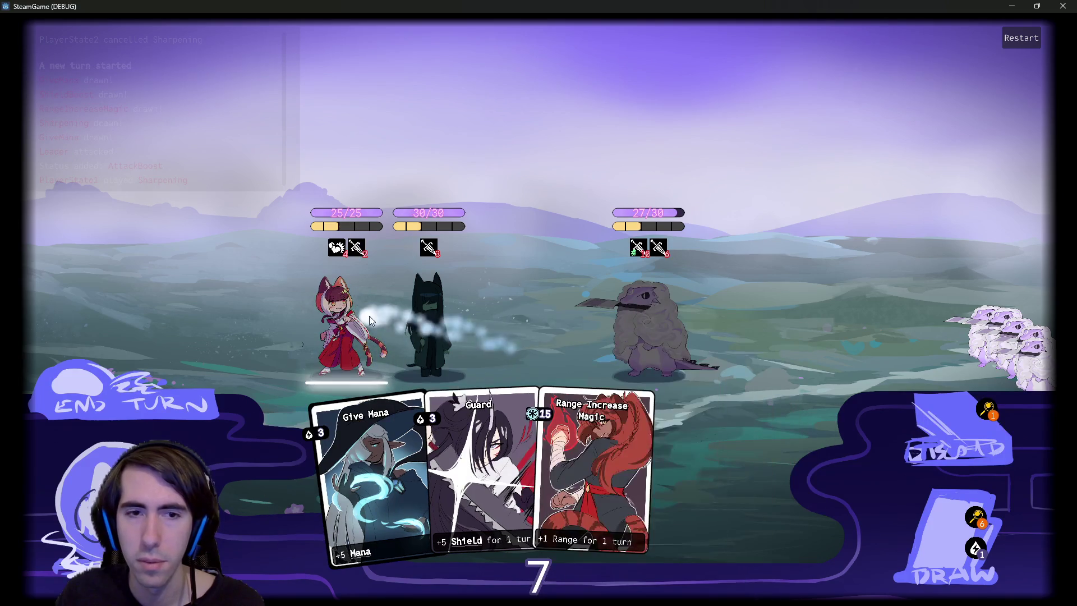
drag(369, 320, 367, 321)
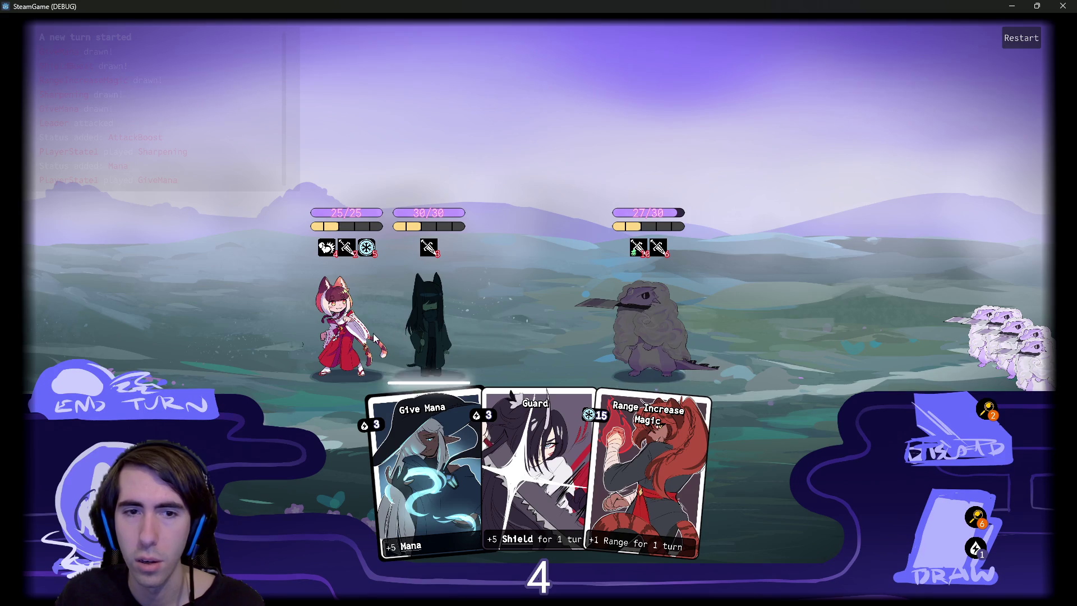
click(193, 411)
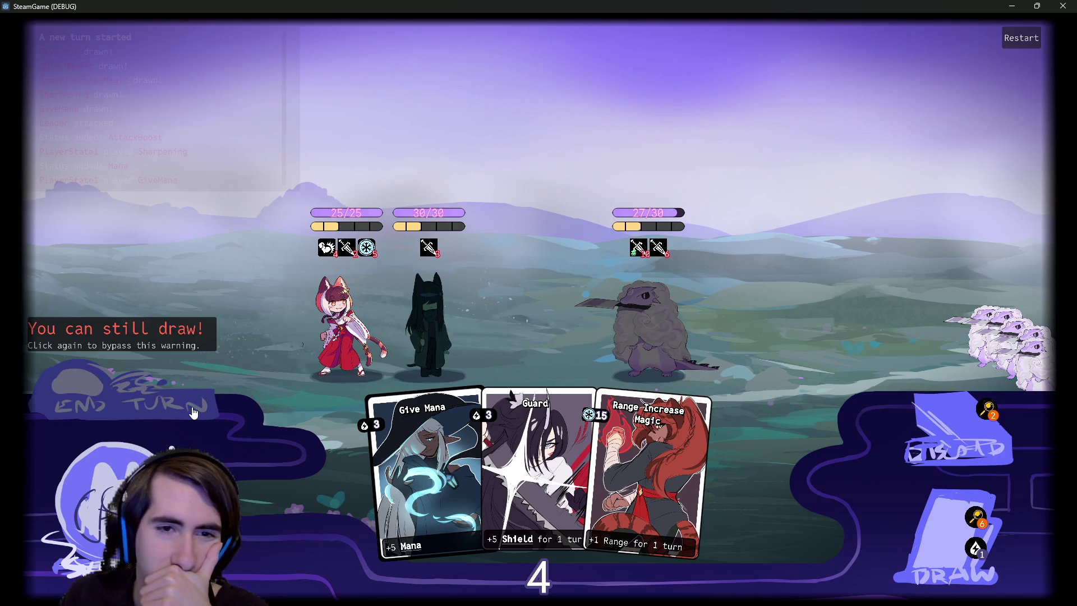
click(190, 412)
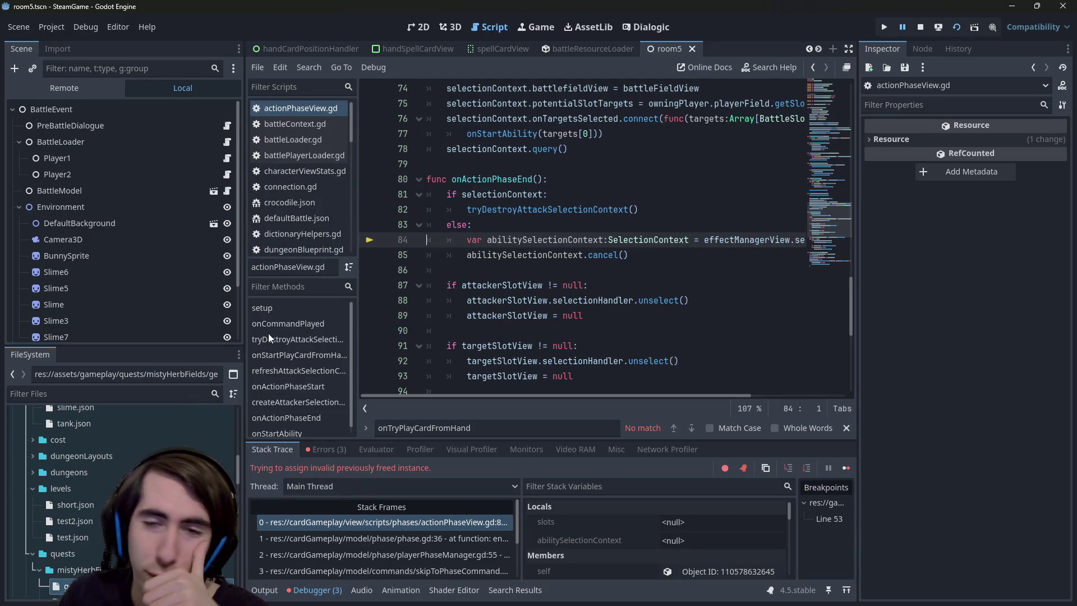
- Resume from the break, rerun the game with F5, and deploy both fighters
click(925, 27)
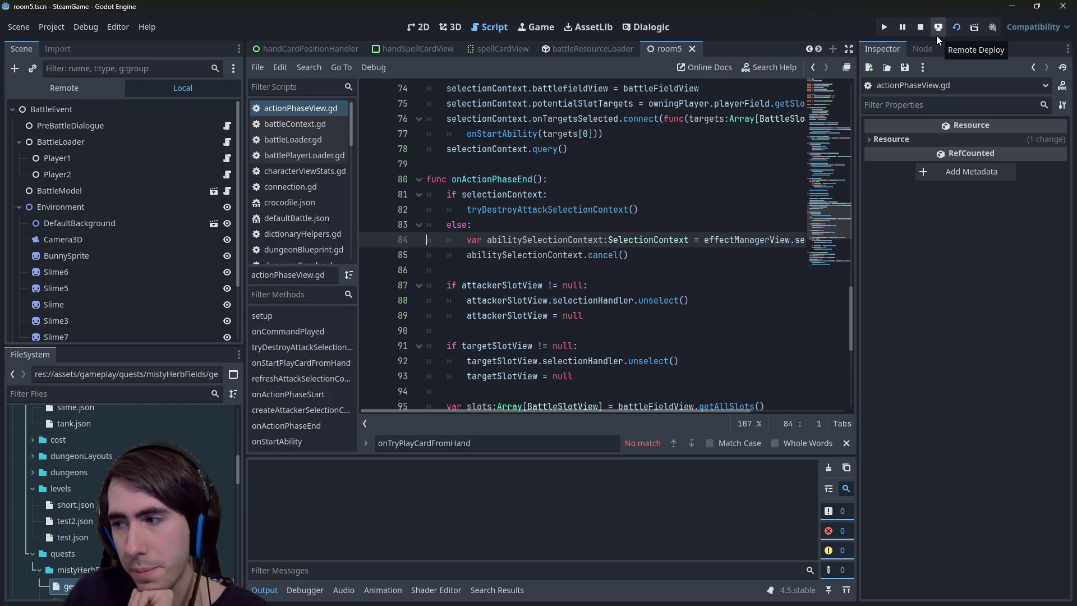
key(F5)
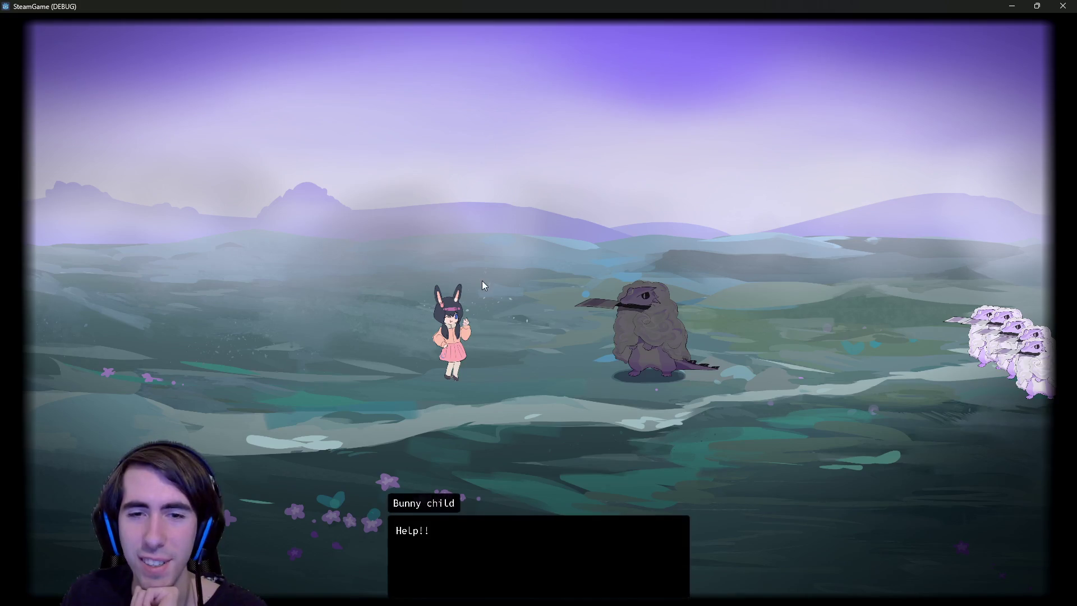
key(space)
key(space)
key(space)
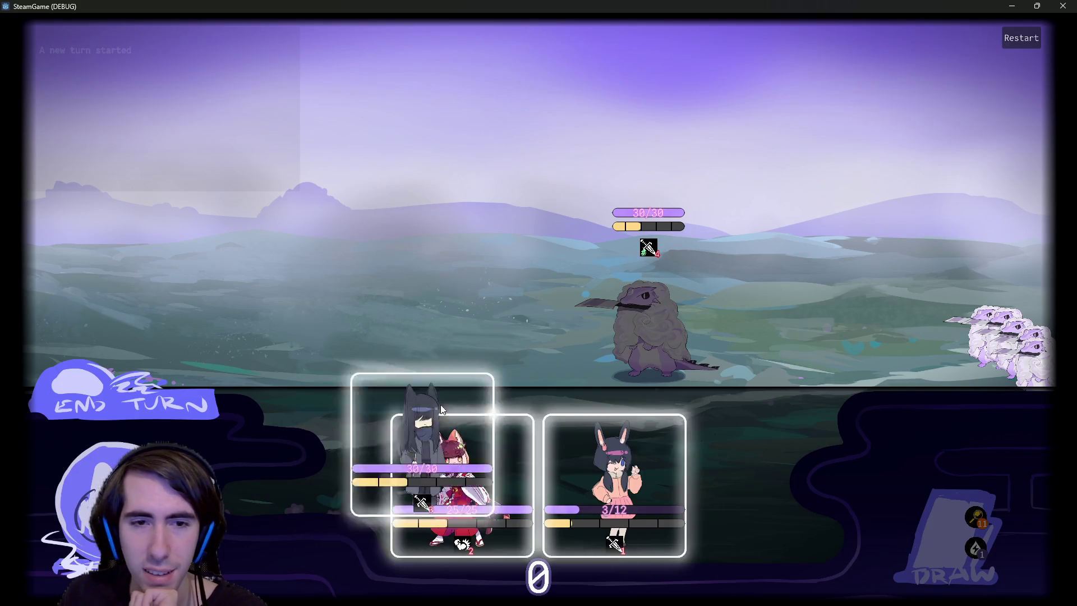
drag(441, 409, 430, 314)
drag(460, 448, 348, 314)
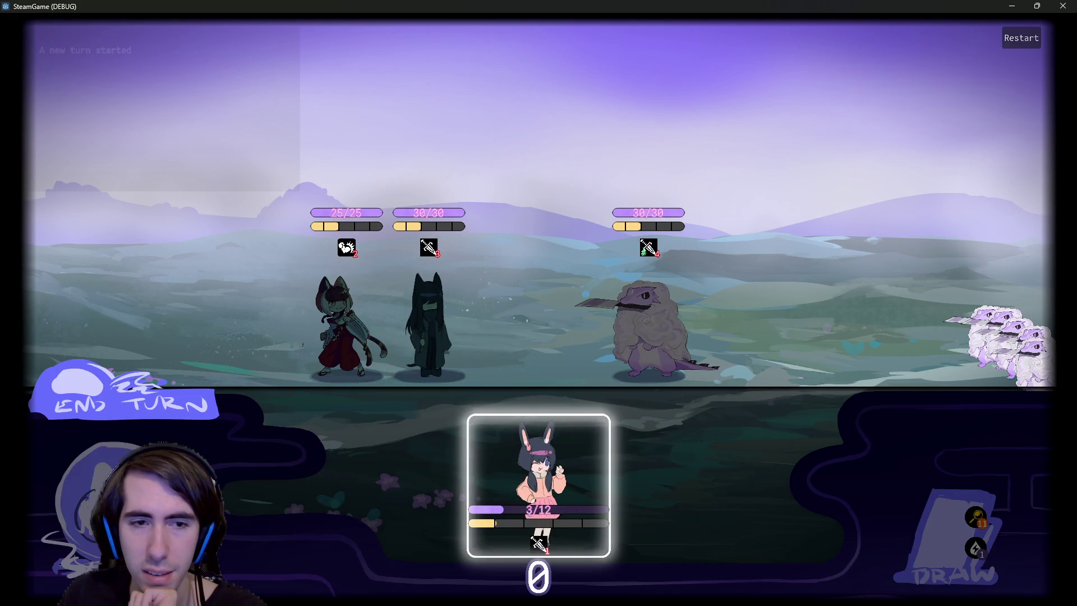
click(153, 393)
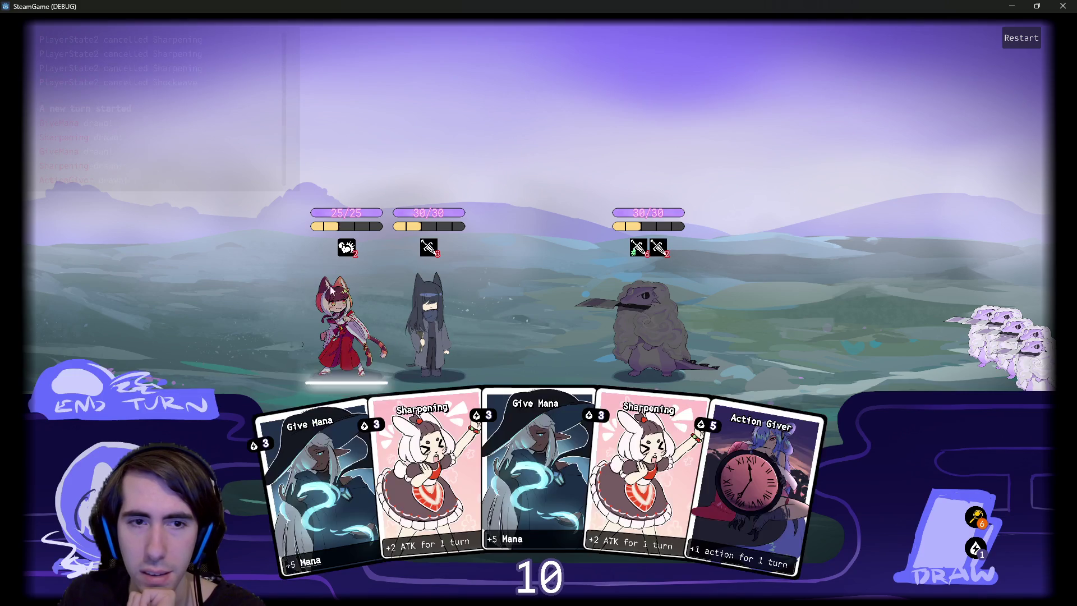
- Attack the enemy, play Give Mana on the gray-haired fighter, and return to the editor
click(610, 332)
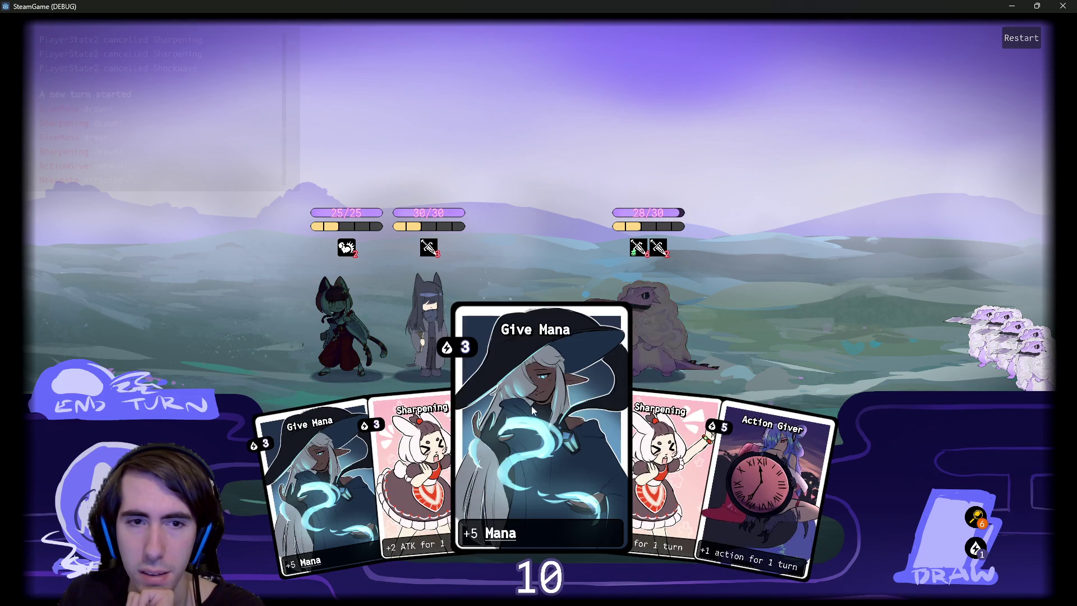
drag(522, 471, 448, 328)
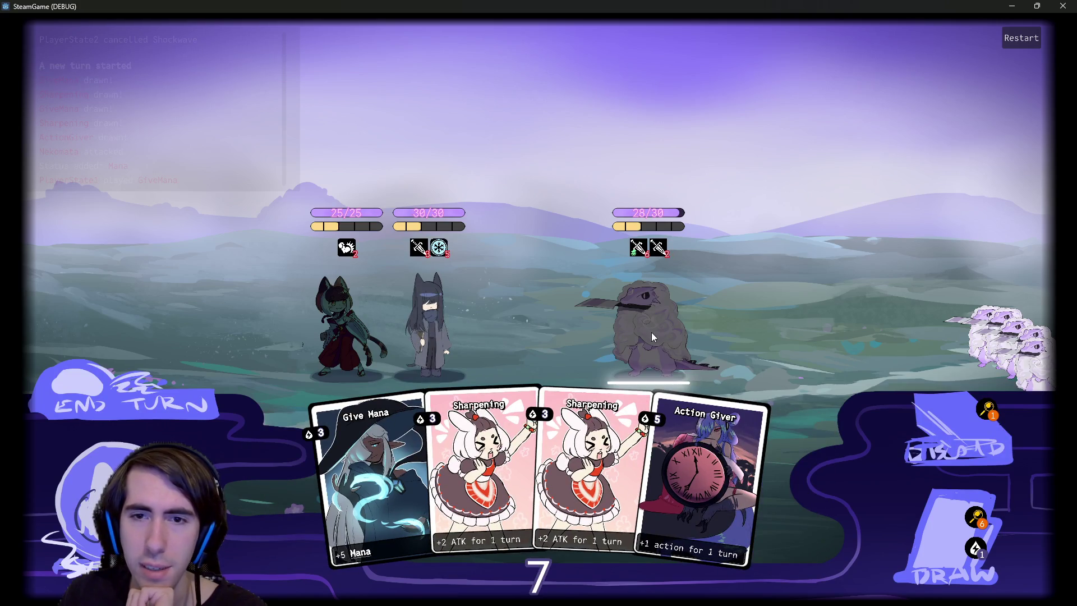
click(1011, 6)
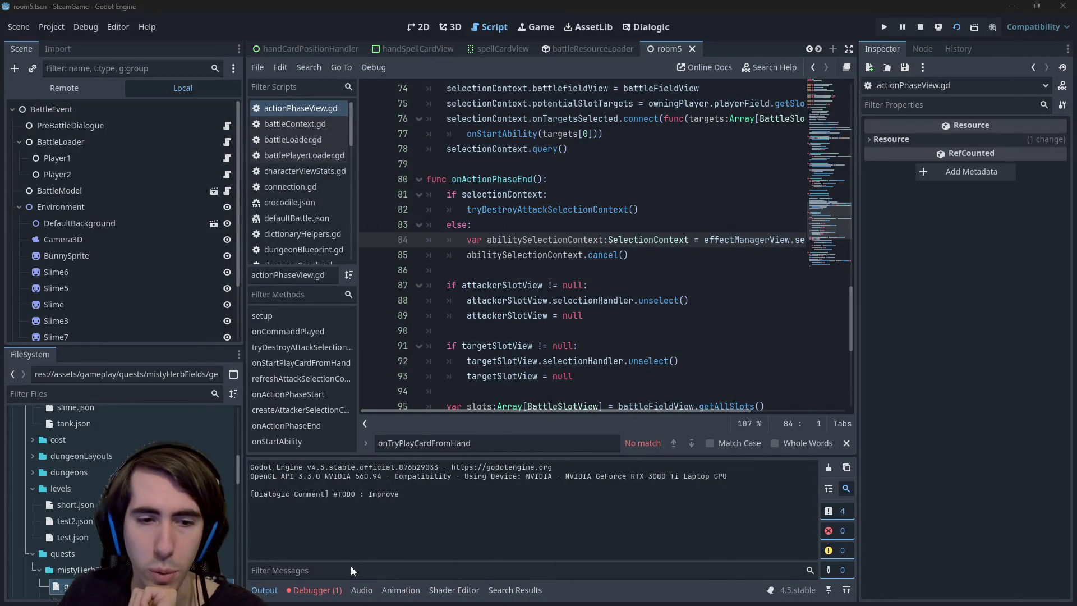
- Jump from the debugger error to the endPlayCardFromHand code in effectManagerView.gd
click(339, 586)
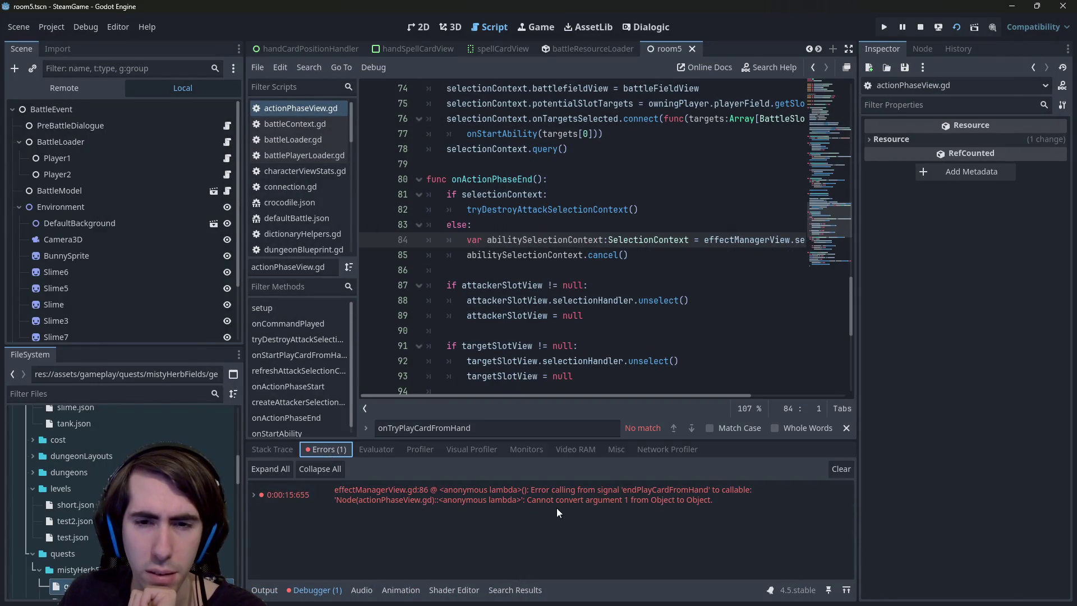
click(561, 496)
mouse_move(561, 496)
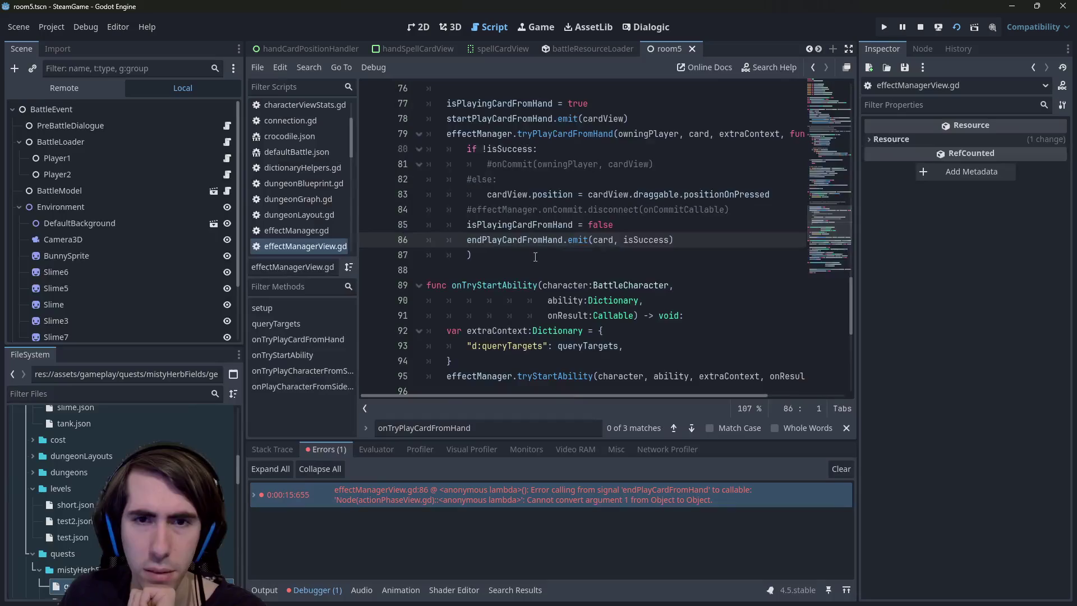
double_click(539, 240)
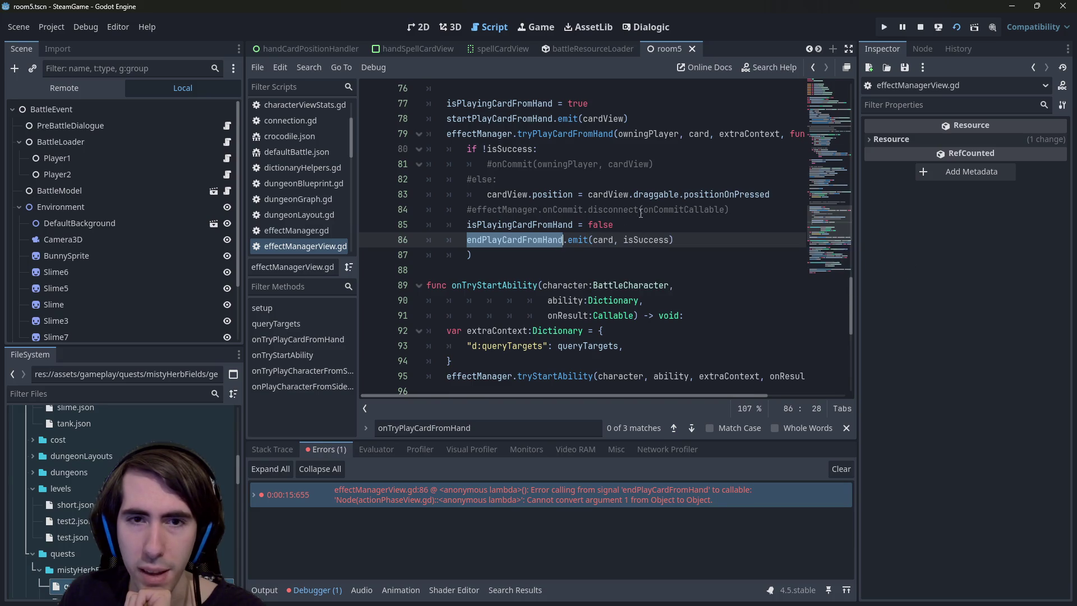
mouse_move(673, 201)
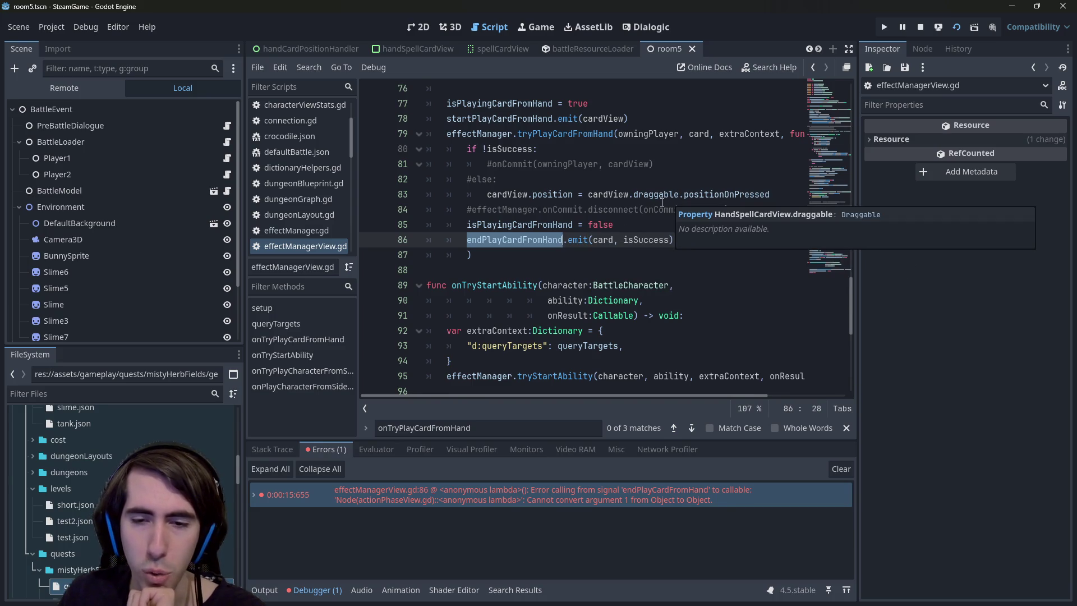
scroll(644, 237, up, 2)
- Replace card with cardView in endPlayCardFromHand.emit, then stop and relaunch the game
double_click(605, 331)
scroll(626, 331, up, 3)
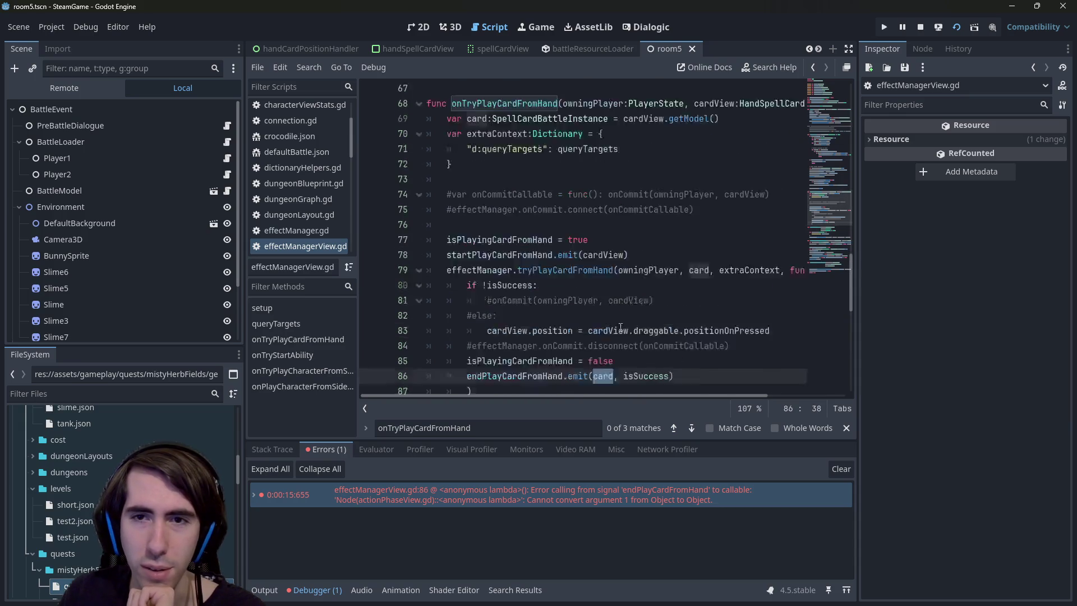
double_click(713, 194)
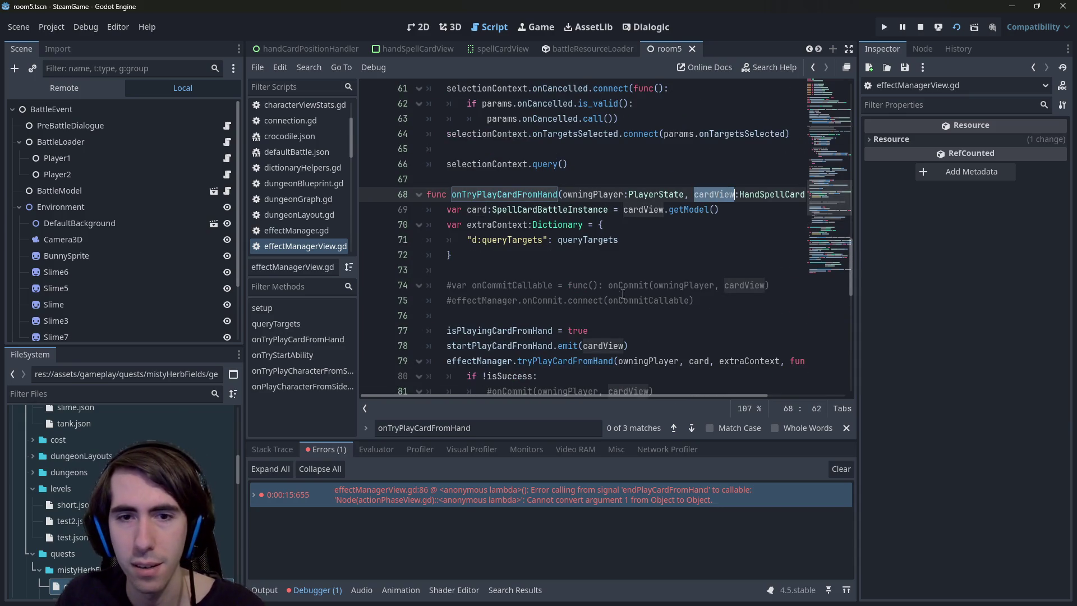
scroll(614, 303, down, 2)
key(ctrl+c)
double_click(601, 376)
key(ctrl+v)
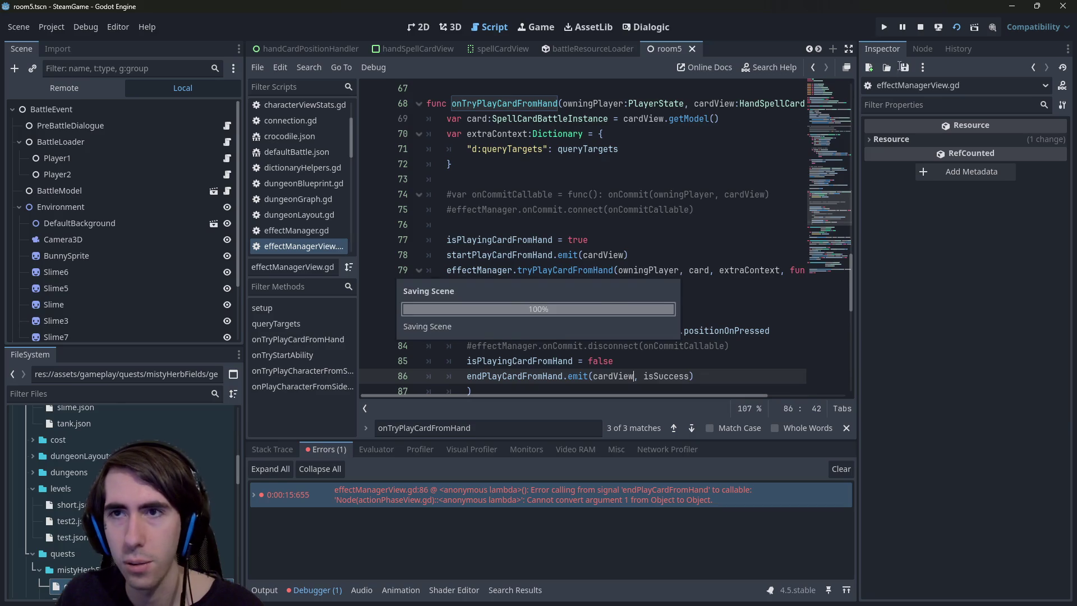
click(918, 27)
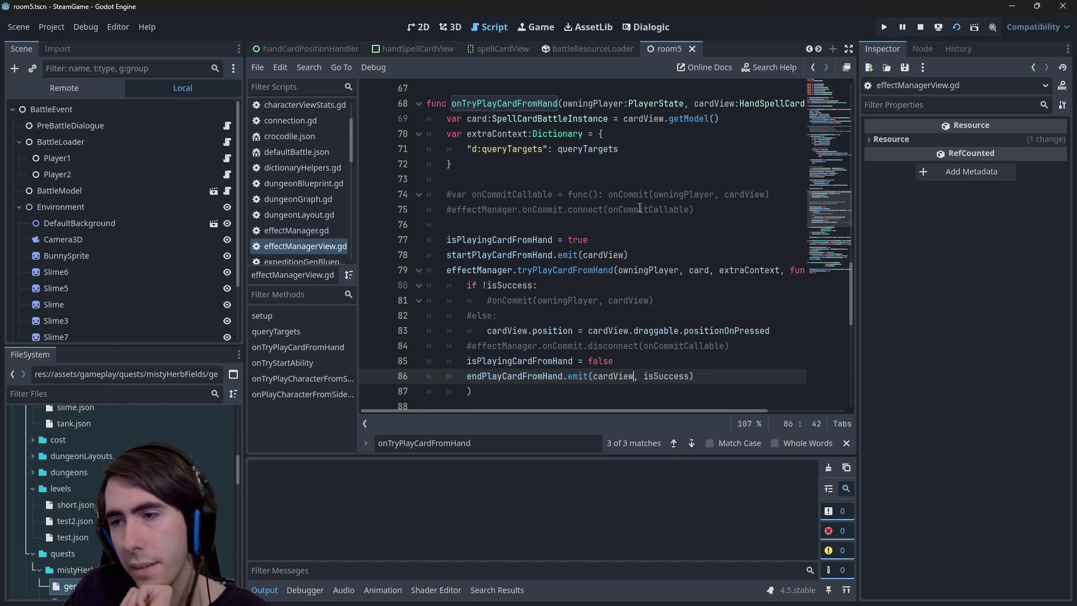
key(F5)
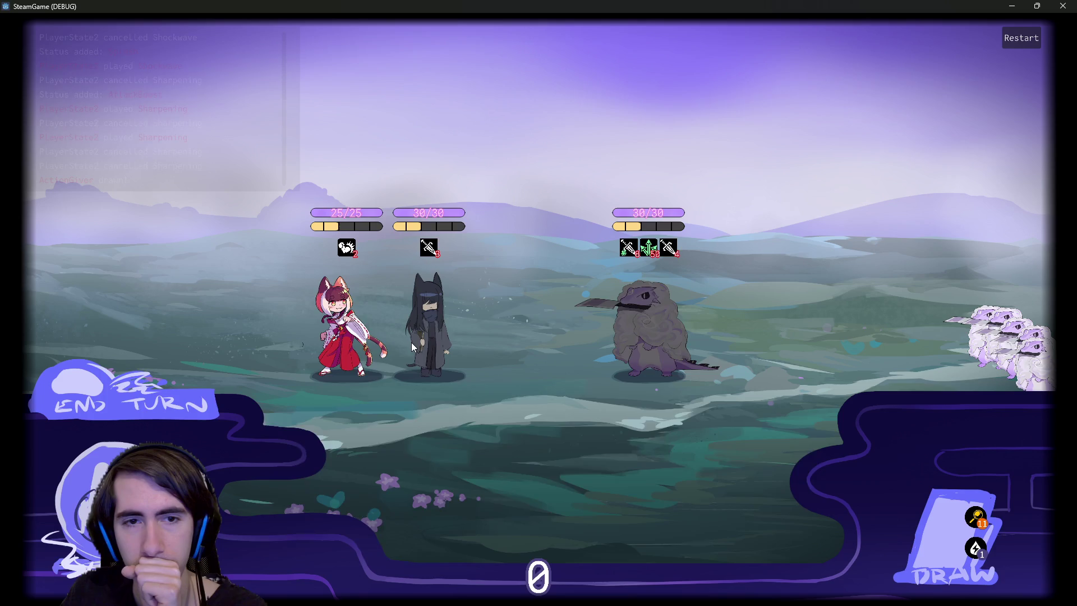
- Attack the enemy, play Give Mana on the red-haired ally, and end the turn
click(653, 321)
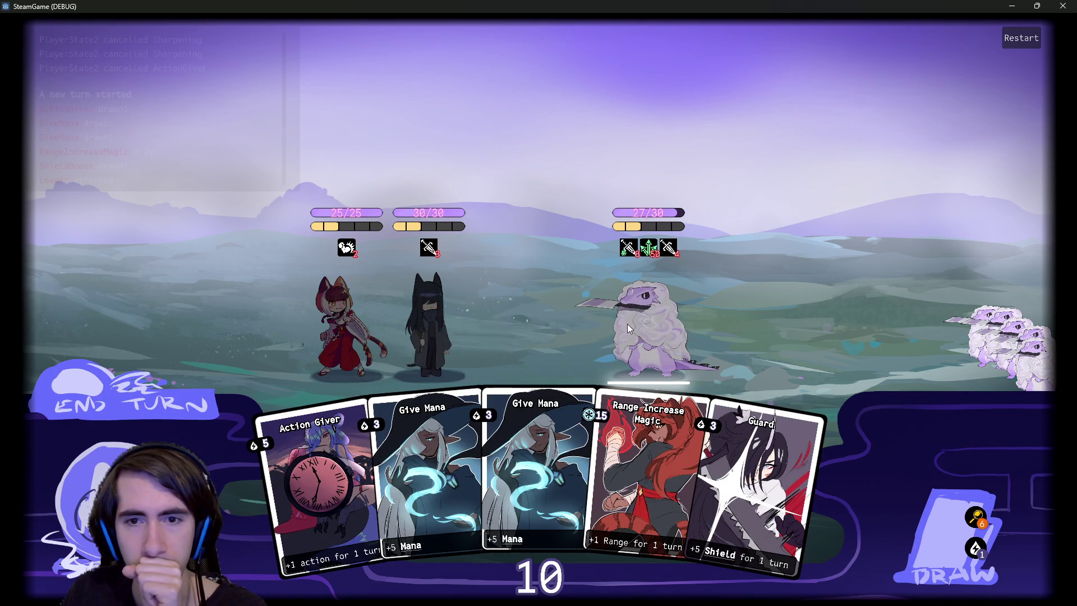
drag(540, 435, 359, 314)
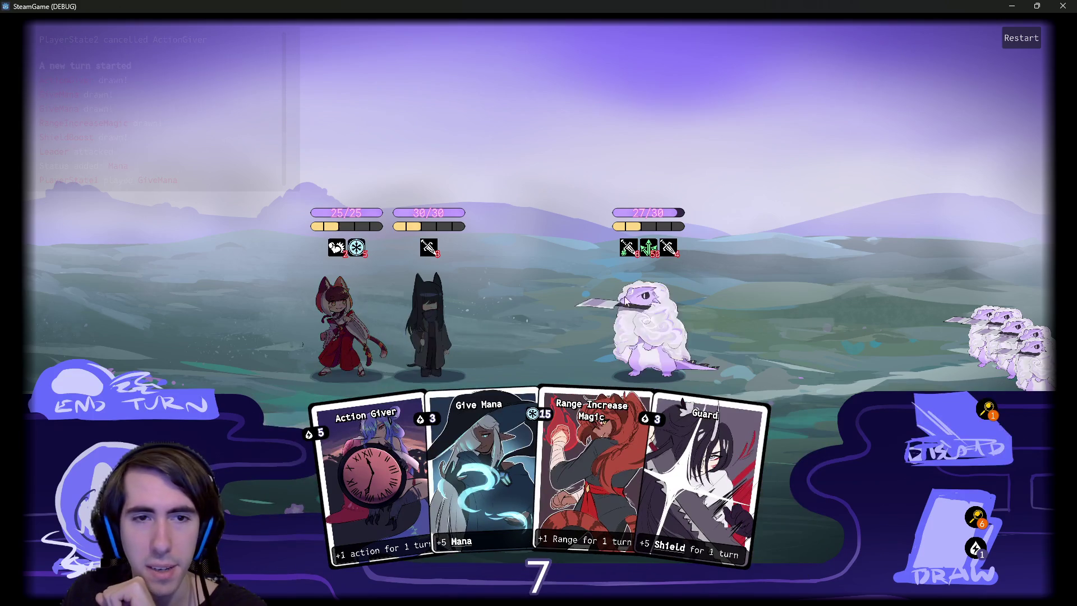
click(167, 396)
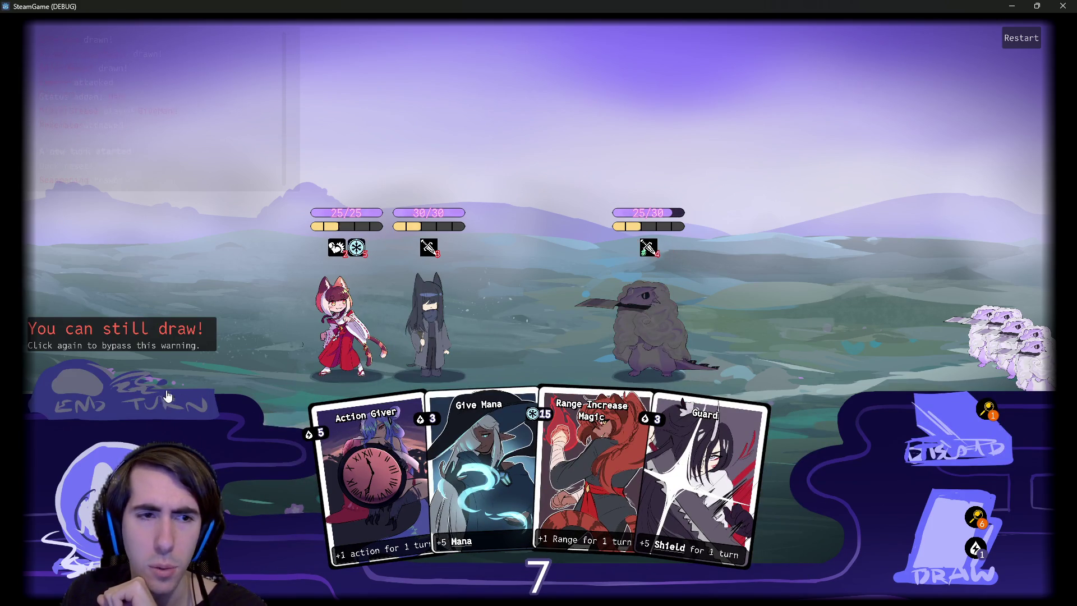
click(167, 397)
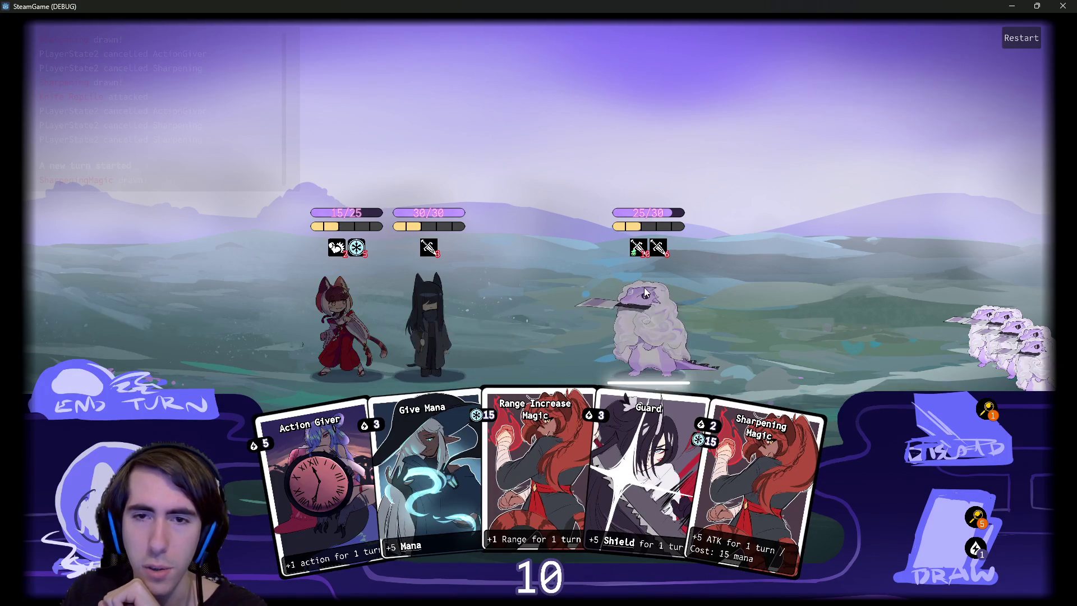
- Play Give Mana on the black-haired ally and end the turn
drag(436, 432, 444, 330)
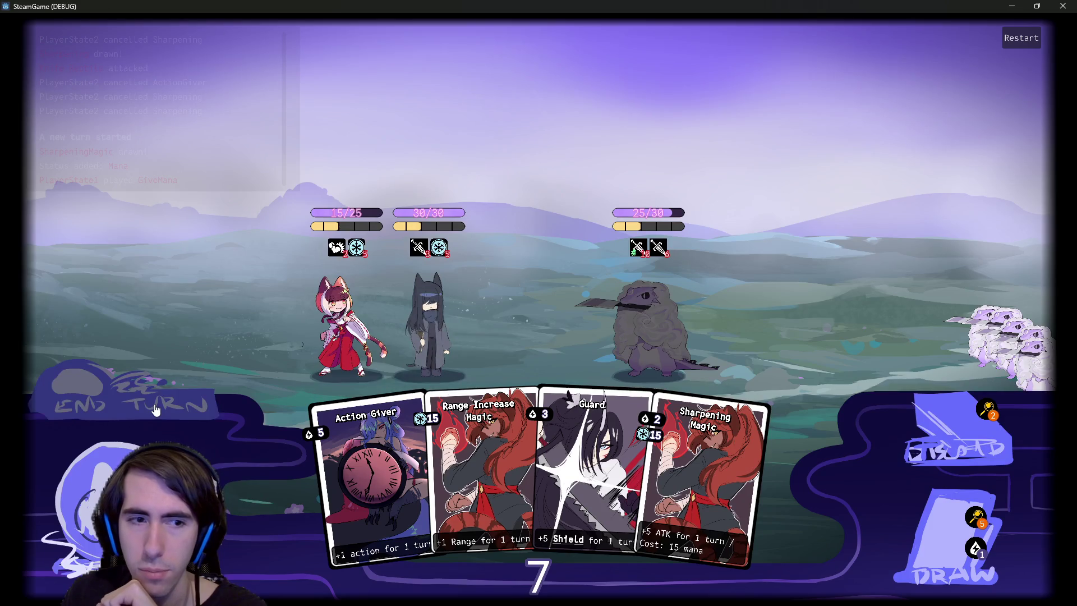
click(156, 410)
click(156, 410)
- Attack with the black-haired ally, play Sharpening on the red-haired ally, and end the turn
drag(399, 311, 639, 322)
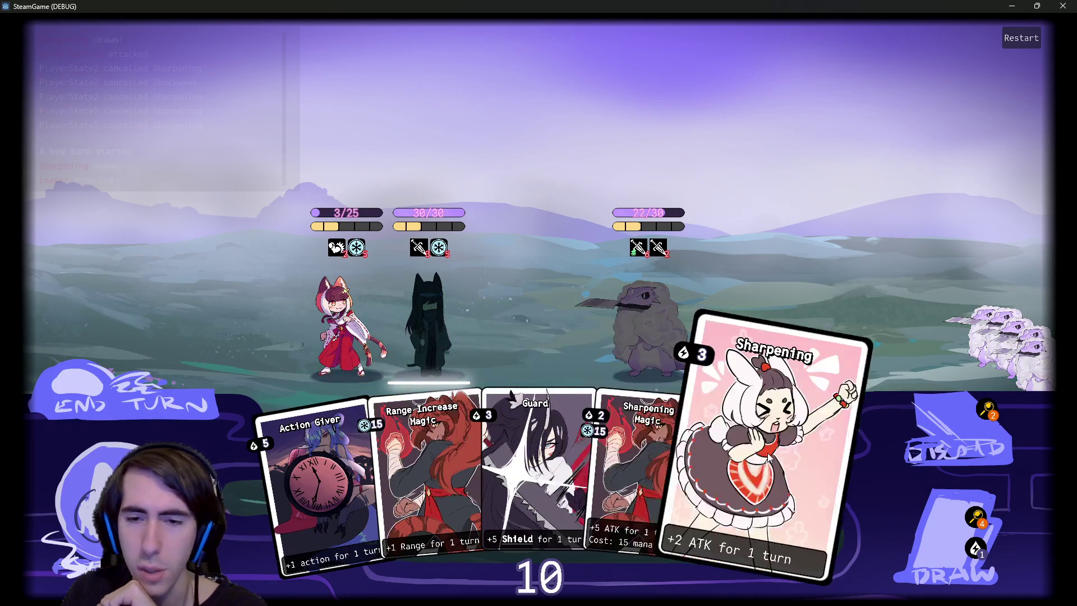
mouse_move(760, 464)
mouse_down()
mouse_move(354, 323)
mouse_move(583, 313)
mouse_up()
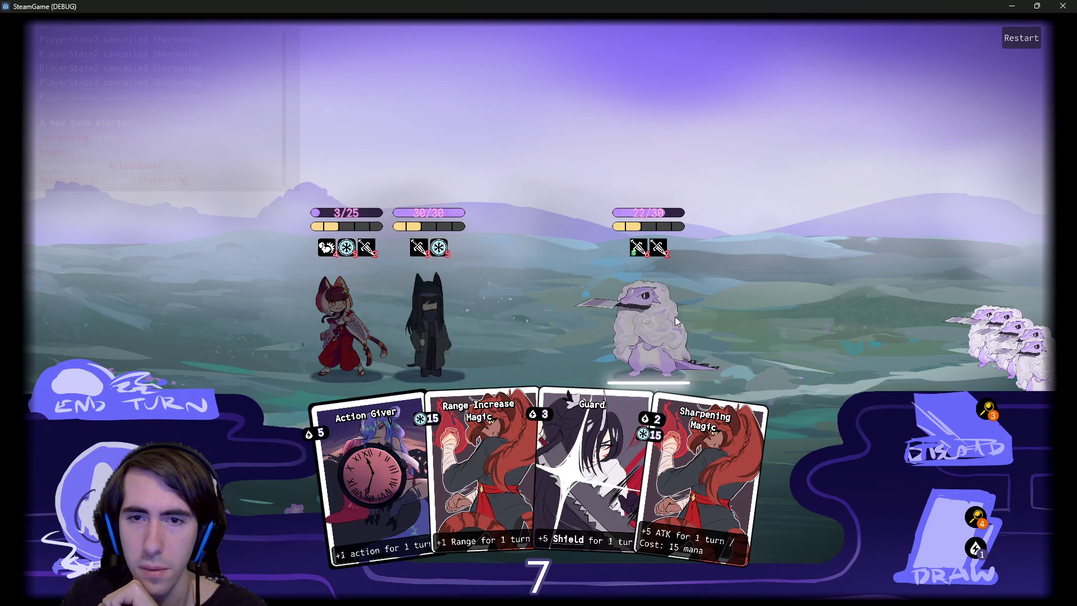
click(280, 386)
click(258, 359)
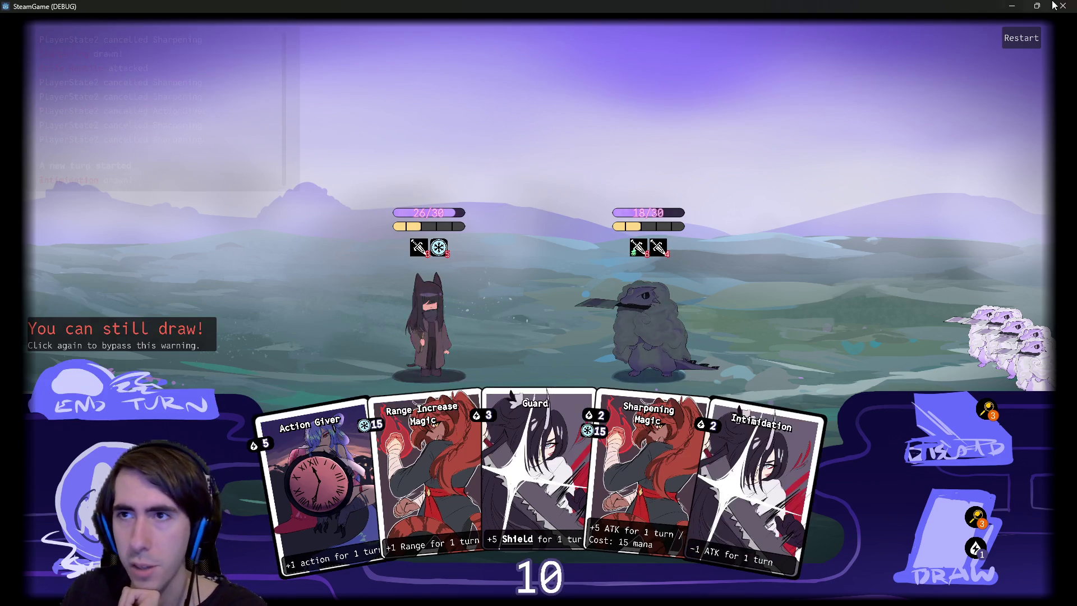